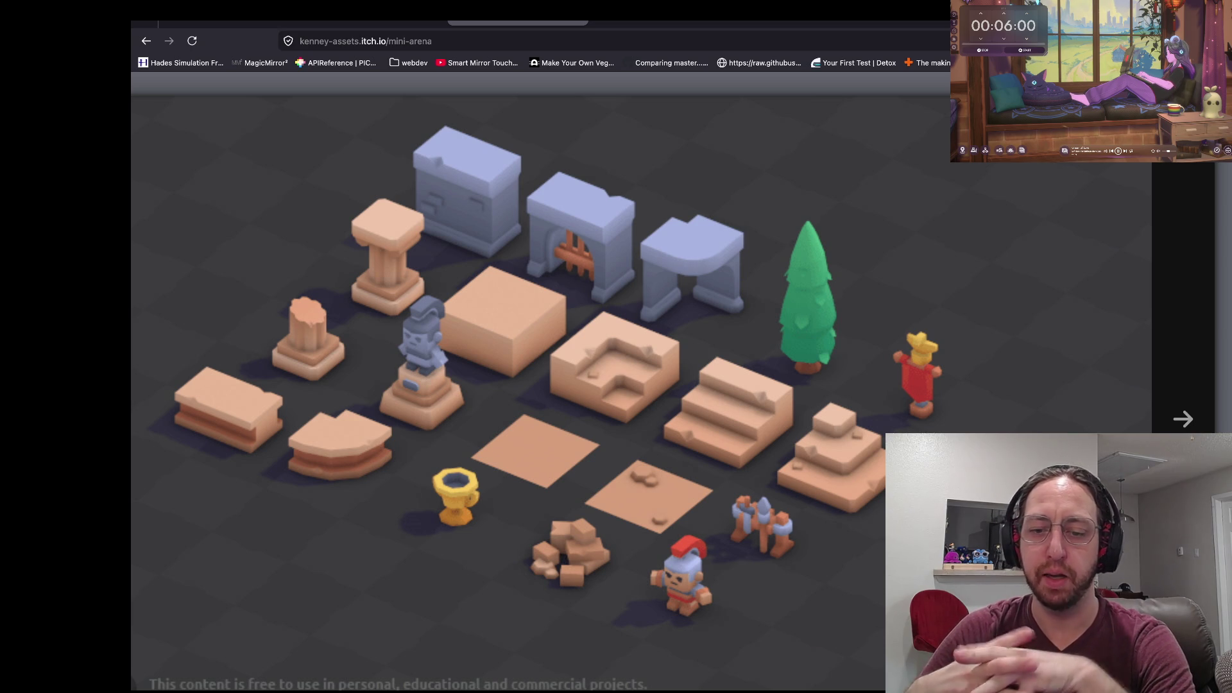
Enlarge and close the Mini Arena pack's second and first screenshots in turn.
key(Escape)
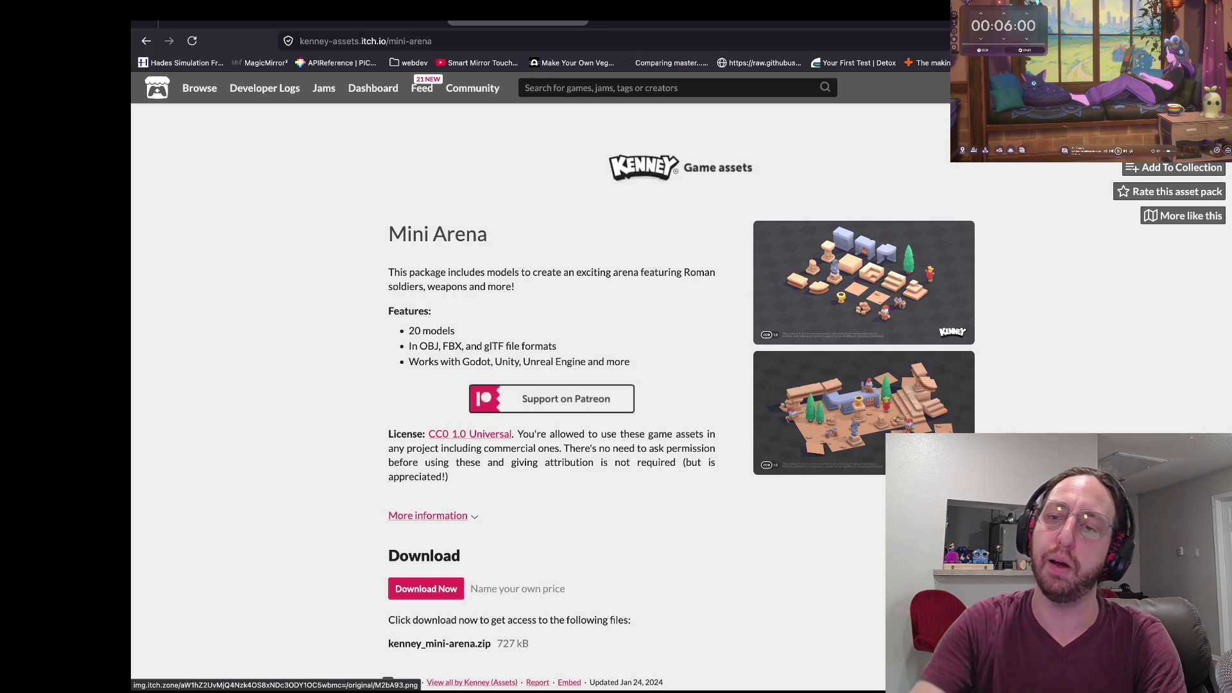
click(930, 456)
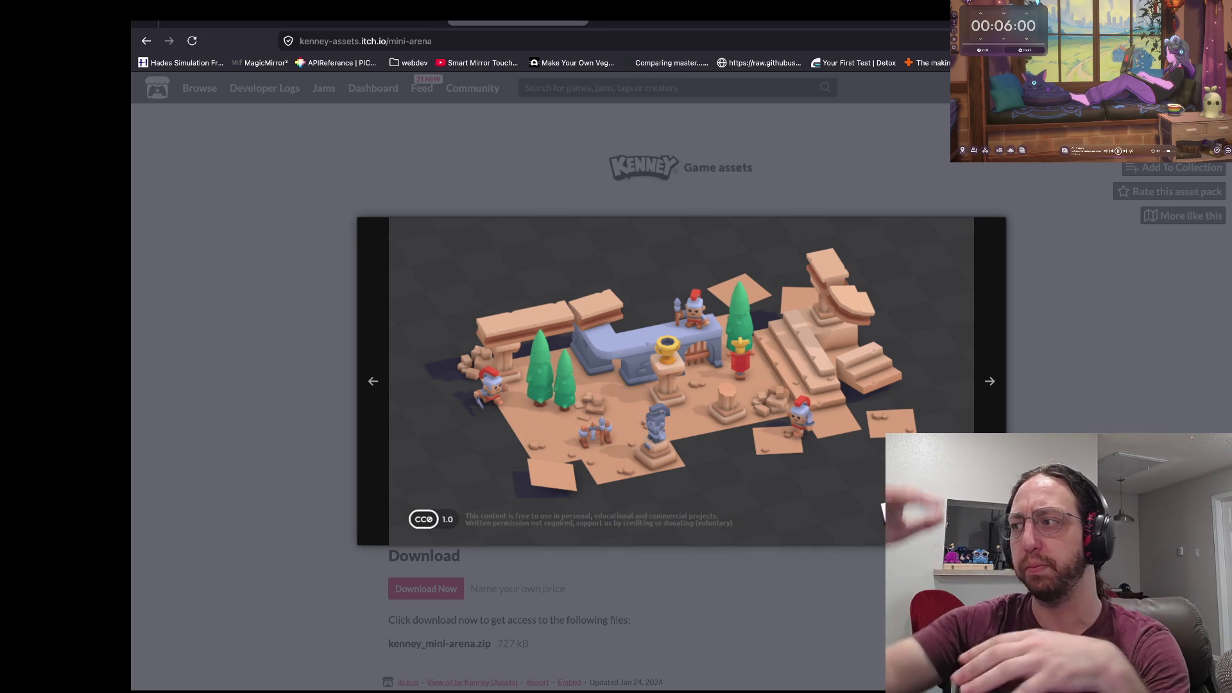
key(Escape)
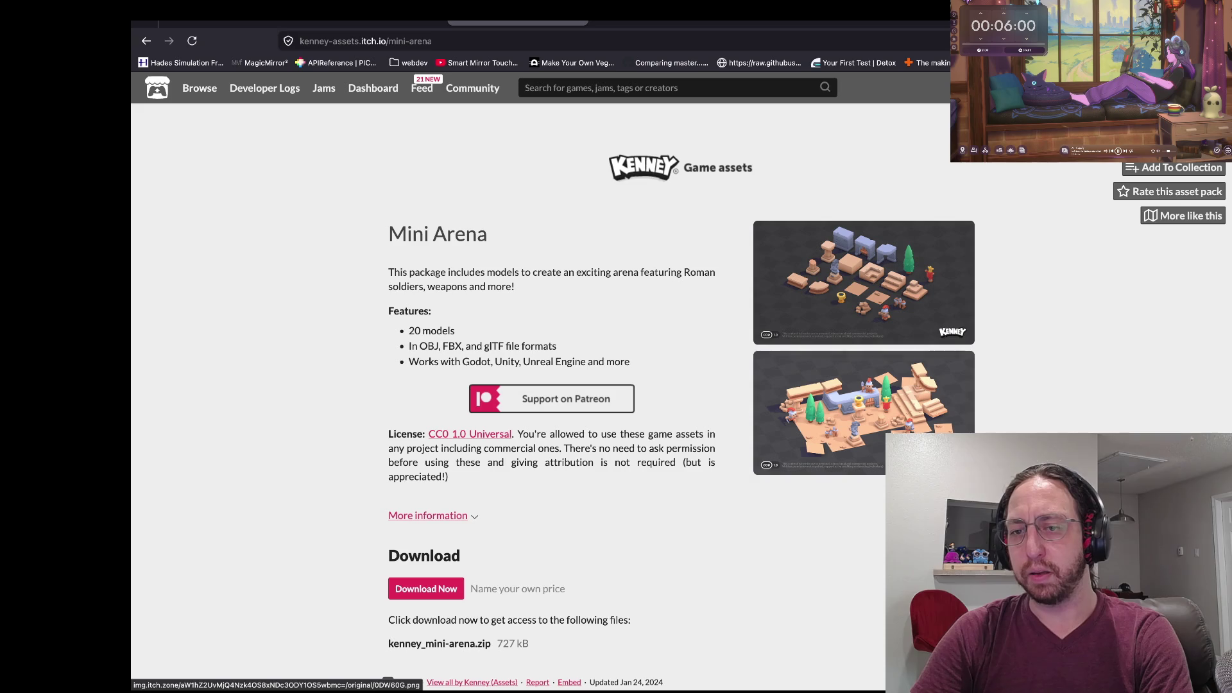
click(864, 308)
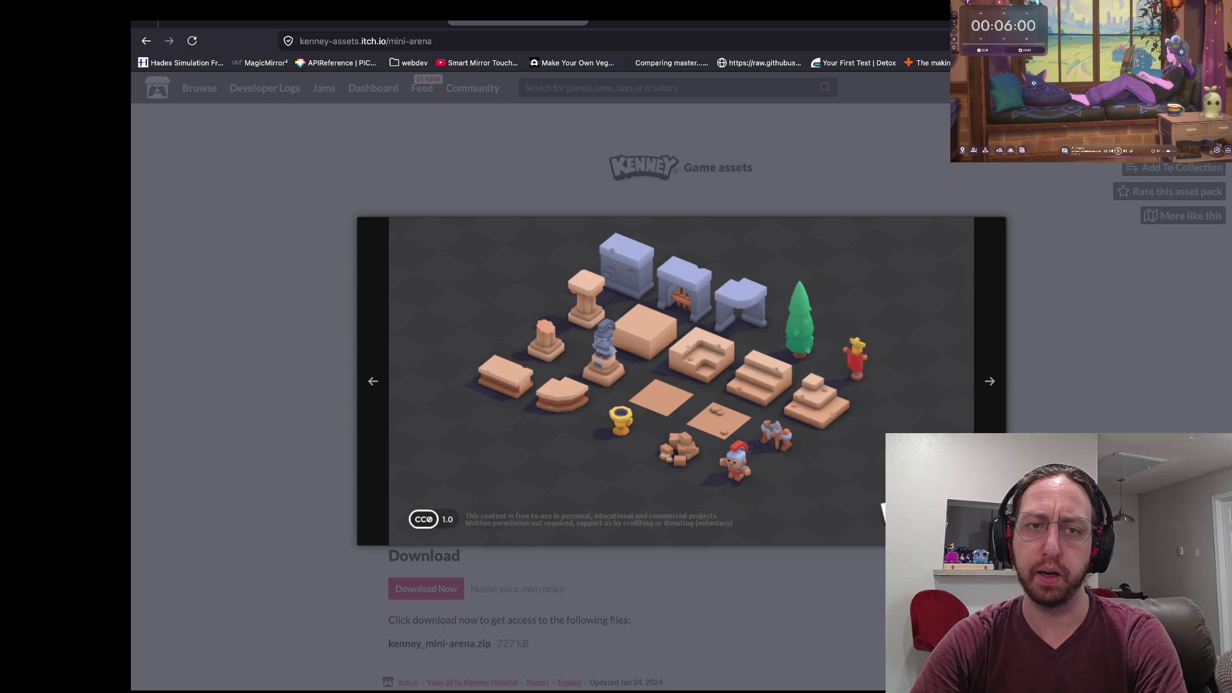
key(Escape)
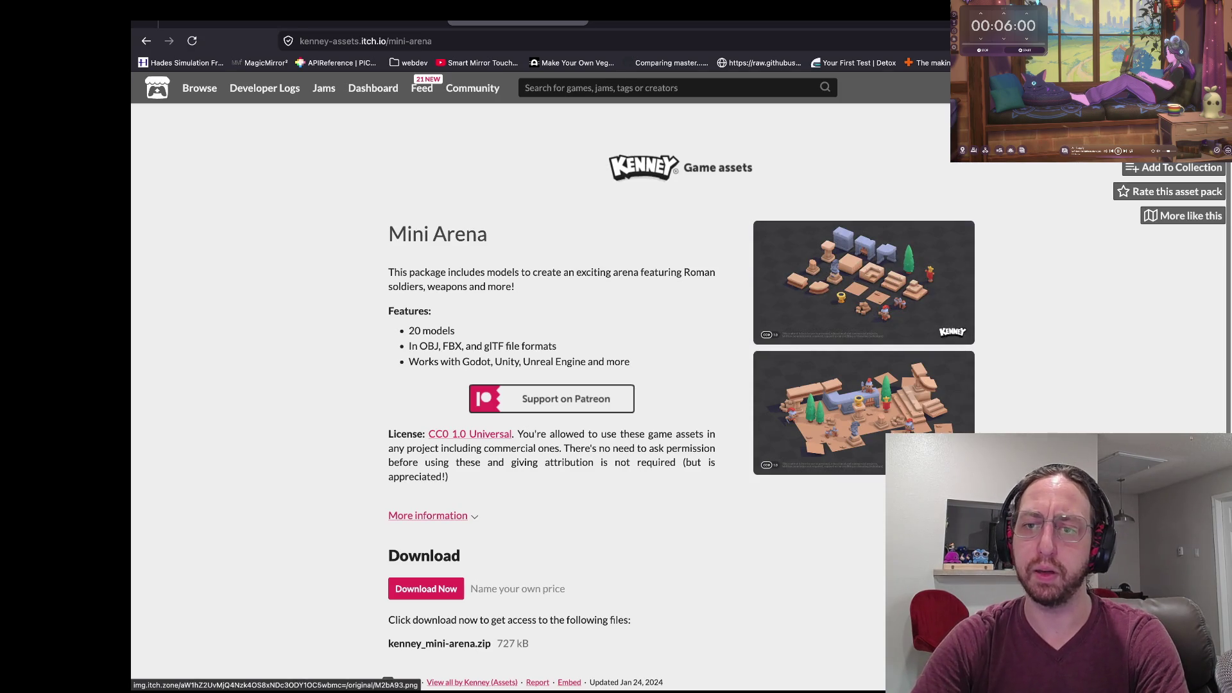
Switch via the Trello board to the Godot editor and select the knight mesh.
key(ctrl+1)
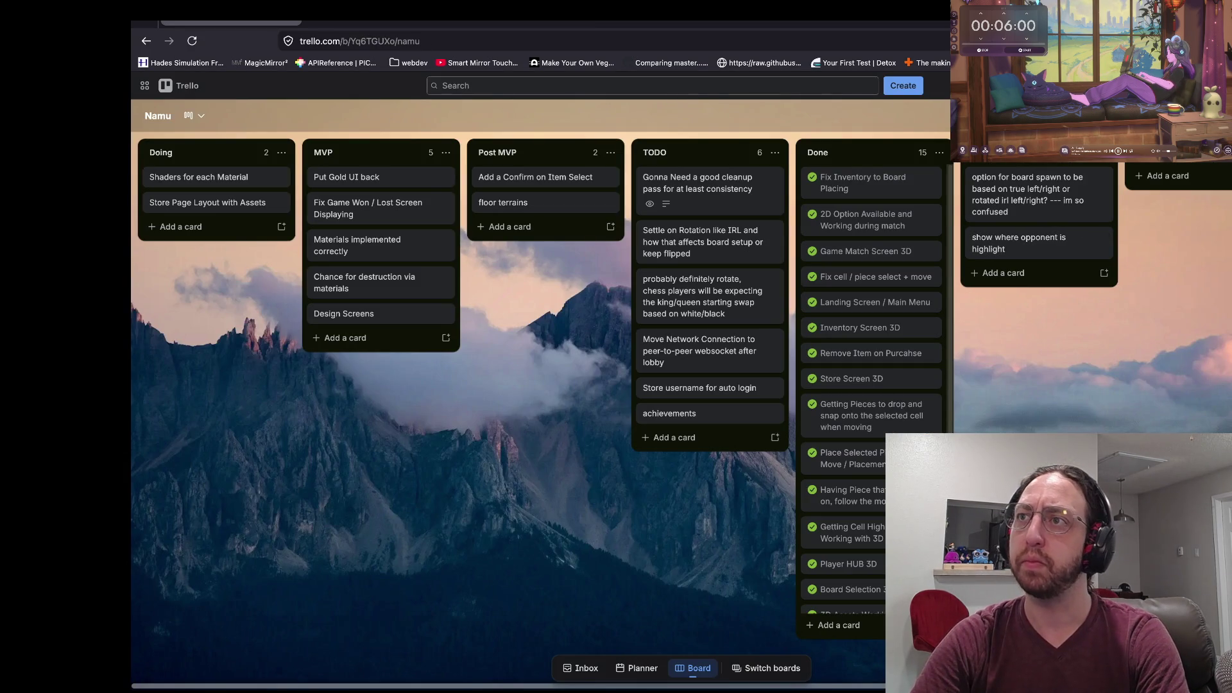
key(alt+Tab)
scroll(531, 294, up, 5)
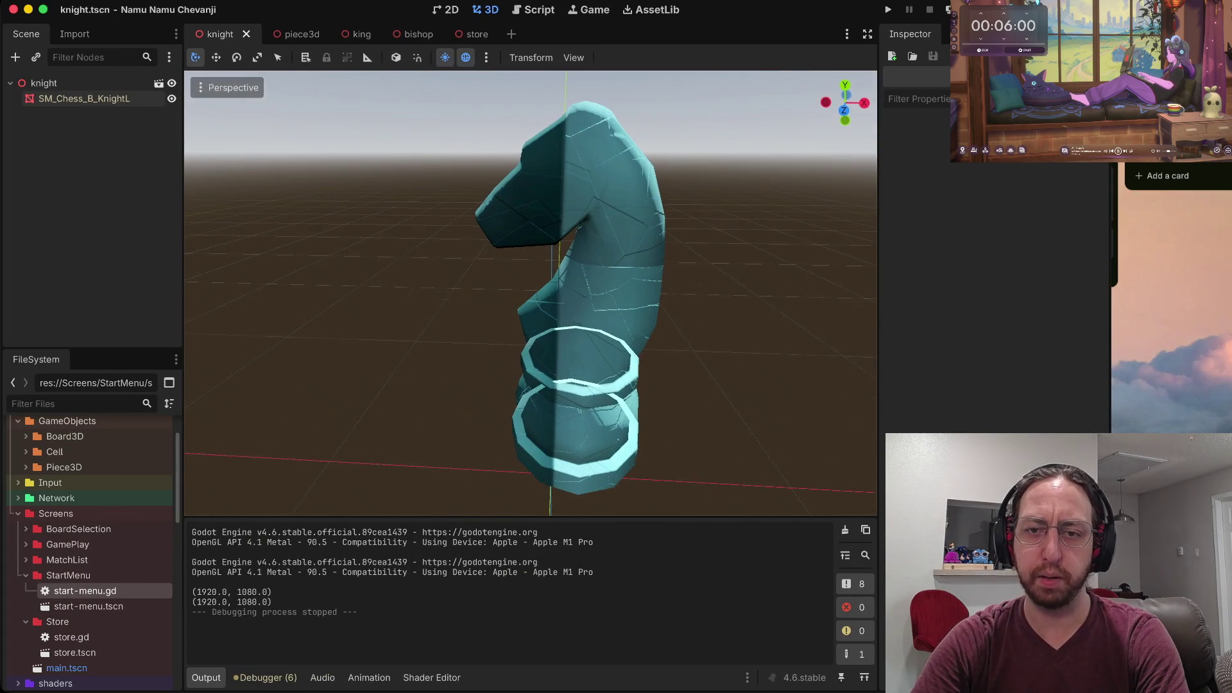
click(565, 257)
scroll(564, 257, down, 3)
key(w)
mouse_move(420, 385)
mouse_down()
mouse_move(300, 383)
mouse_move(504, 386)
mouse_move(355, 384)
mouse_move(491, 386)
mouse_move(431, 385)
mouse_move(446, 386)
mouse_up()
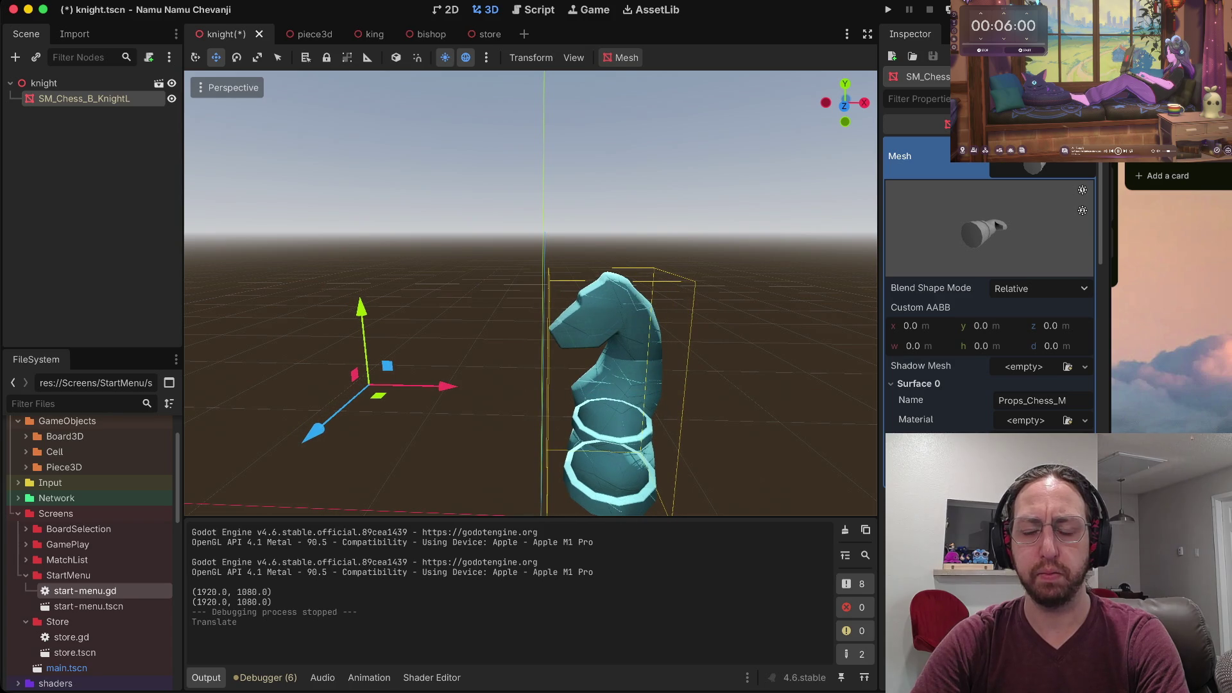
key(ctrl+z)
scroll(991, 289, down, 5)
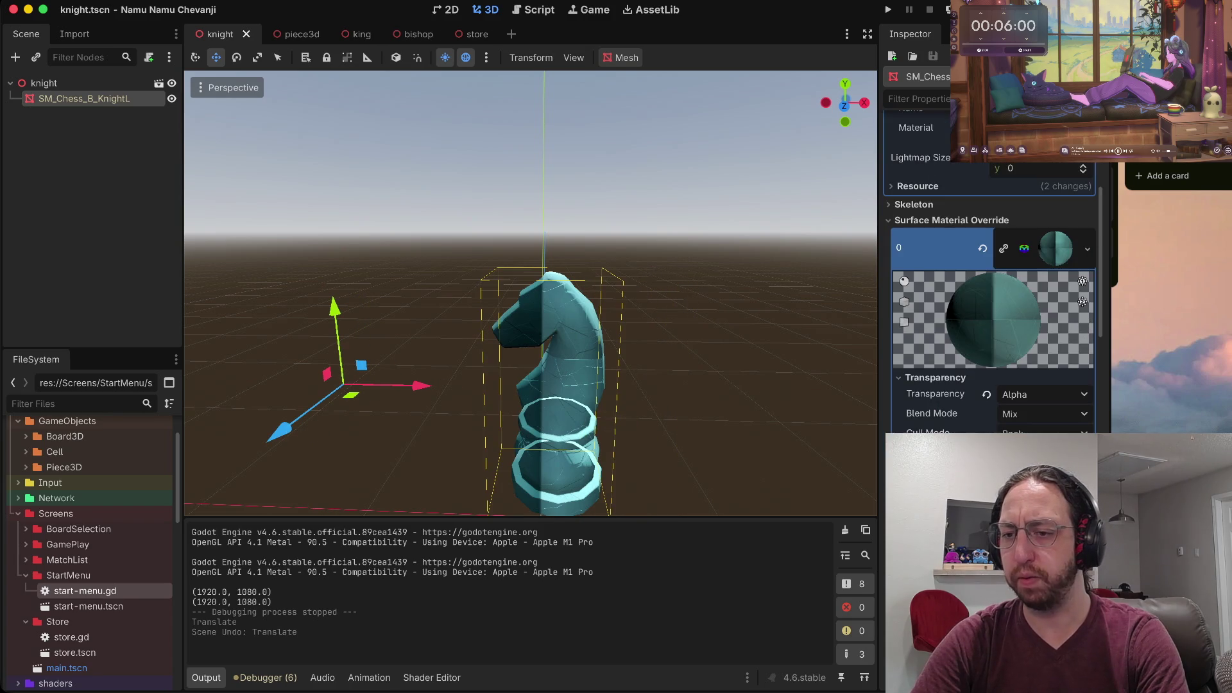
scroll(994, 276, down, 5)
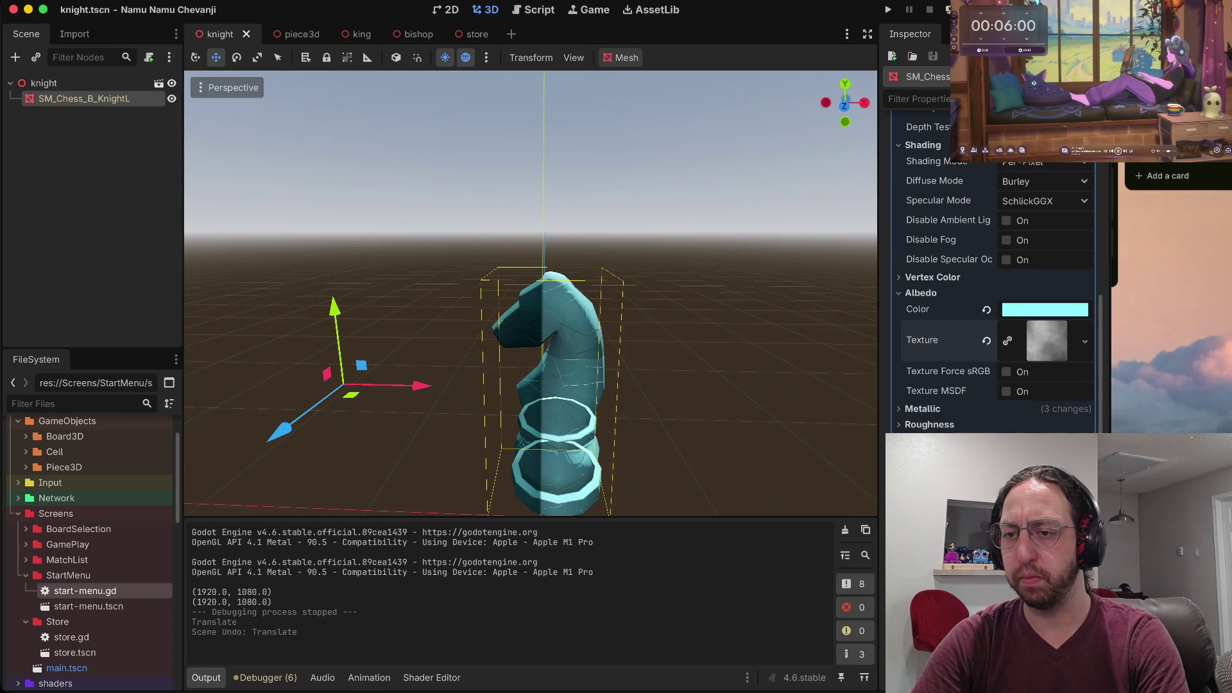
click(986, 340)
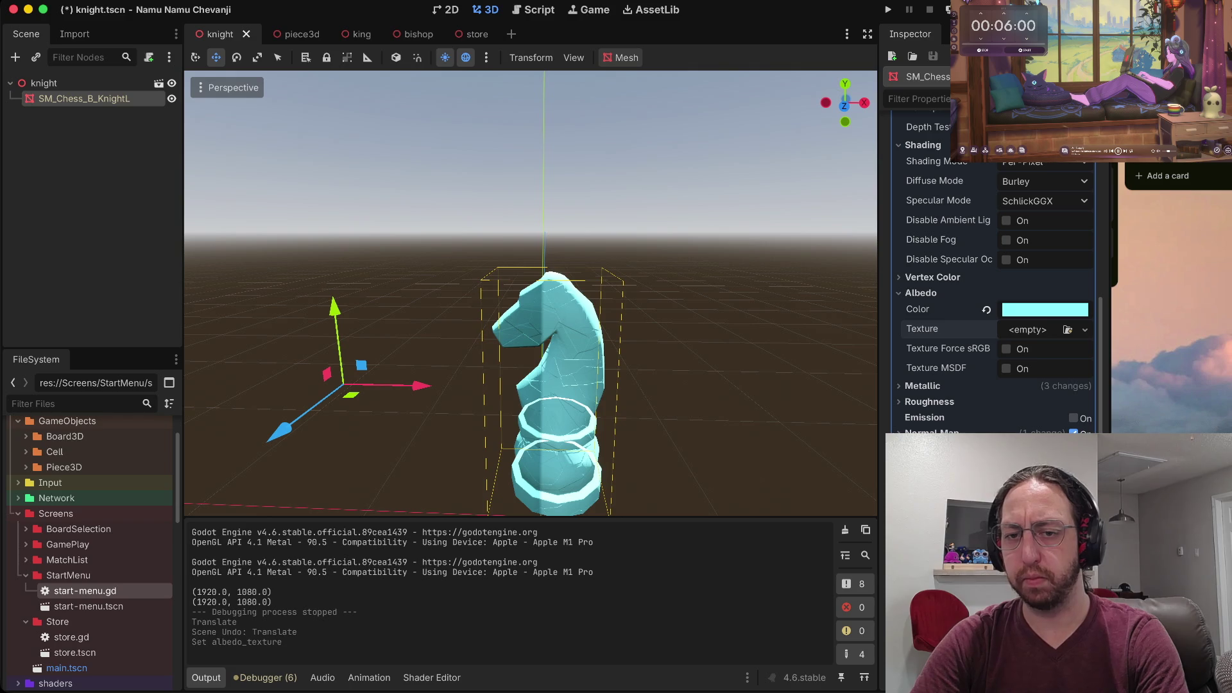
key(ctrl+z)
scroll(991, 270, up, 5)
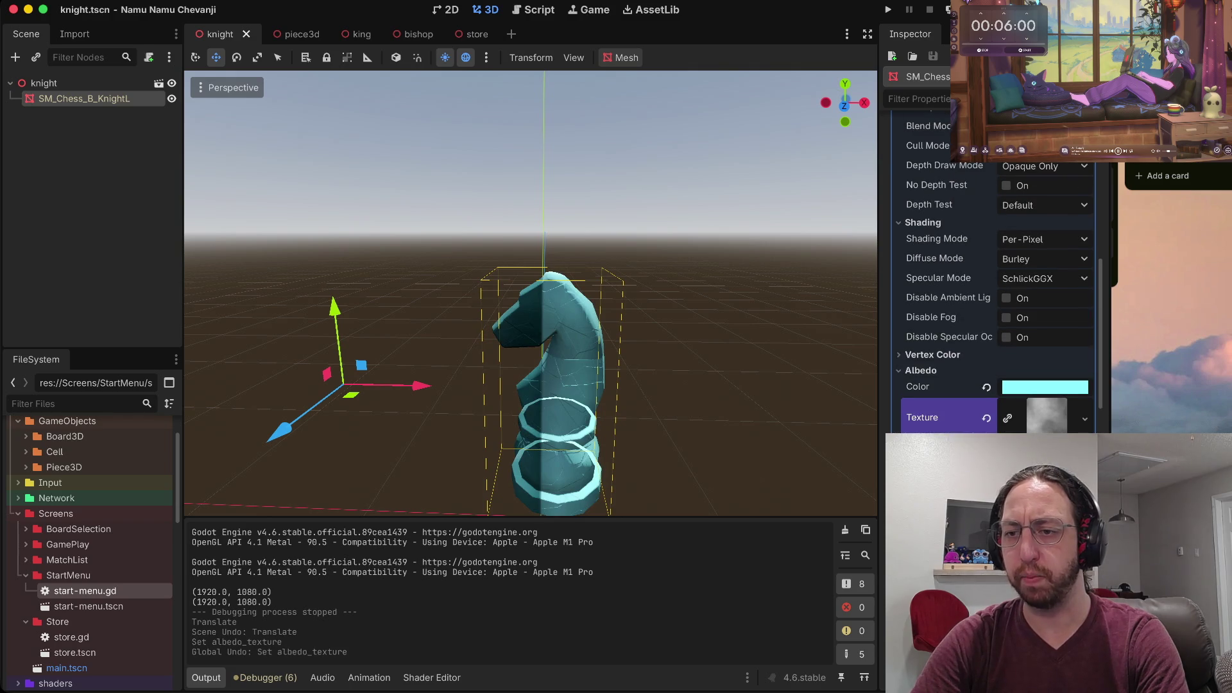
scroll(991, 270, down, 4)
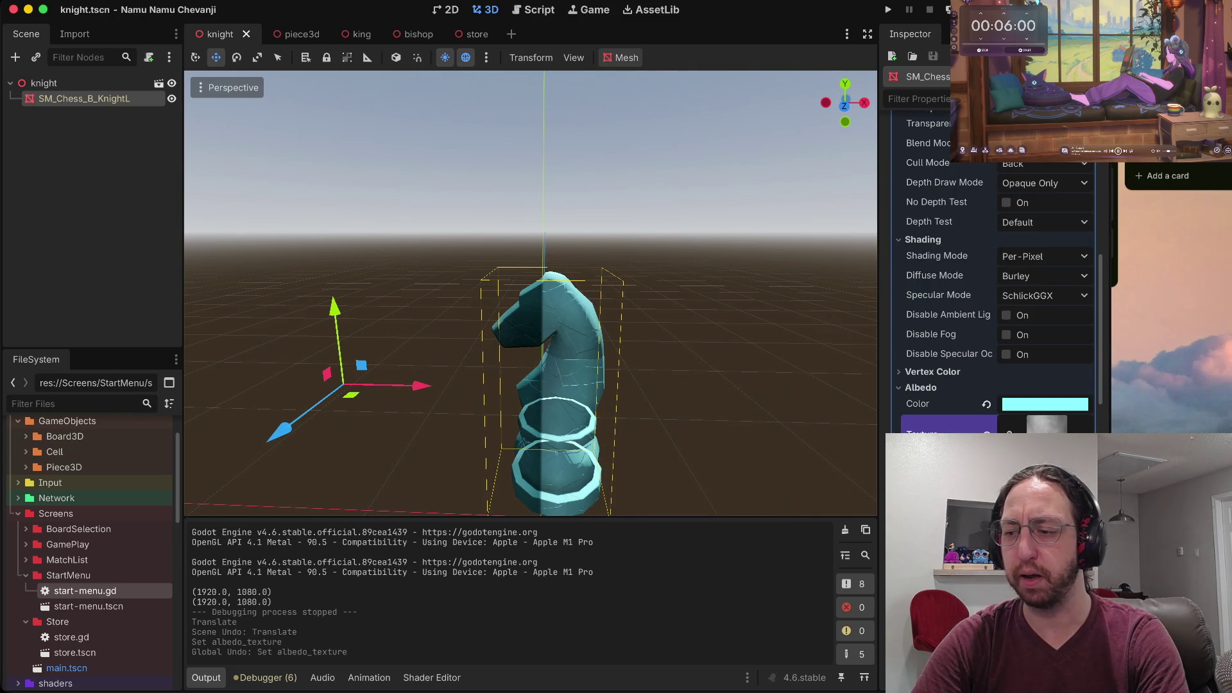
scroll(530, 293, up, 3)
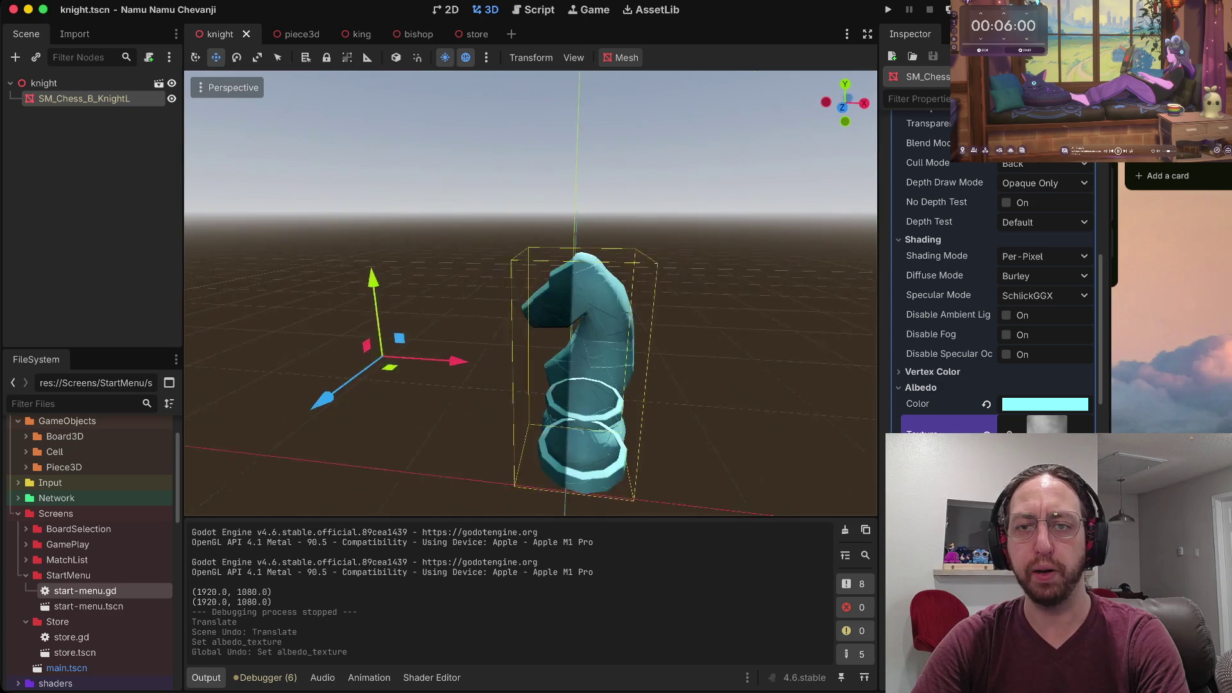
scroll(530, 294, right, 5)
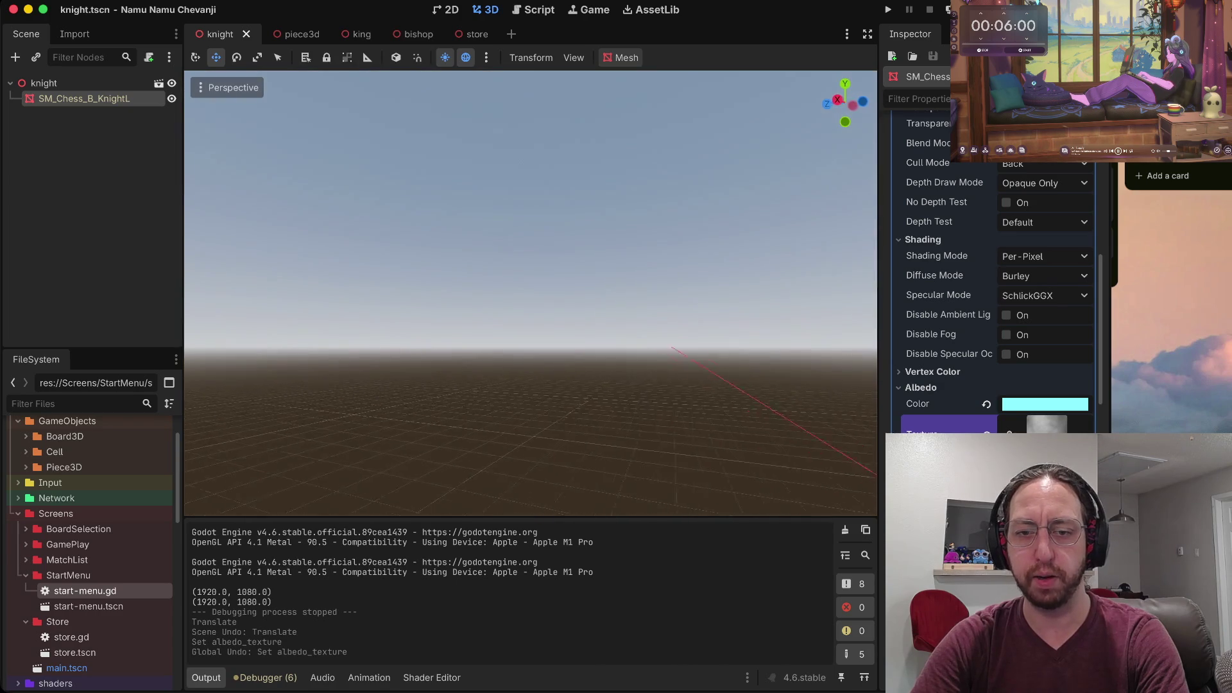
scroll(531, 293, down, 5)
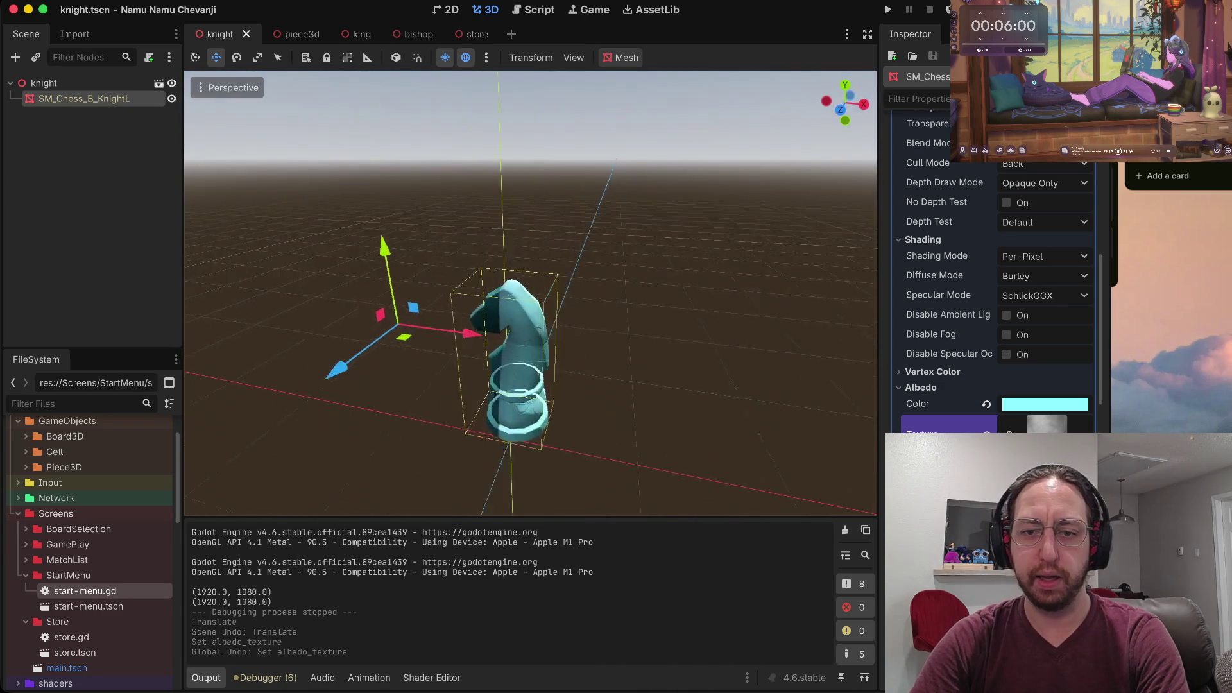
key(f)
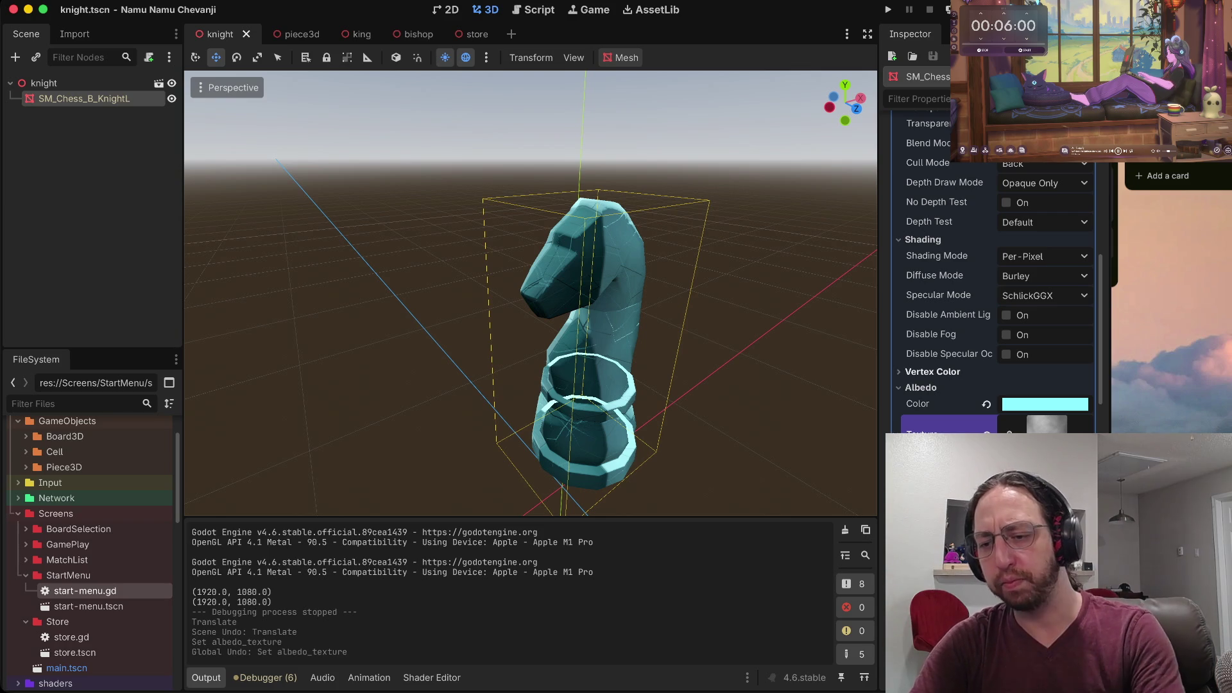
Scroll through the knight material's triplanar and GI settings in the Inspector.
scroll(991, 269, down, 10)
scroll(530, 292, left, 3)
scroll(529, 293, left, 5)
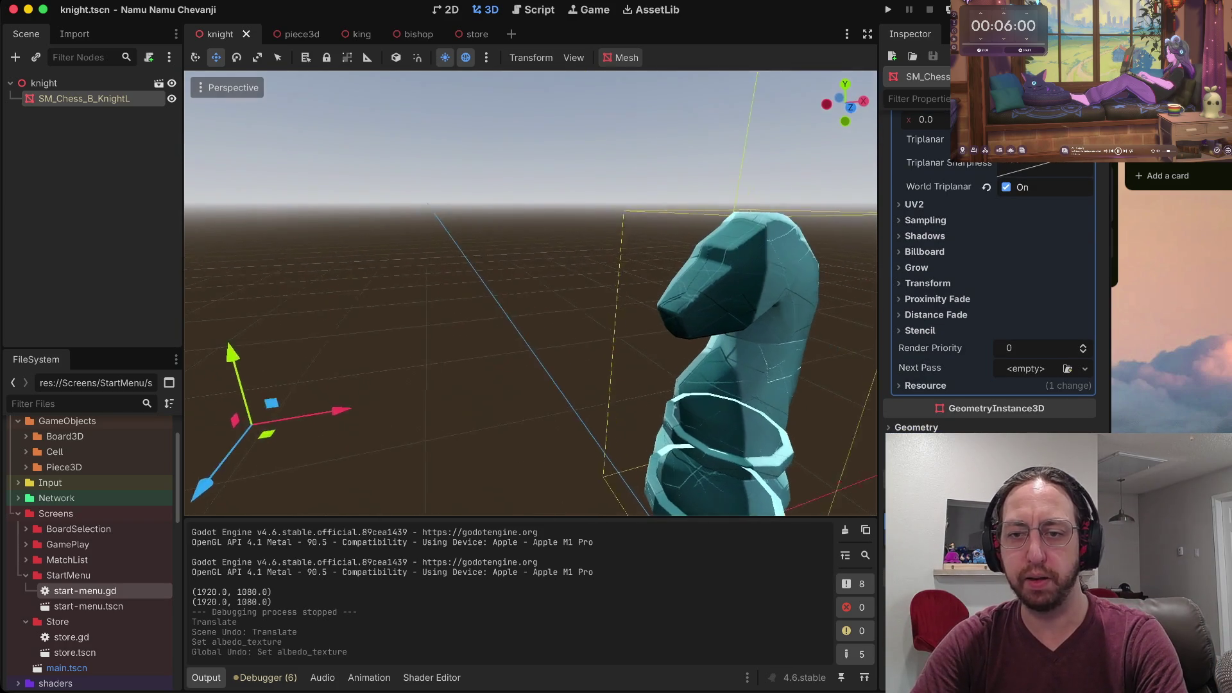
scroll(991, 282, down, 5)
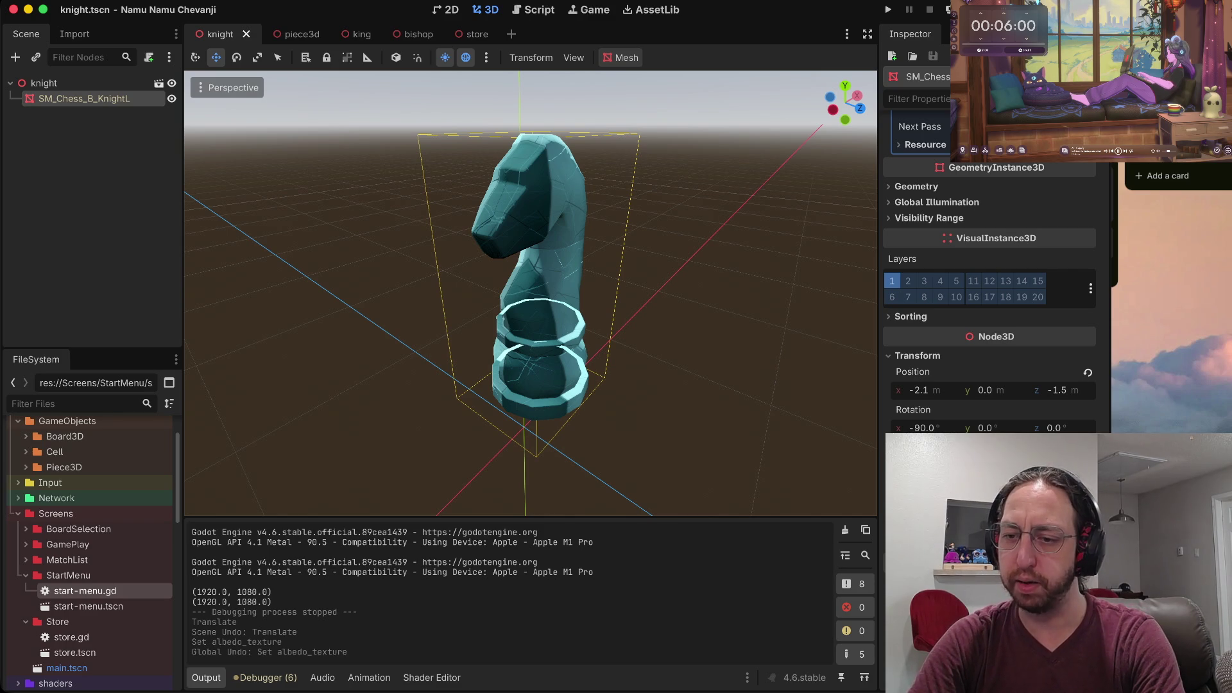
scroll(991, 282, up, 5)
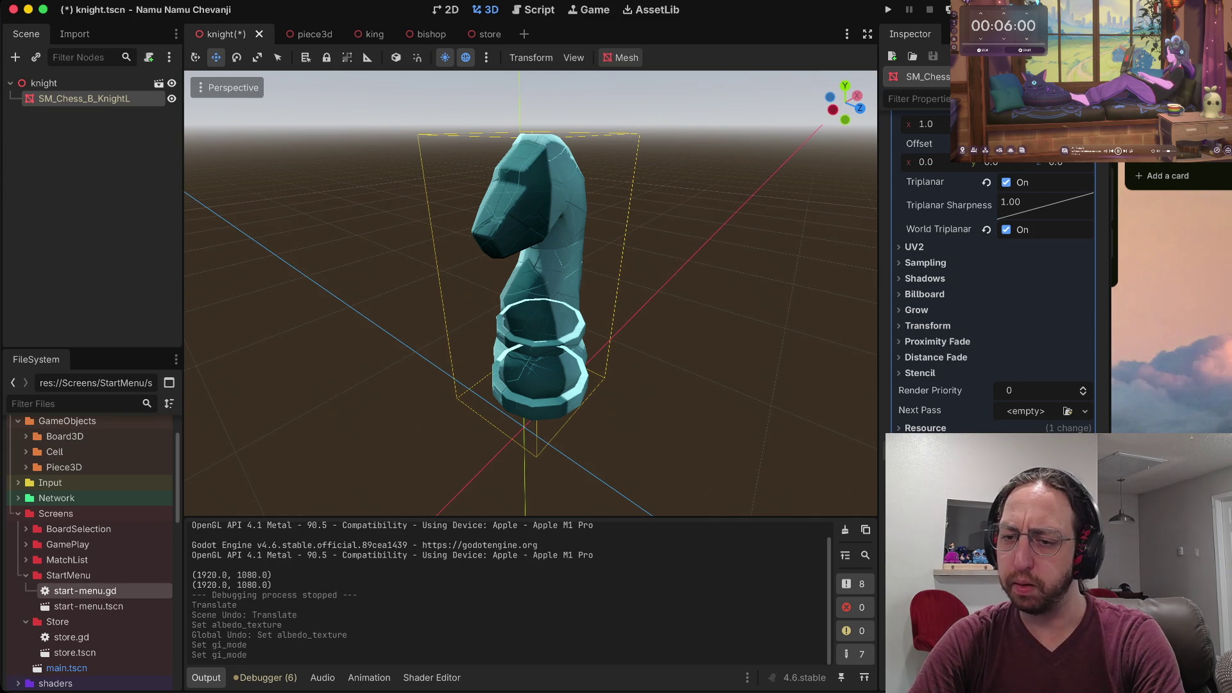
scroll(991, 289, down, 3)
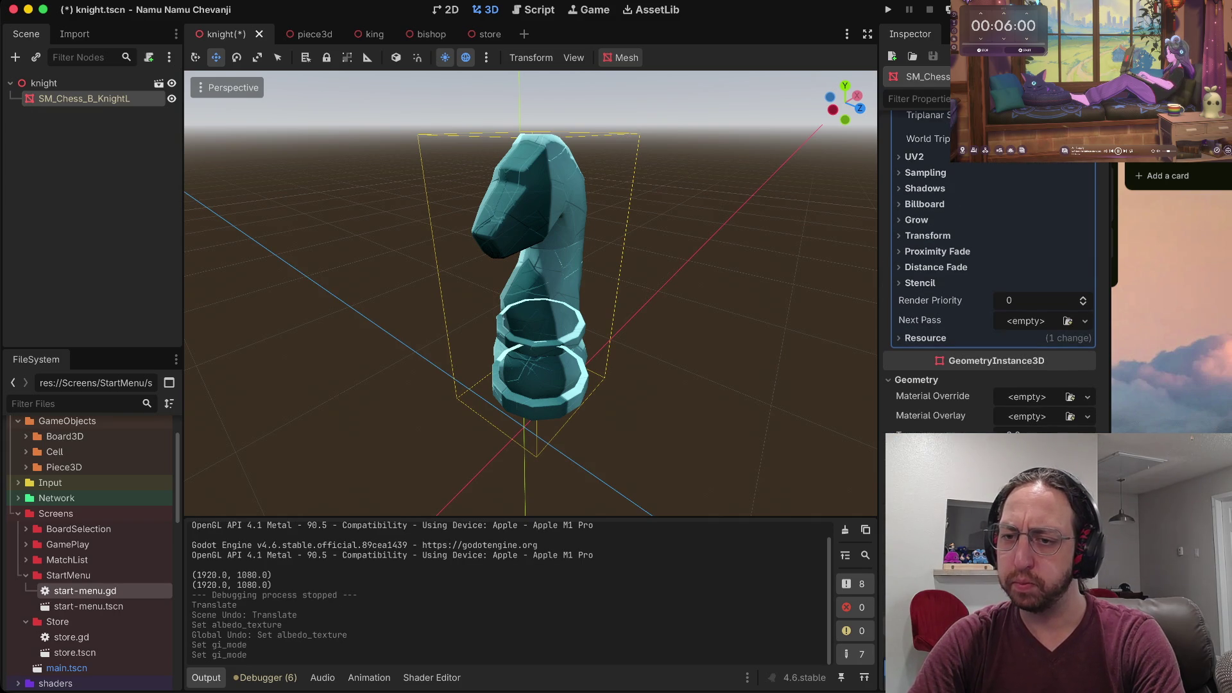
scroll(991, 289, up, 15)
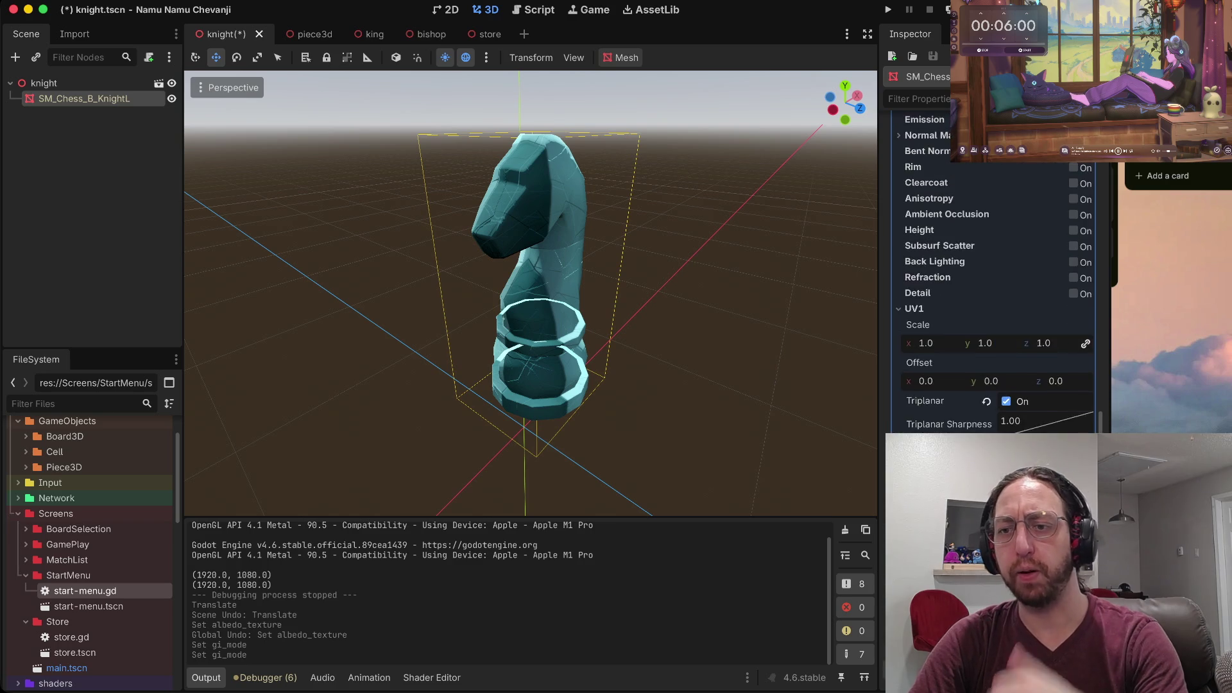
scroll(994, 289, up, 10)
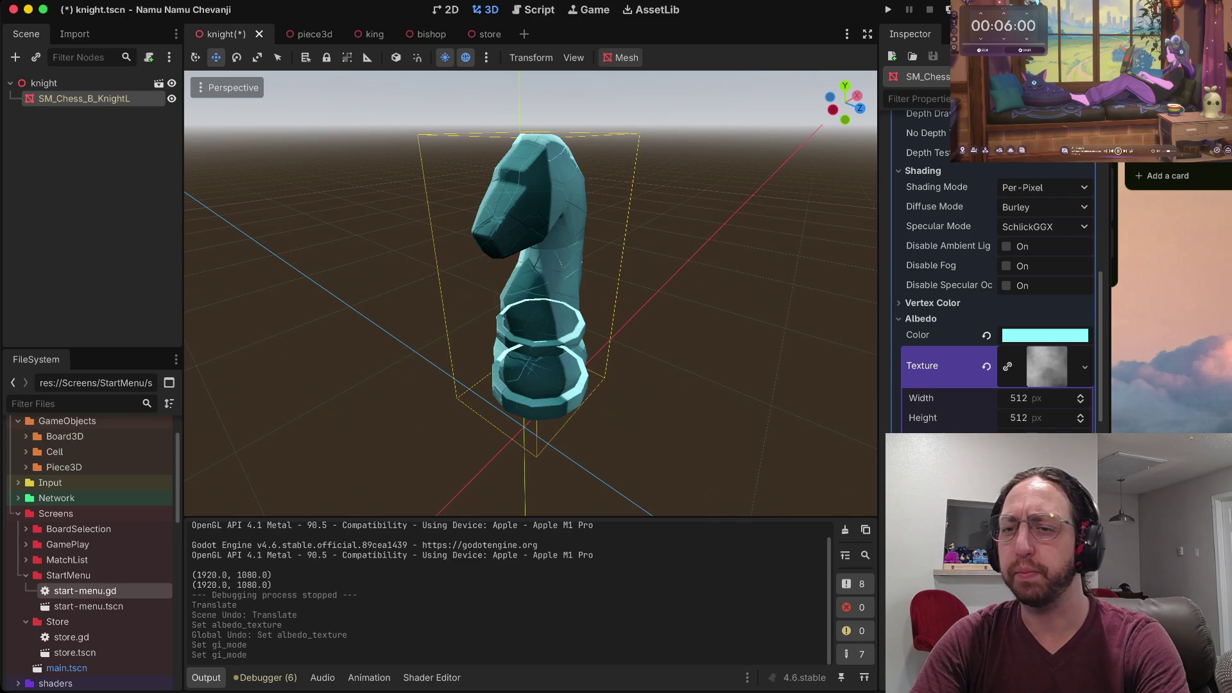
scroll(992, 269, up, 15)
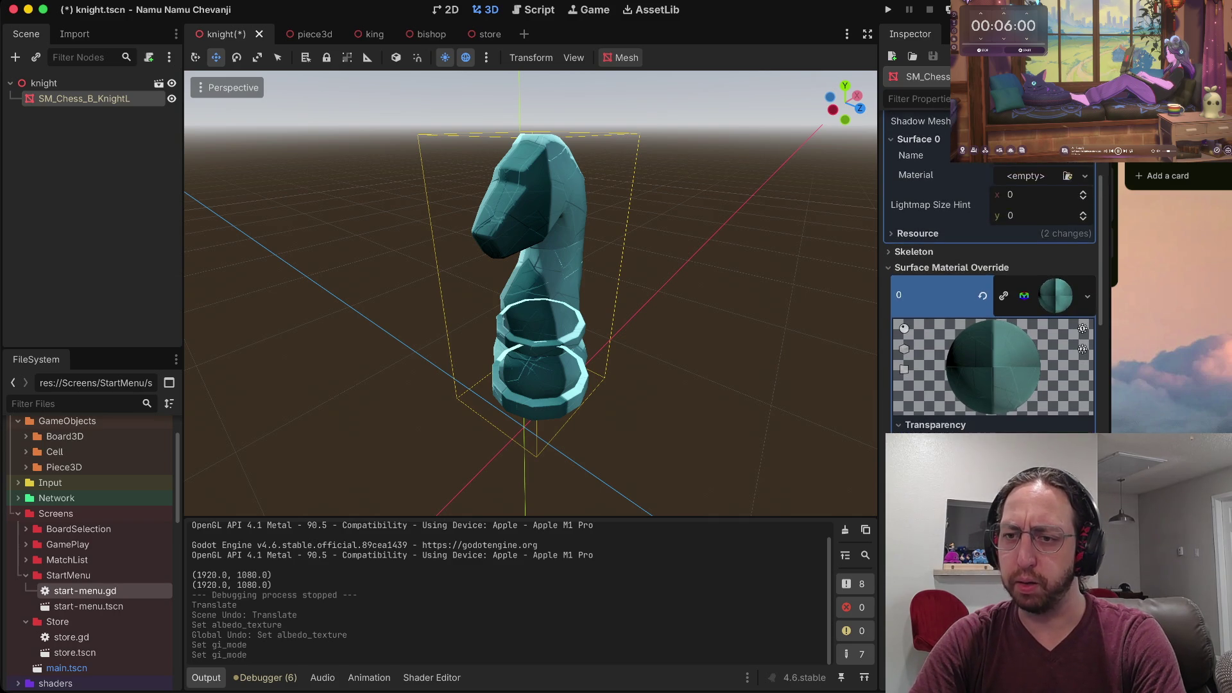
Collapse the surface material override, save knight.tscn and quit to the project list.
click(951, 374)
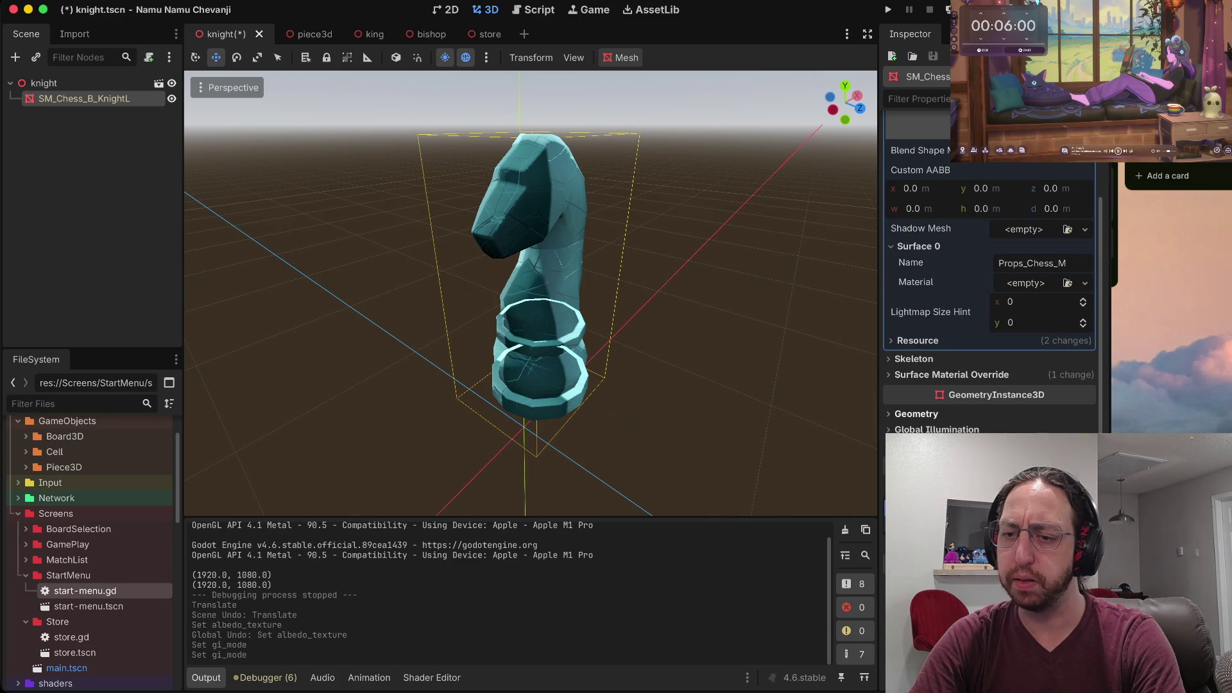
scroll(918, 414, down, 5)
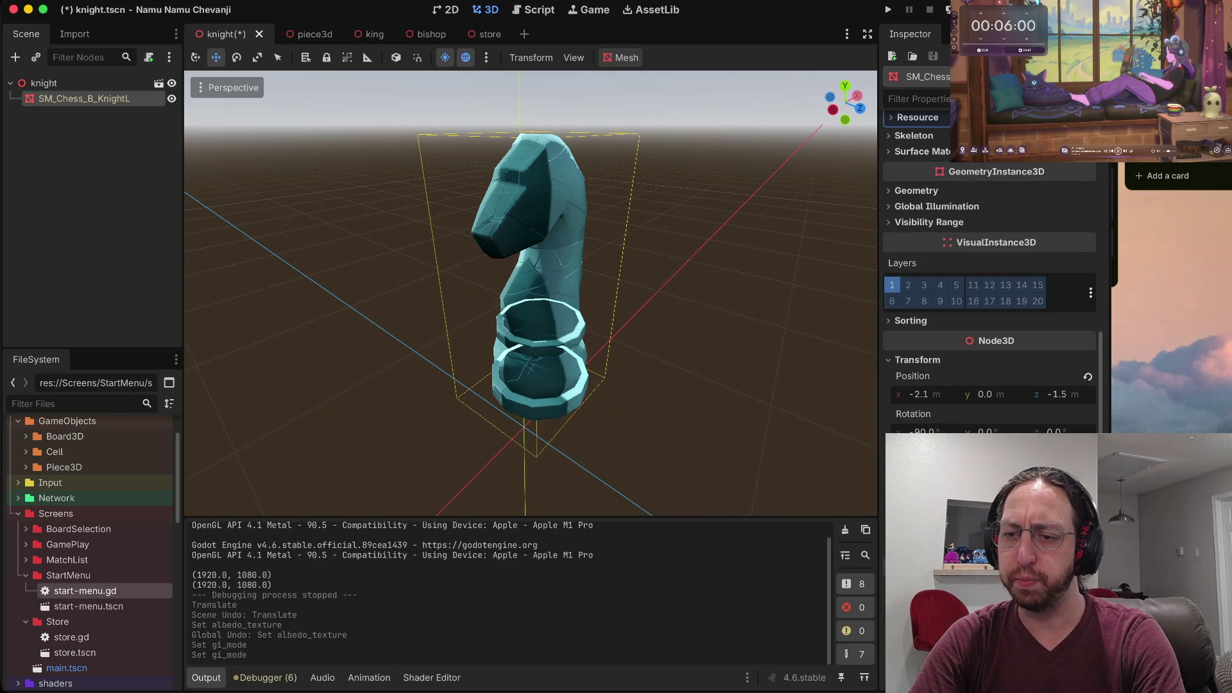
scroll(991, 289, down, 1)
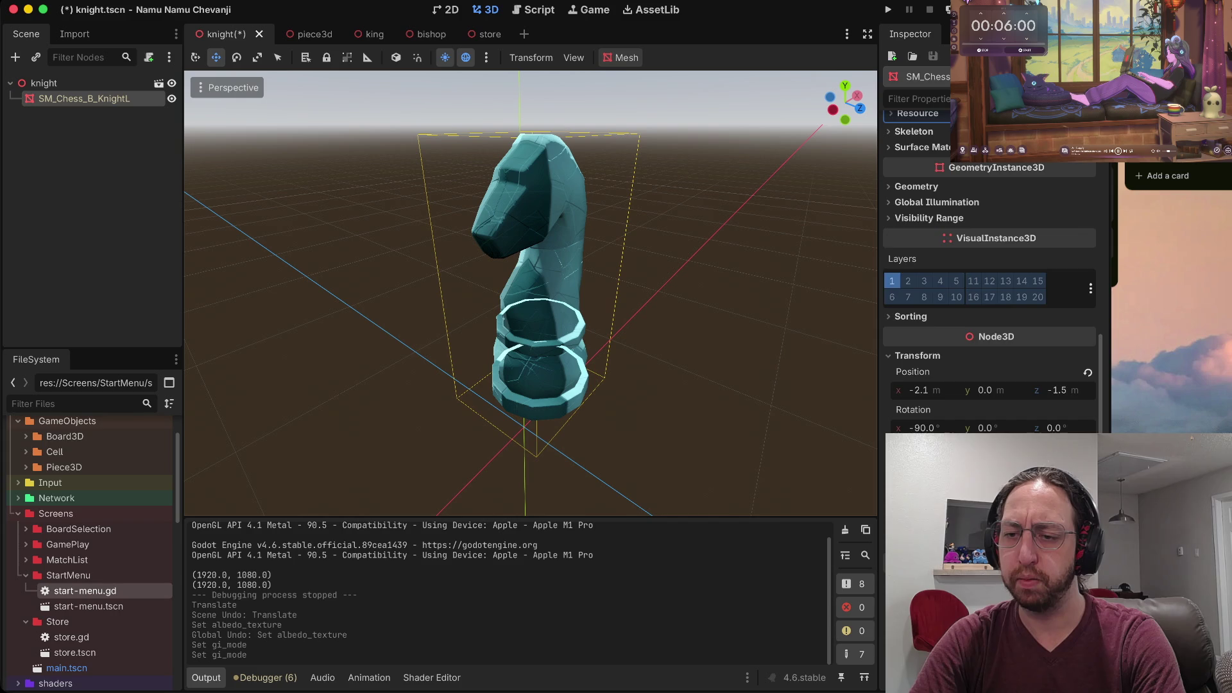
scroll(991, 289, up, 10)
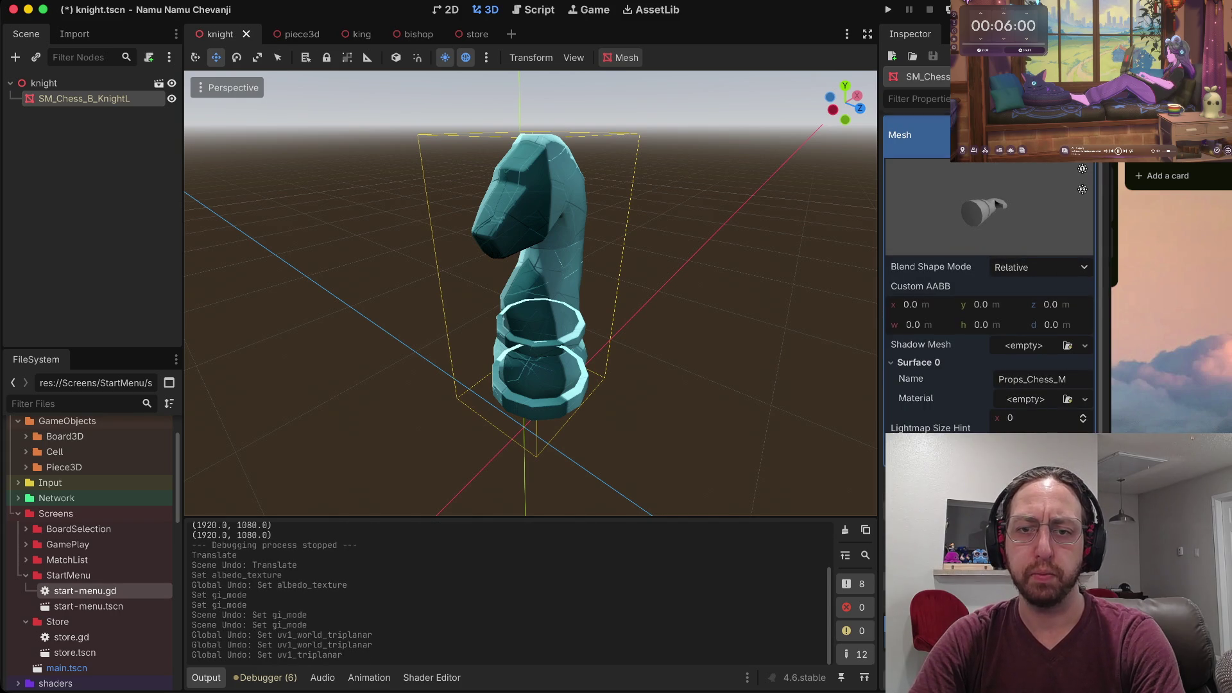
key(ctrl+s)
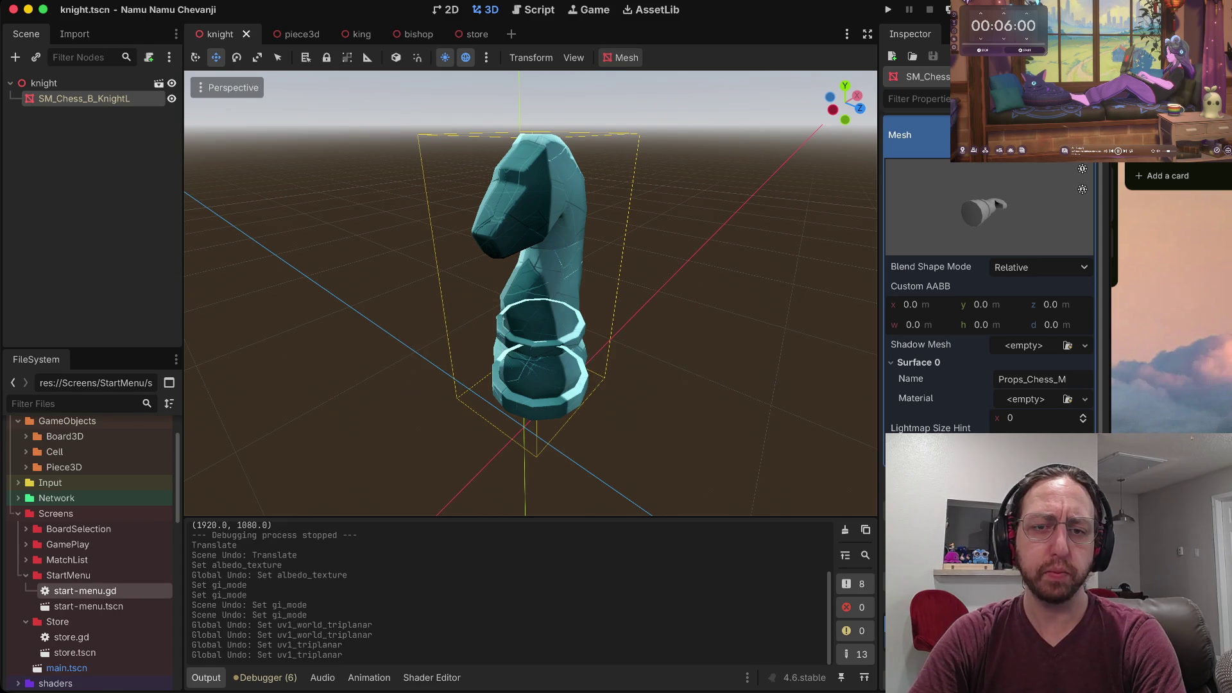
key(super+b)
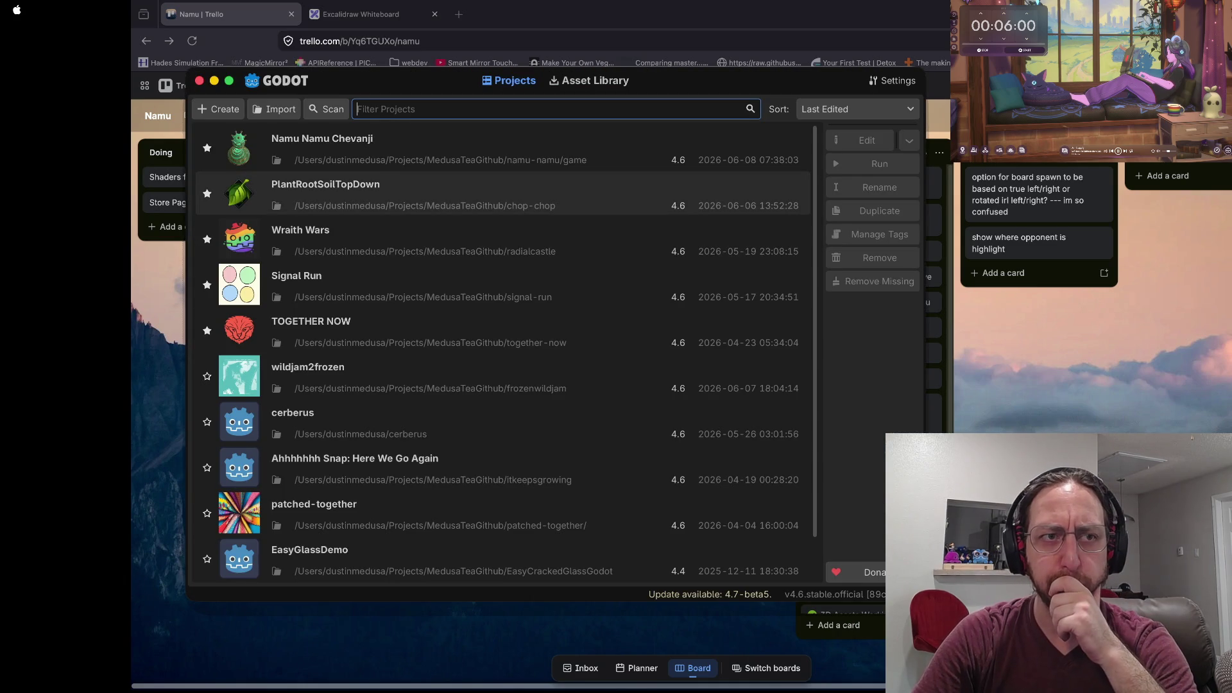
Select the Signal Run project in the Project Manager and load it in the editor.
click(449, 286)
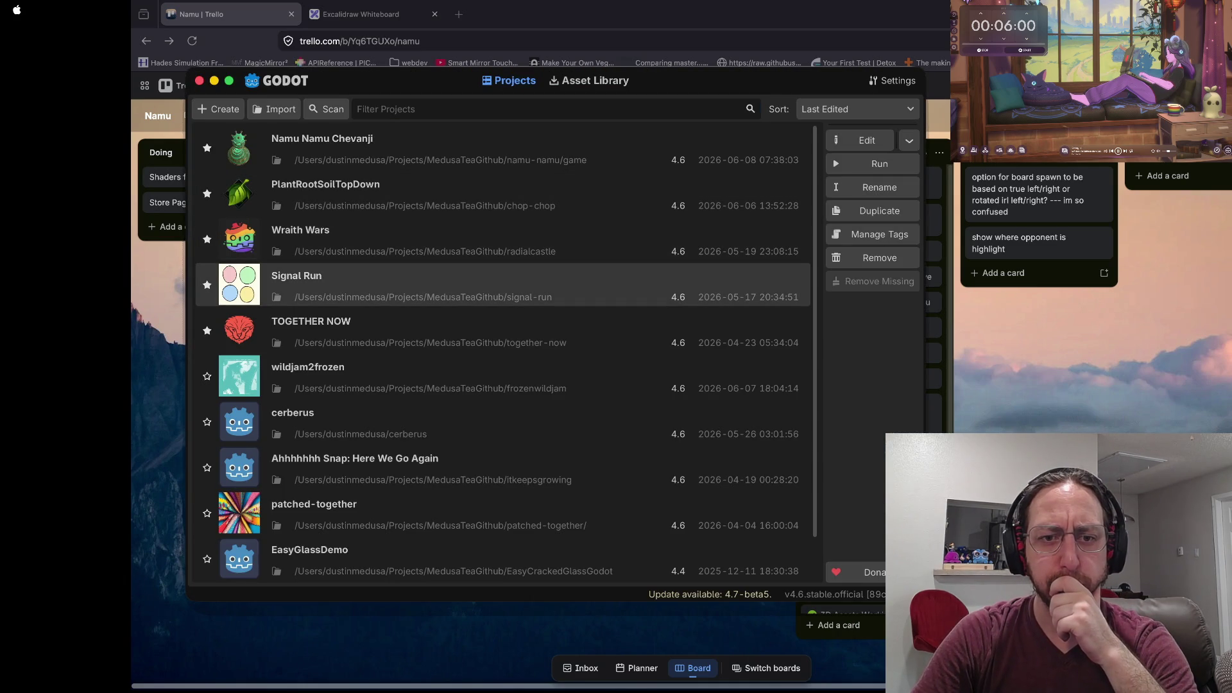
key(Return)
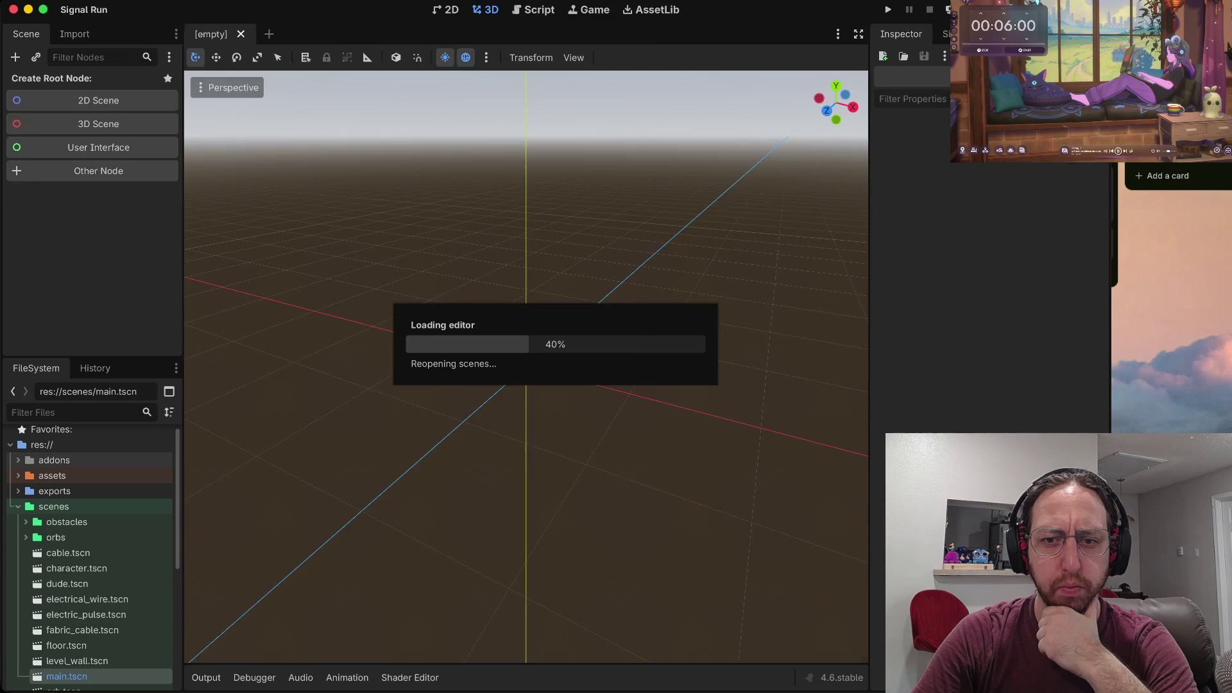
Find orb.tscn in the FileSystem dock and open it.
scroll(90, 192, down, 5)
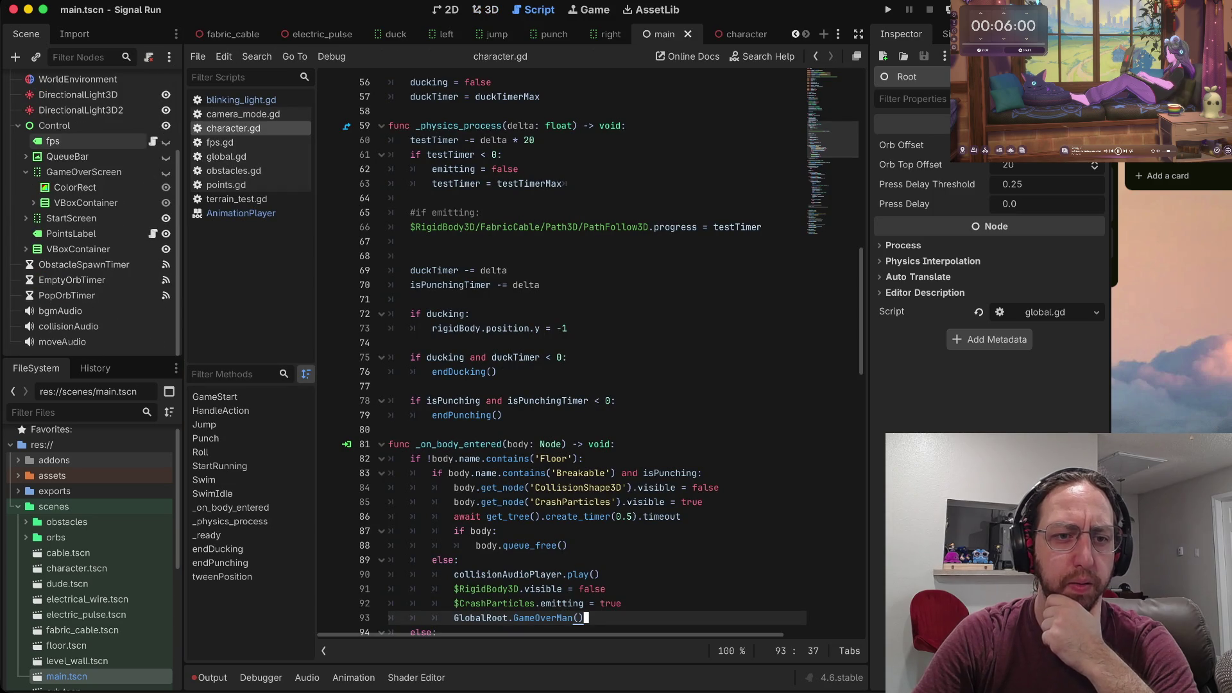
scroll(90, 193, up, 5)
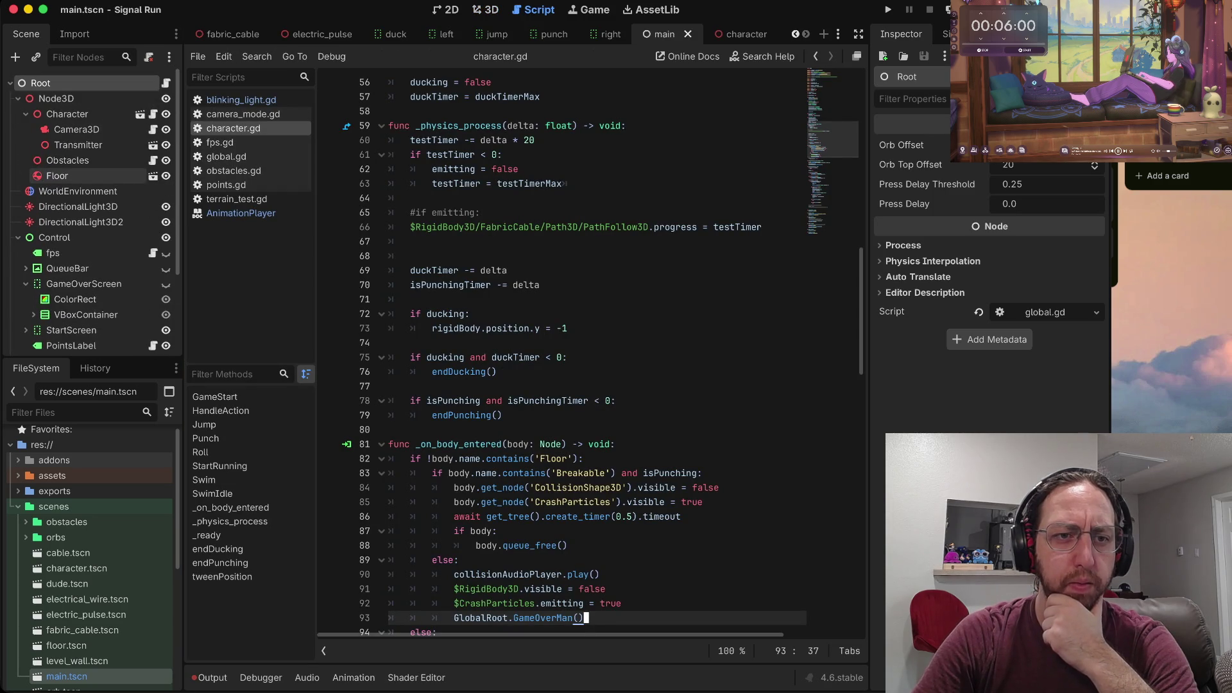
scroll(89, 545, down, 5)
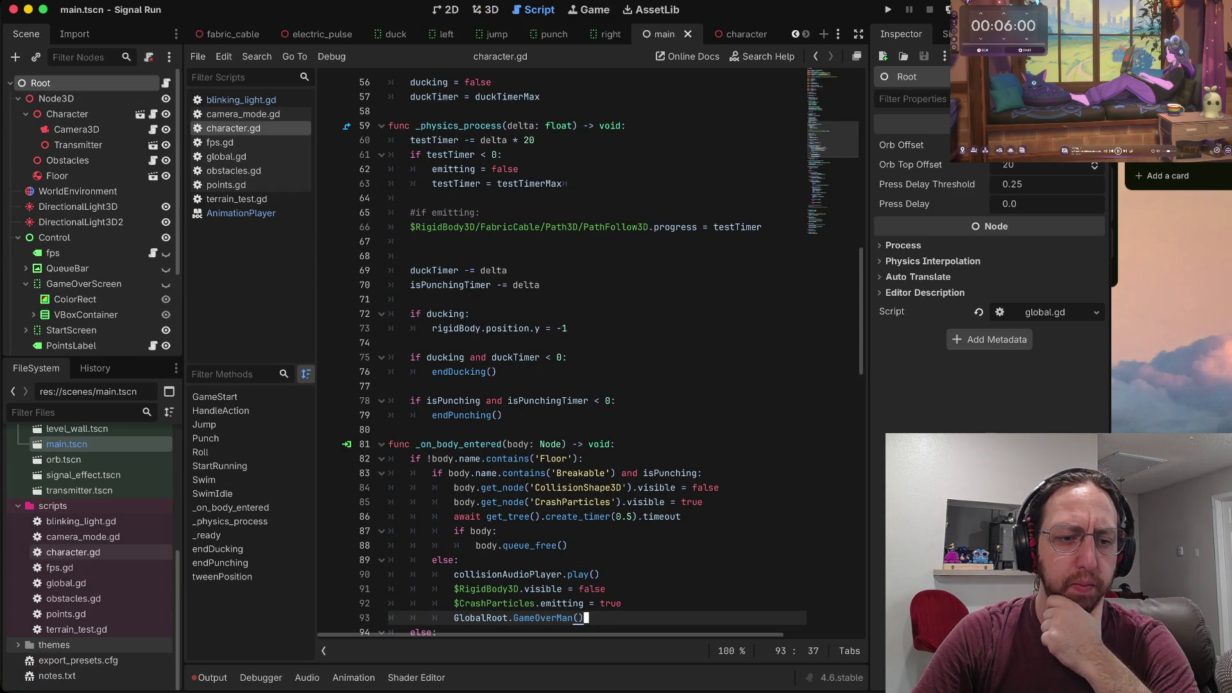
scroll(90, 557, up, 3)
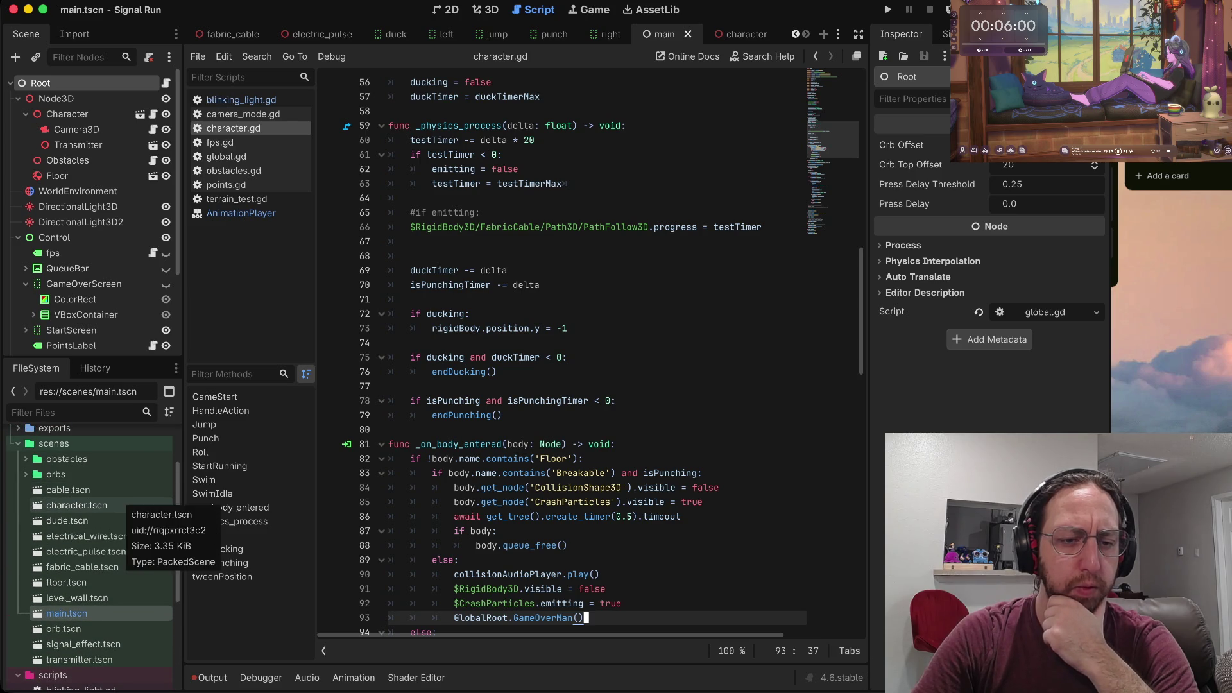
scroll(90, 520, down, 2)
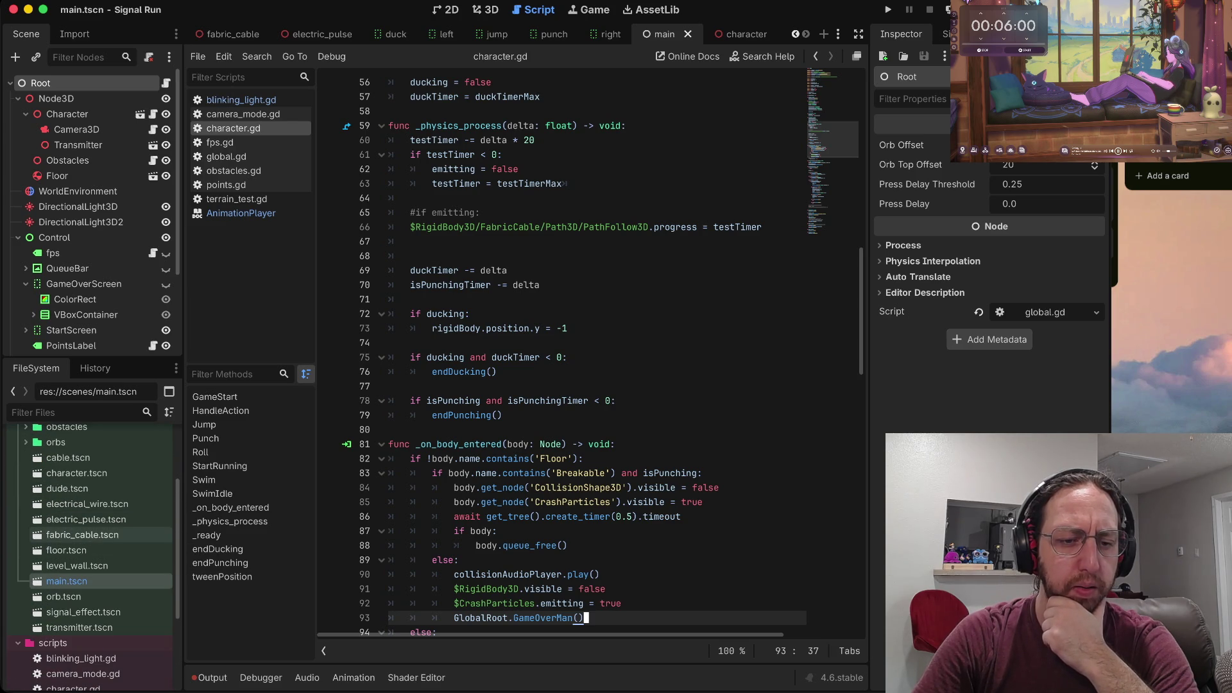
scroll(96, 550, down, 3)
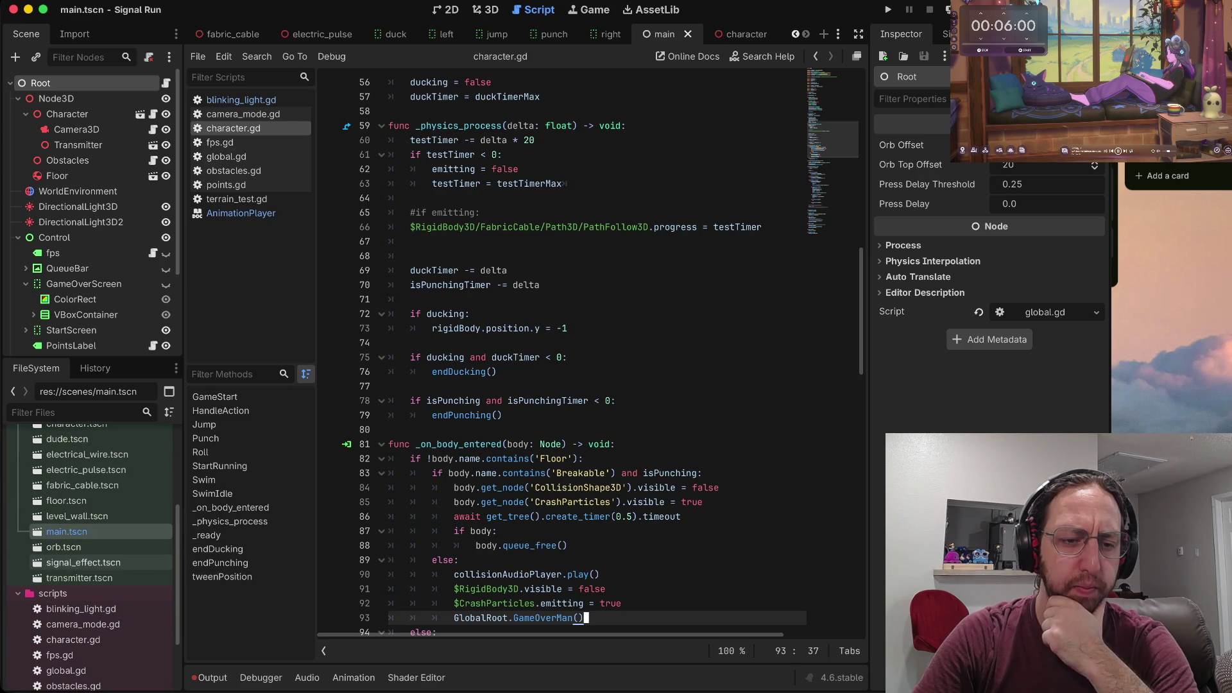
scroll(96, 563, up, 3)
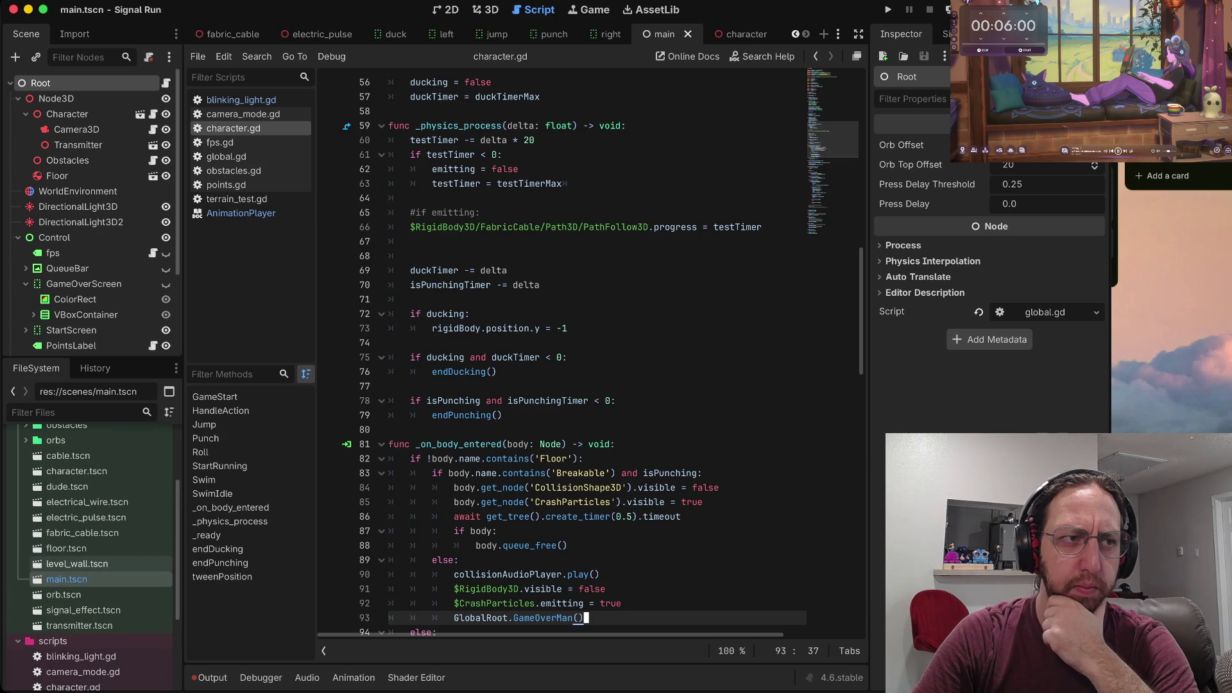
scroll(96, 558, up, 2)
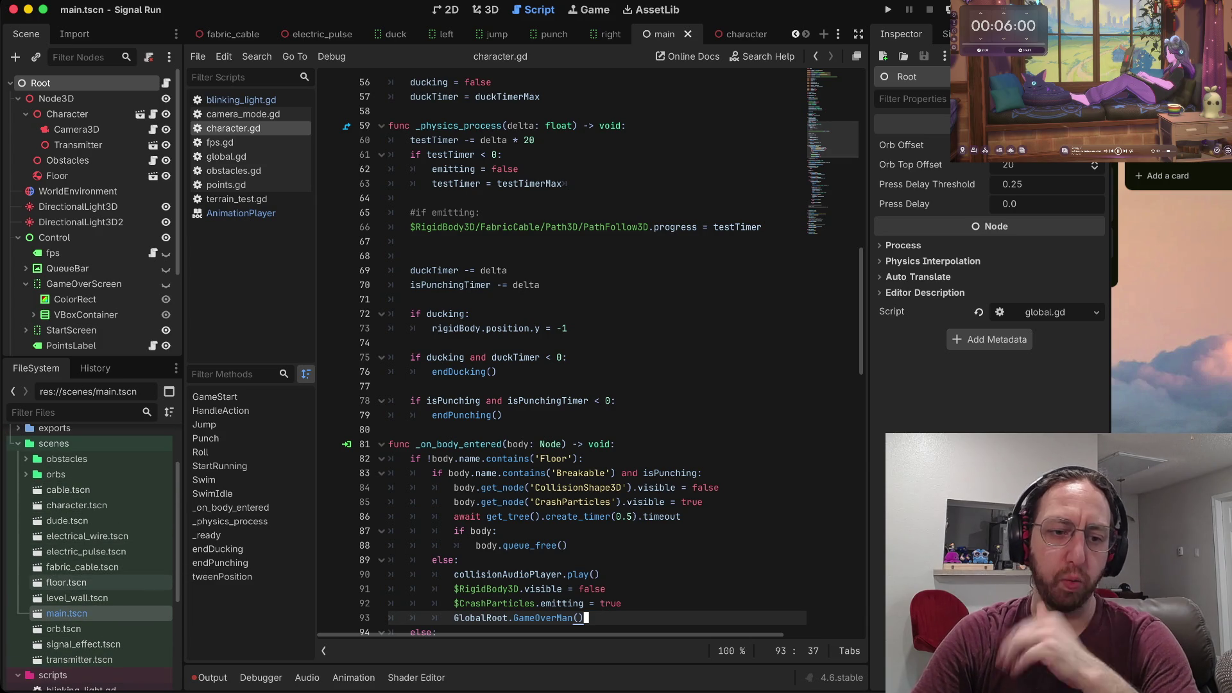
double_click(64, 628)
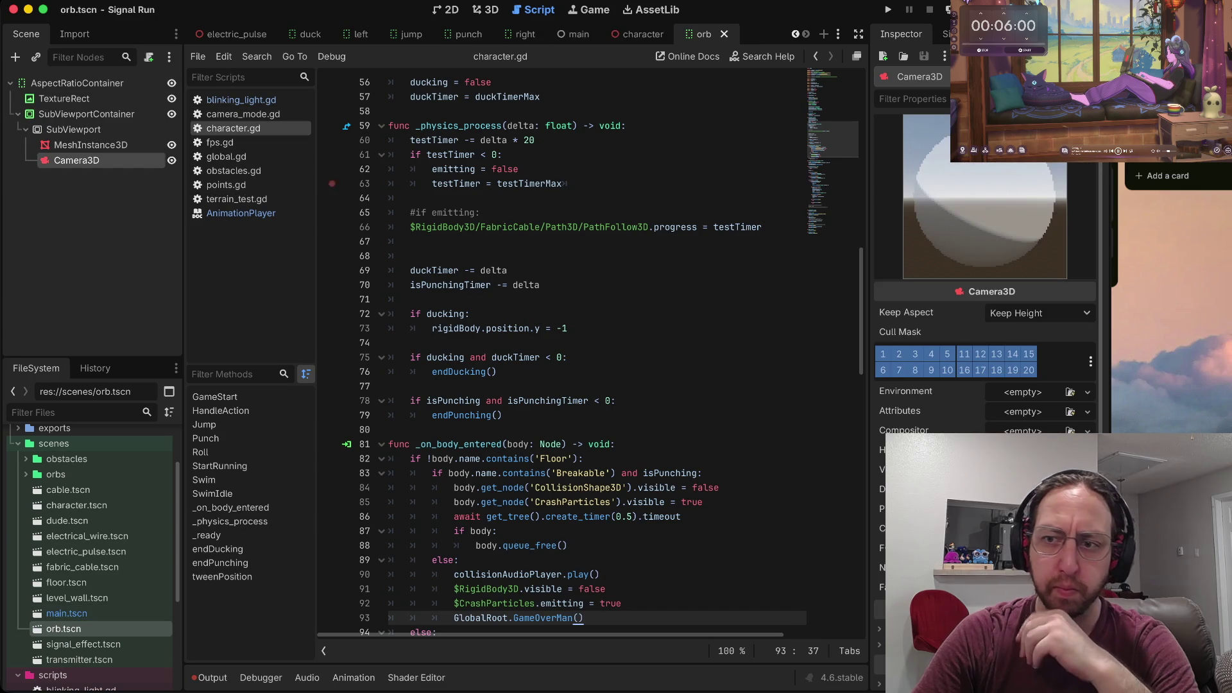
Select the SubViewport node and review its Inspector properties.
scroll(984, 256, down, 3)
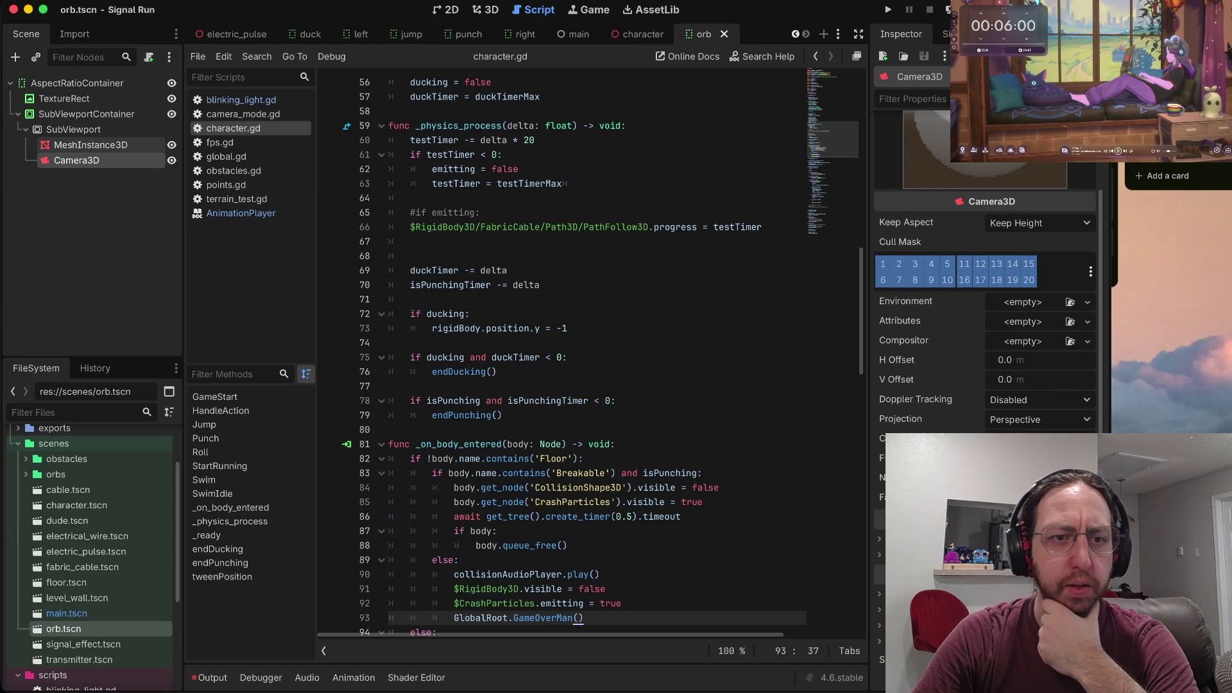
click(73, 129)
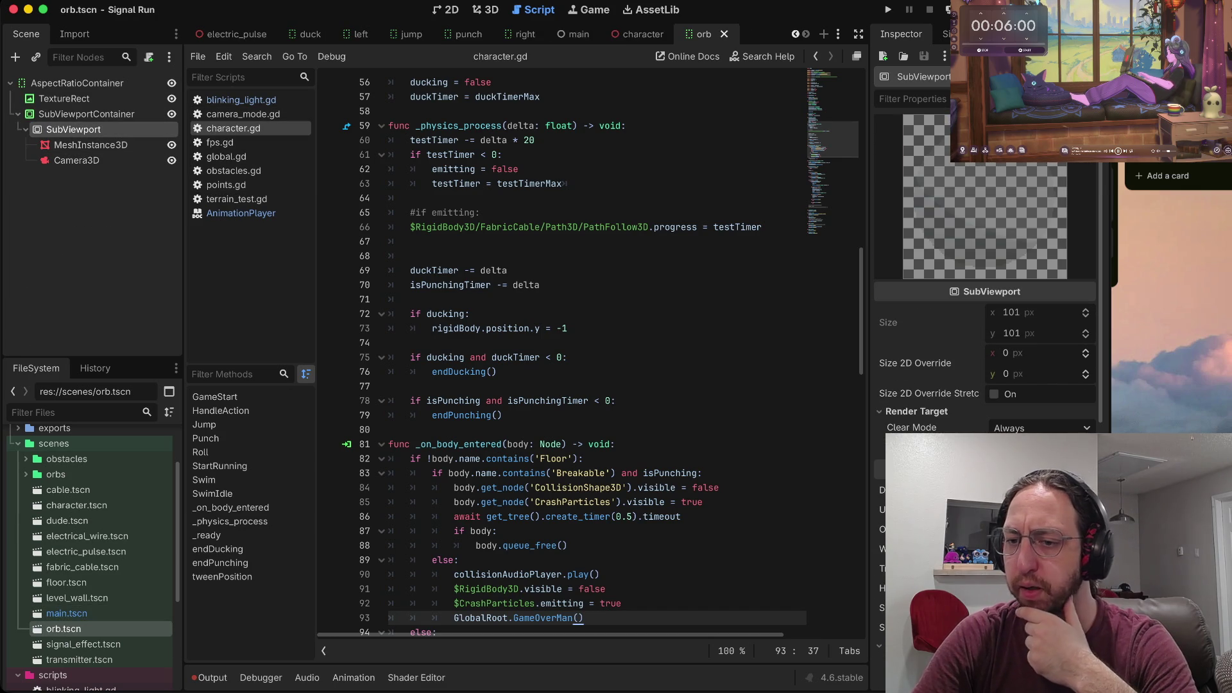
scroll(984, 270, down, 5)
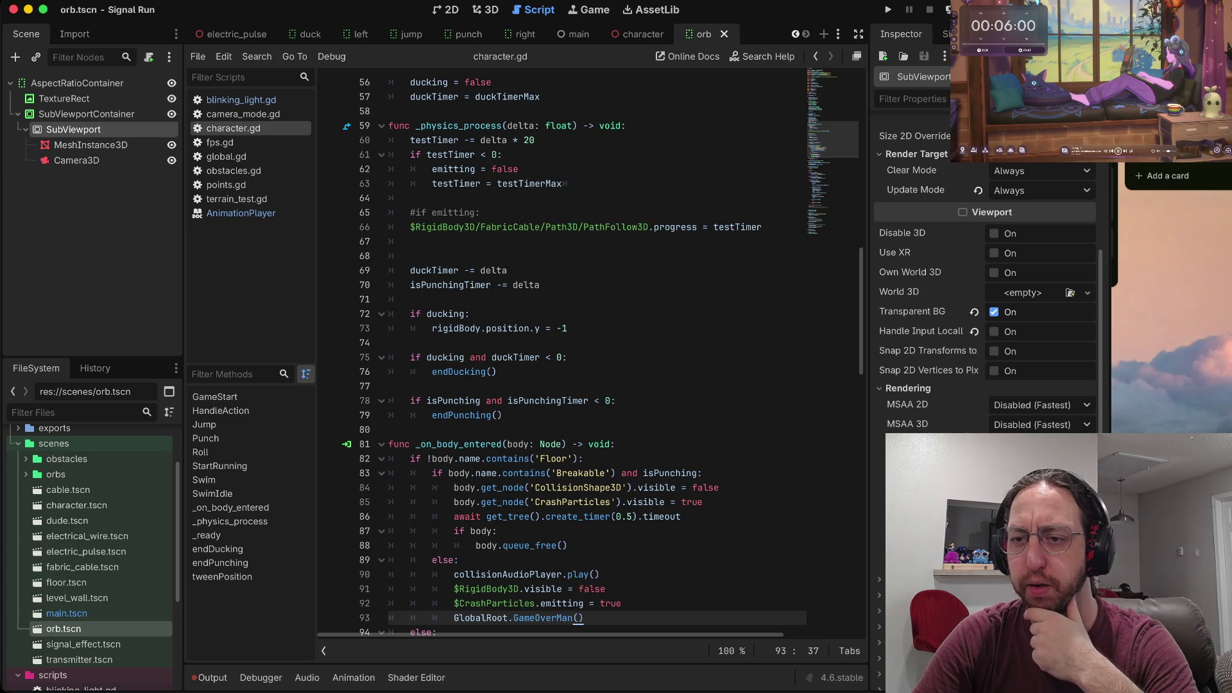
scroll(985, 270, up, 2)
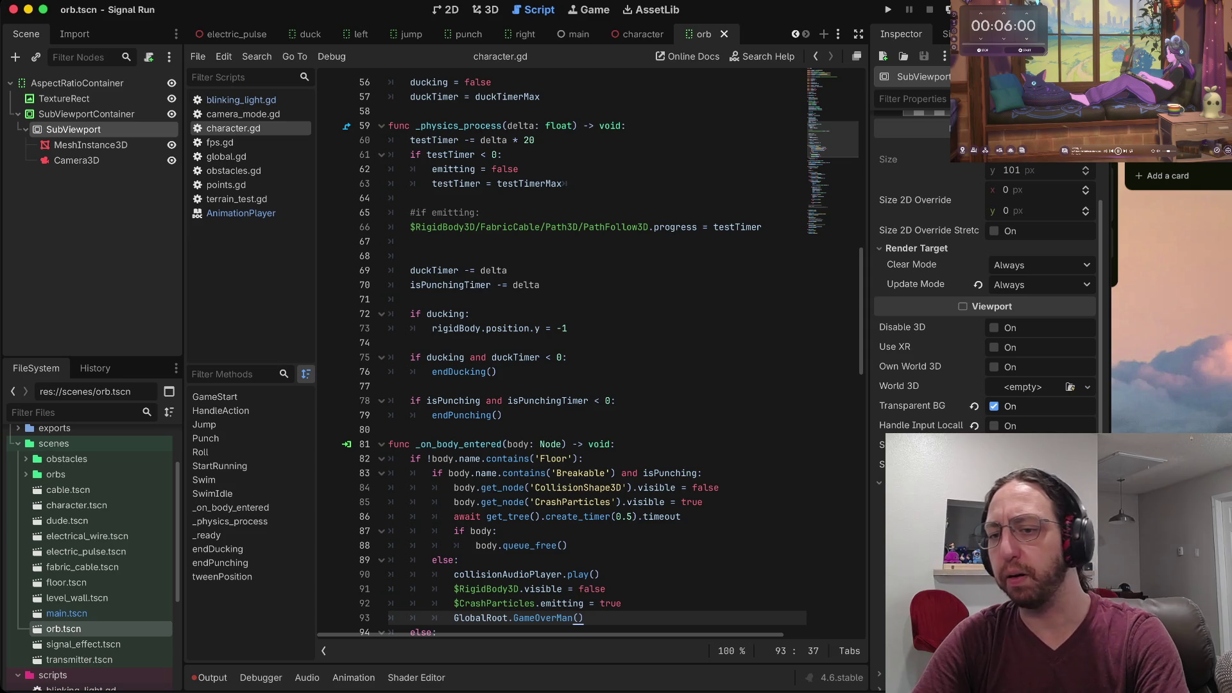
scroll(984, 288, down, 4)
scroll(985, 289, down, 3)
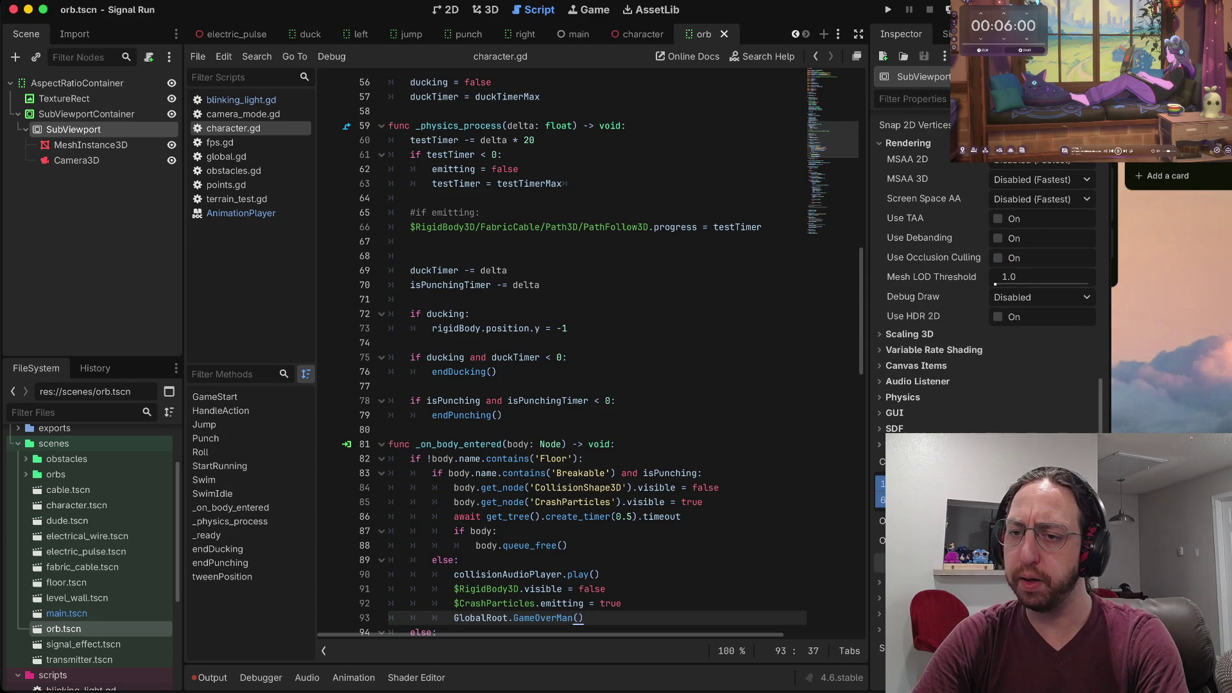
scroll(985, 288, up, 6)
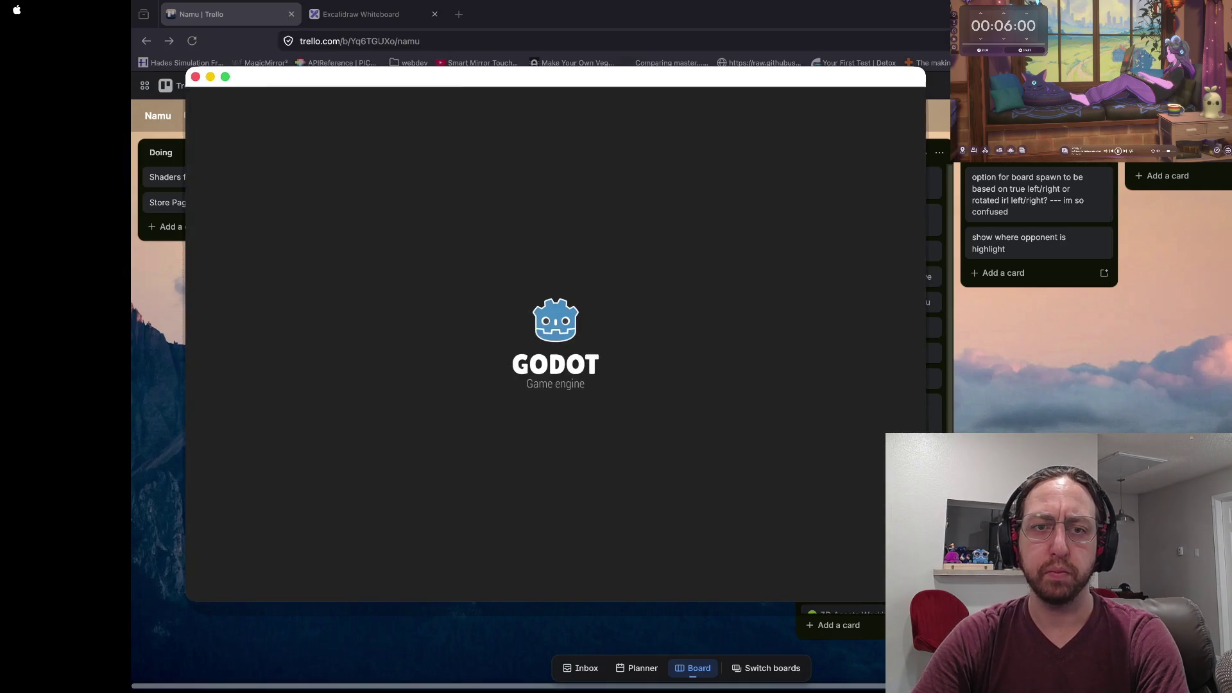
Open Namu Namu Chevanji and start an X-axis move of the knight, then cancel it.
double_click(320, 192)
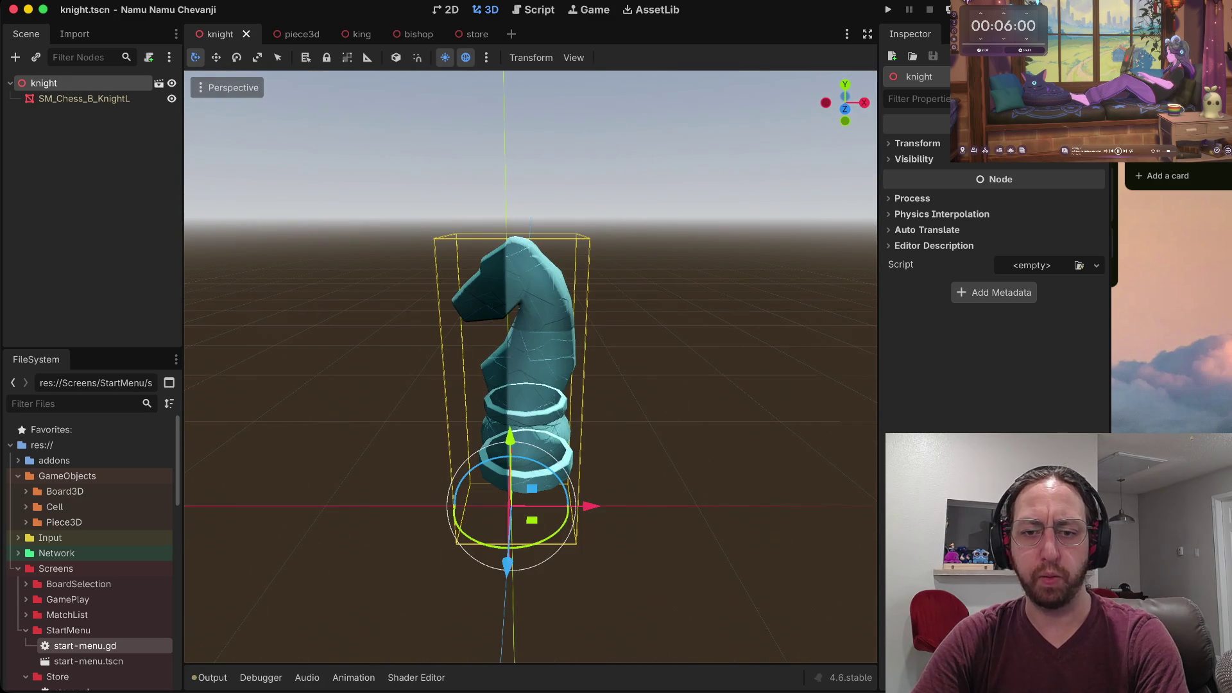
key(g)
key(x)
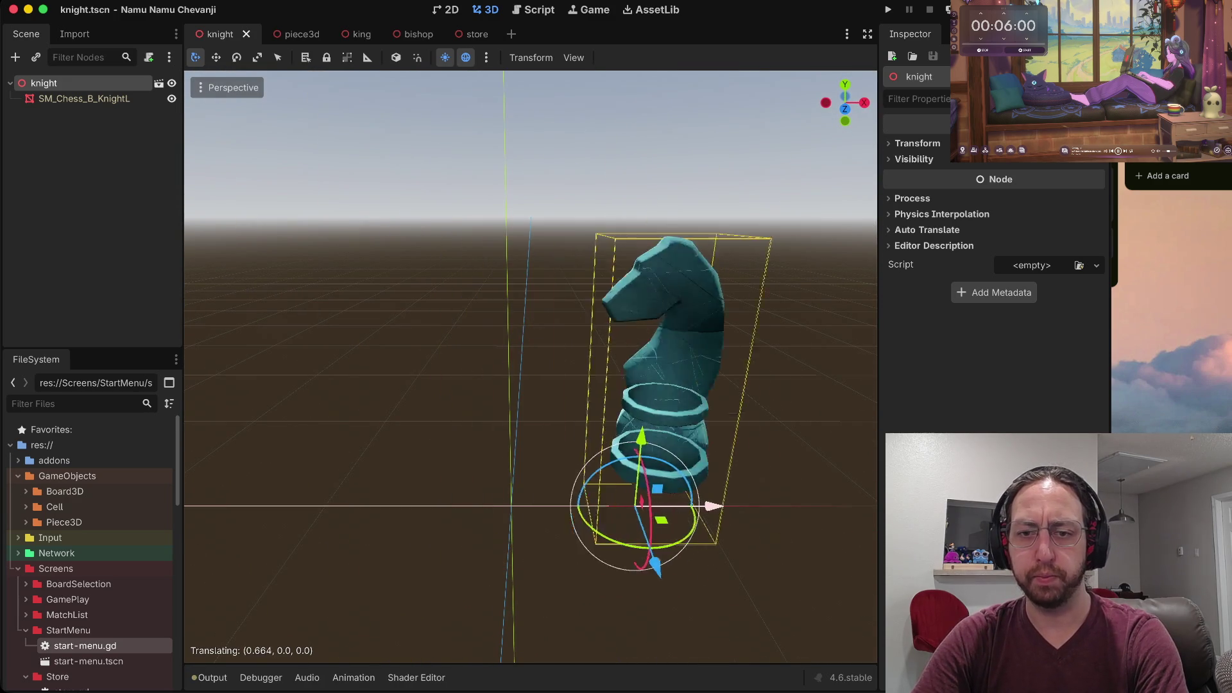
key(Escape)
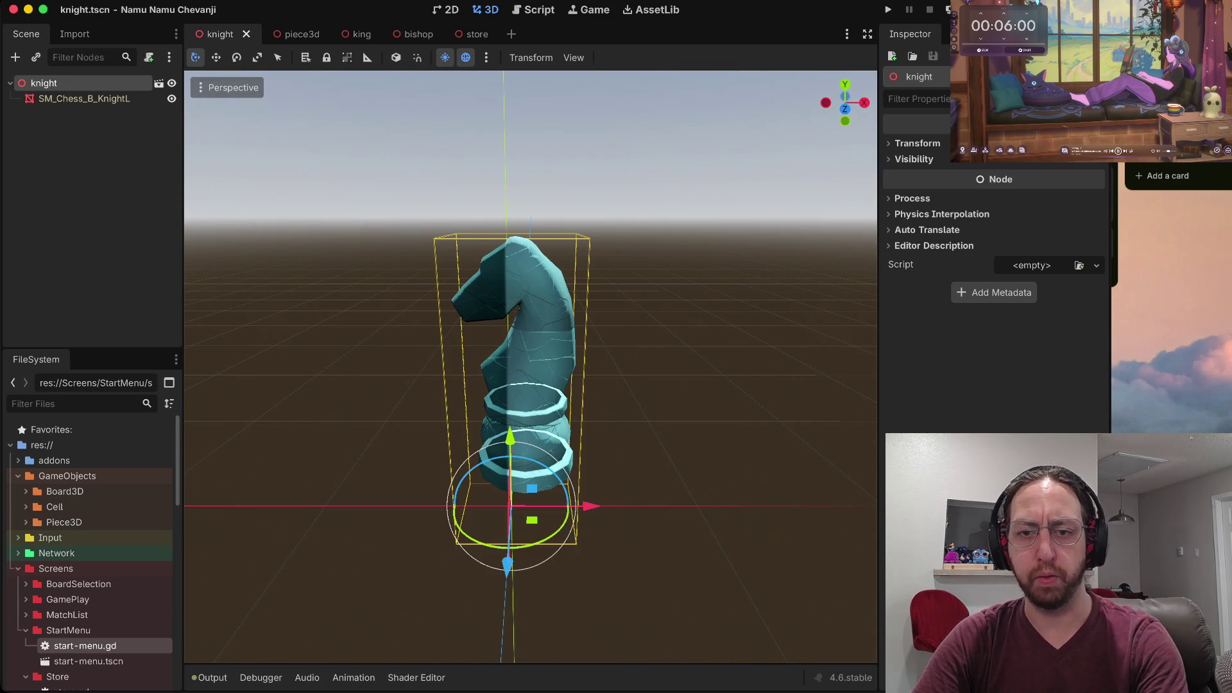
Select SM_Chess_B_KnightL and check its Shadow Mesh options without changing them.
click(84, 98)
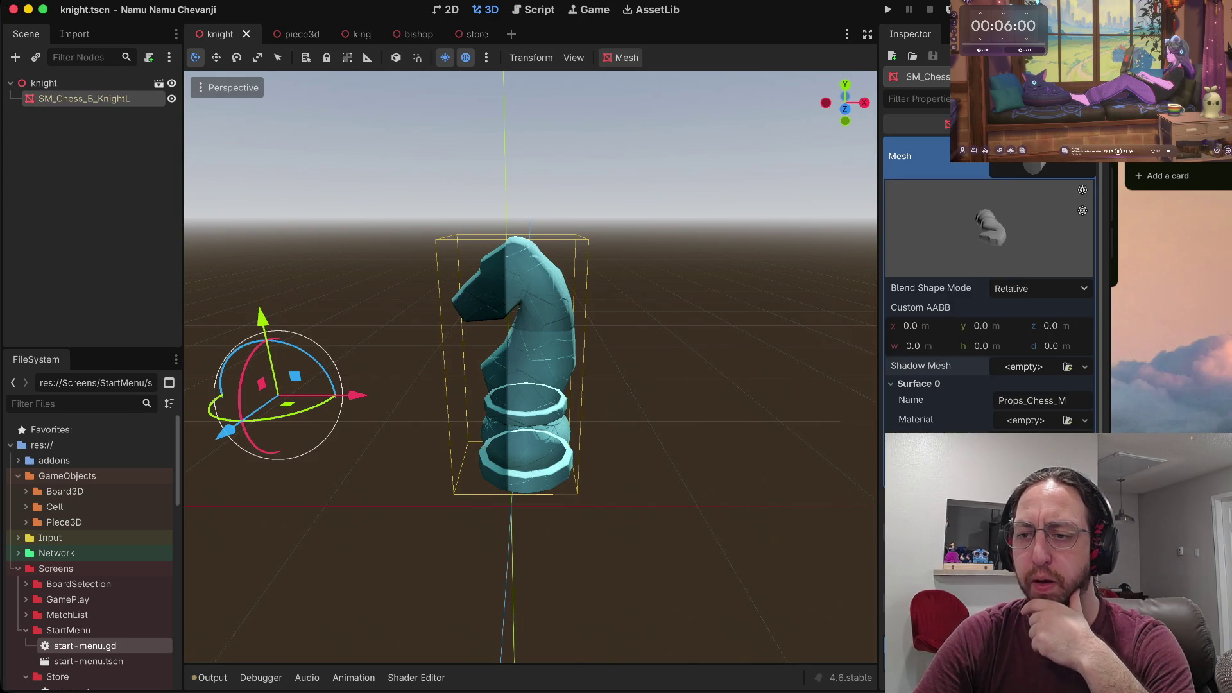
click(1084, 366)
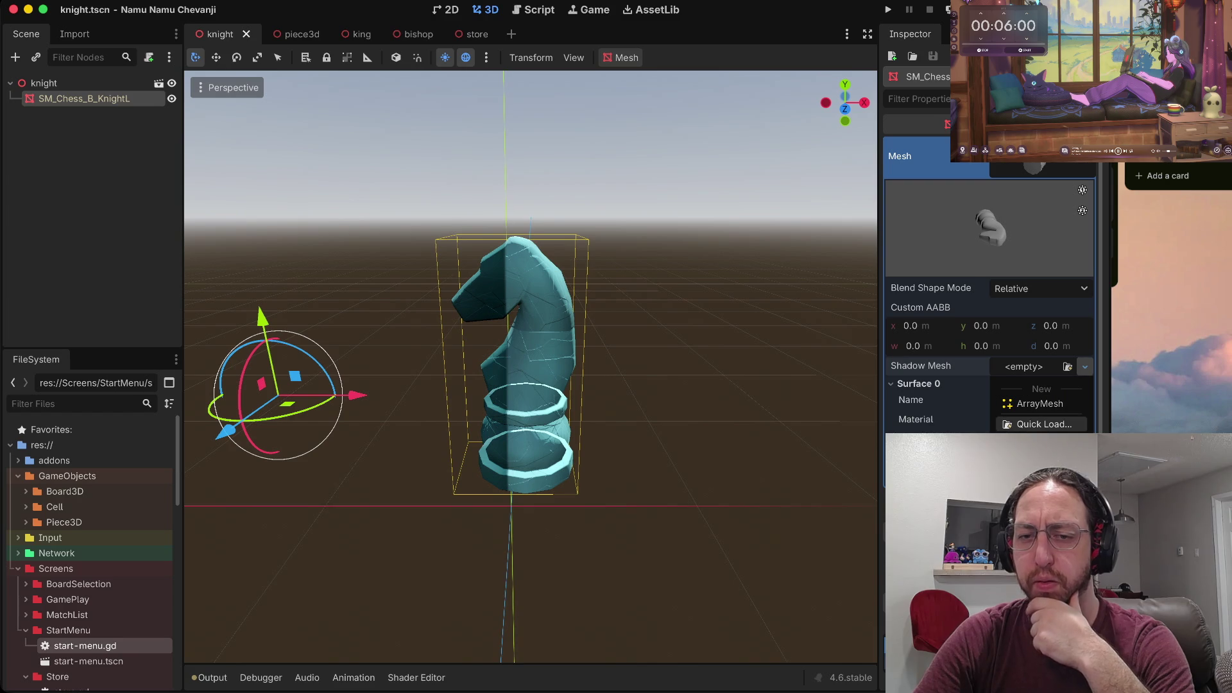
key(Escape)
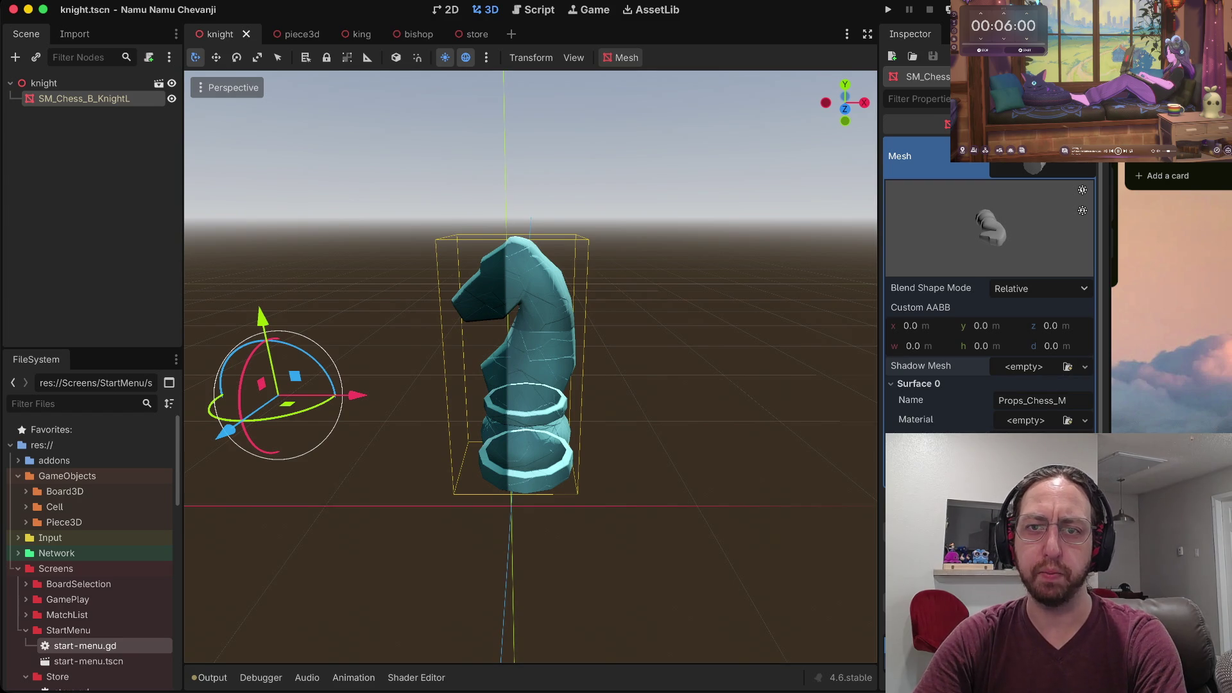
key(super+Tab)
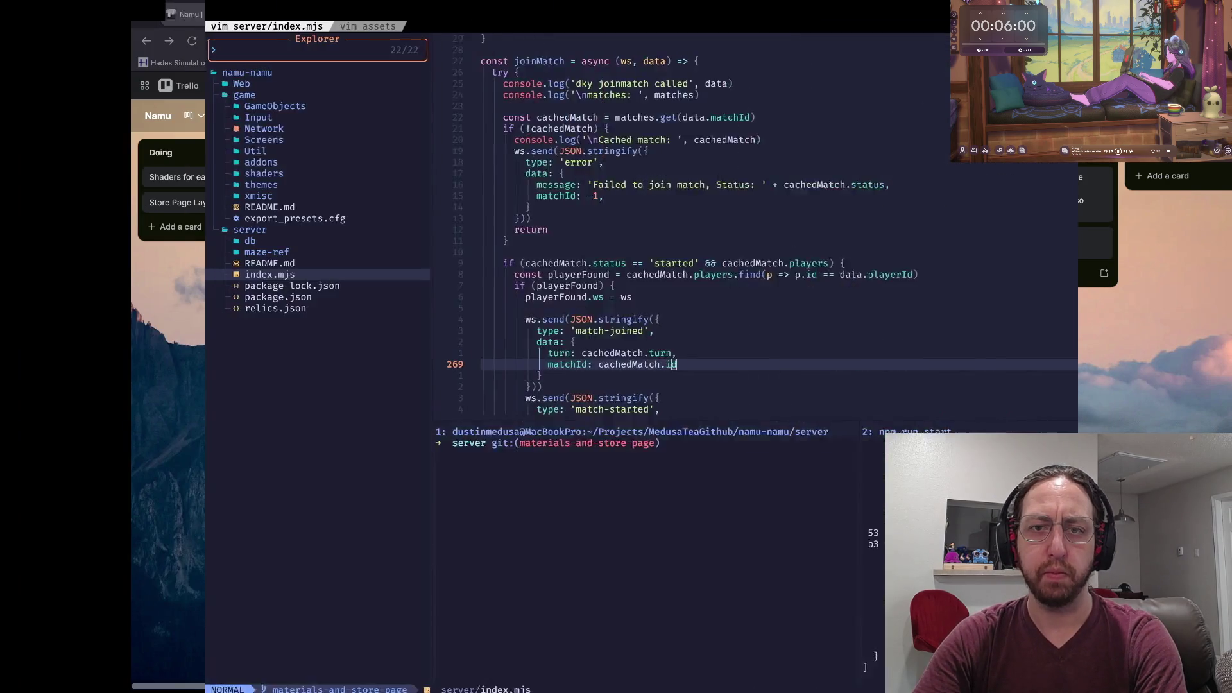
Load the we-have-chess-at-home repository in a new tab and open its latest commit c2b1c52.
key(ctrl+Tab)
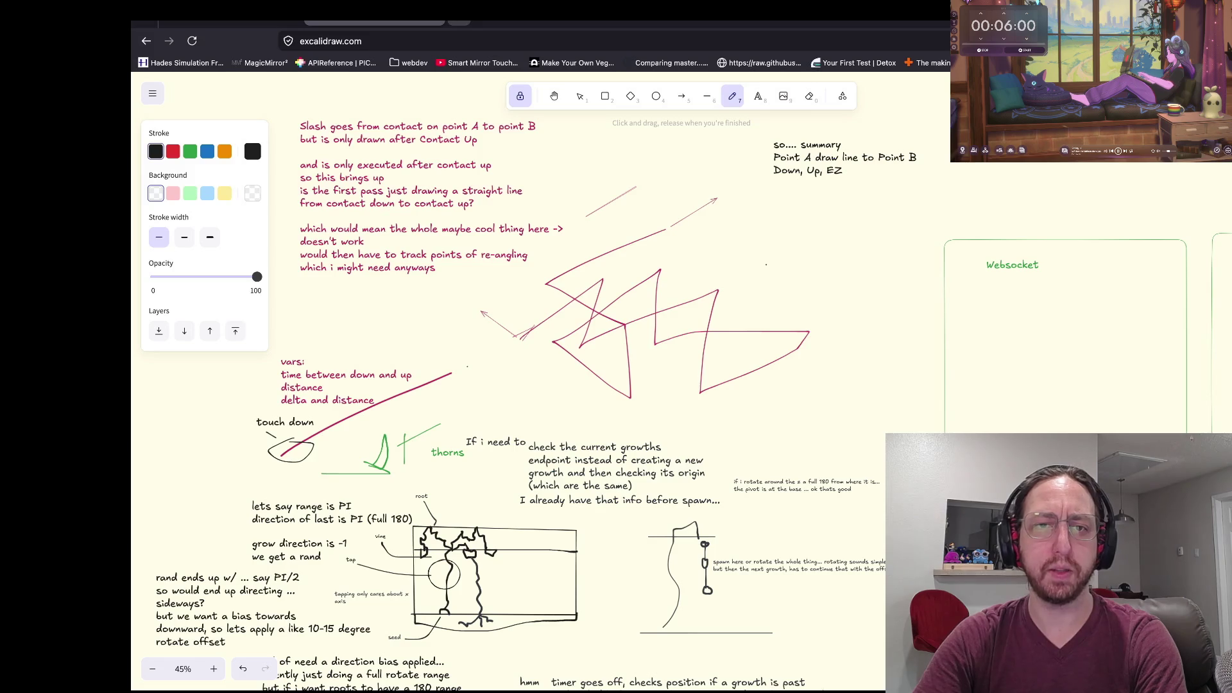
key(ctrl+t)
text(github.com/medusatea/)
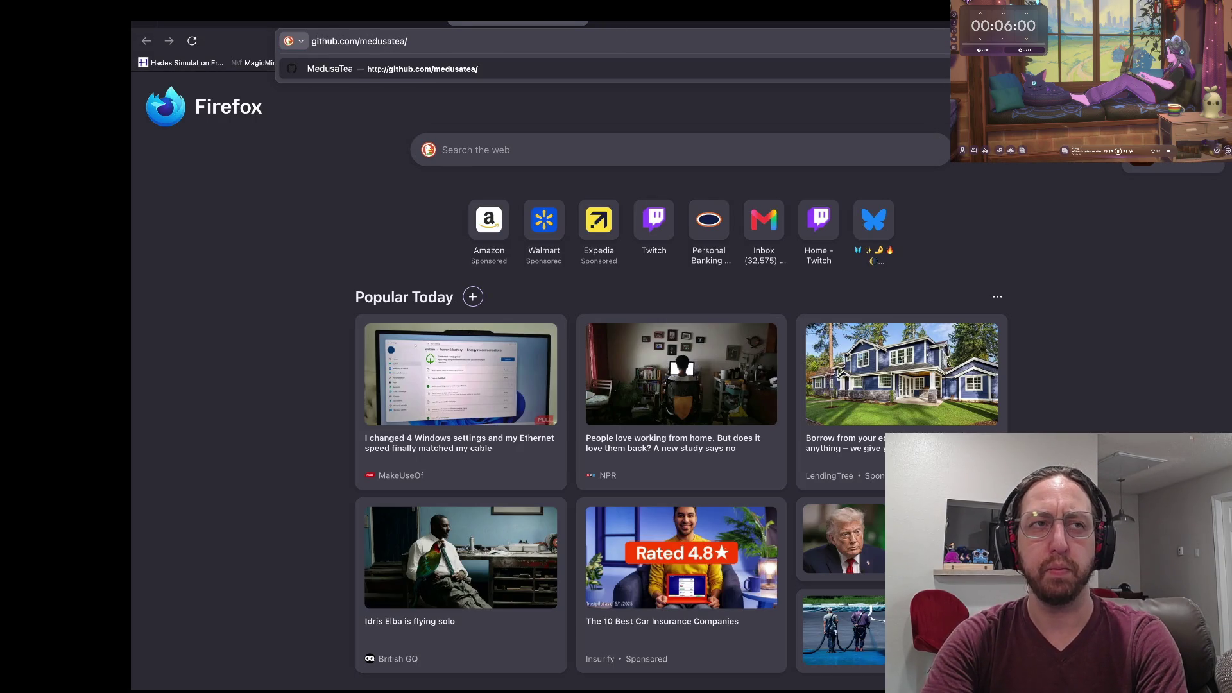
text(we-have-ch)
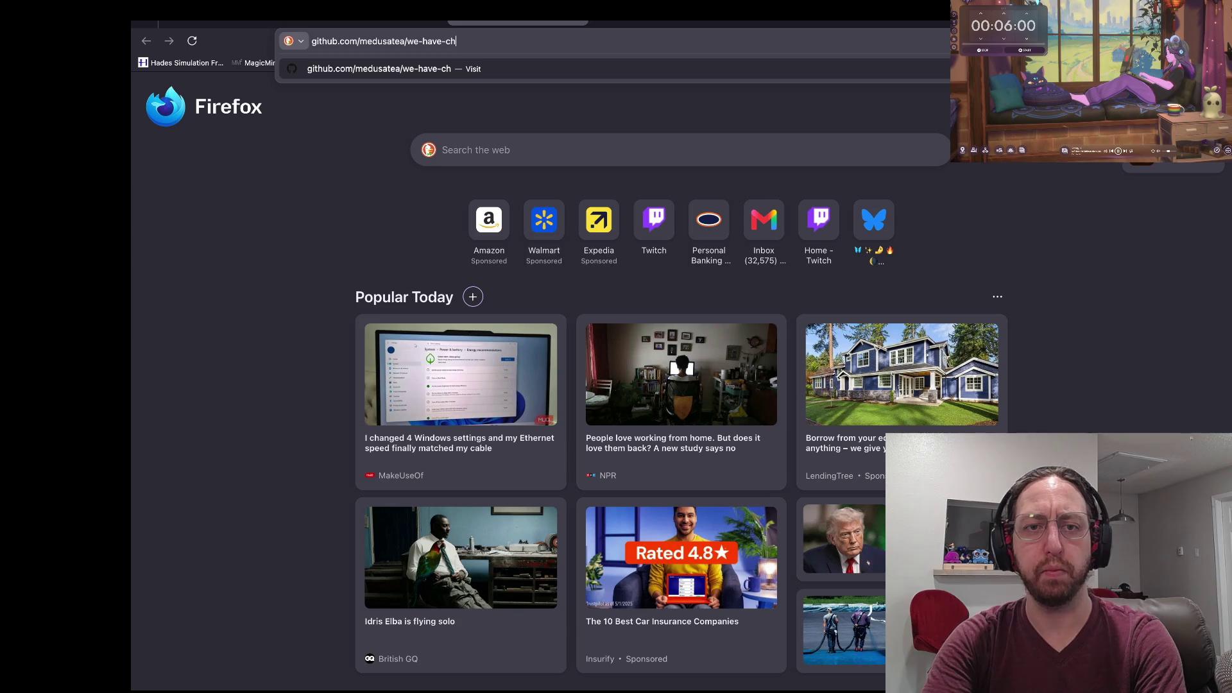
text(ess-at-home)
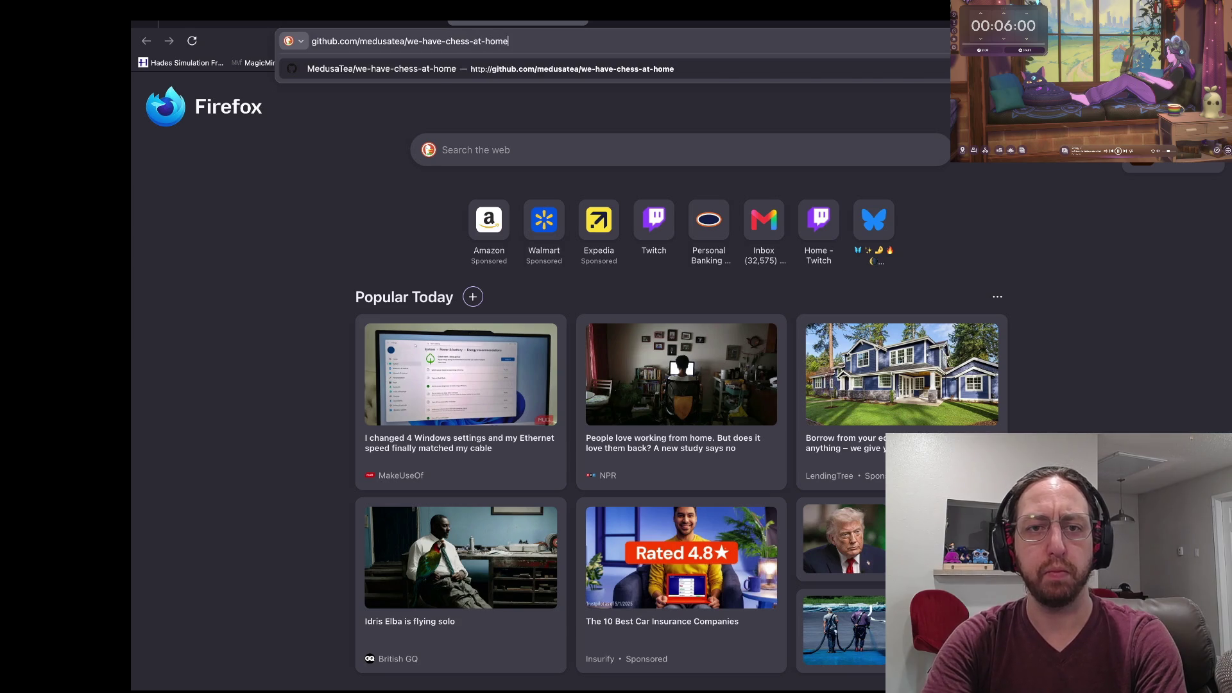
key(Return)
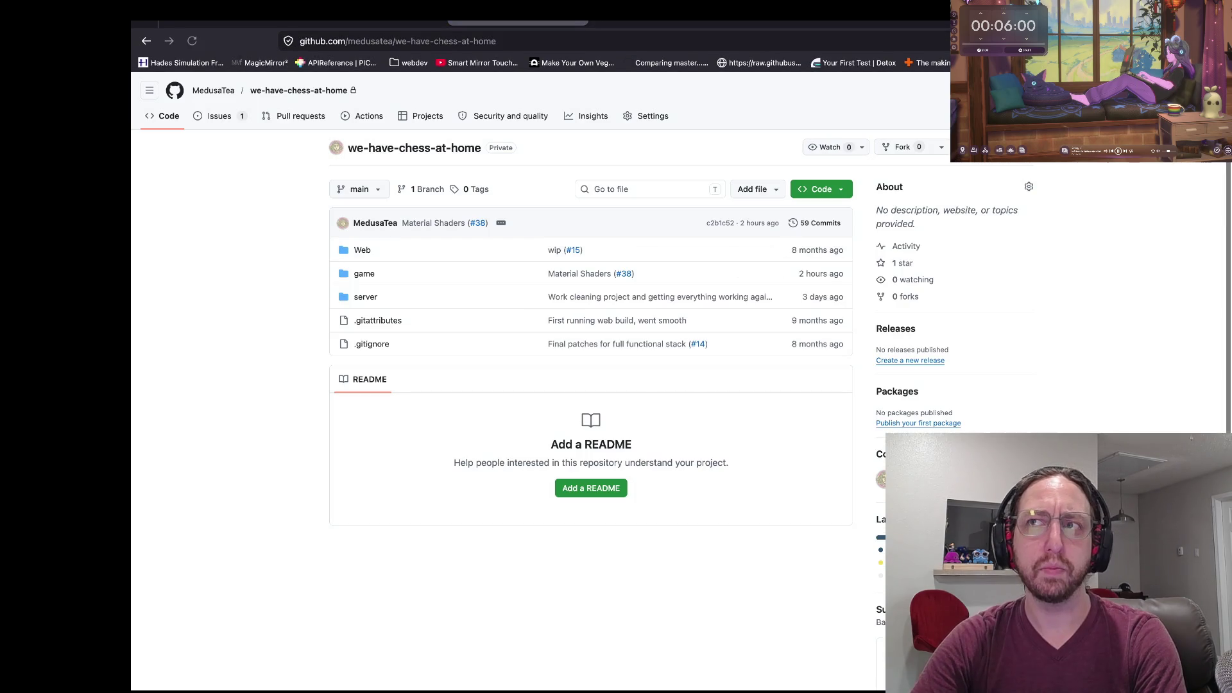
click(820, 222)
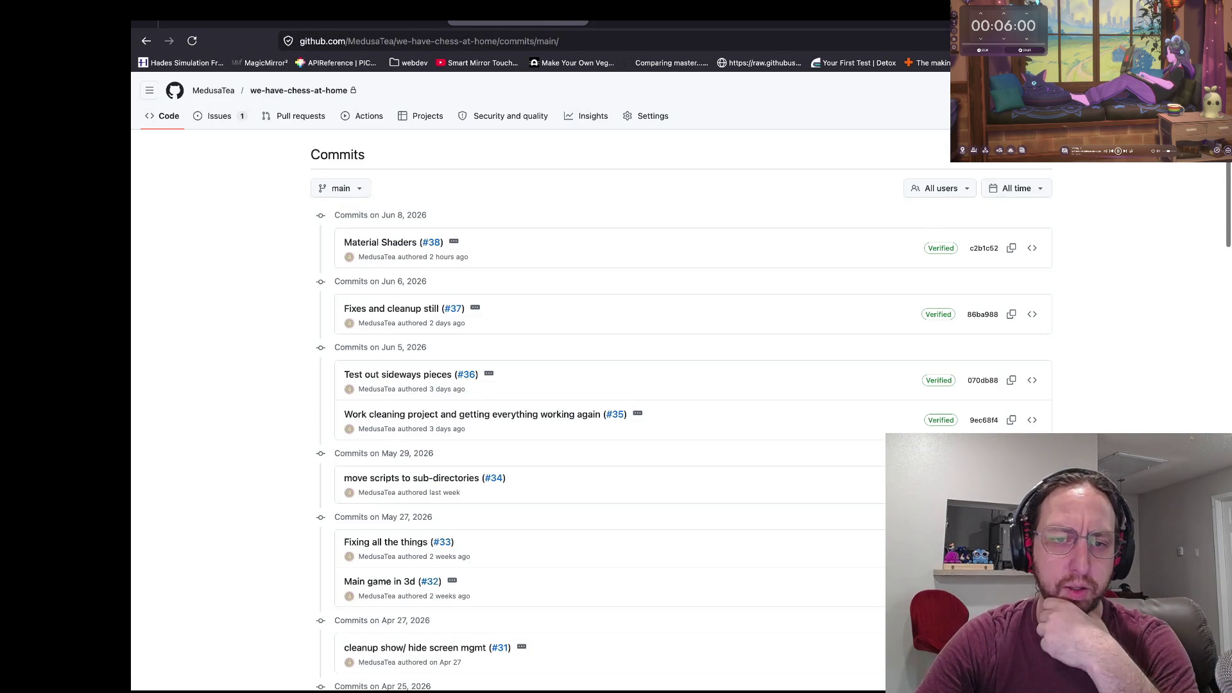
click(983, 248)
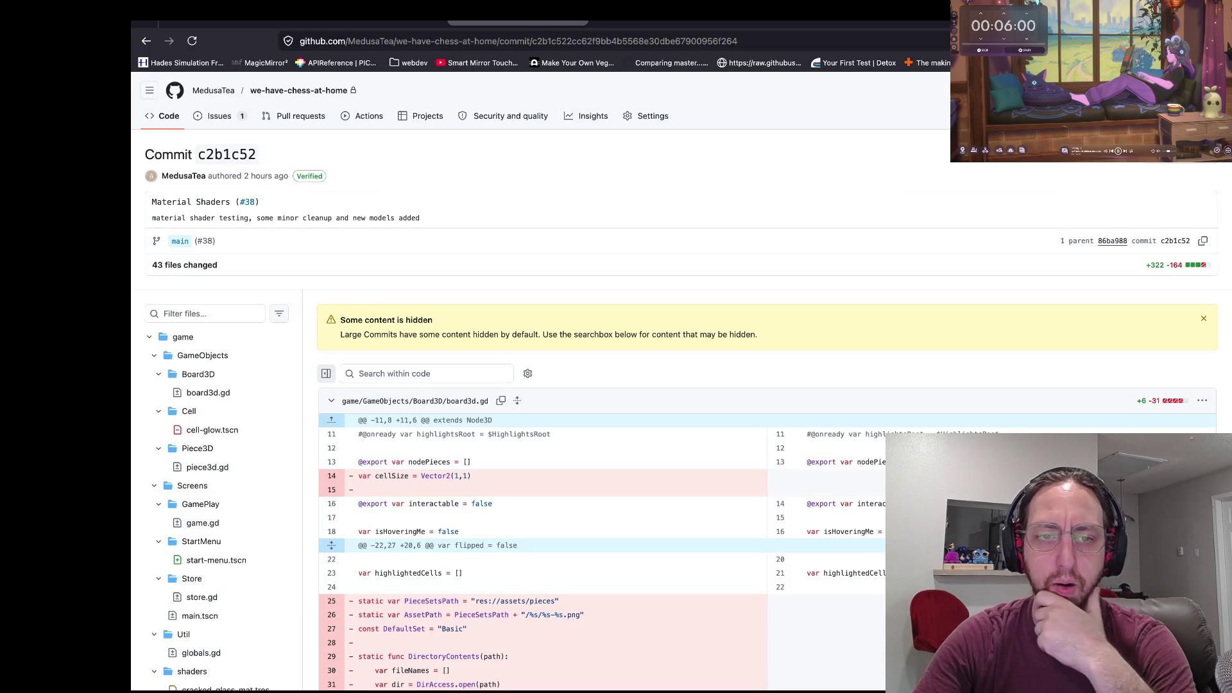
Scroll the commit diff and collapse the GameObjects and GamePlay folders in the file tree.
scroll(983, 257, down, 2)
scroll(767, 411, down, 10)
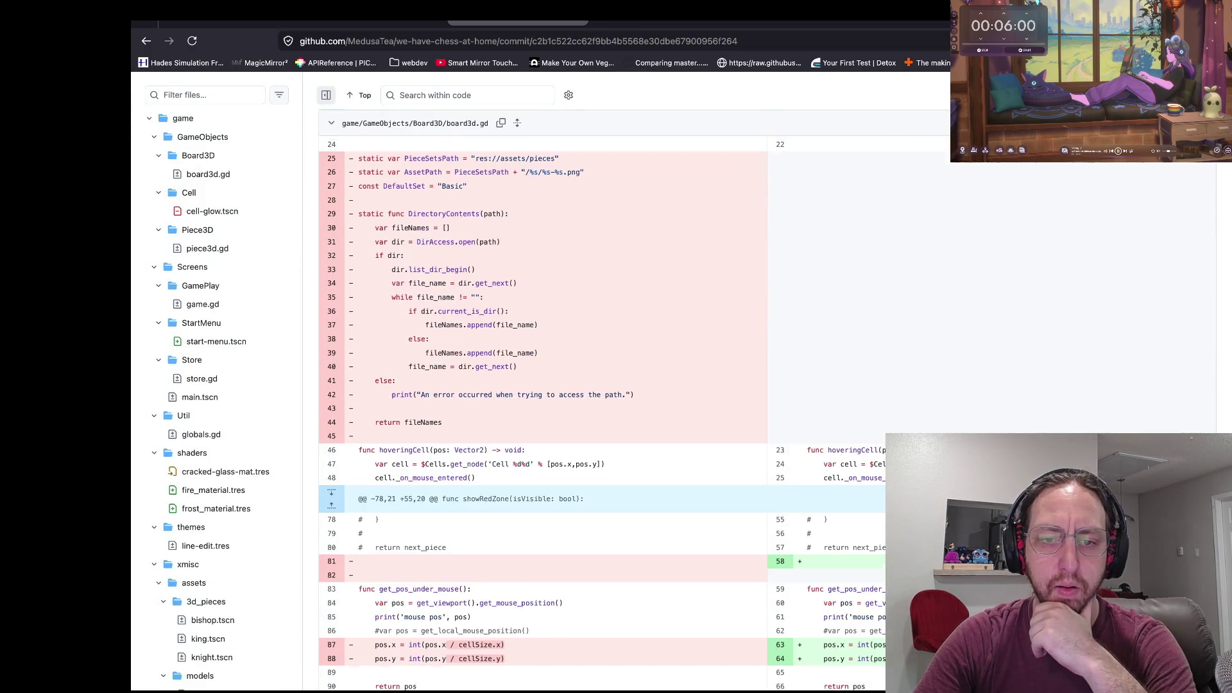
scroll(767, 411, down, 5)
scroll(767, 410, down, 8)
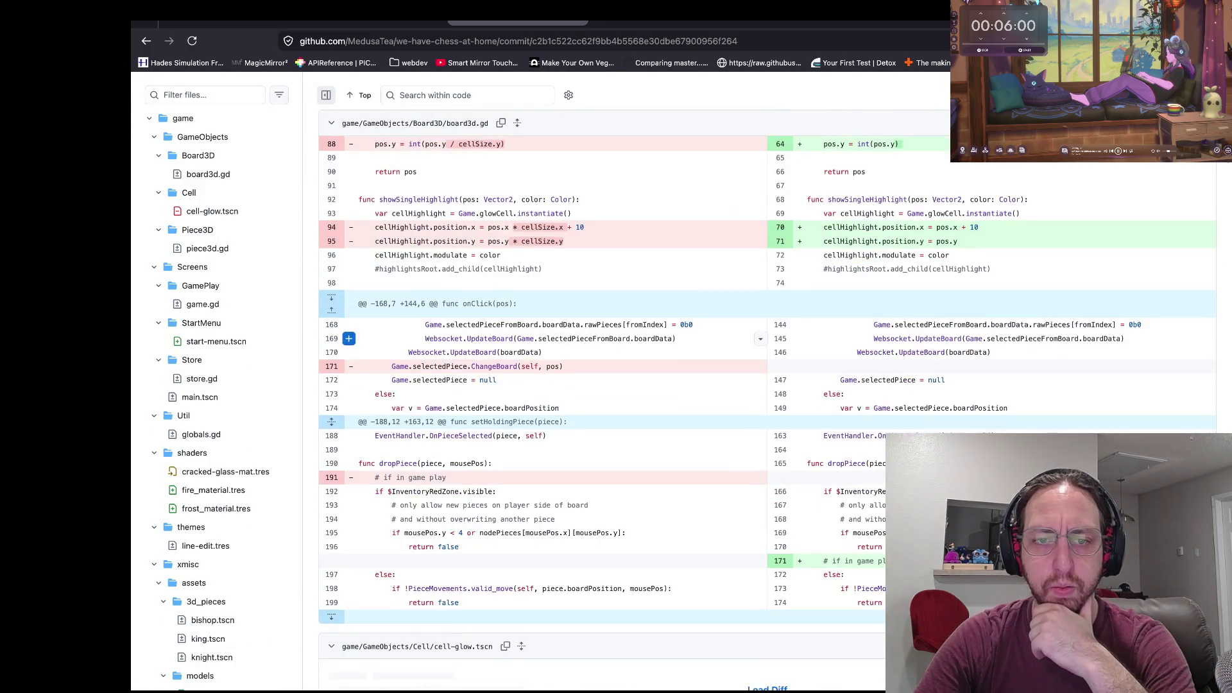
scroll(767, 410, down, 12)
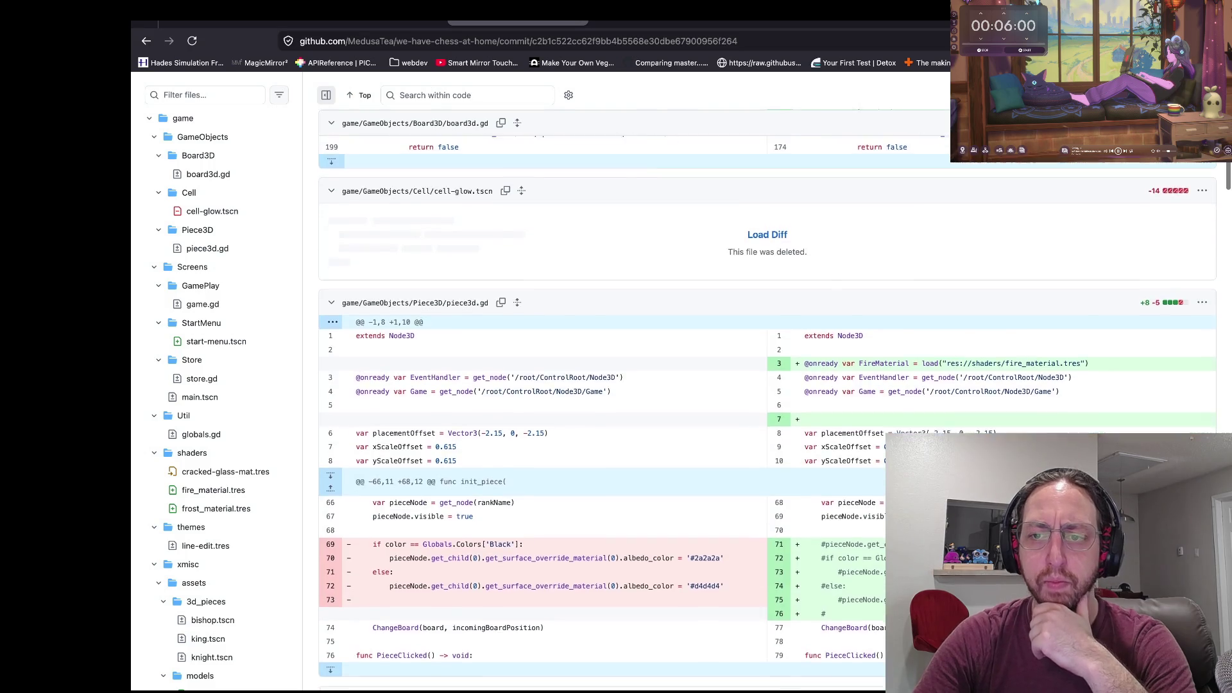
scroll(767, 411, down, 10)
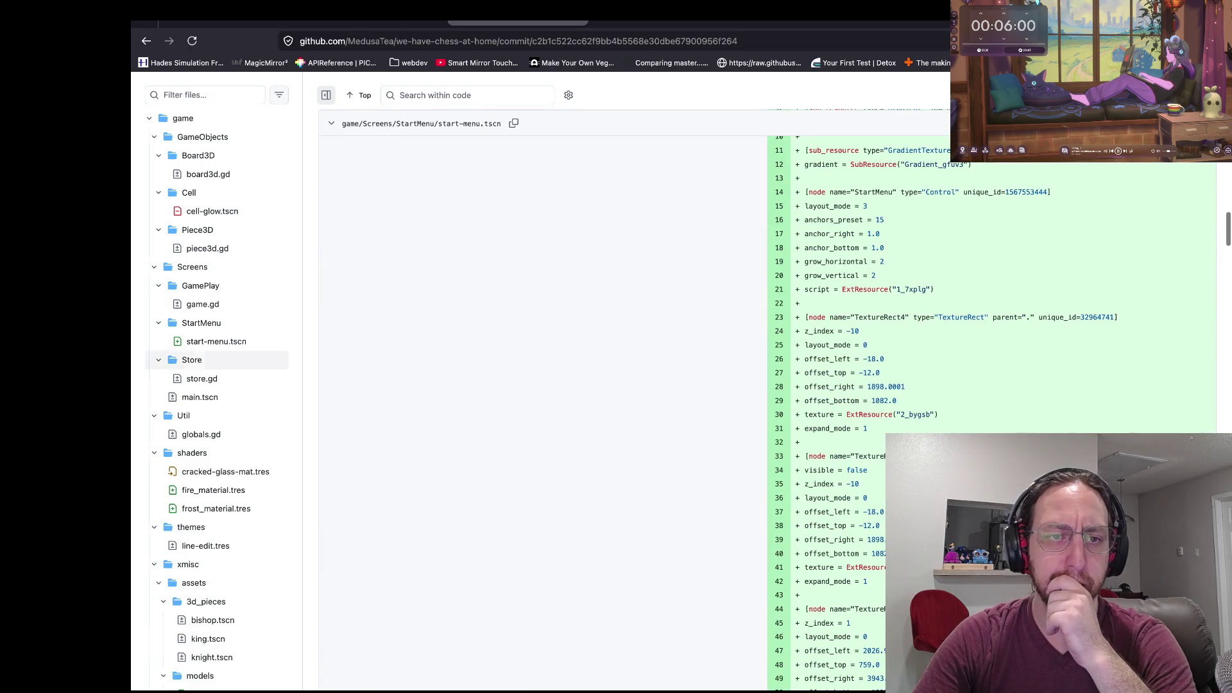
click(154, 137)
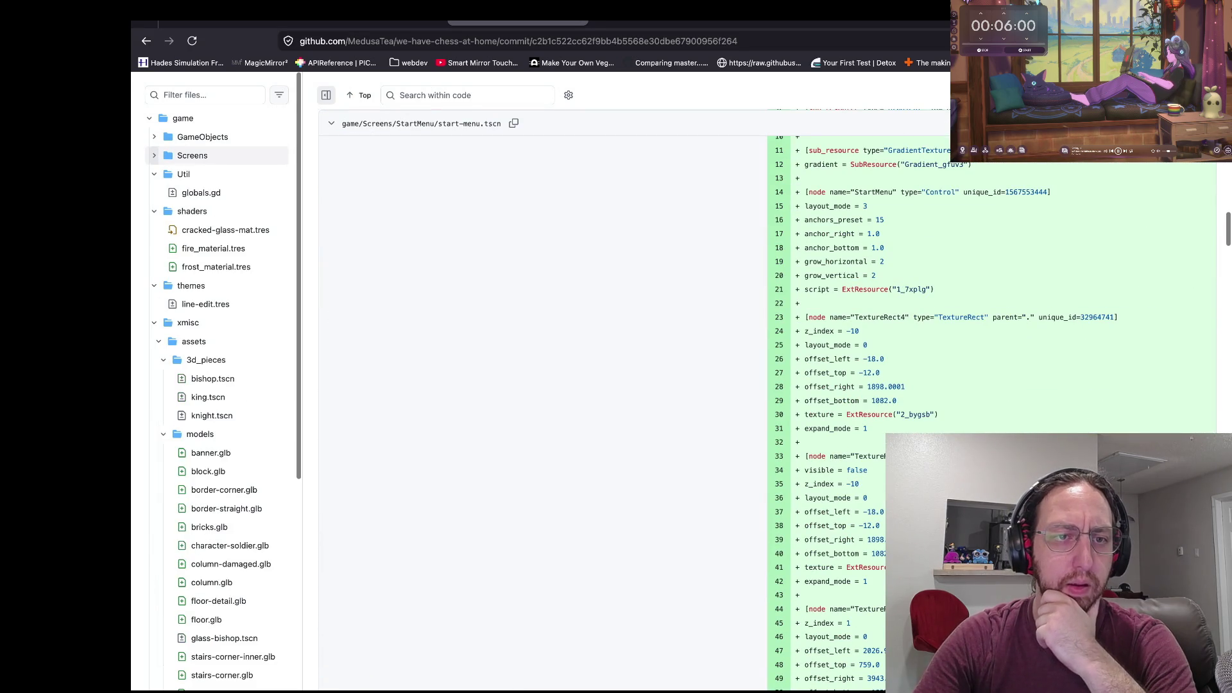
click(159, 173)
Collapse the shaders, themes and xmisc folders in the changed-file tree.
key(Left)
key(Left)
key(Left)
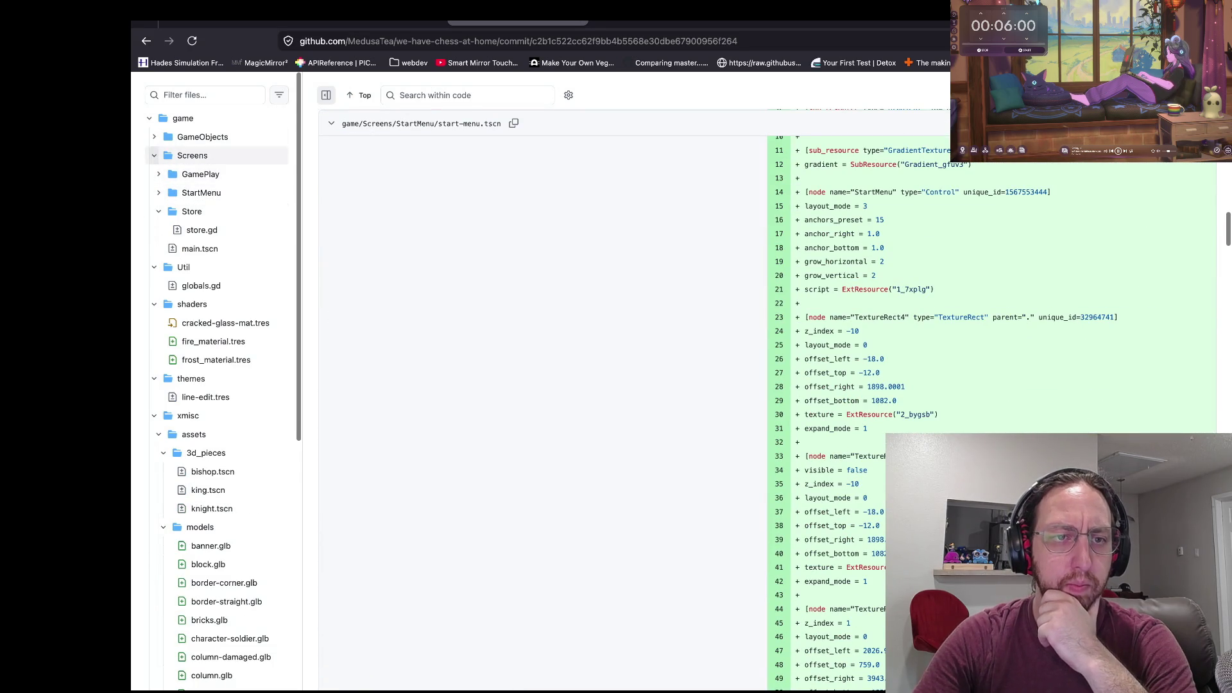
key(Right)
key(Down)
key(Down)
key(Down)
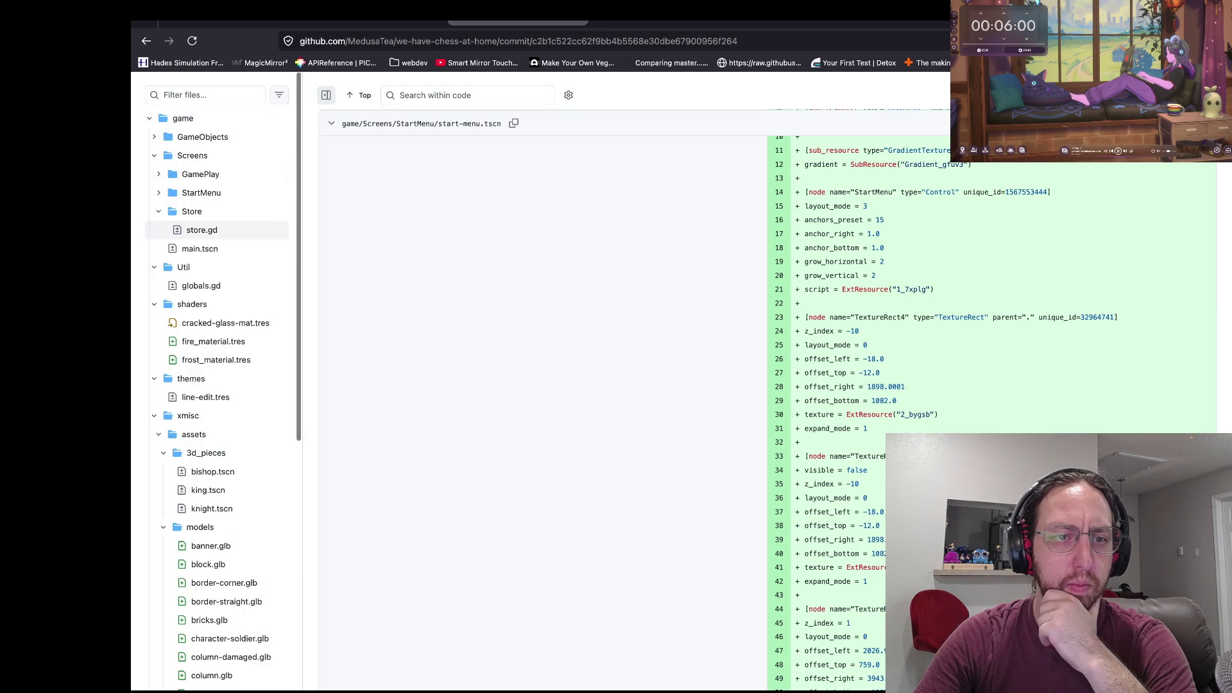
key(Down)
key(Left)
key(Down)
key(Left)
key(Down)
key(Left)
key(Right)
Expand the 3d_pieces folder and jump the diff to knight.tscn.
key(Down)
key(Down)
key(Left)
key(Down)
key(Down)
key(Down)
key(Down)
key(Down)
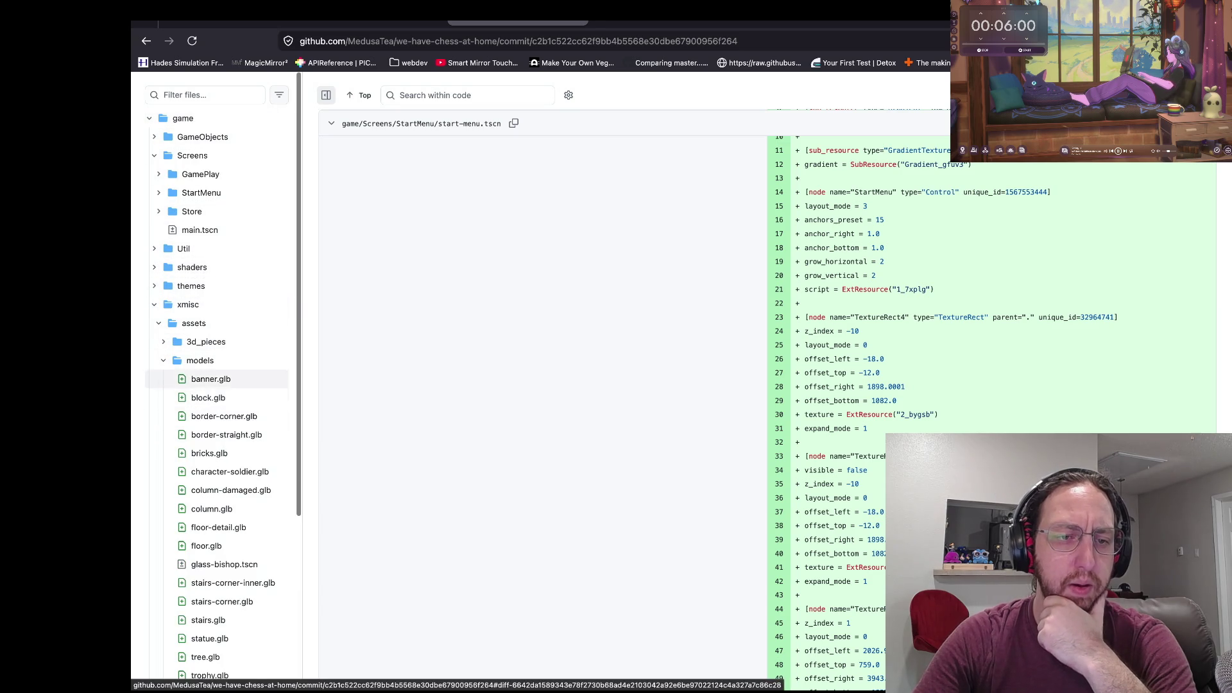
key(Up)
key(Up)
key(Up)
key(Down)
key(Down)
key(Down)
key(Up)
key(Up)
key(Up)
key(Up)
key(Up)
key(Up)
key(Up)
key(Up)
key(Up)
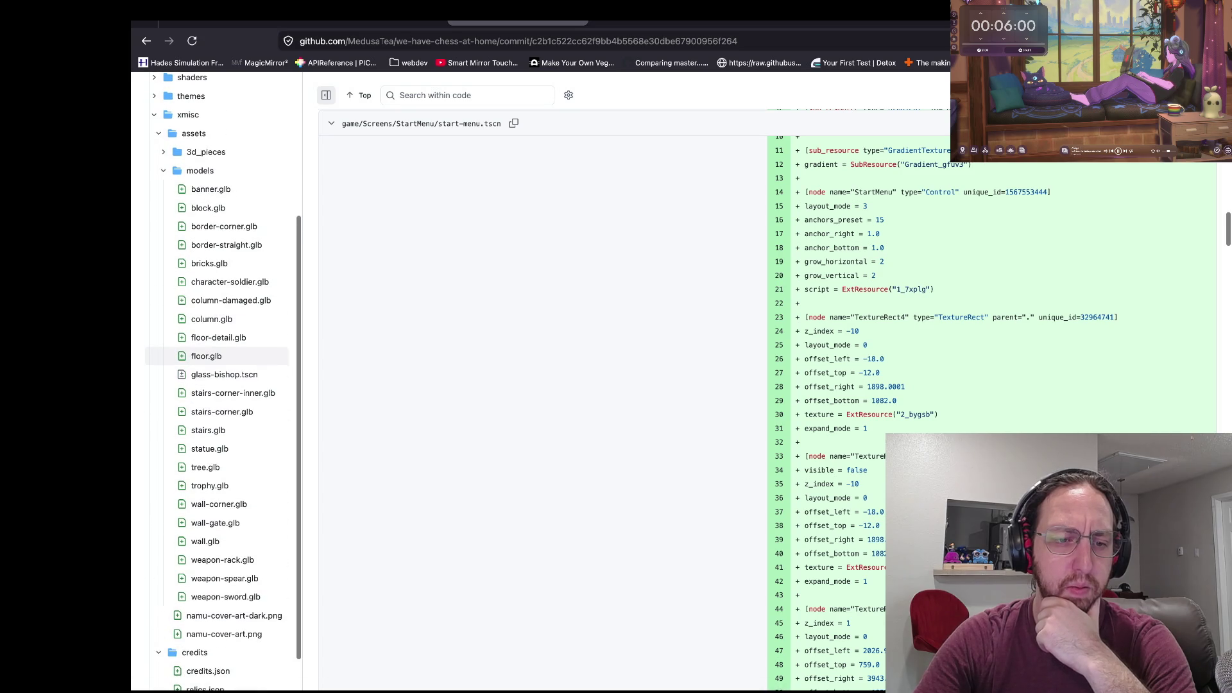
key(Right)
key(Down)
key(Down)
key(Down)
key(Return)
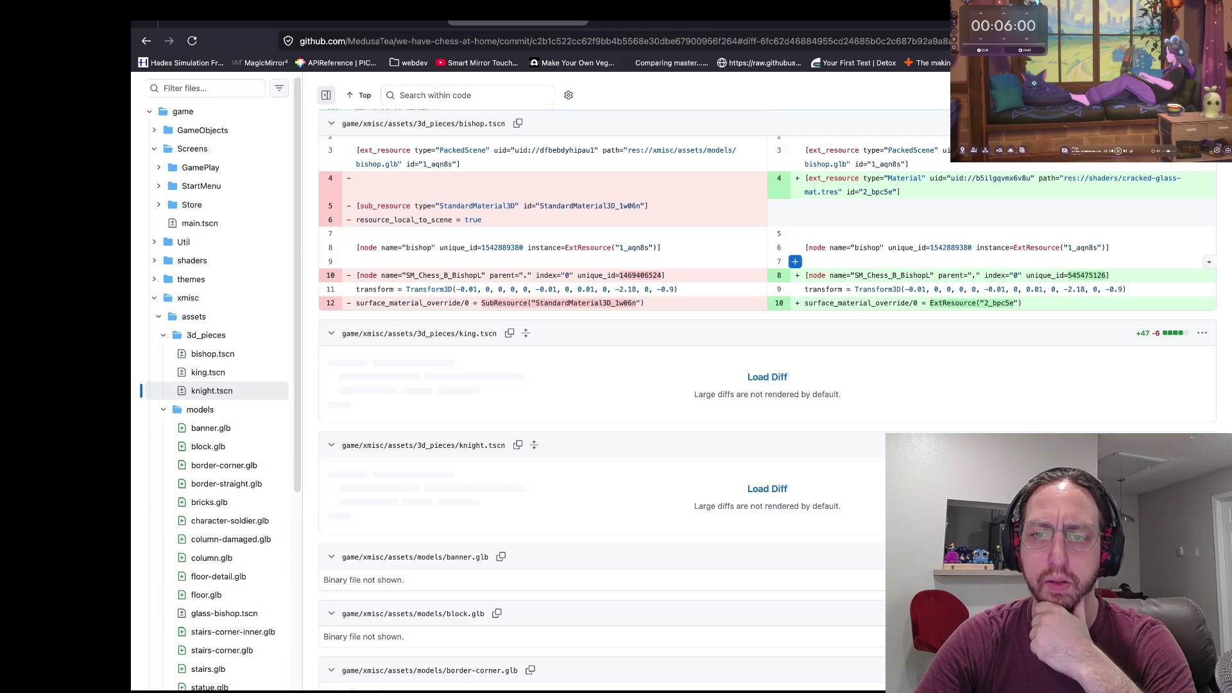
Load the large knight.tscn diff and scroll through its changes.
key(Return)
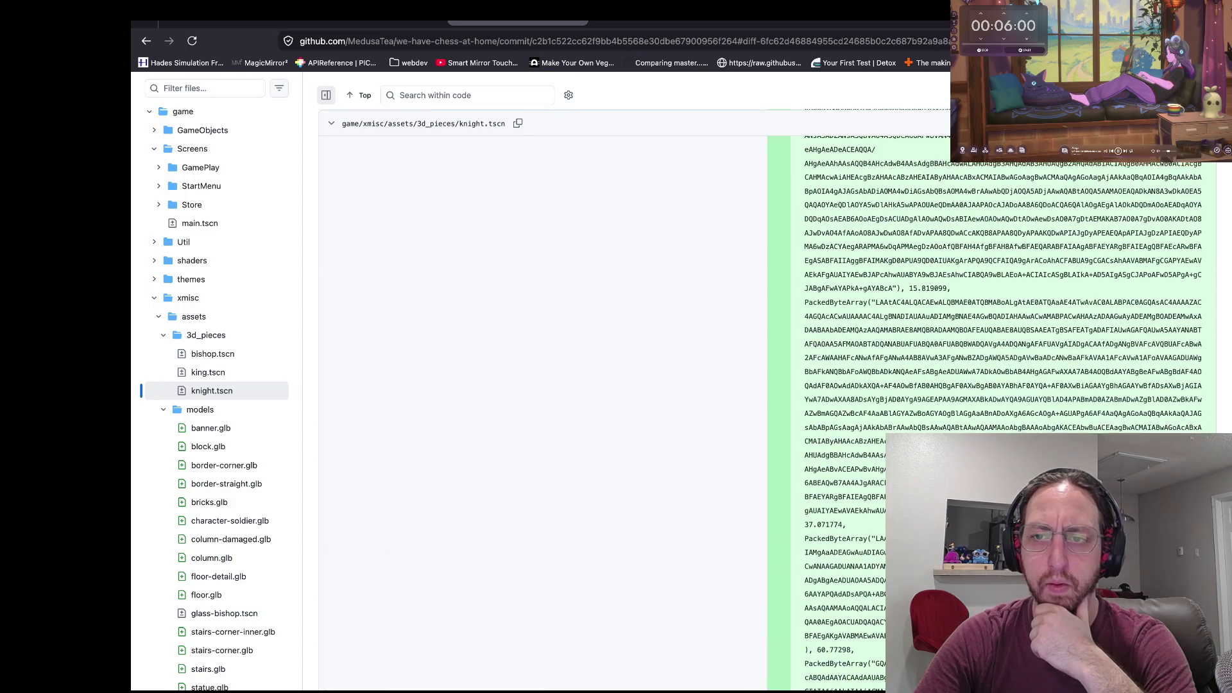
scroll(1001, 411, up, 1)
scroll(767, 410, up, 10)
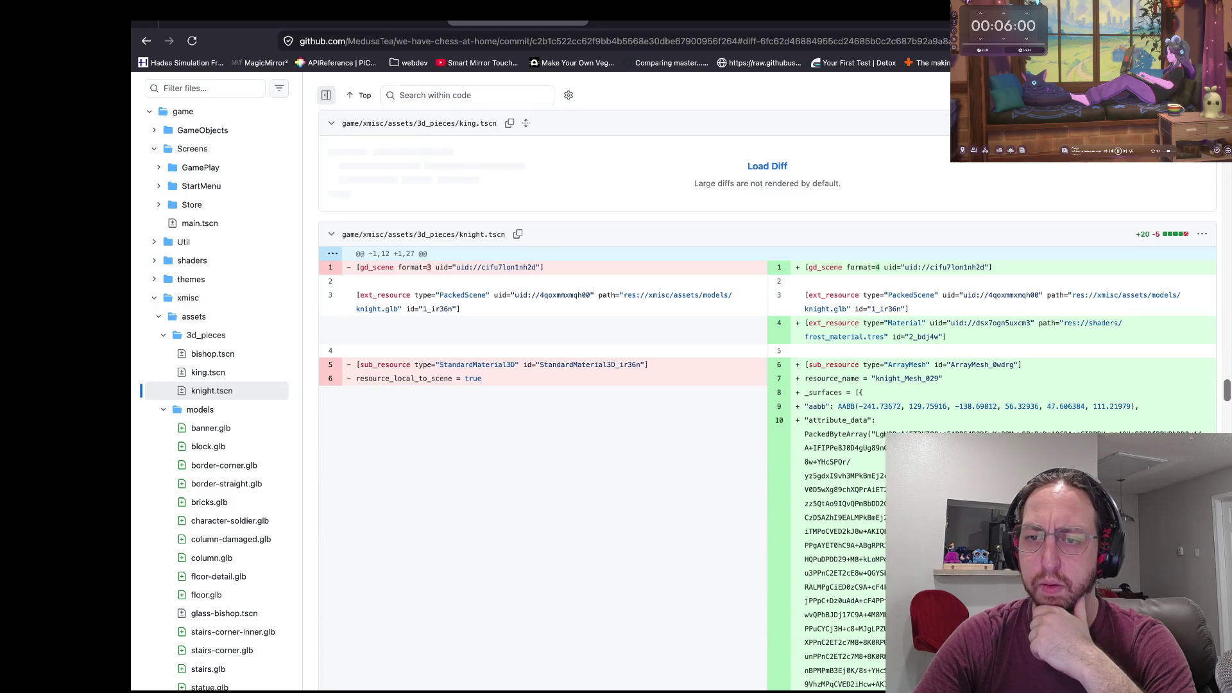
scroll(766, 411, down, 1)
scroll(767, 411, down, 1)
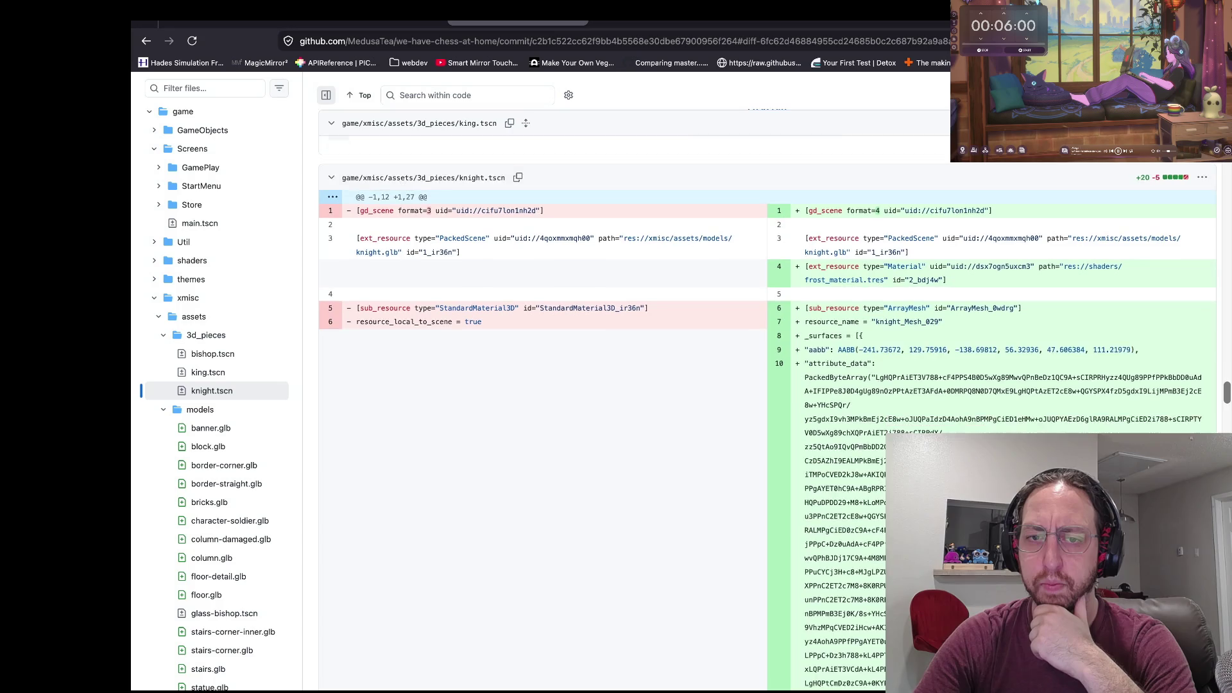
scroll(767, 411, down, 1)
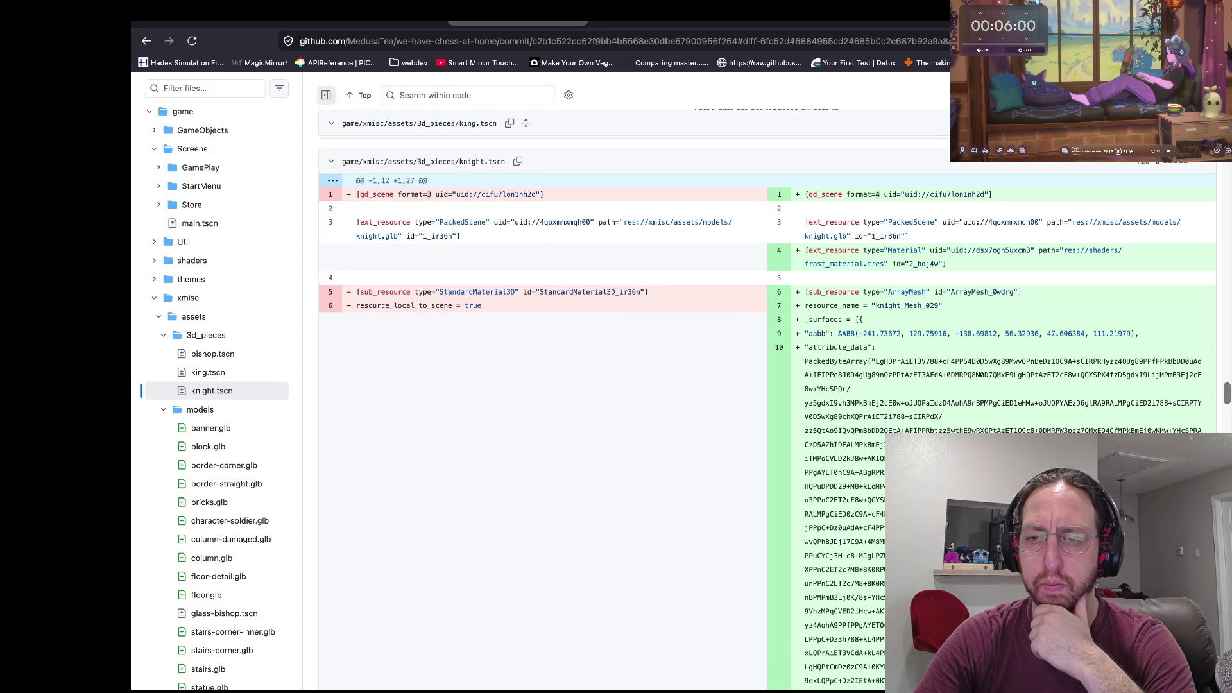
scroll(766, 411, down, 1)
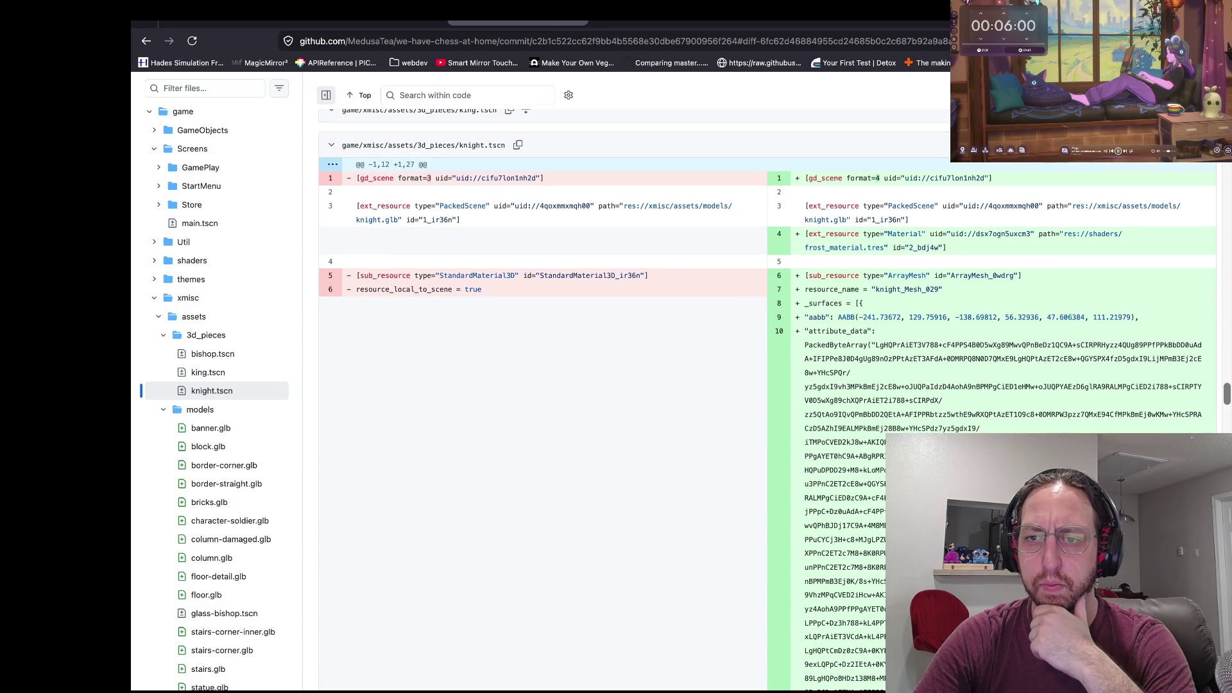
scroll(767, 411, down, 4)
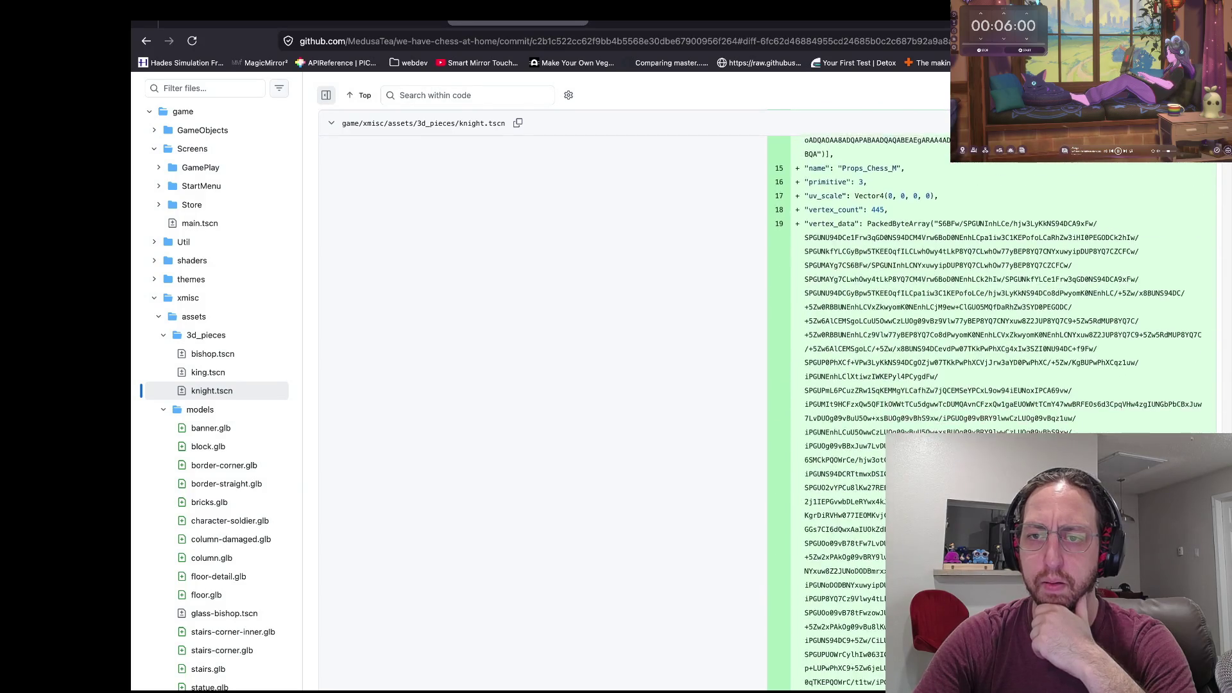
Review the embedded mesh replacing the material override, then return to Godot's knight scene.
scroll(766, 411, down, 5)
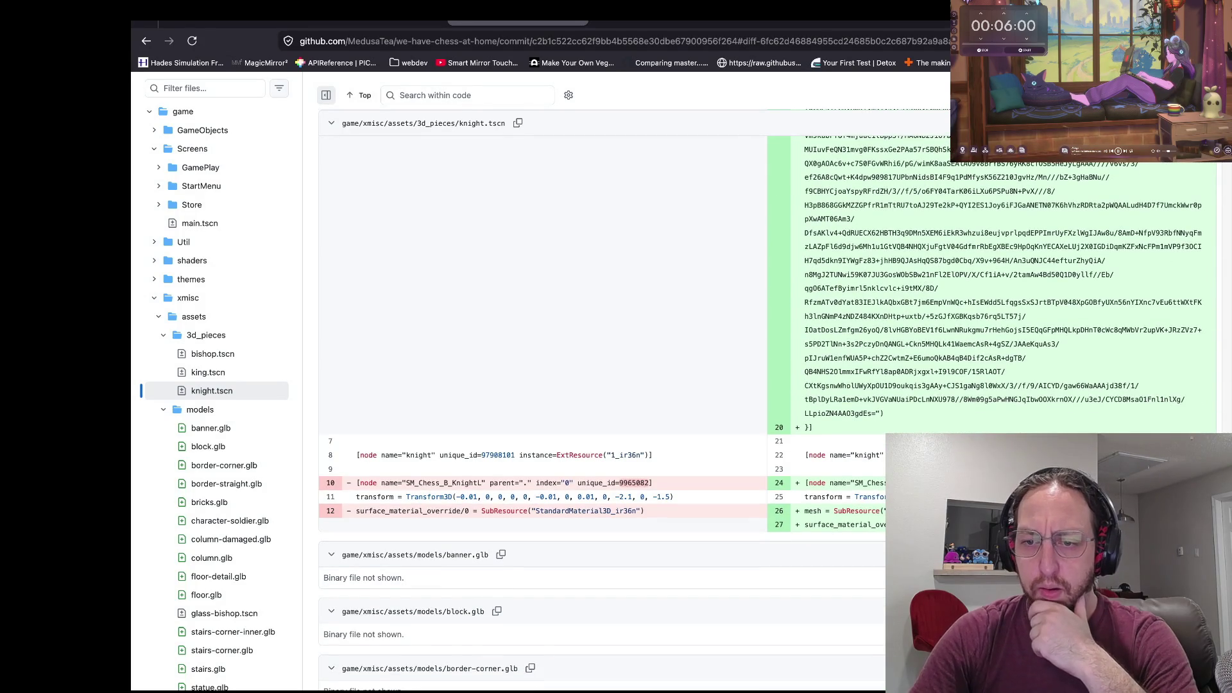
scroll(609, 385, up, 2)
scroll(609, 385, up, 3)
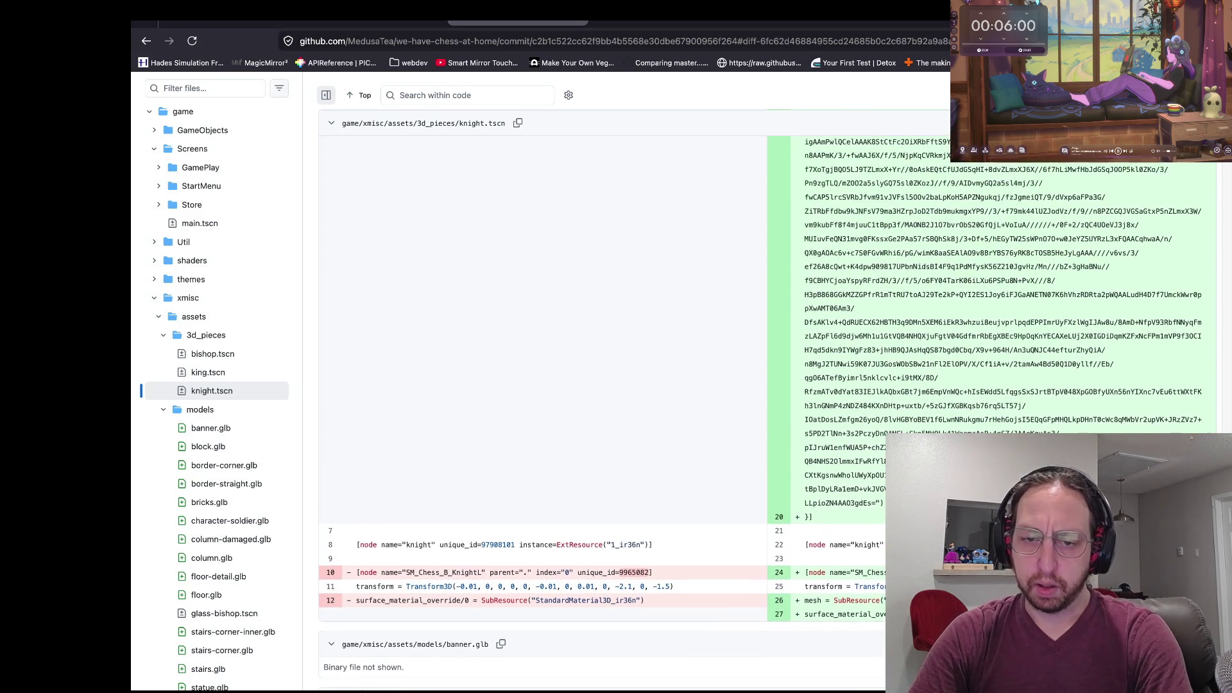
scroll(609, 385, down, 5)
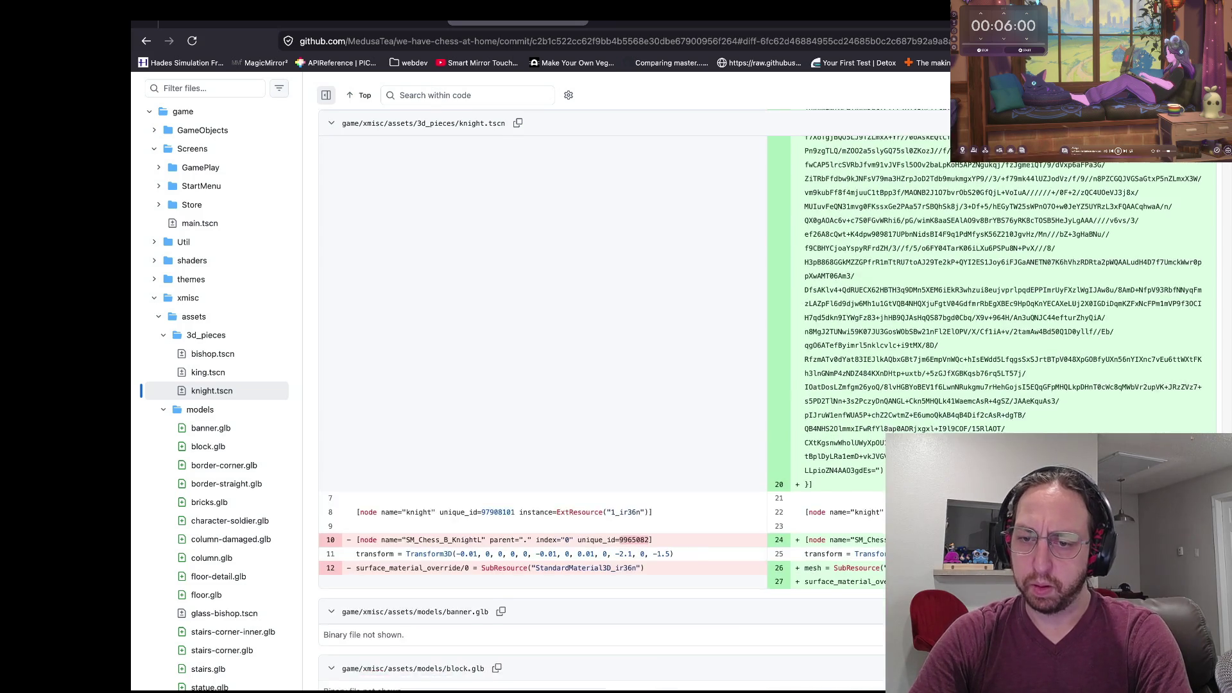
scroll(610, 385, up, 3)
scroll(610, 384, up, 1)
scroll(610, 385, up, 10)
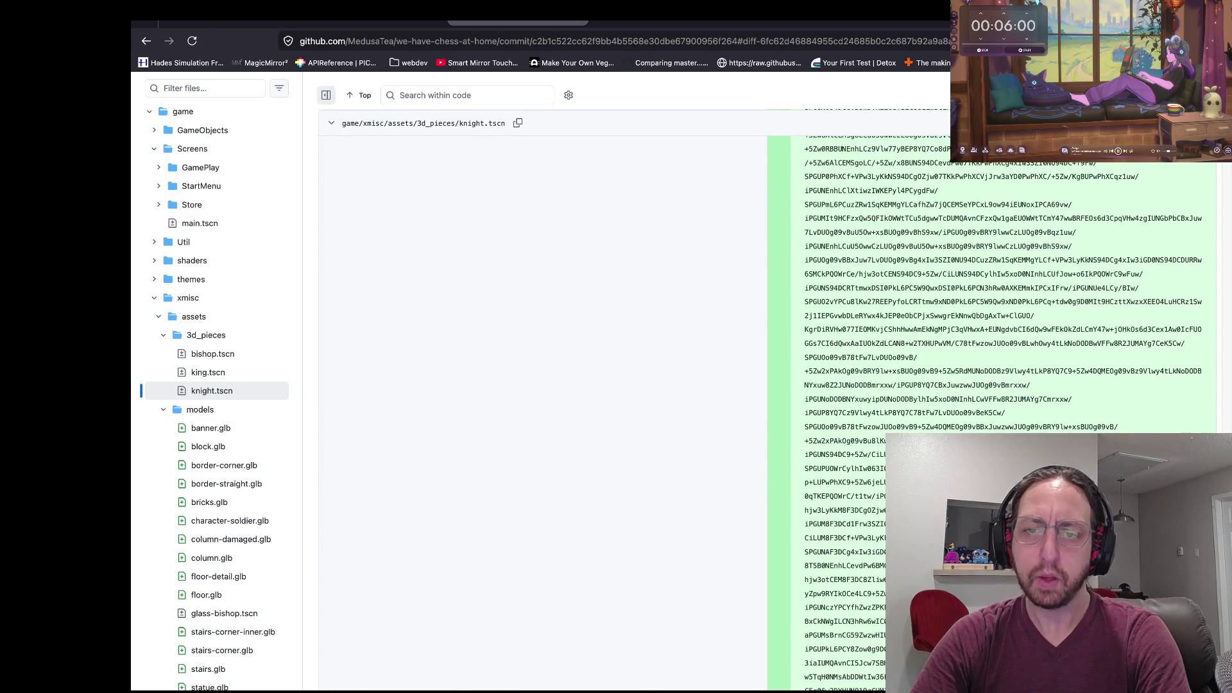
key(super+Tab)
scroll(530, 366, up, 5)
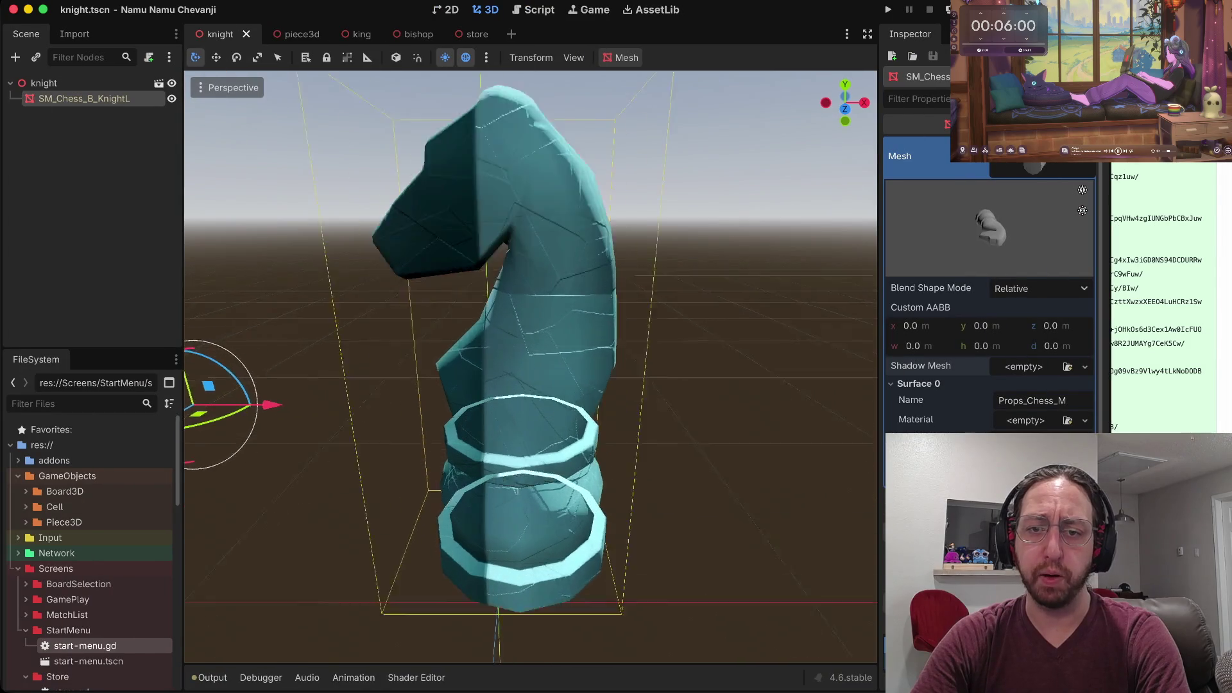
scroll(531, 365, down, 3)
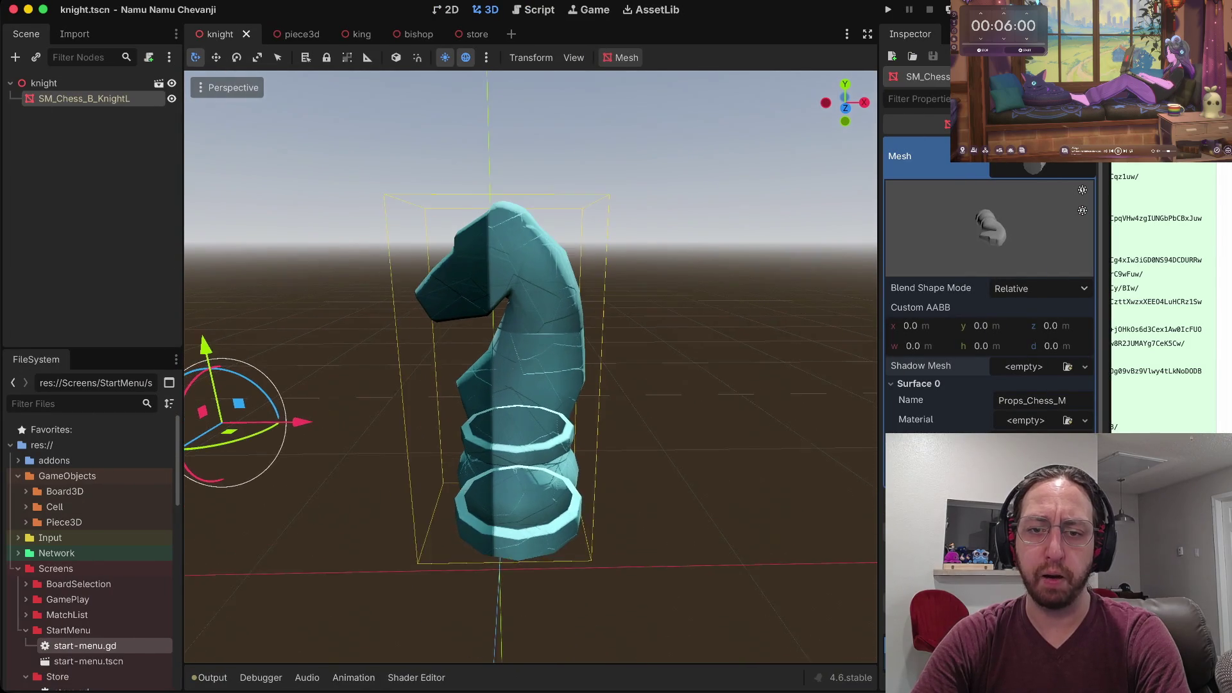
scroll(531, 366, up, 2)
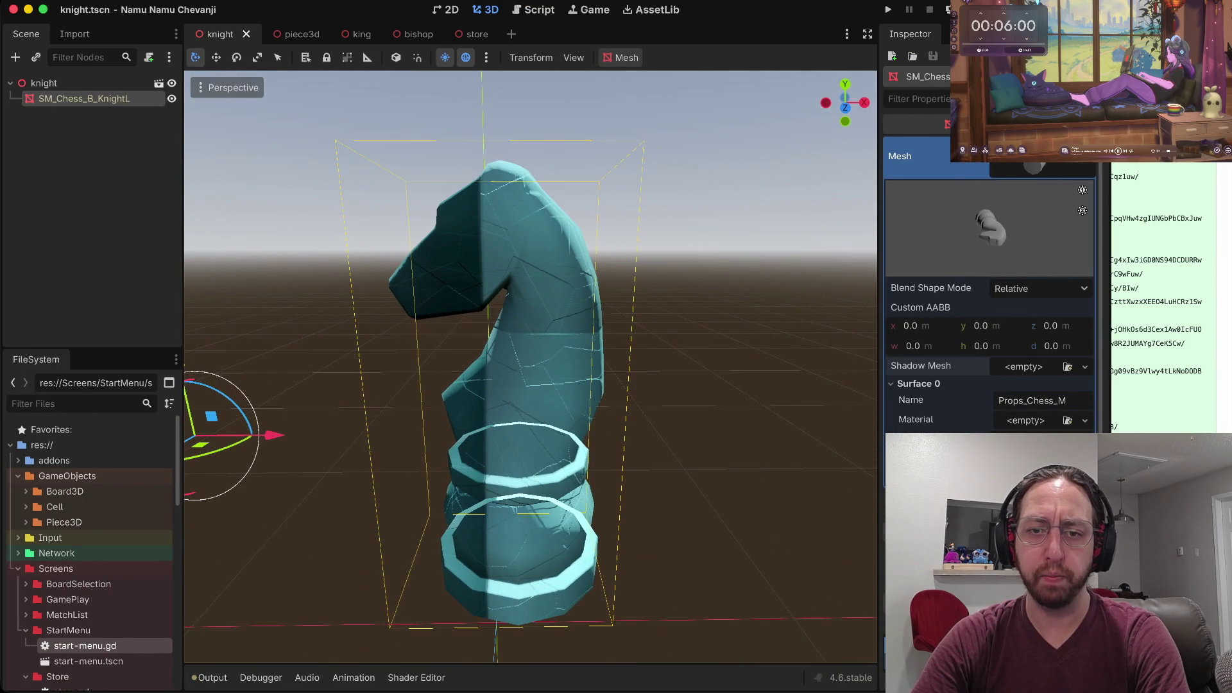
scroll(531, 365, down, 4)
mouse_move(991, 227)
mouse_down()
mouse_move(1020, 221)
mouse_move(1013, 244)
mouse_up()
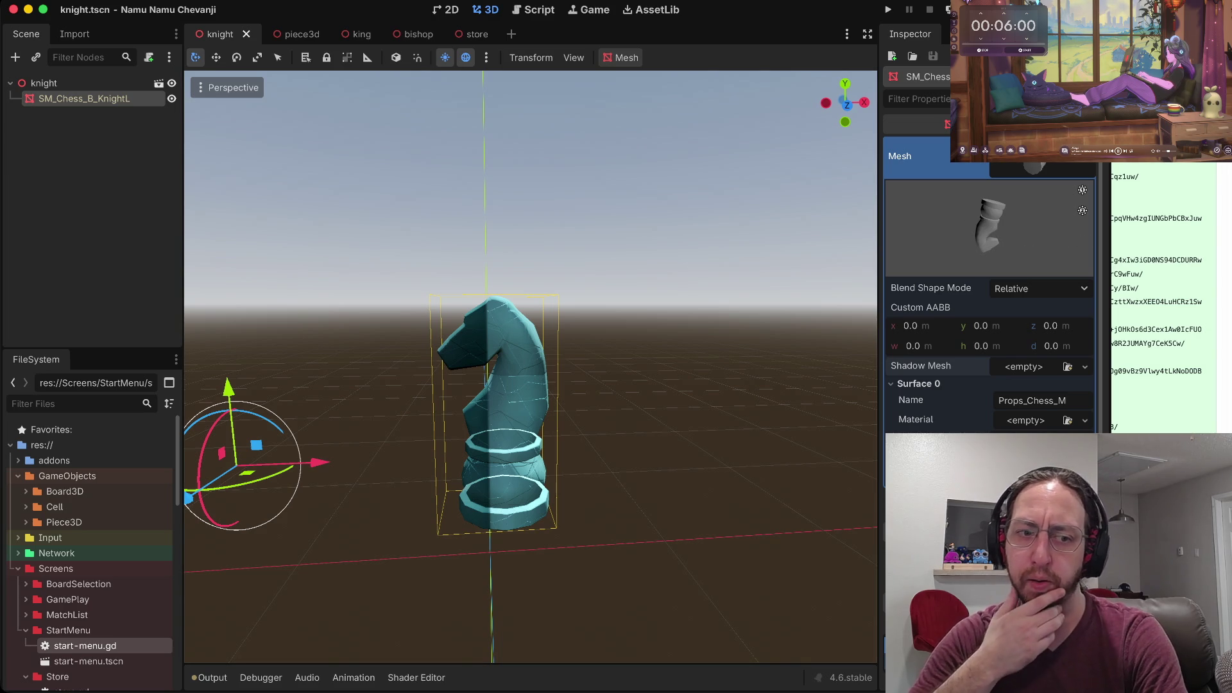
scroll(90, 519, down, 10)
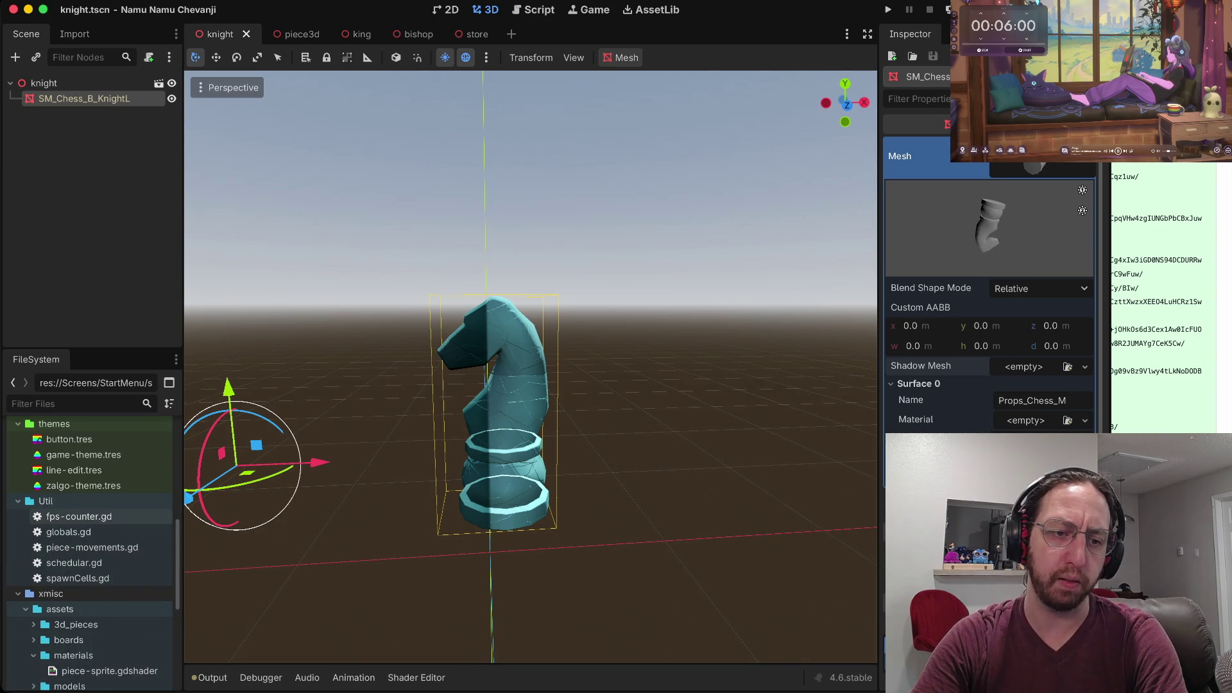
scroll(90, 552, down, 8)
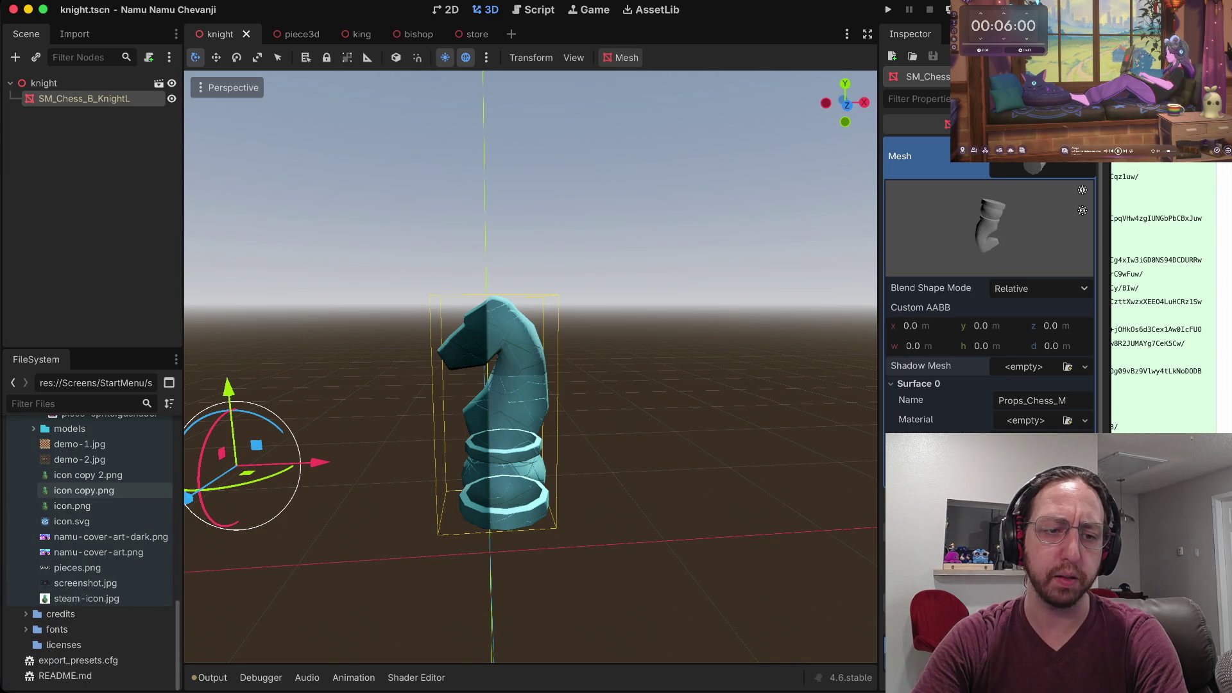
scroll(90, 552, up, 7)
scroll(530, 366, left, 5)
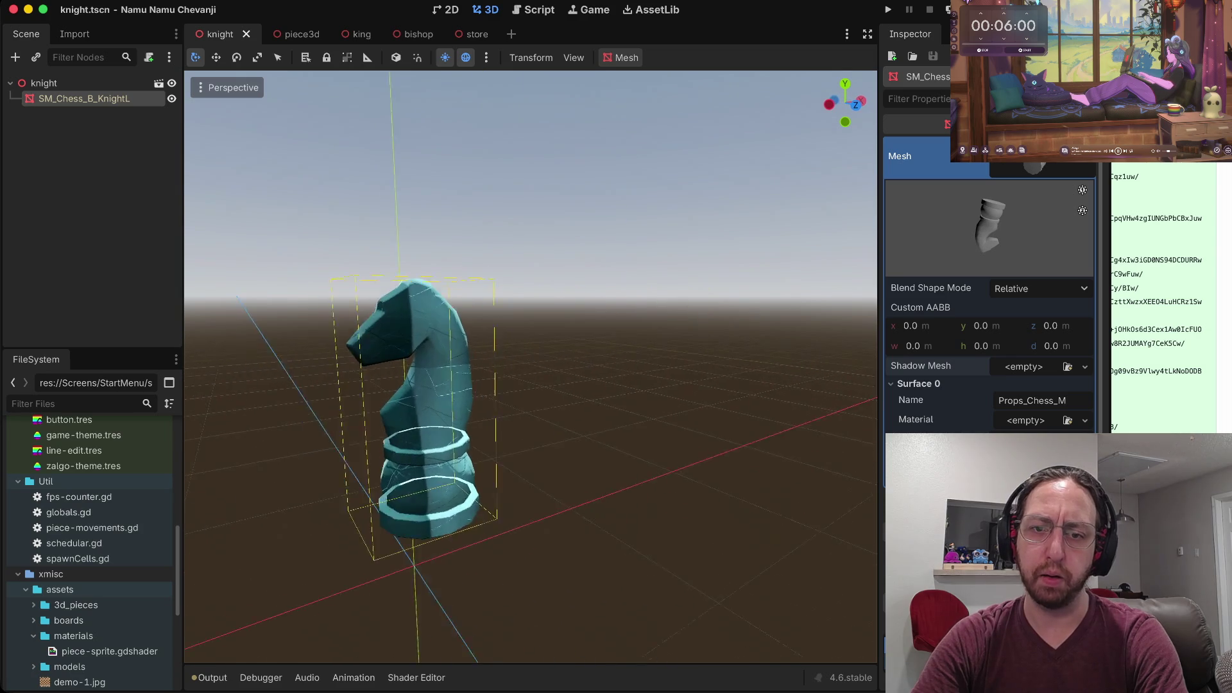
scroll(530, 366, left, 2)
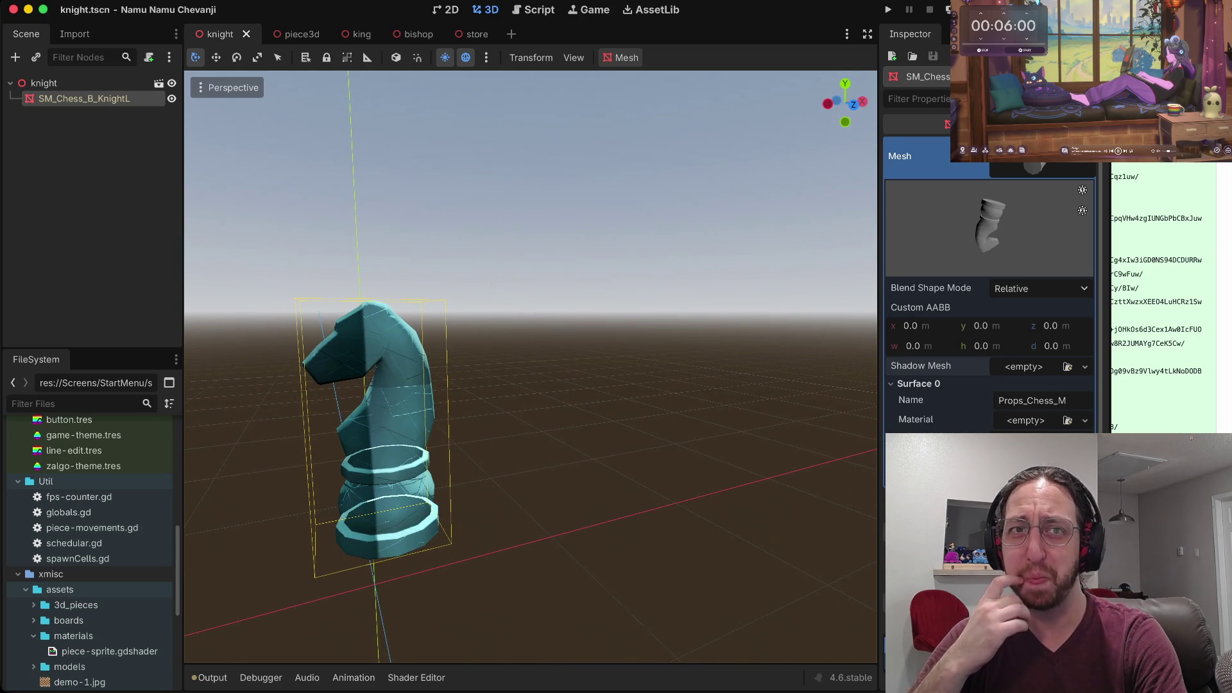
scroll(530, 365, up, 5)
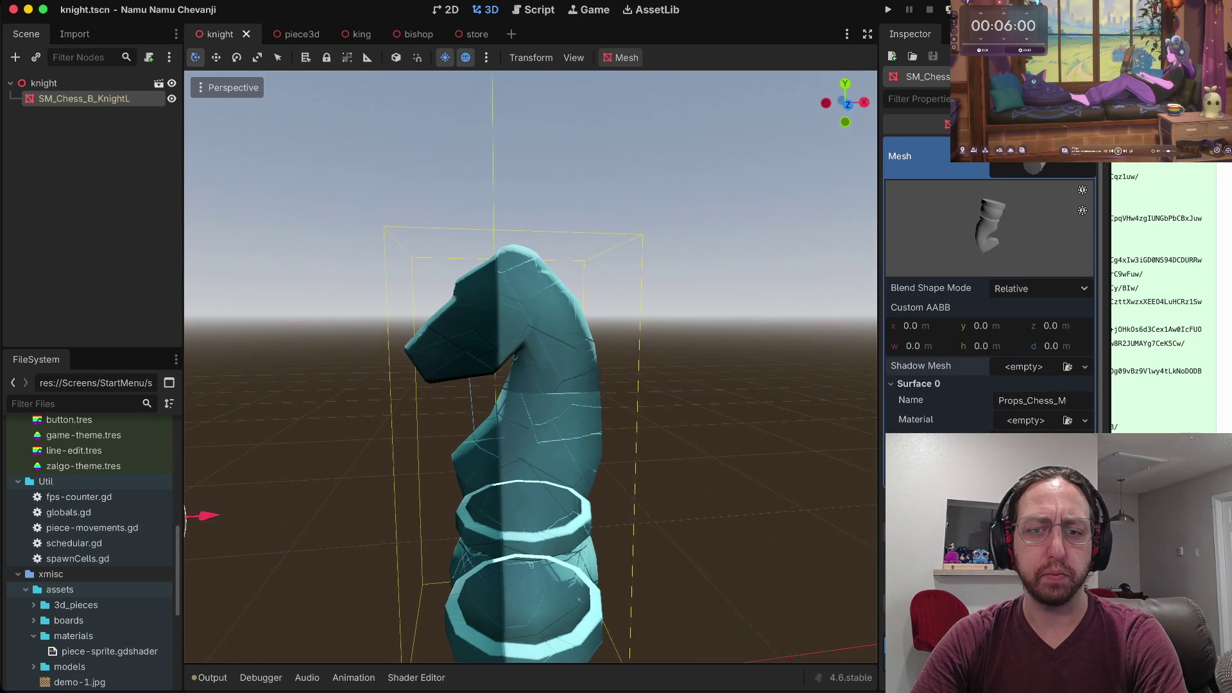
scroll(530, 365, down, 3)
scroll(530, 385, down, 5)
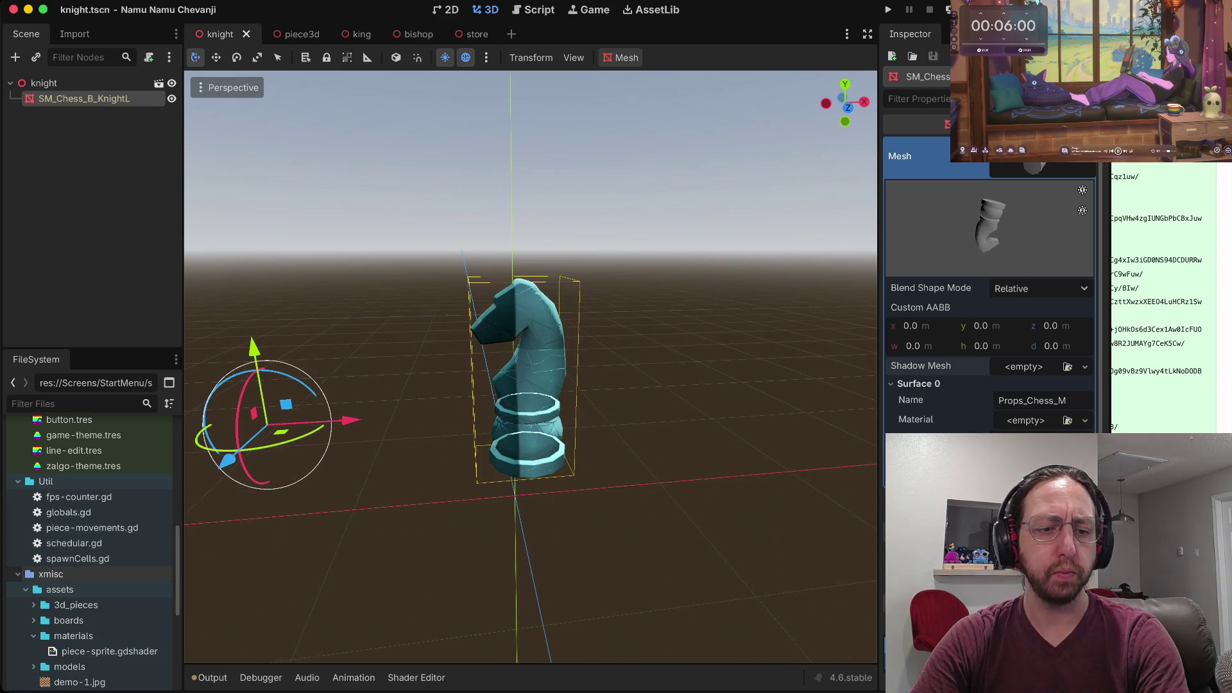
scroll(90, 552, up, 10)
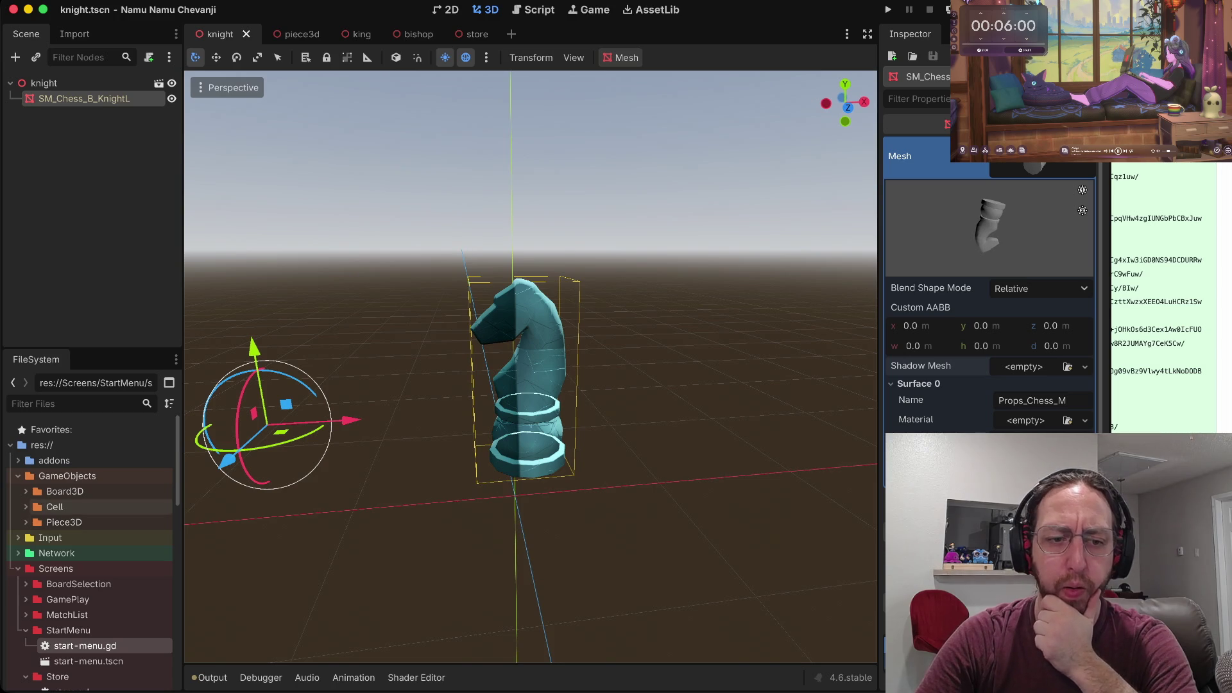
scroll(89, 551, down, 5)
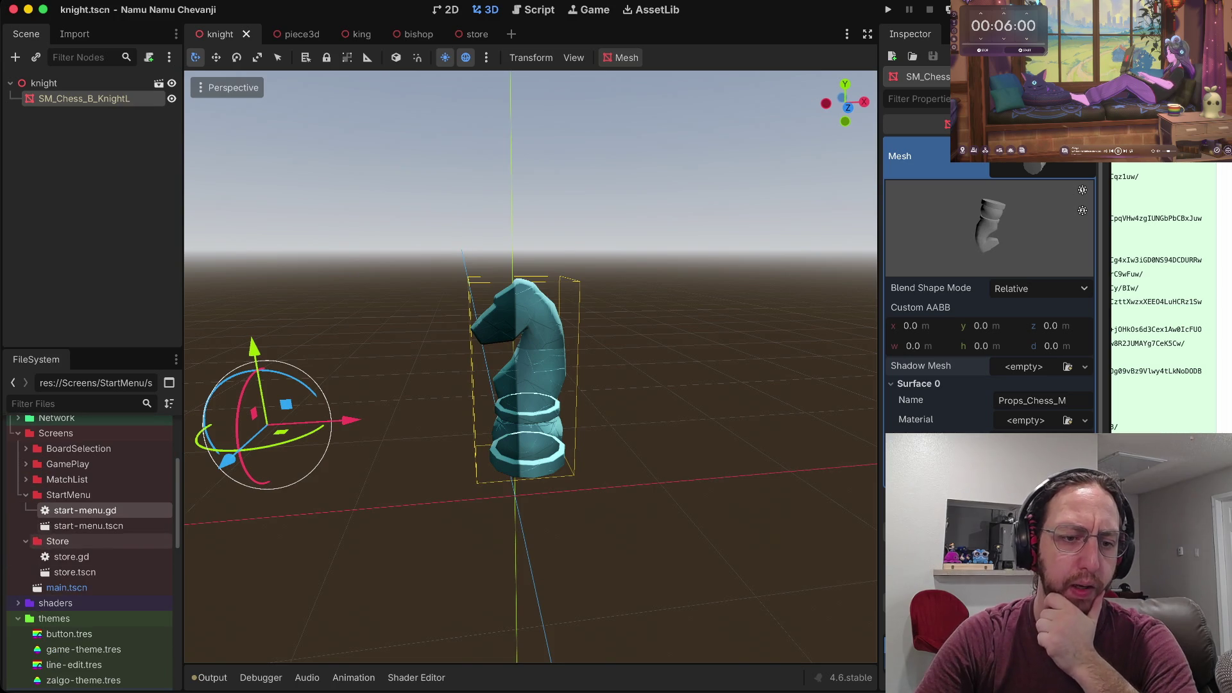
Open store.tscn and orbit the viewport around the store model.
double_click(74, 571)
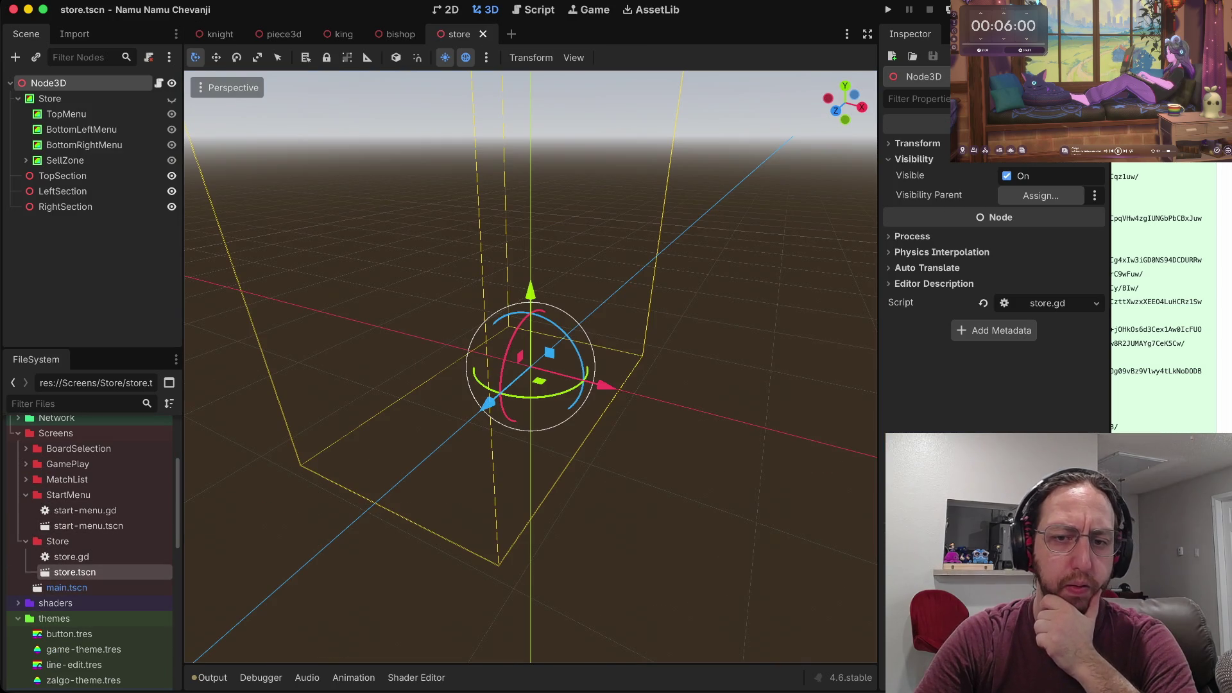
scroll(529, 366, up, 10)
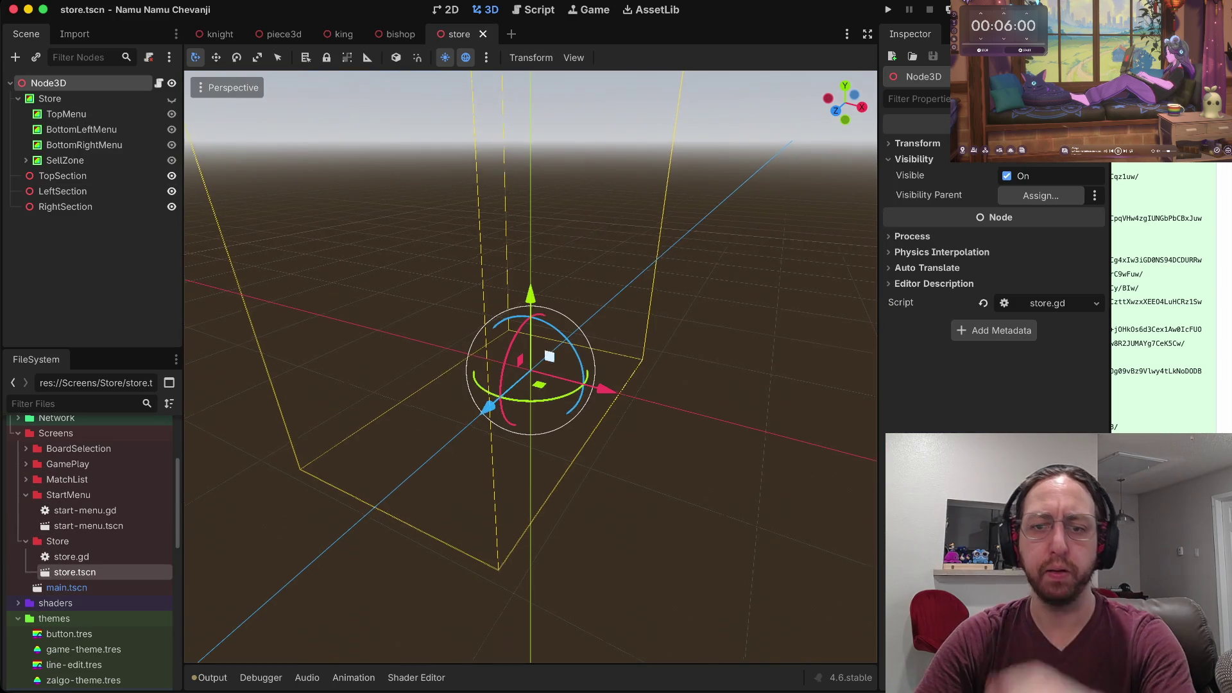
scroll(530, 365, down, 4)
scroll(529, 365, down, 5)
scroll(530, 366, left, 6)
scroll(530, 366, down, 6)
scroll(530, 365, left, 5)
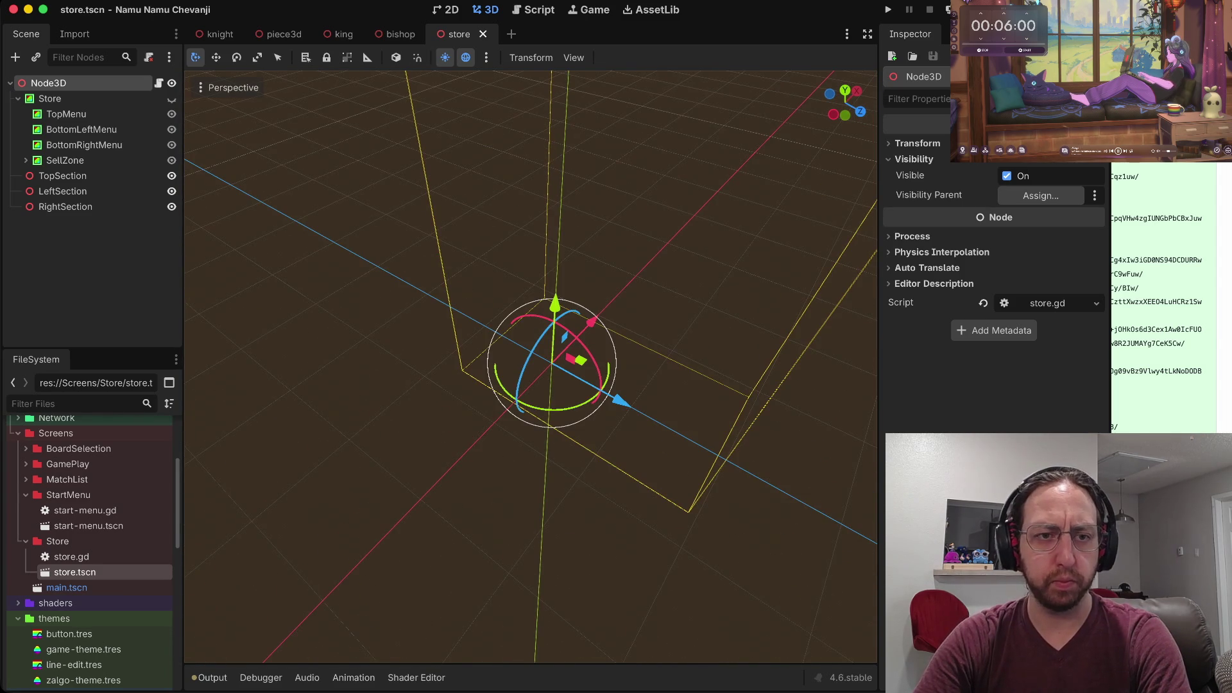
Inspect TopSection, LeftSection and RightSection, then collapse the Store branch.
click(62, 175)
click(62, 190)
click(64, 206)
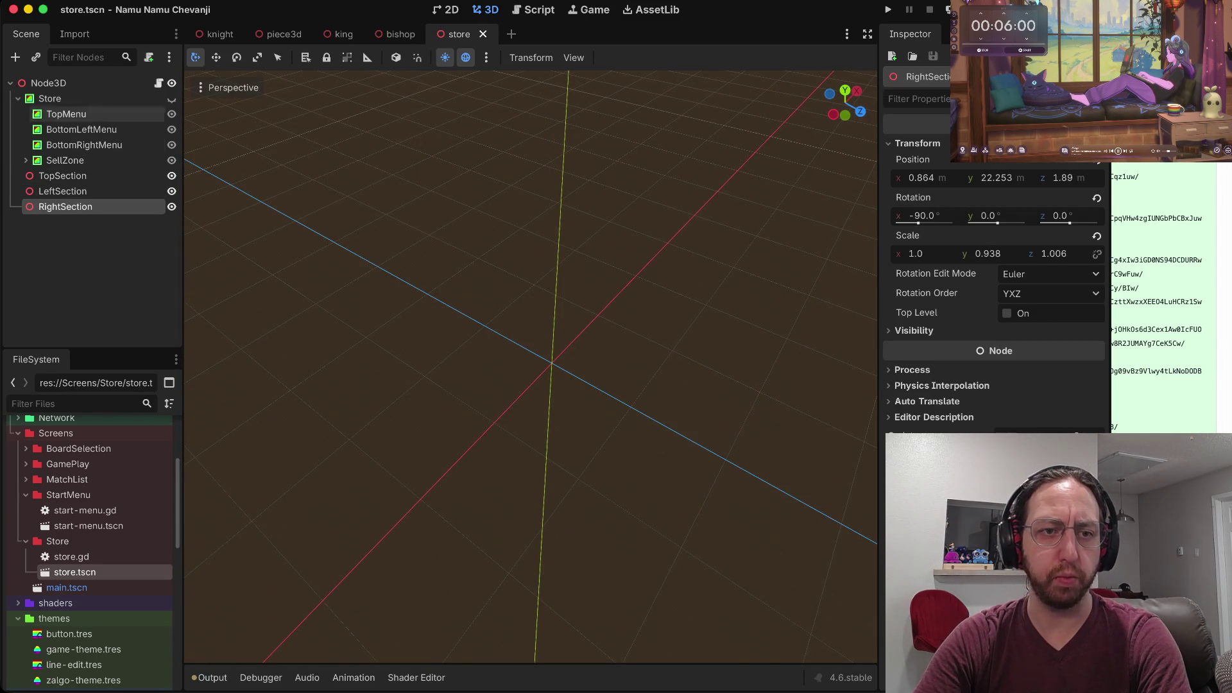
click(18, 98)
click(48, 83)
Scroll the FileSystem dock and collapse the assets folder under xmisc.
scroll(530, 366, up, 5)
scroll(529, 365, down, 5)
scroll(530, 366, down, 3)
scroll(530, 366, up, 5)
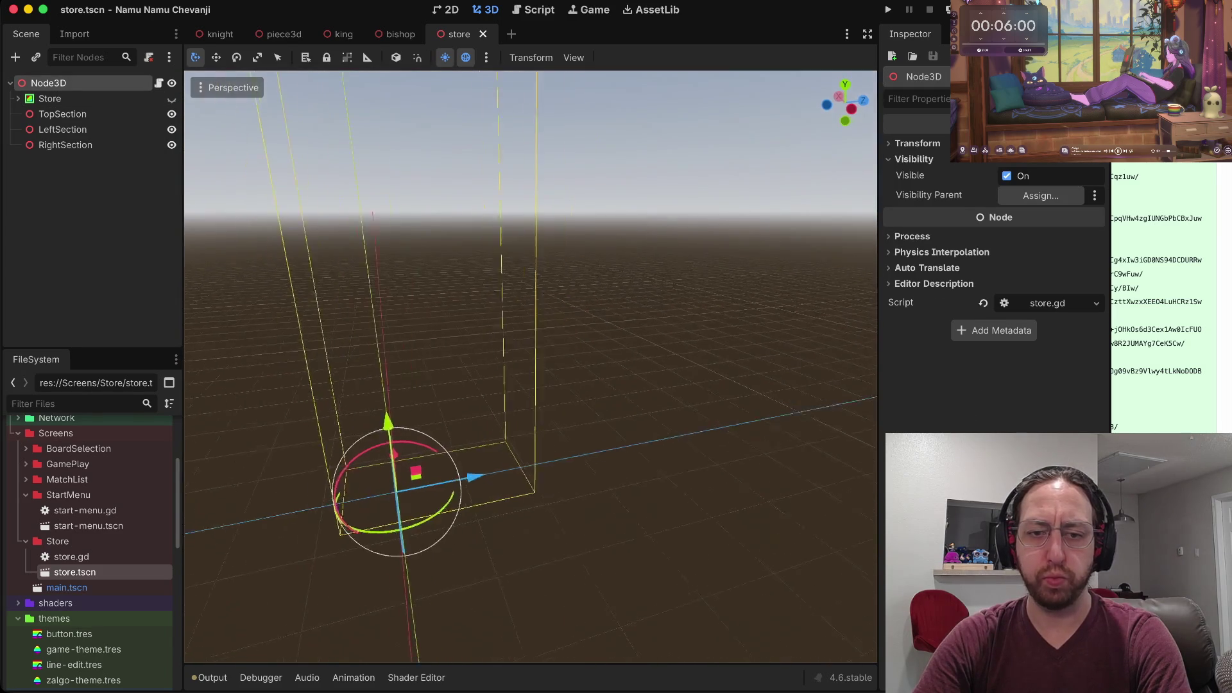
scroll(90, 494, down, 10)
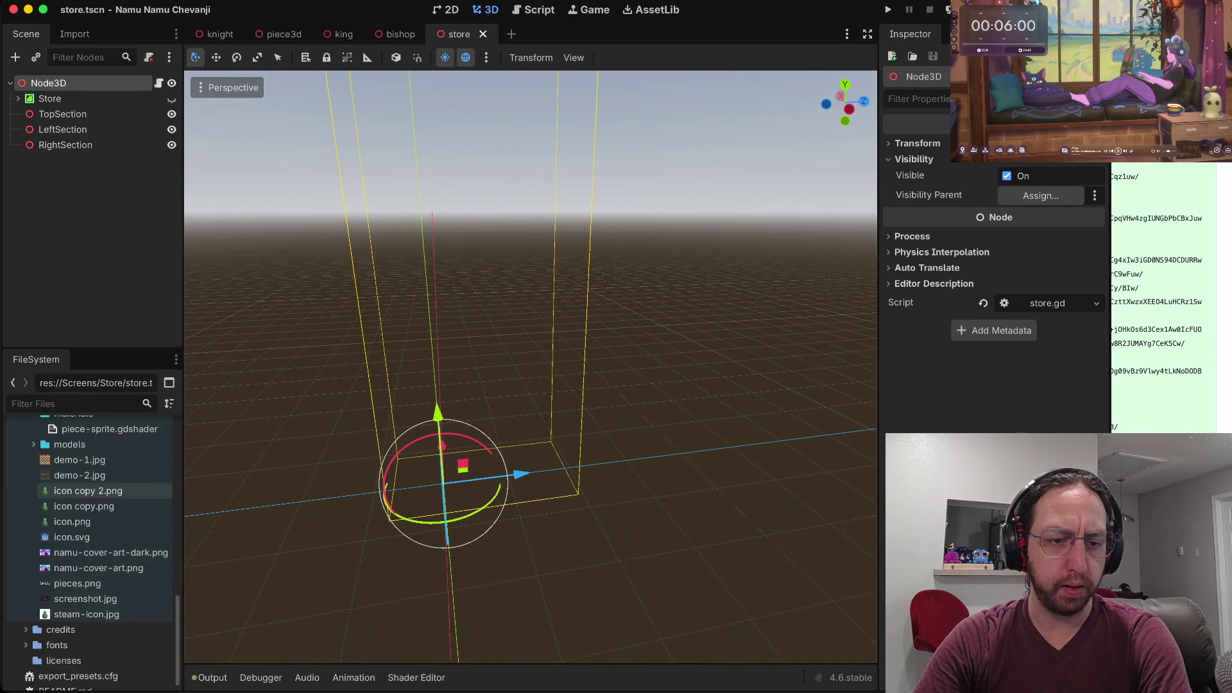
scroll(90, 614, up, 1)
scroll(89, 614, up, 3)
double_click(59, 485)
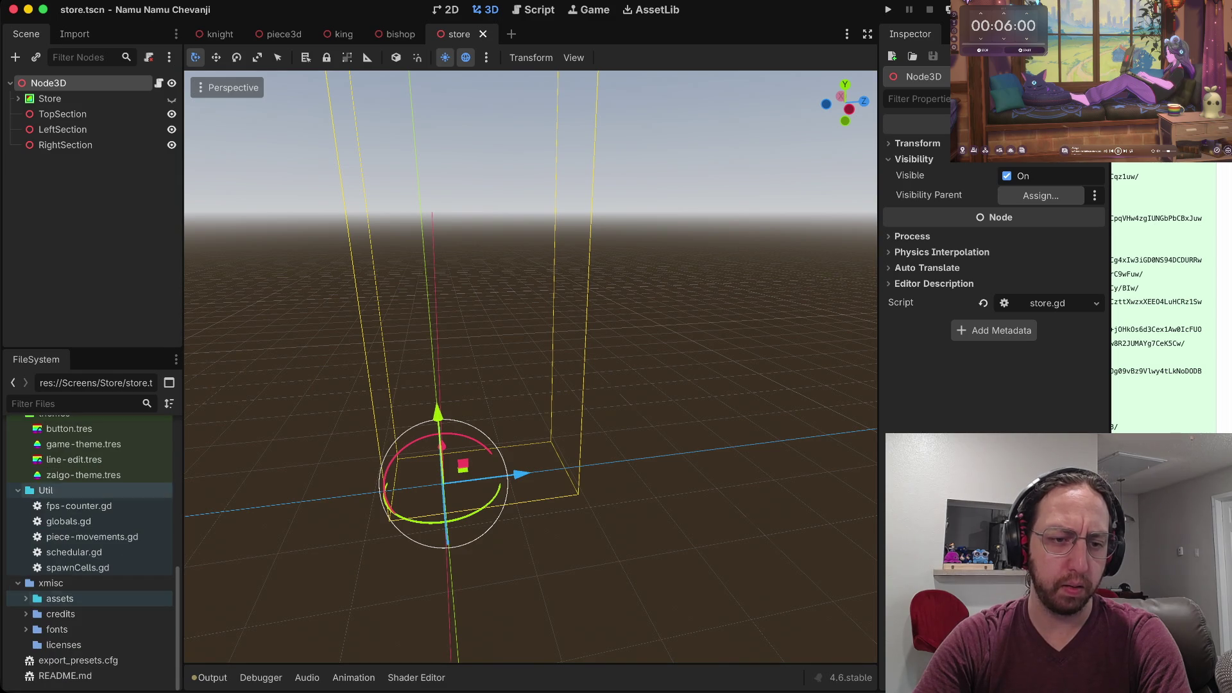
Expand xmisc/assets/models, collapse 3d_pieces, and select border-straight.glb.
click(25, 598)
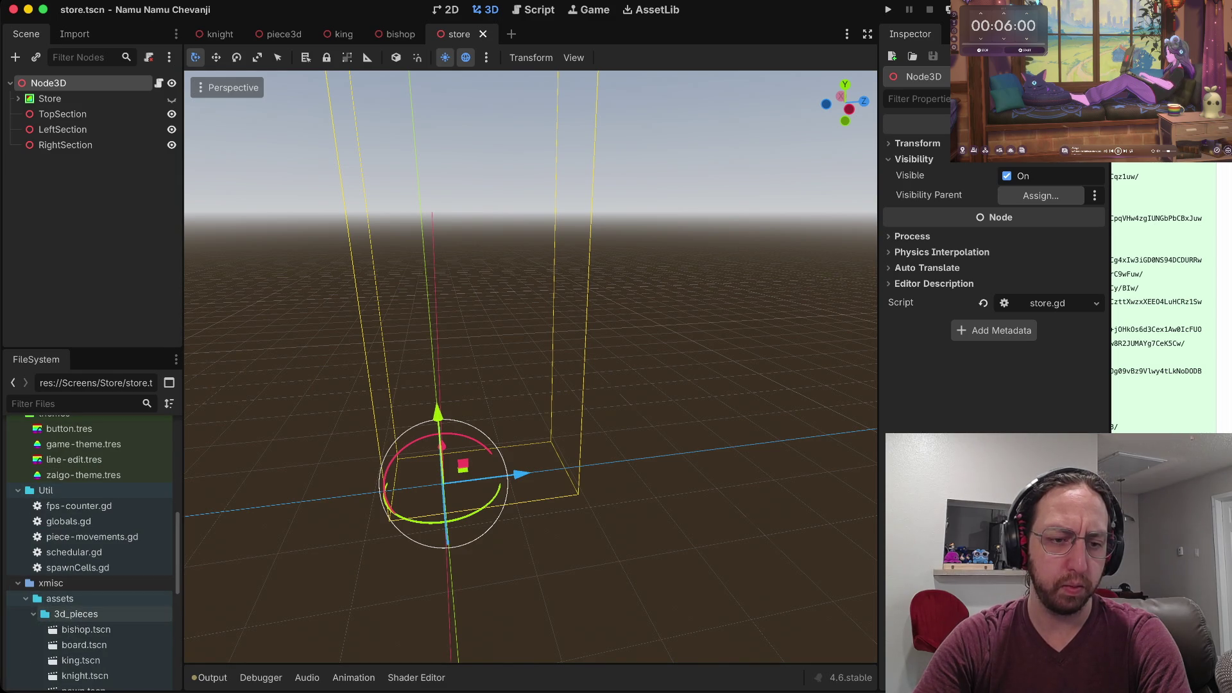
scroll(89, 552, down, 3)
click(33, 480)
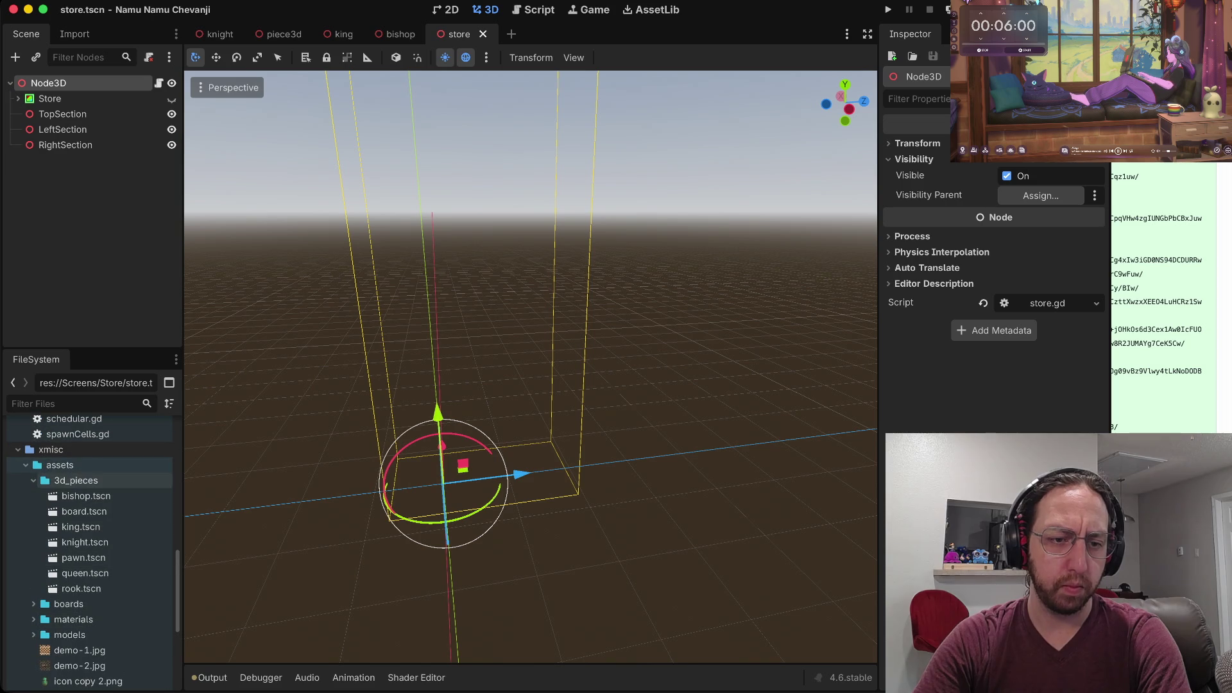
click(34, 526)
scroll(96, 535, down, 5)
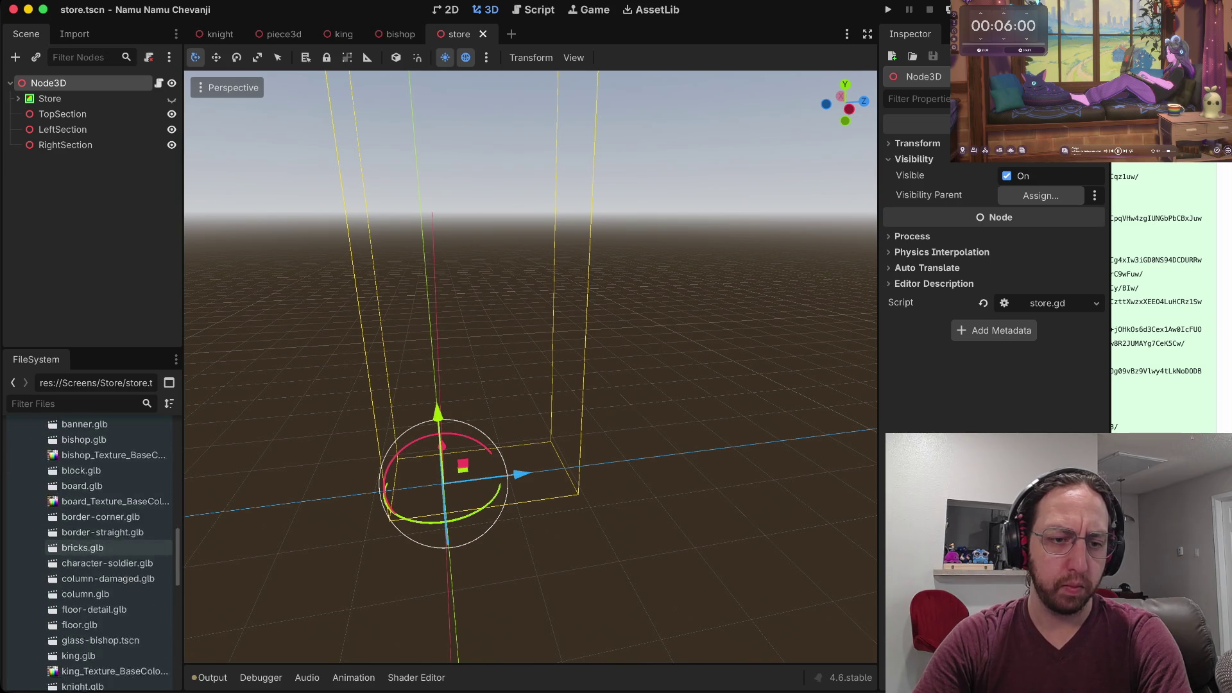
click(102, 505)
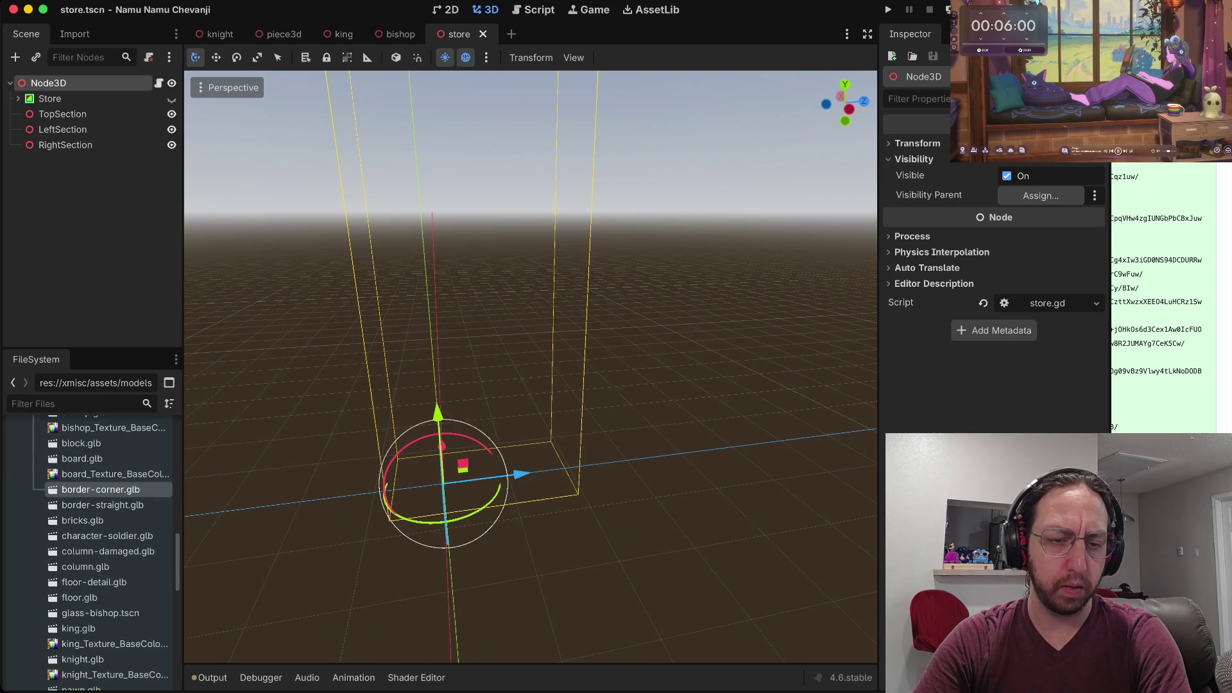
Select border-corner.glb, scroll down to stairs-corner.glb, and widen the left docks slightly.
scroll(103, 551, up, 2)
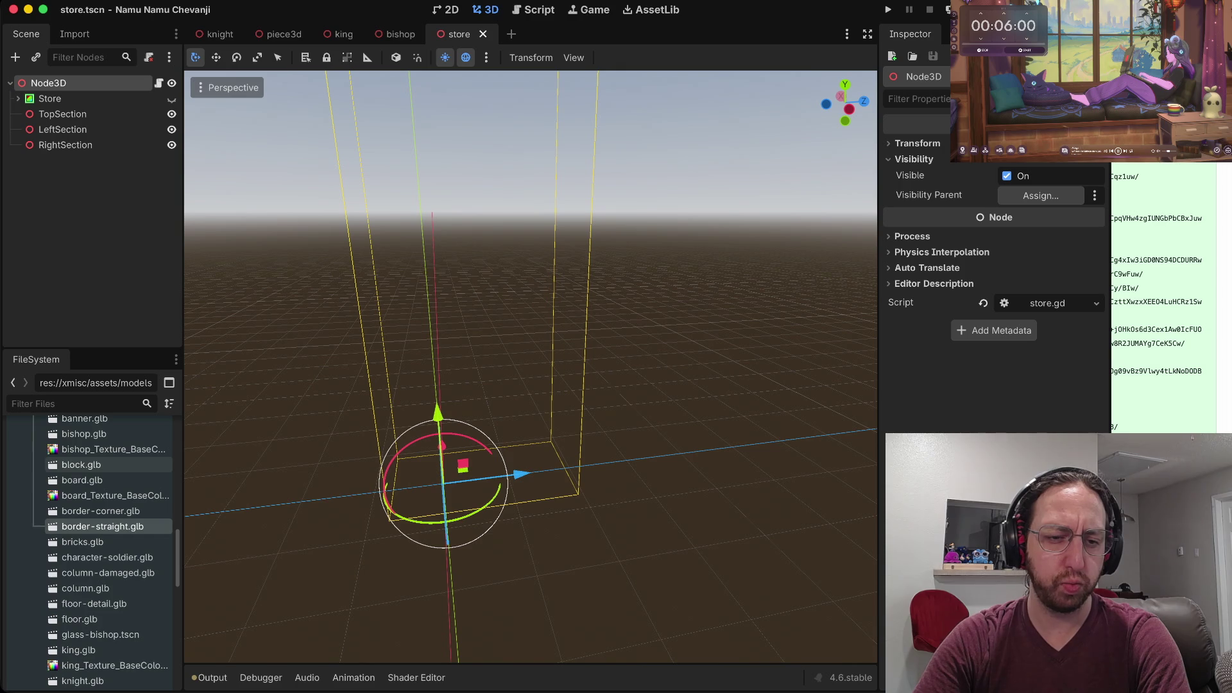
click(101, 510)
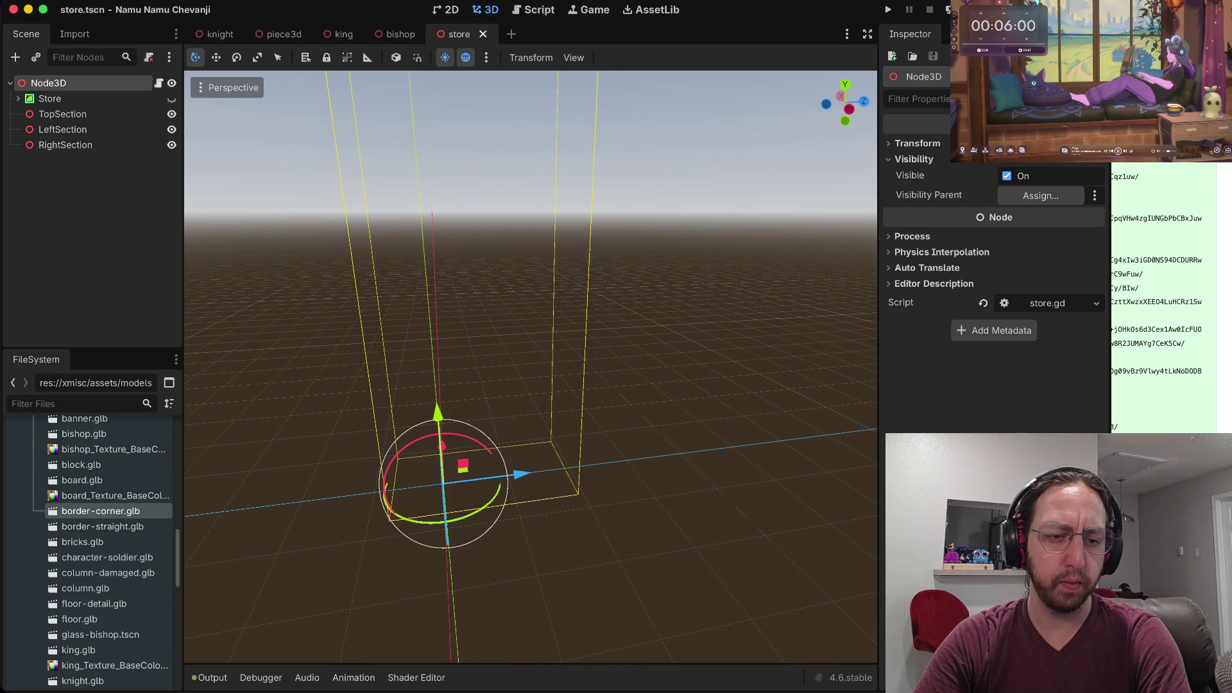
scroll(103, 545, down, 6)
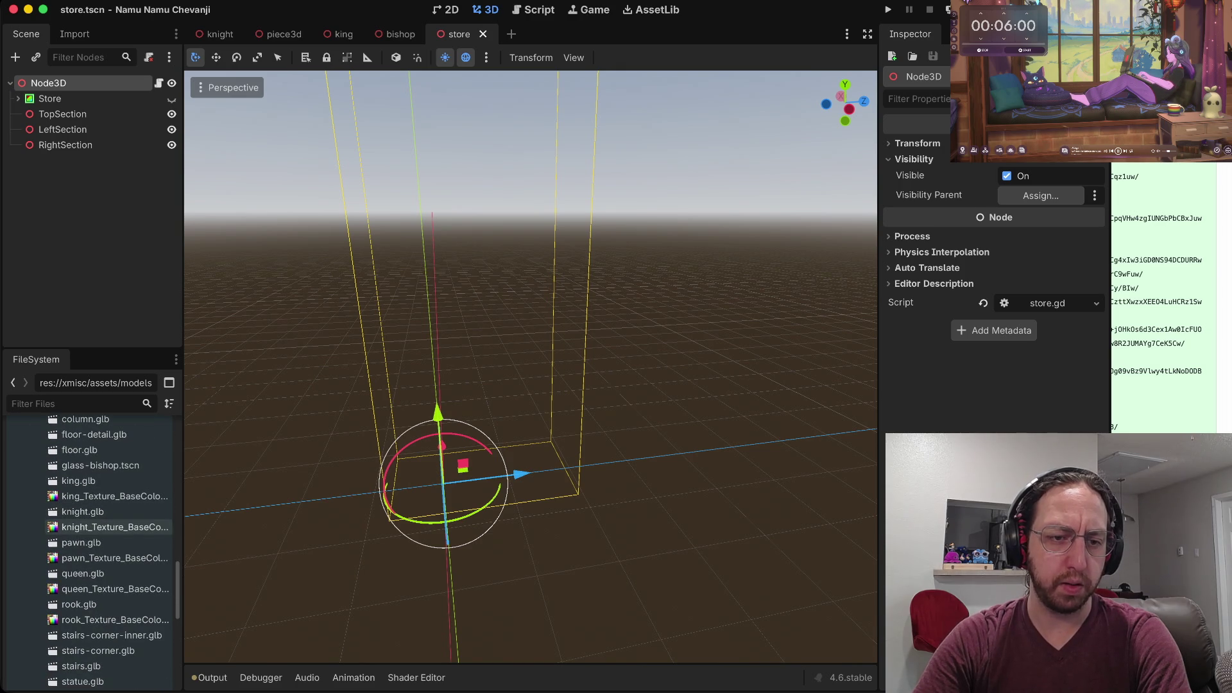
scroll(103, 505, down, 5)
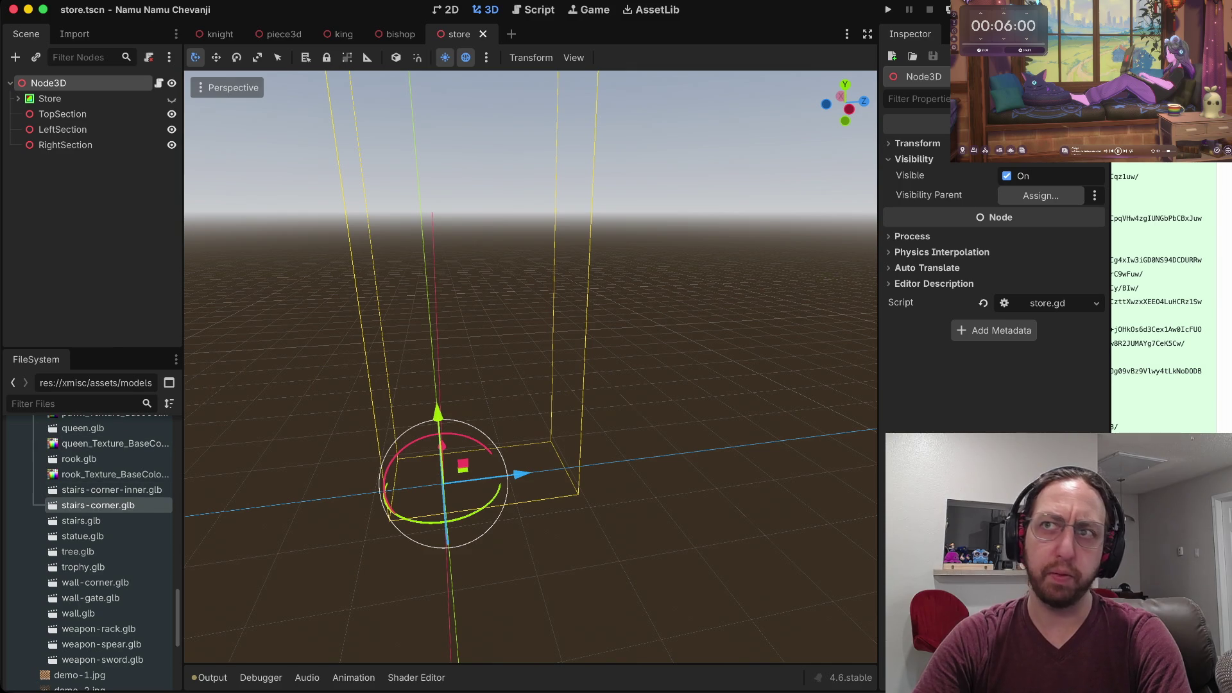
drag(183, 430, 196, 430)
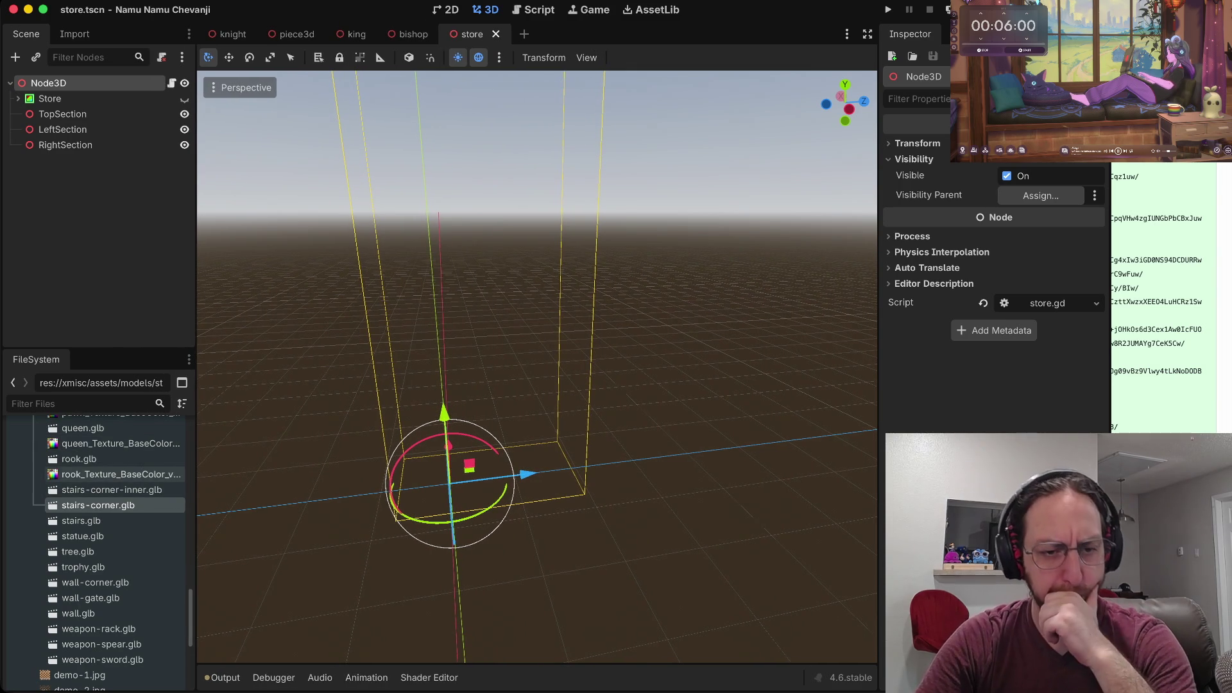
Reimport the stairs-corner.glb model from its Advanced Import Settings.
scroll(102, 545, up, 3)
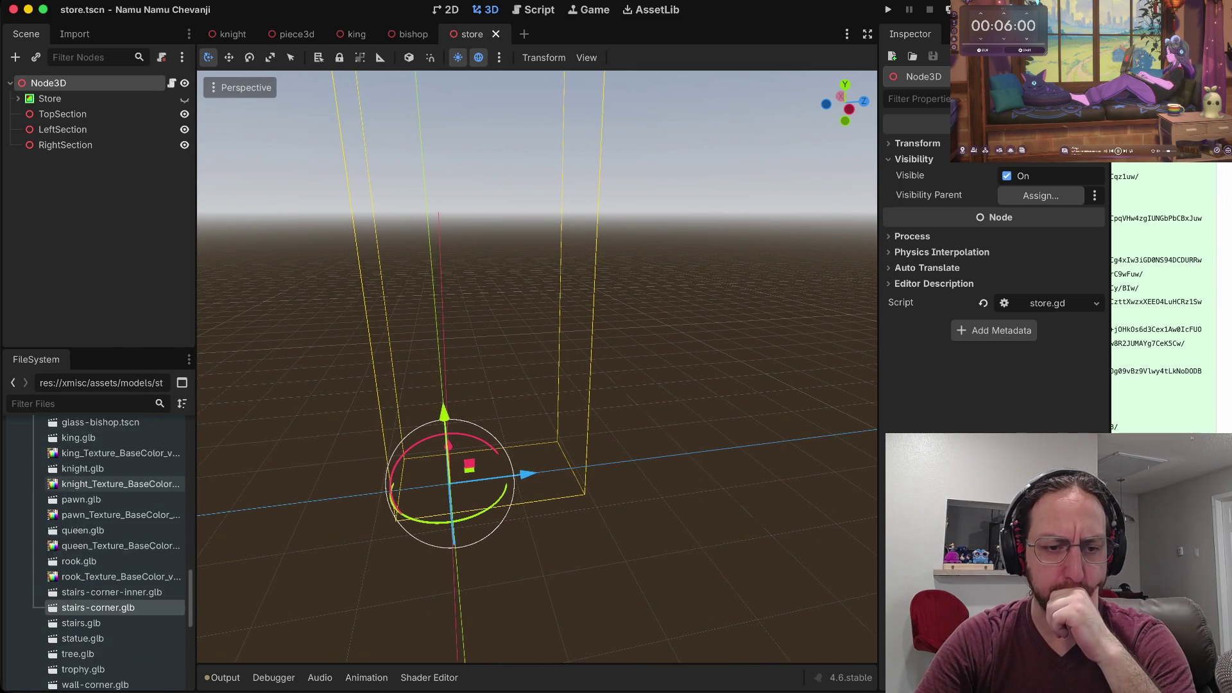
double_click(99, 576)
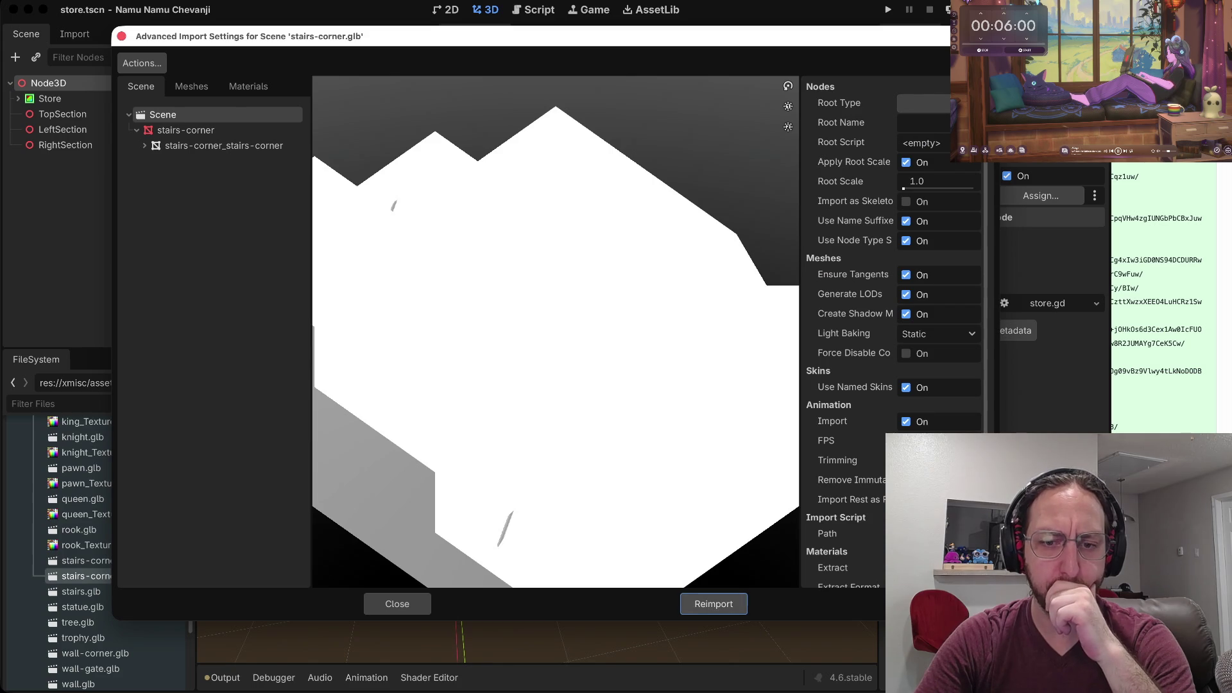
click(713, 604)
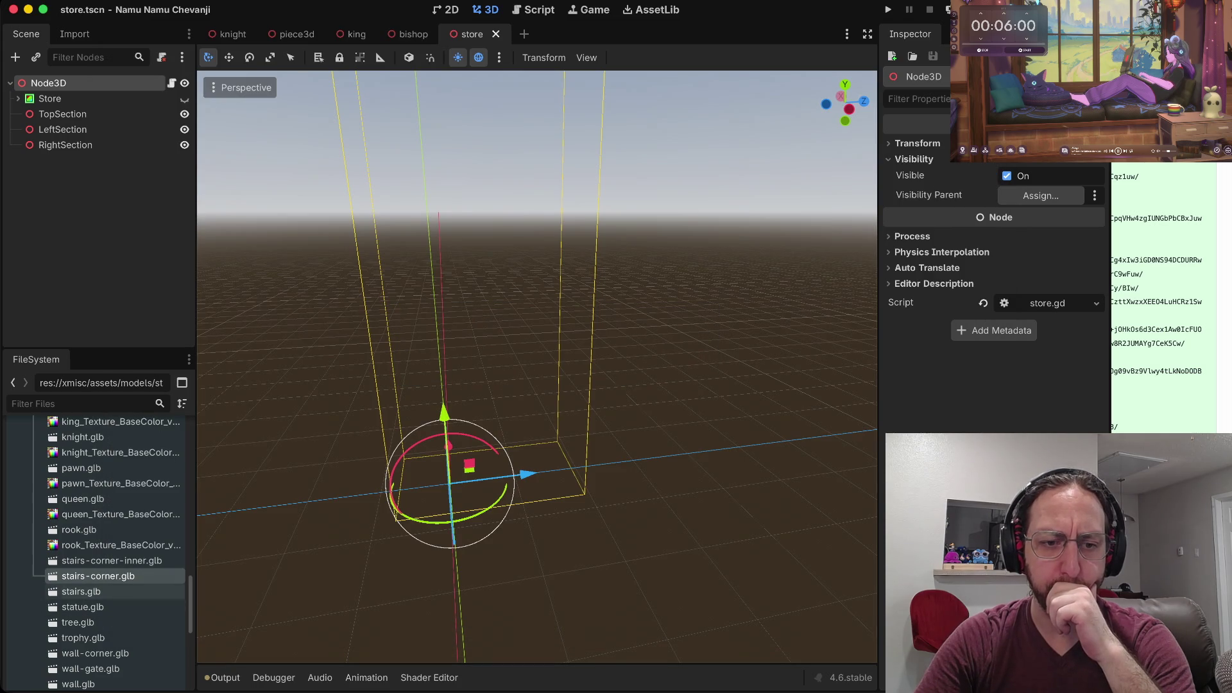
right_click(112, 576)
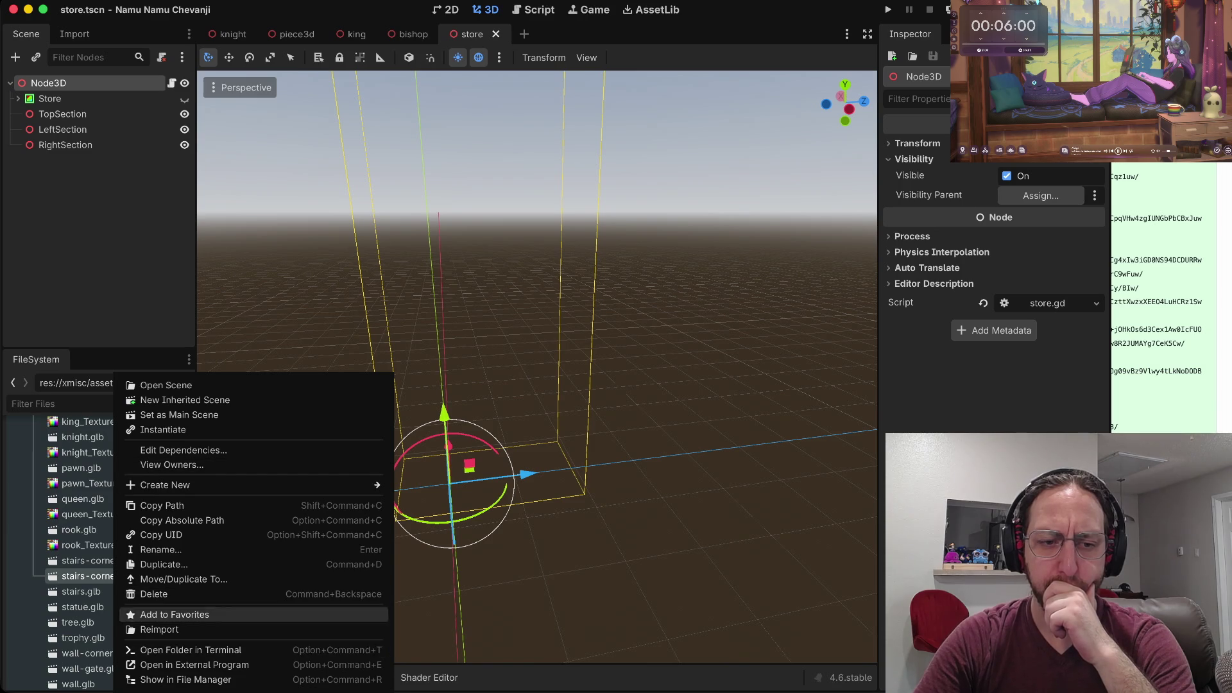
click(80, 560)
Expand GameObjects/Piece3D to list gold.tscn, piece3d.gd and piece3d.tscn.
scroll(103, 436, up, 3)
scroll(103, 449, up, 10)
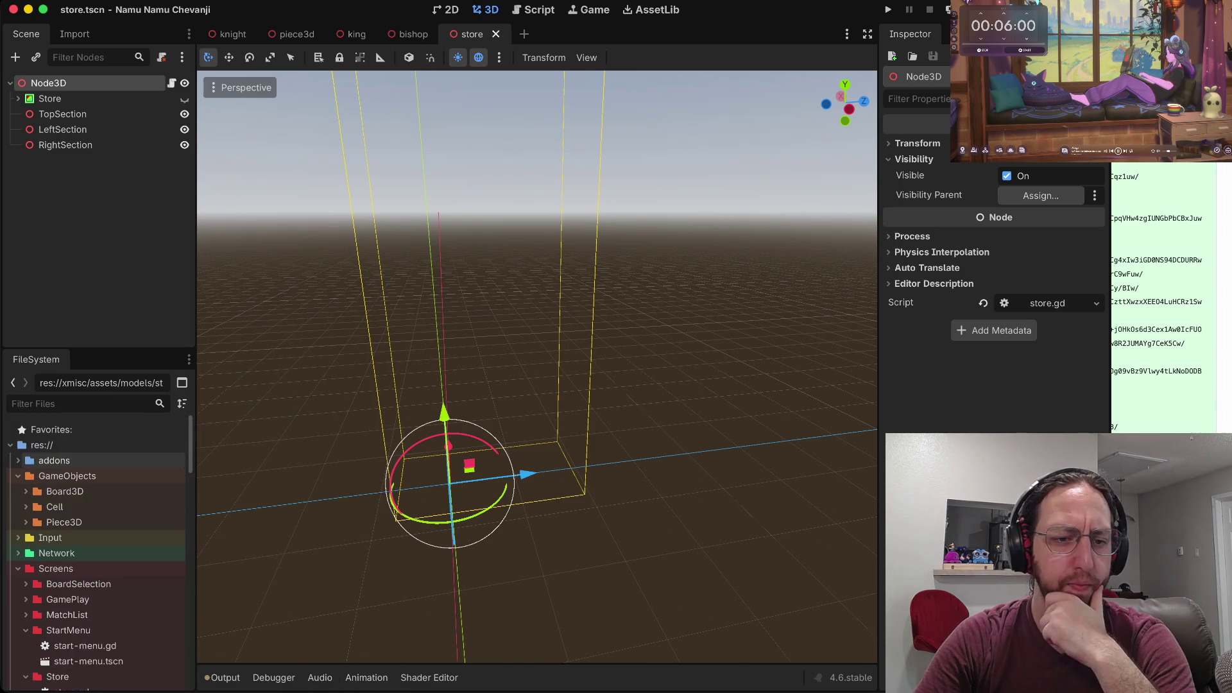
click(26, 521)
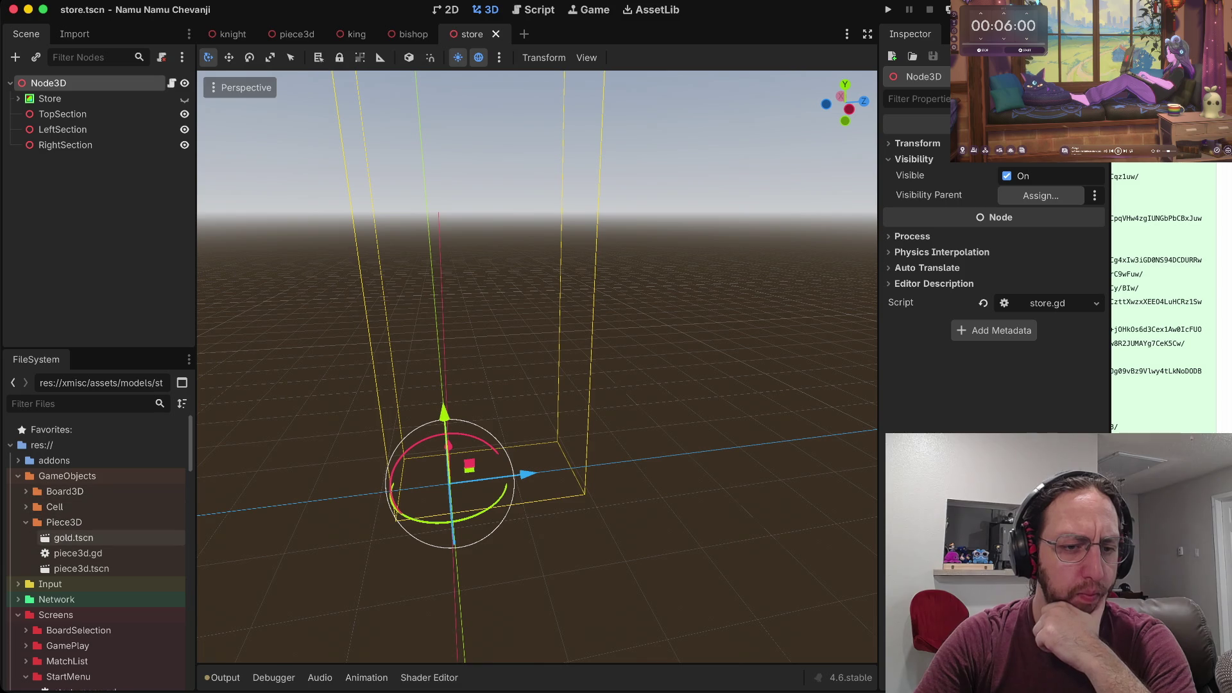
Open the piece3d.gd script, then bishop.tscn from the xmisc/assets/3d_pieces folder.
double_click(77, 552)
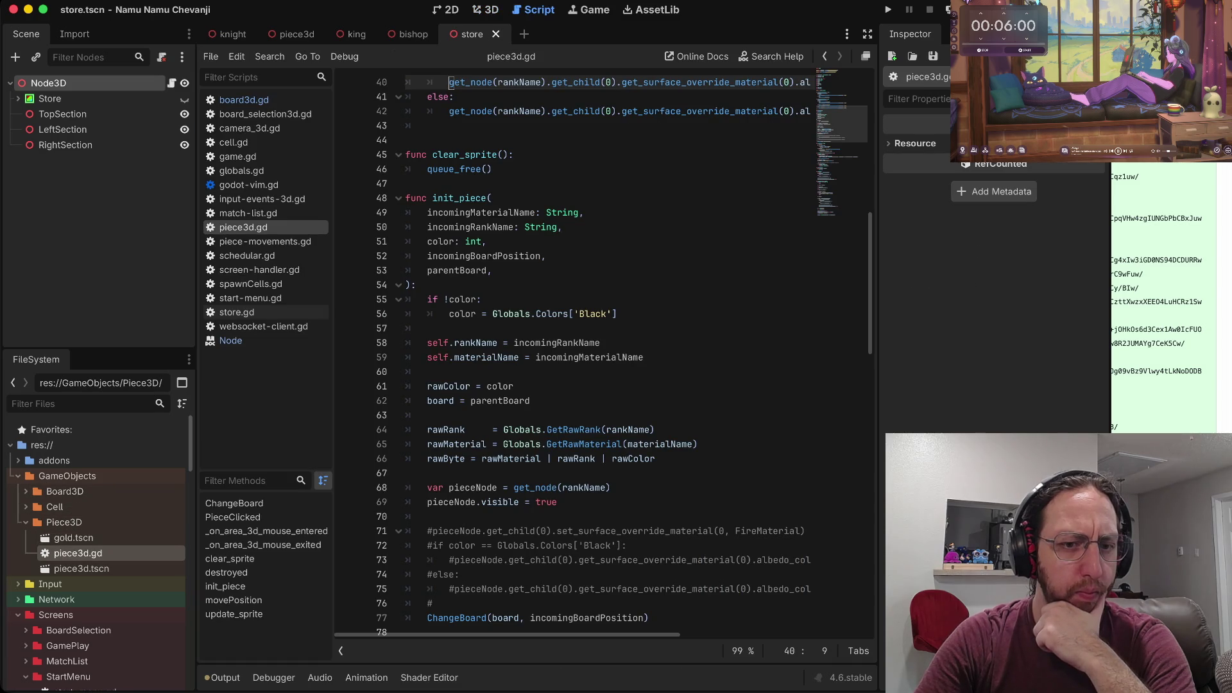
scroll(96, 507, down, 3)
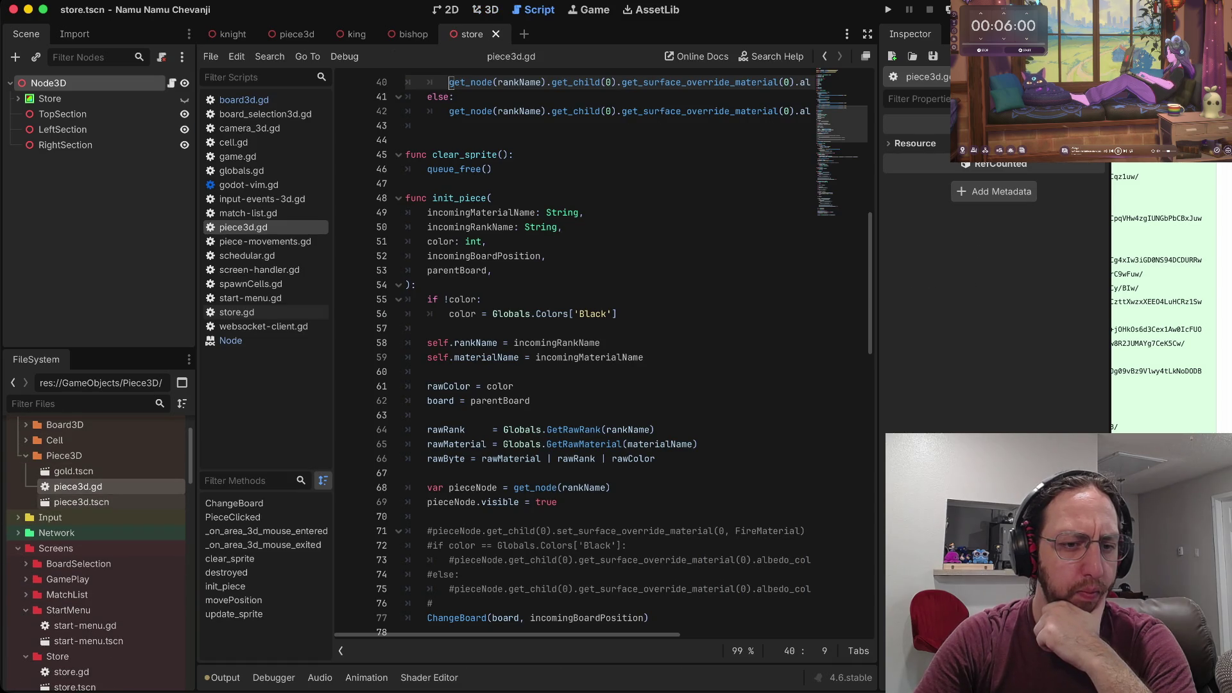
scroll(96, 497, down, 6)
scroll(96, 498, up, 6)
scroll(96, 497, down, 6)
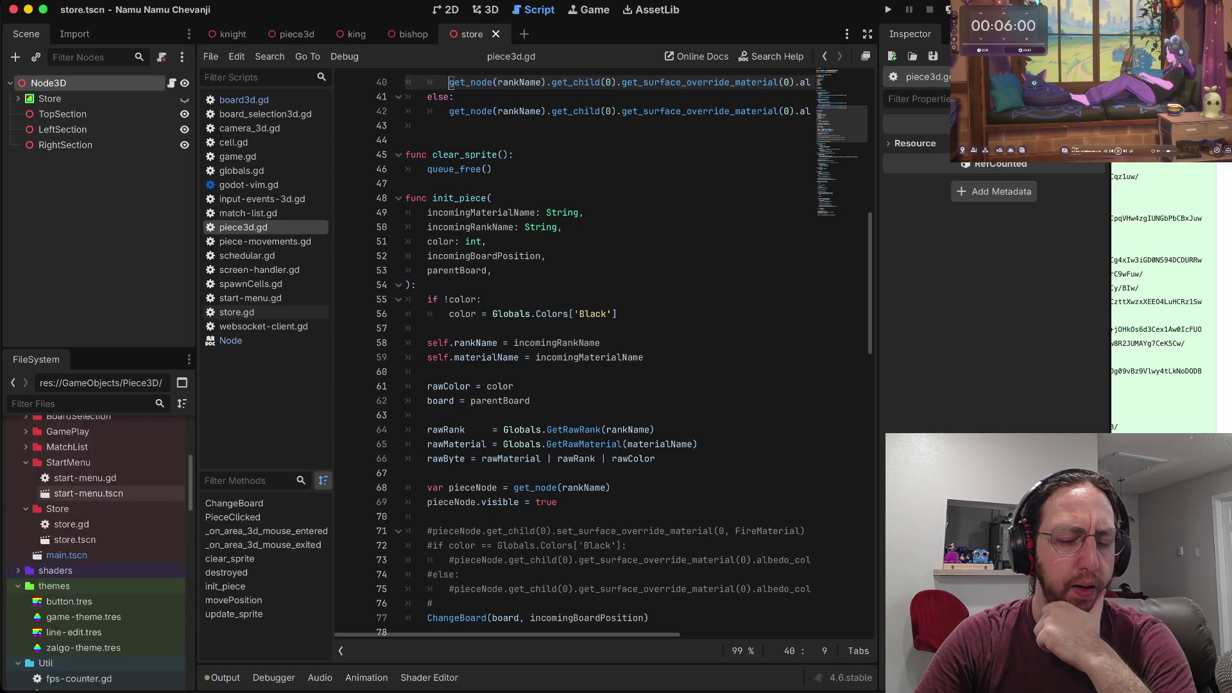
scroll(96, 497, down, 10)
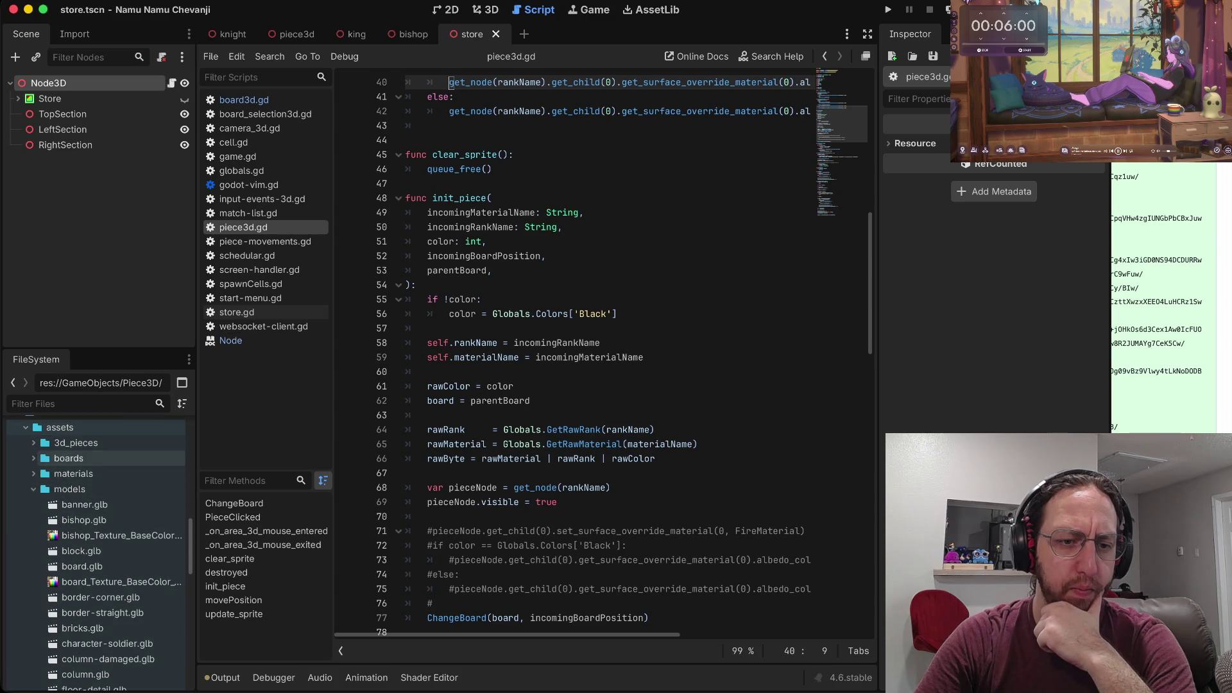
click(33, 443)
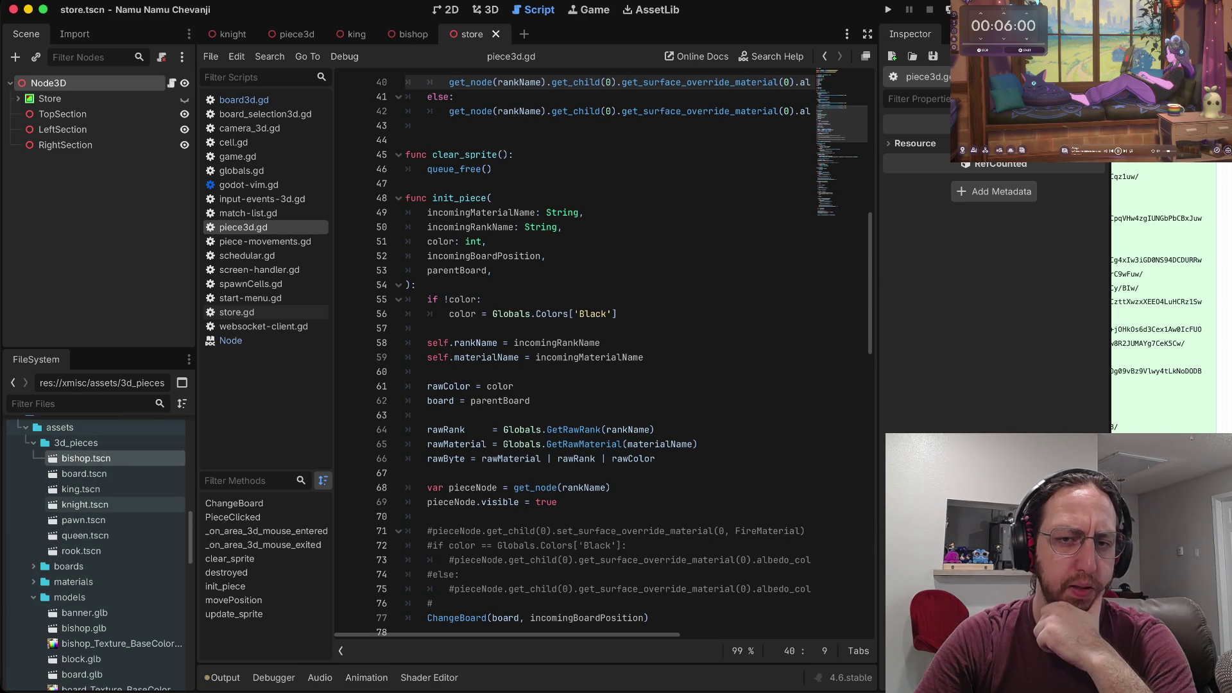
double_click(86, 458)
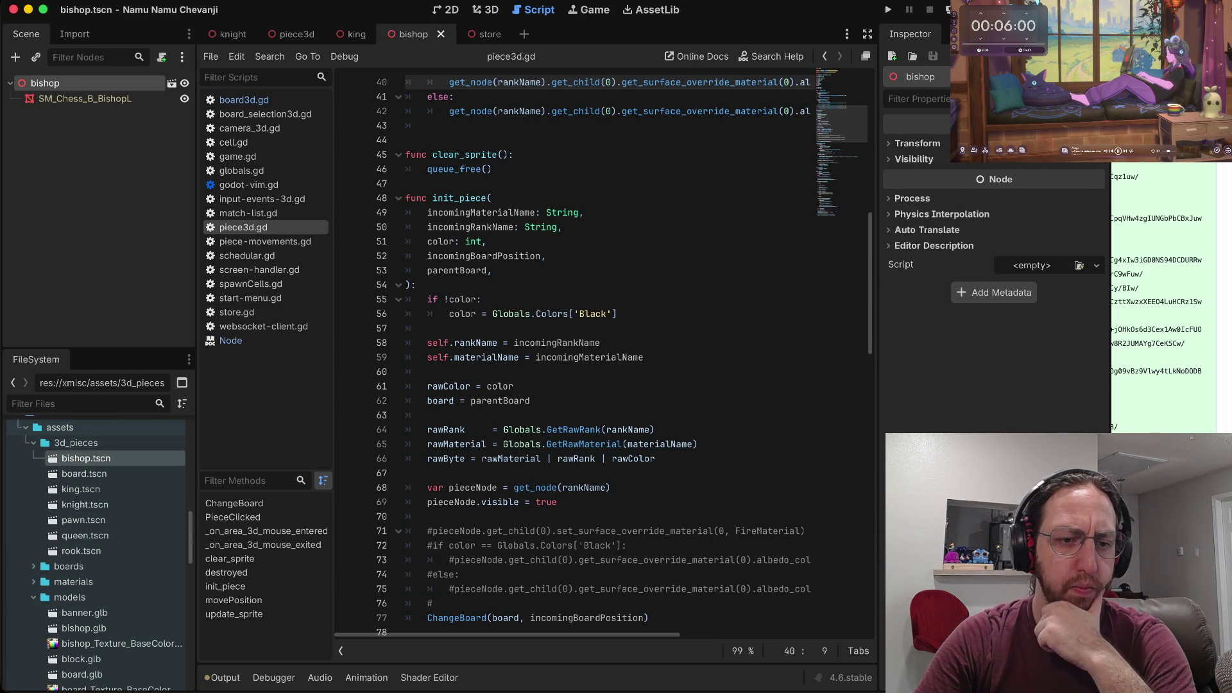
Expand the GameObjects/Cell folder to list cell.gd and cell.tscn.
scroll(96, 462, up, 2)
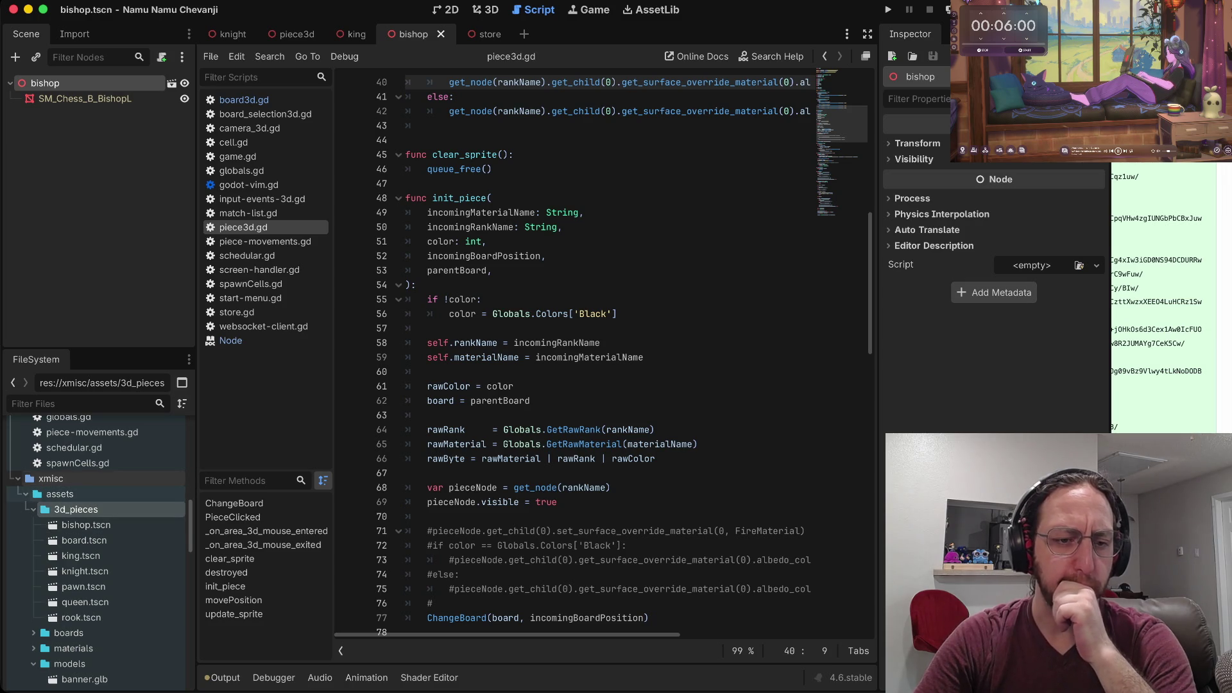
scroll(96, 546, down, 10)
scroll(96, 552, up, 5)
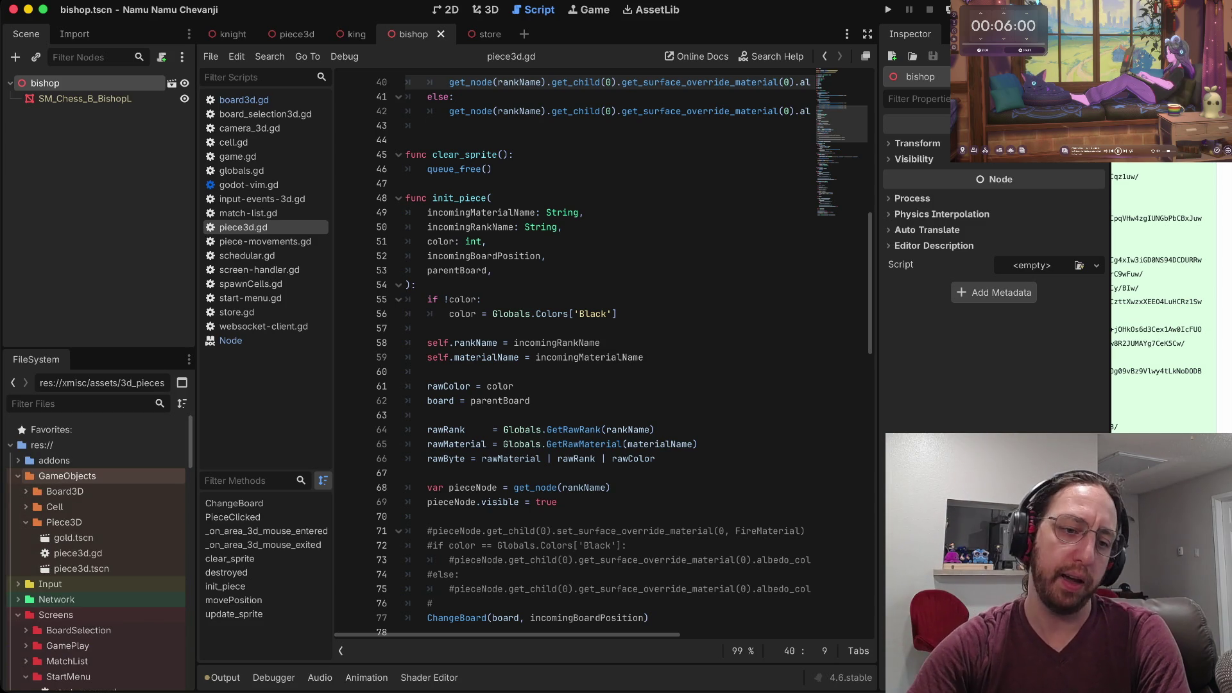
click(25, 506)
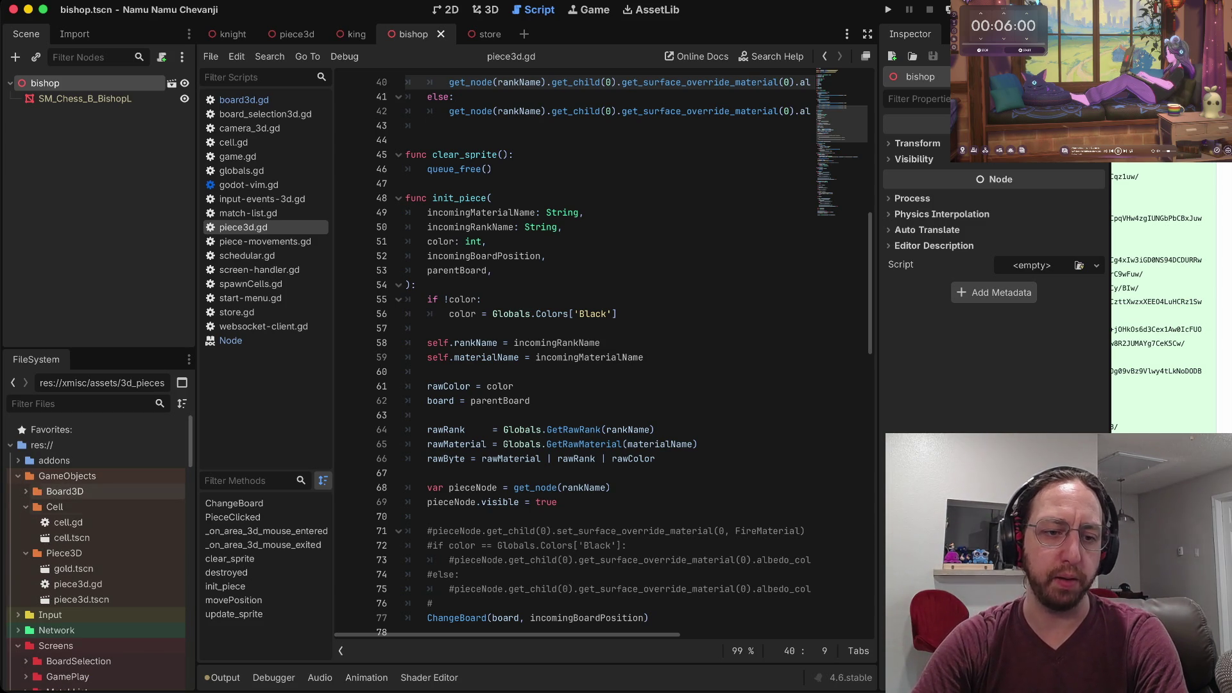
Expand the Board3D and Input folders to review their files.
click(25, 491)
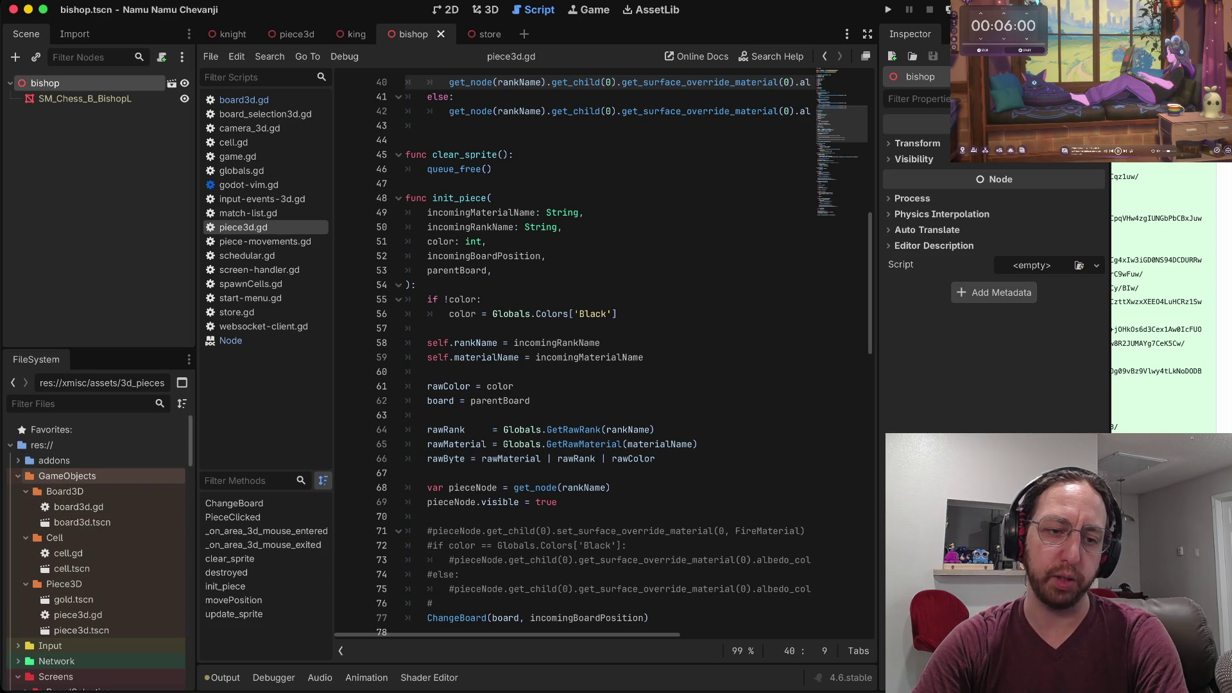
scroll(96, 607, down, 3)
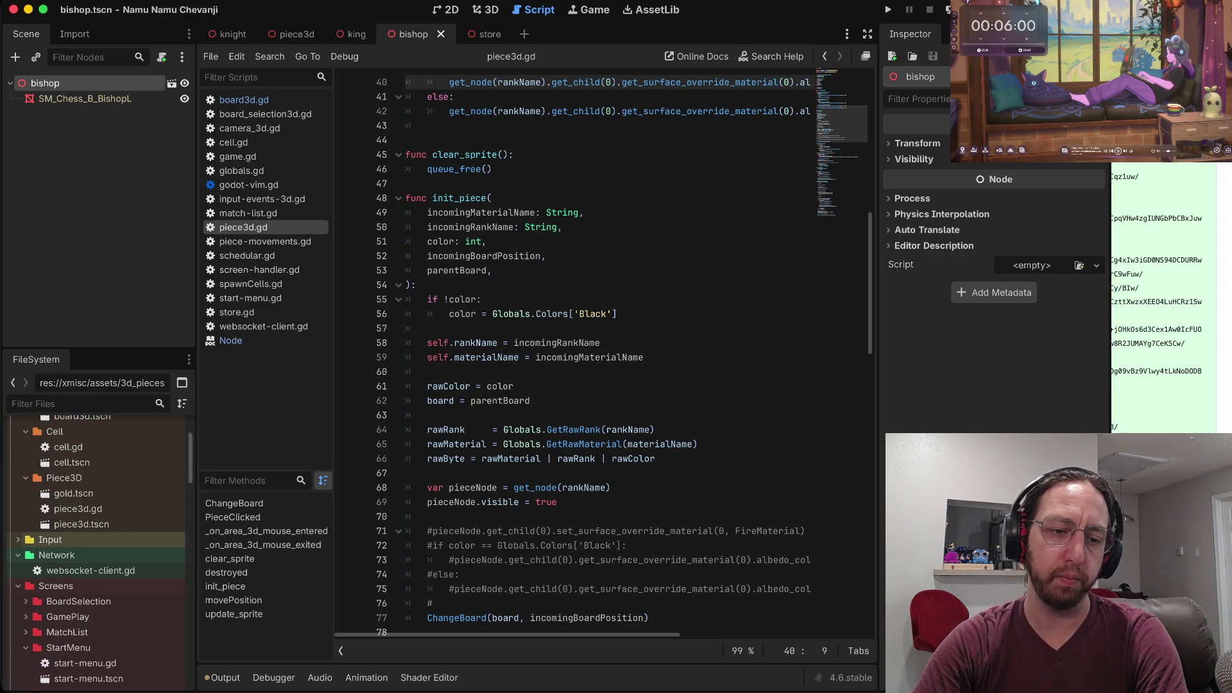
click(18, 543)
scroll(65, 513, up, 3)
scroll(96, 516, up, 1)
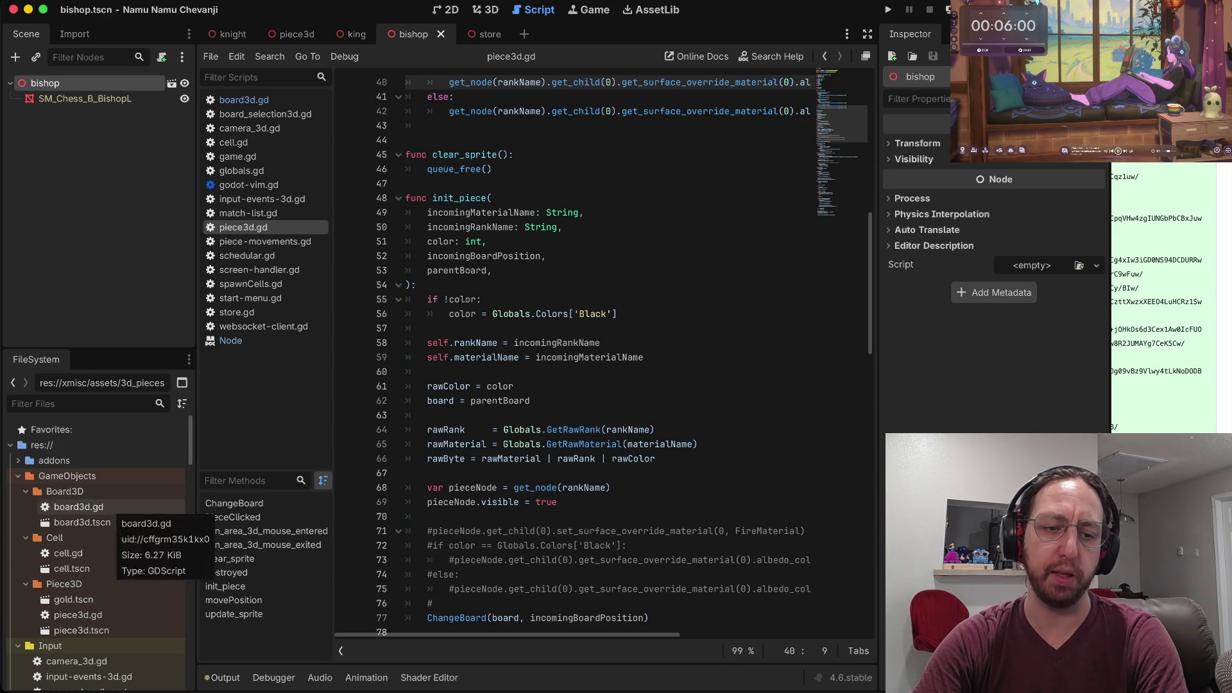
scroll(97, 514, down, 1)
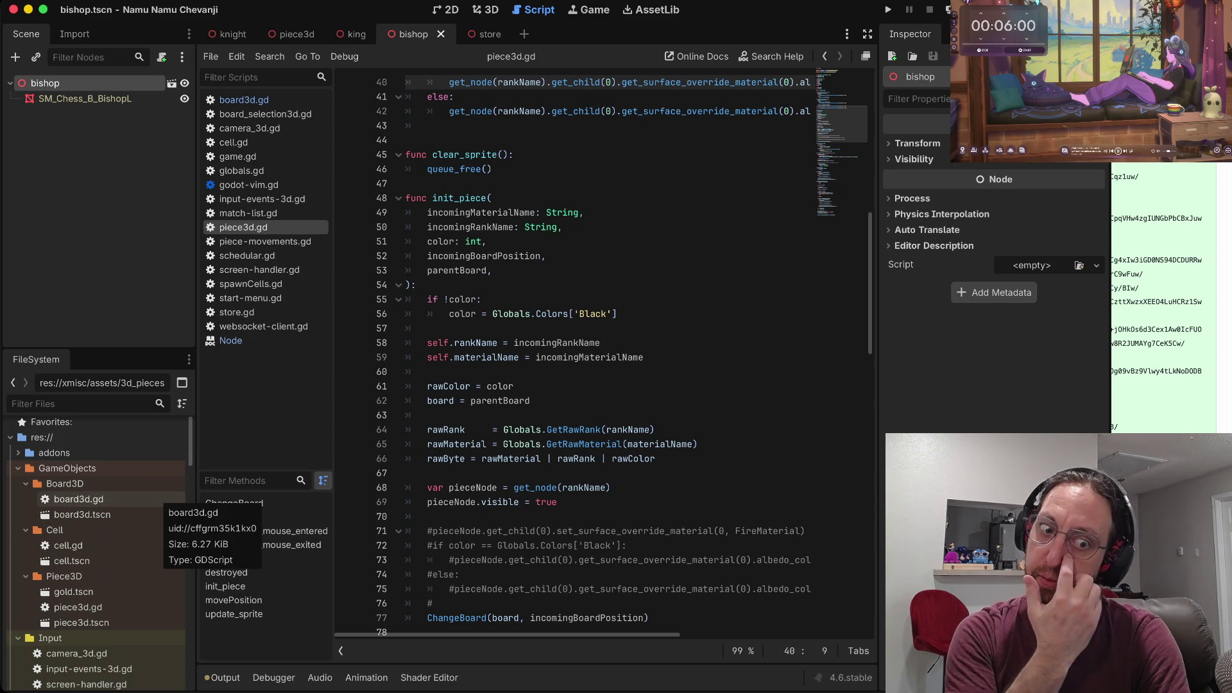
scroll(96, 552, down, 5)
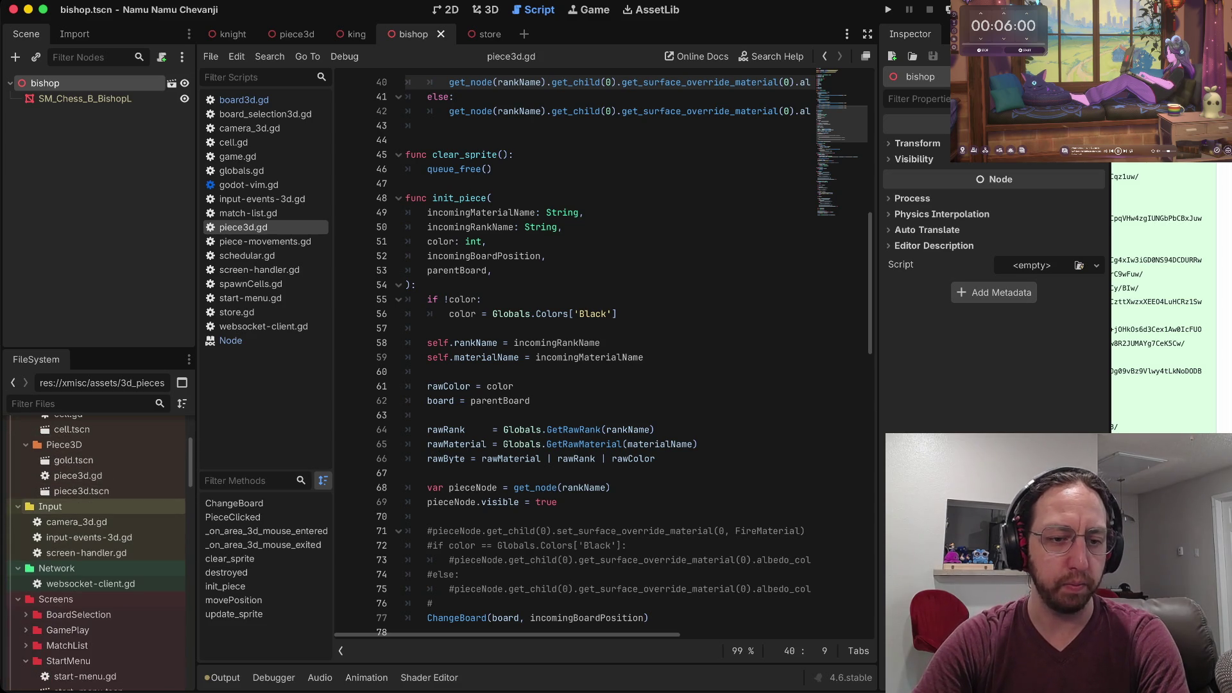
scroll(97, 513, up, 4)
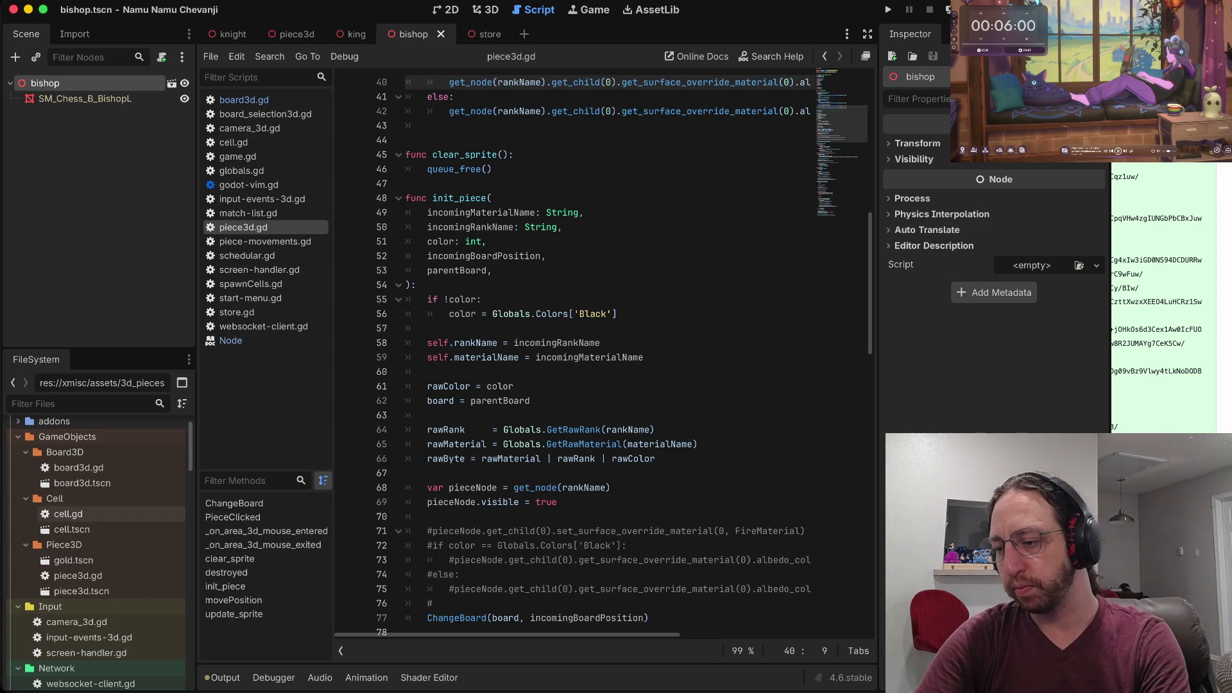
Expand the shaders folder and browse its files.
scroll(96, 520, down, 5)
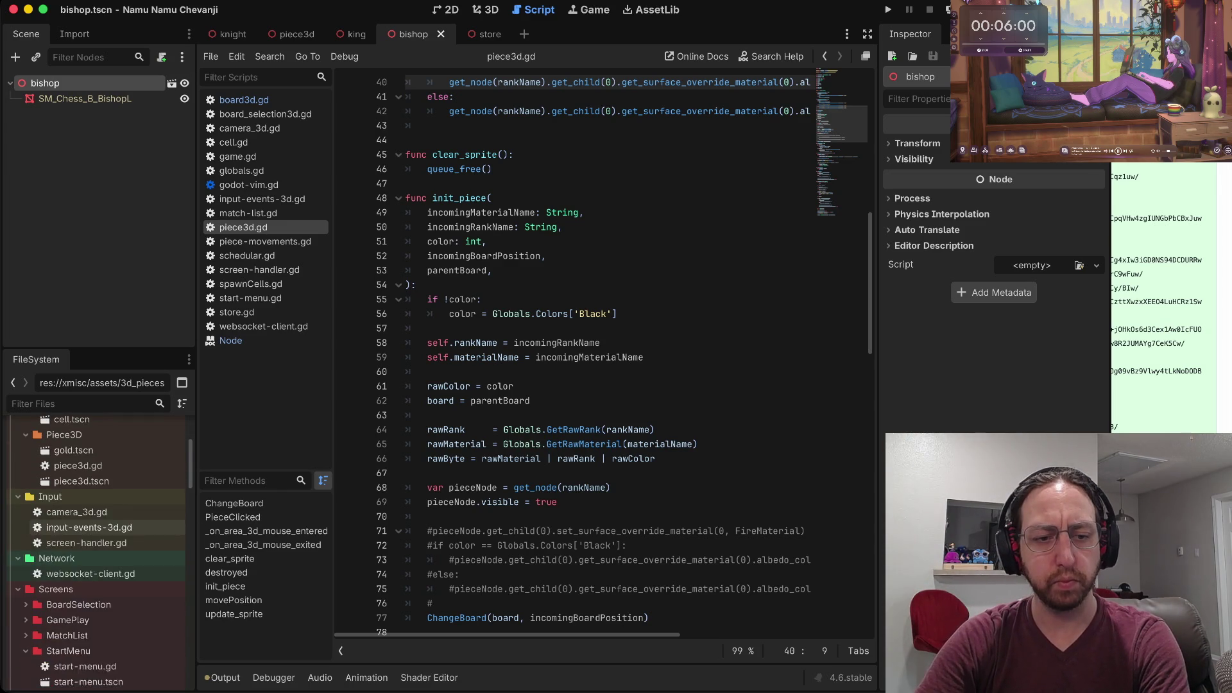
scroll(96, 545, down, 3)
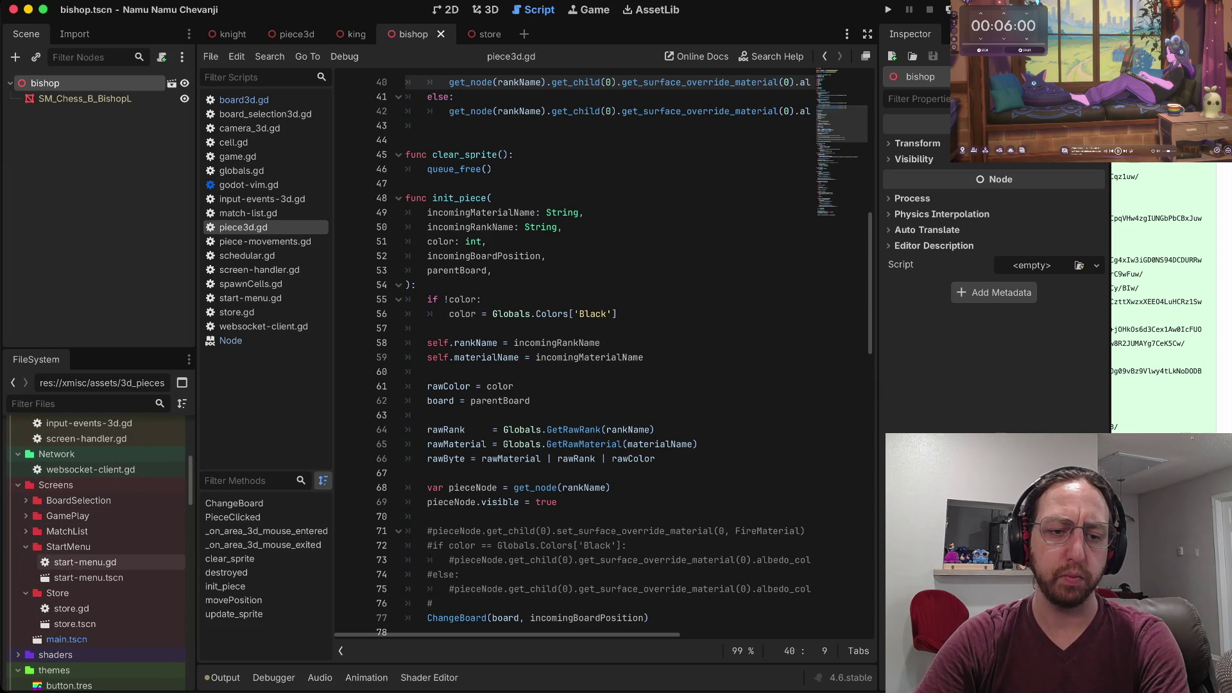
scroll(97, 561, down, 4)
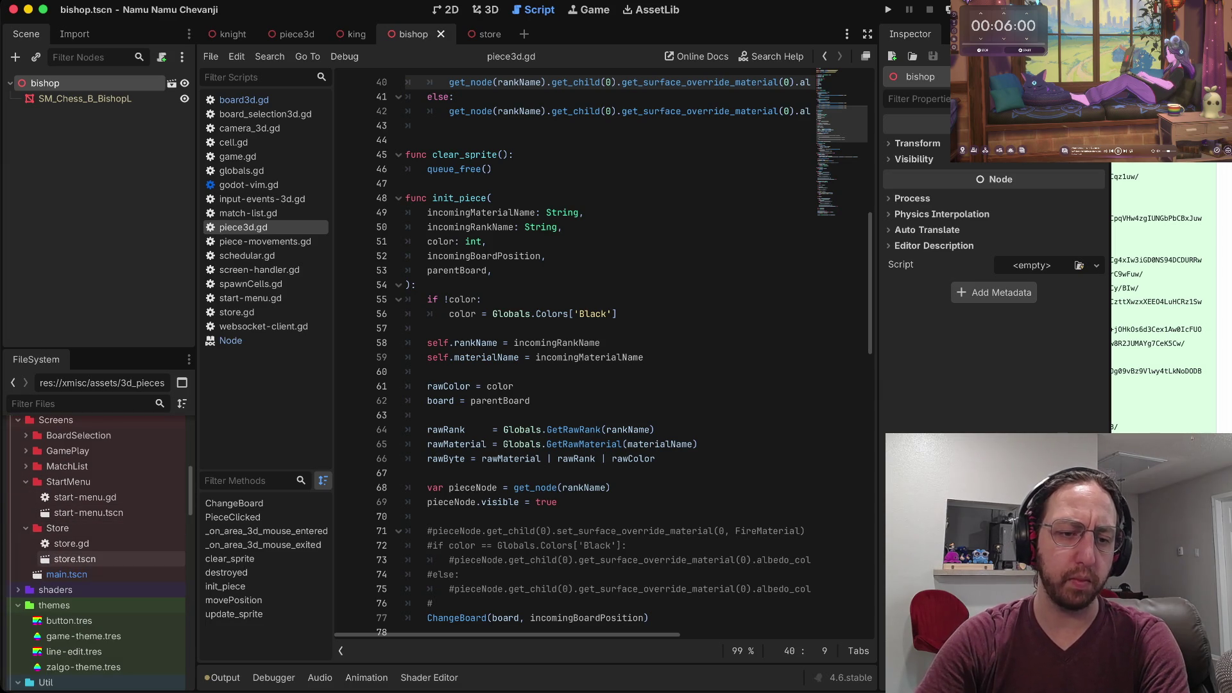
click(18, 590)
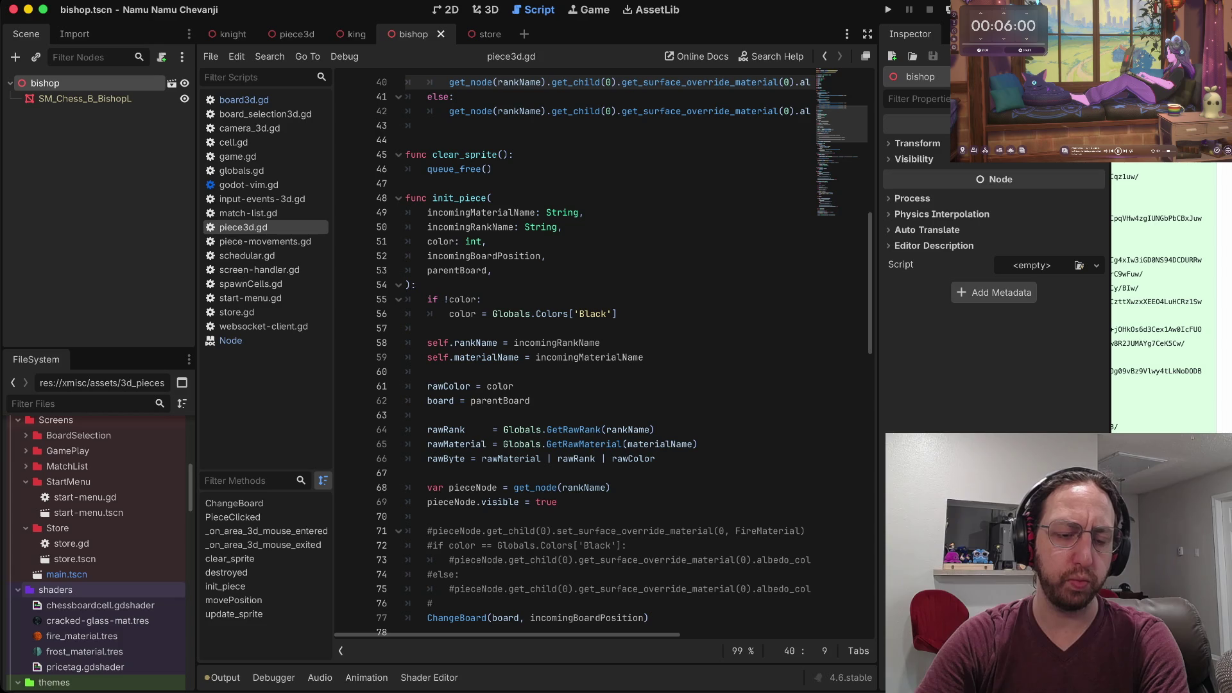
scroll(96, 484, up, 3)
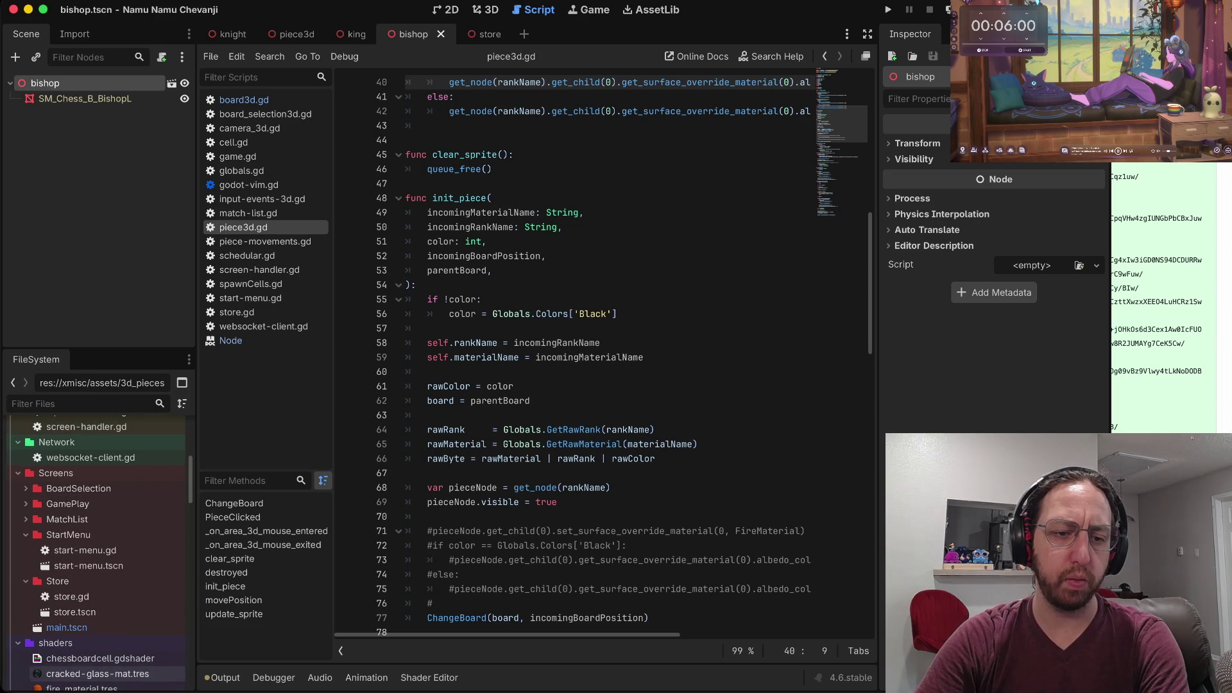
scroll(97, 577, down, 7)
scroll(96, 545, down, 8)
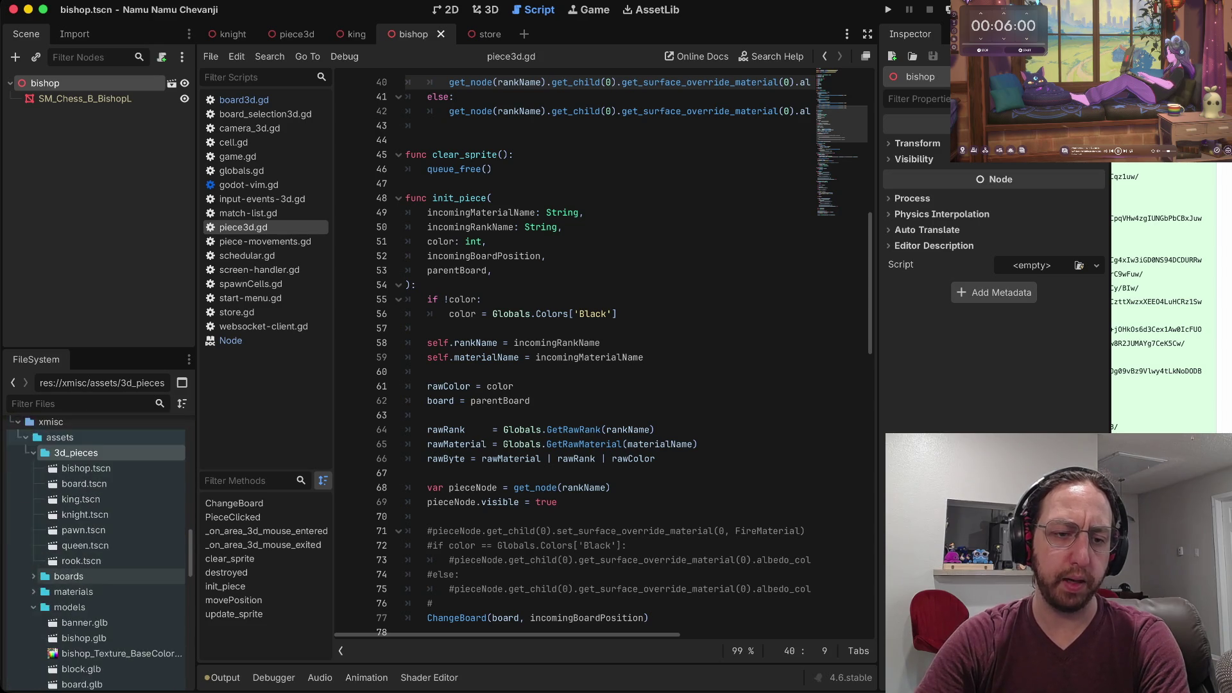
scroll(96, 519, down, 7)
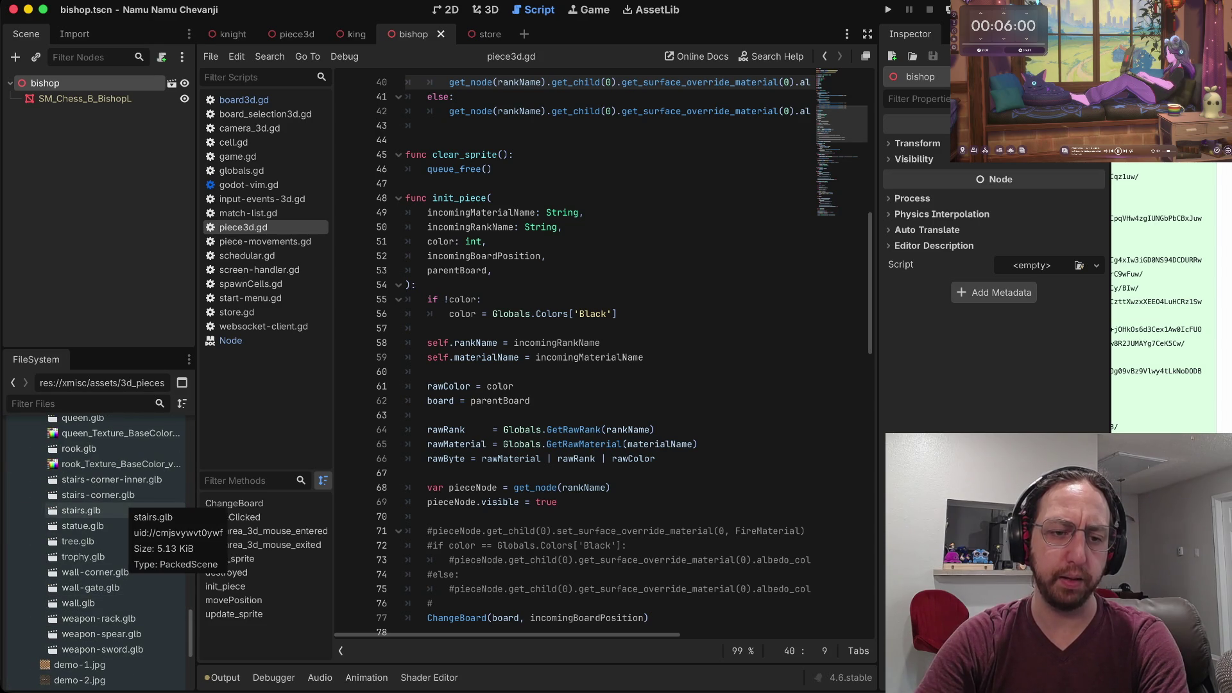
scroll(96, 510, up, 20)
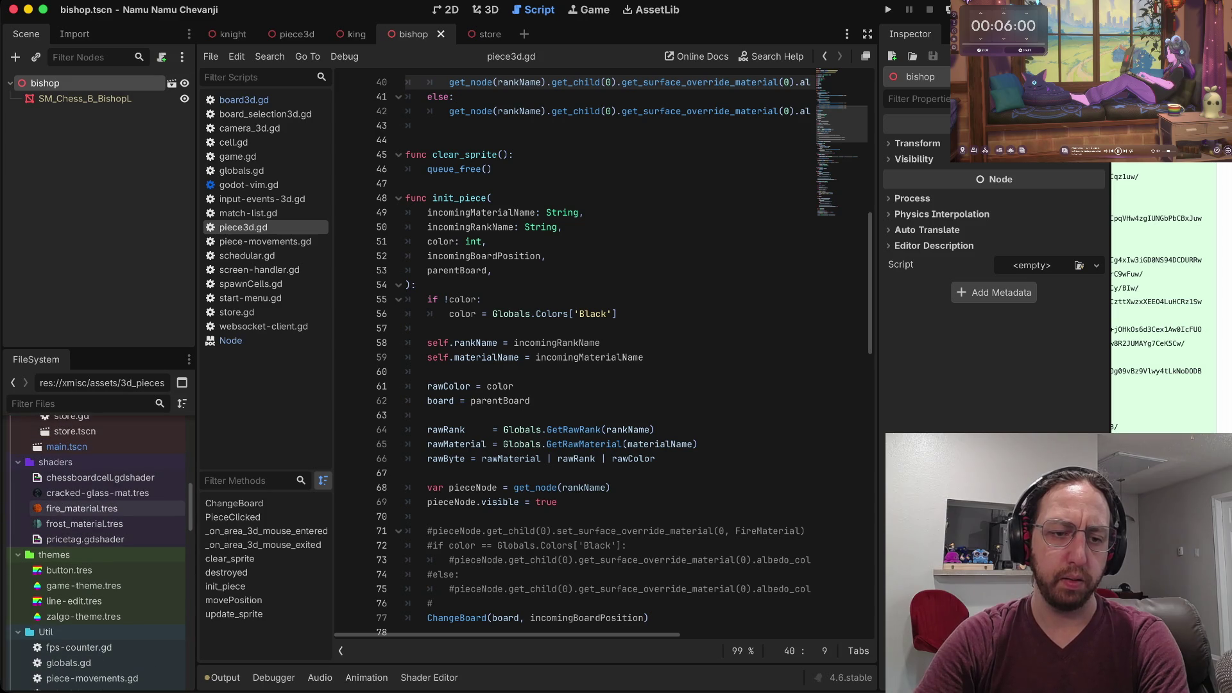
scroll(96, 552, up, 15)
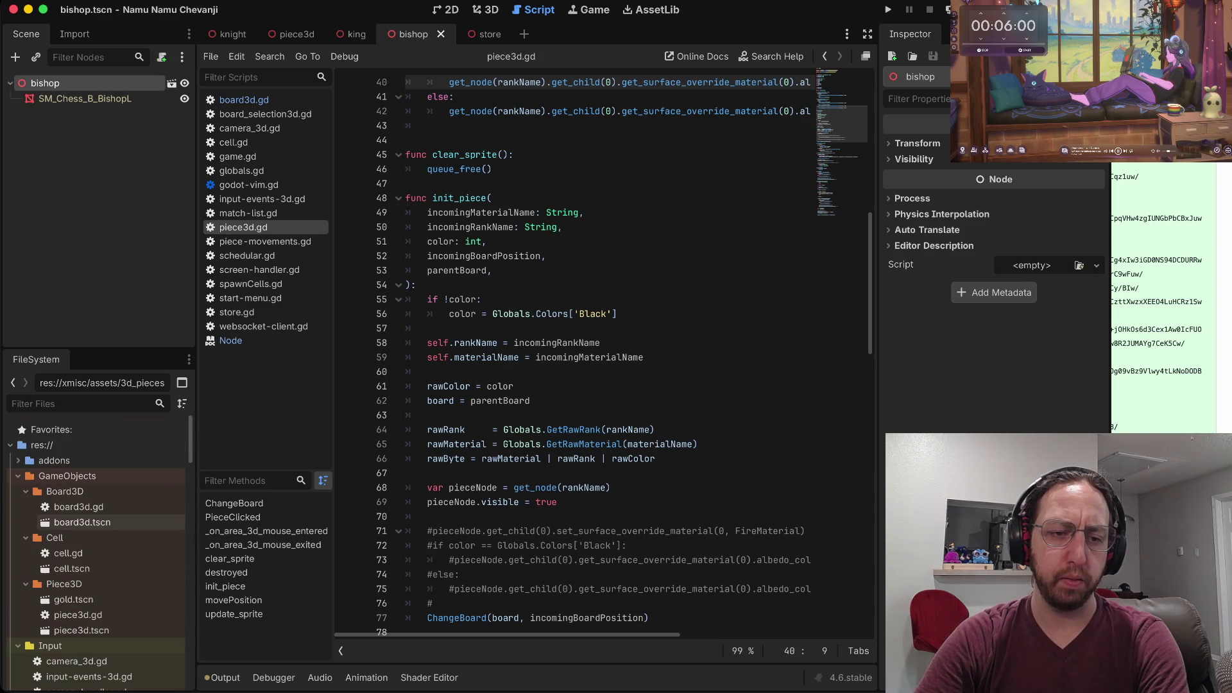
Collapse the Piece3D, Board3D and Cell folders under GameObjects.
click(26, 584)
click(26, 491)
click(26, 506)
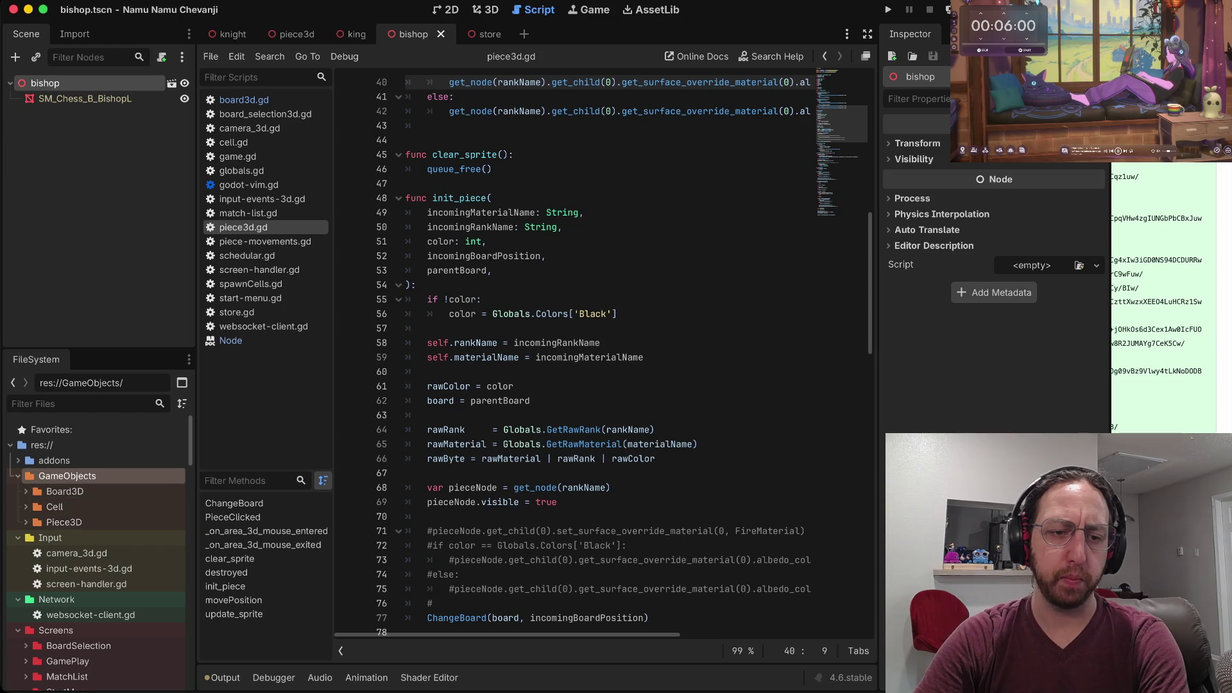
right_click(59, 476)
mouse_move(109, 464)
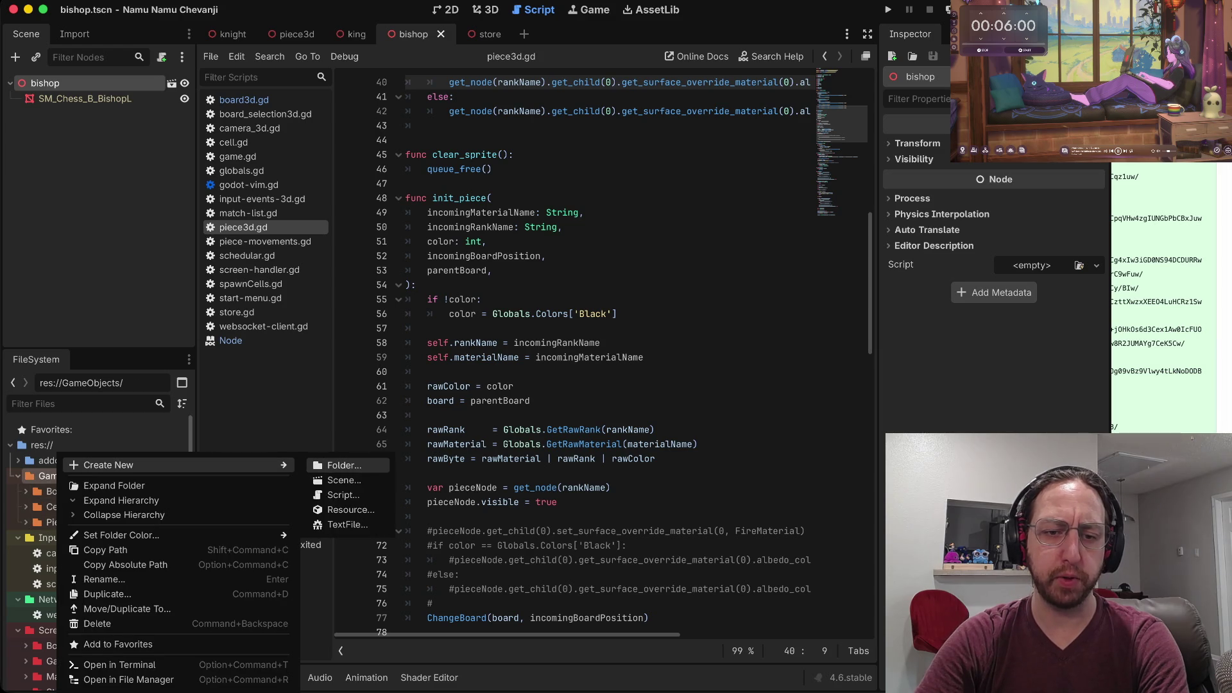
click(343, 465)
key(BackSpace)
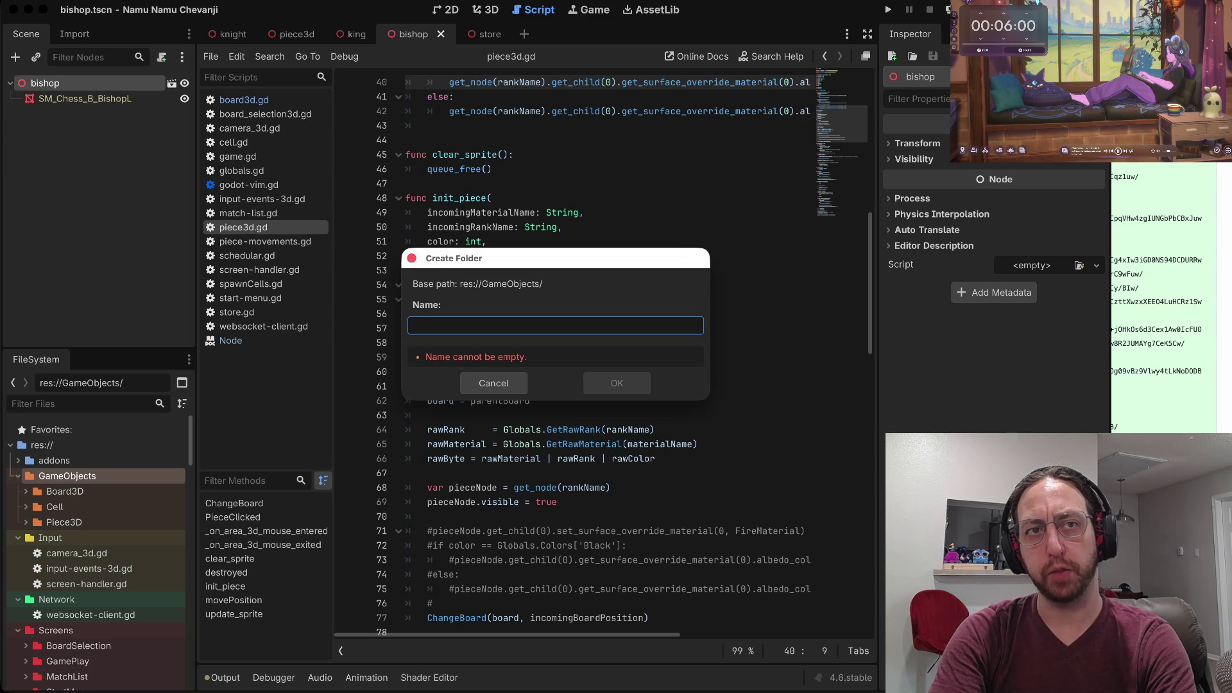
click(494, 383)
scroll(96, 573, down, 3)
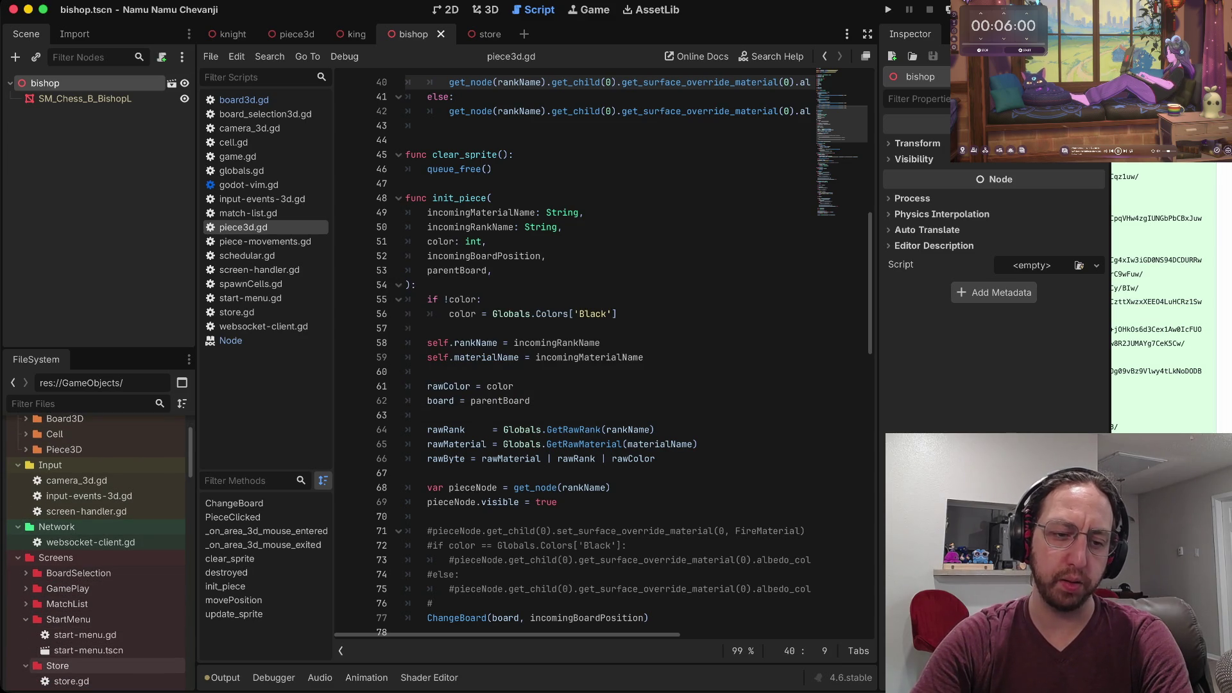
scroll(96, 556, down, 3)
scroll(97, 556, up, 4)
scroll(96, 584, up, 2)
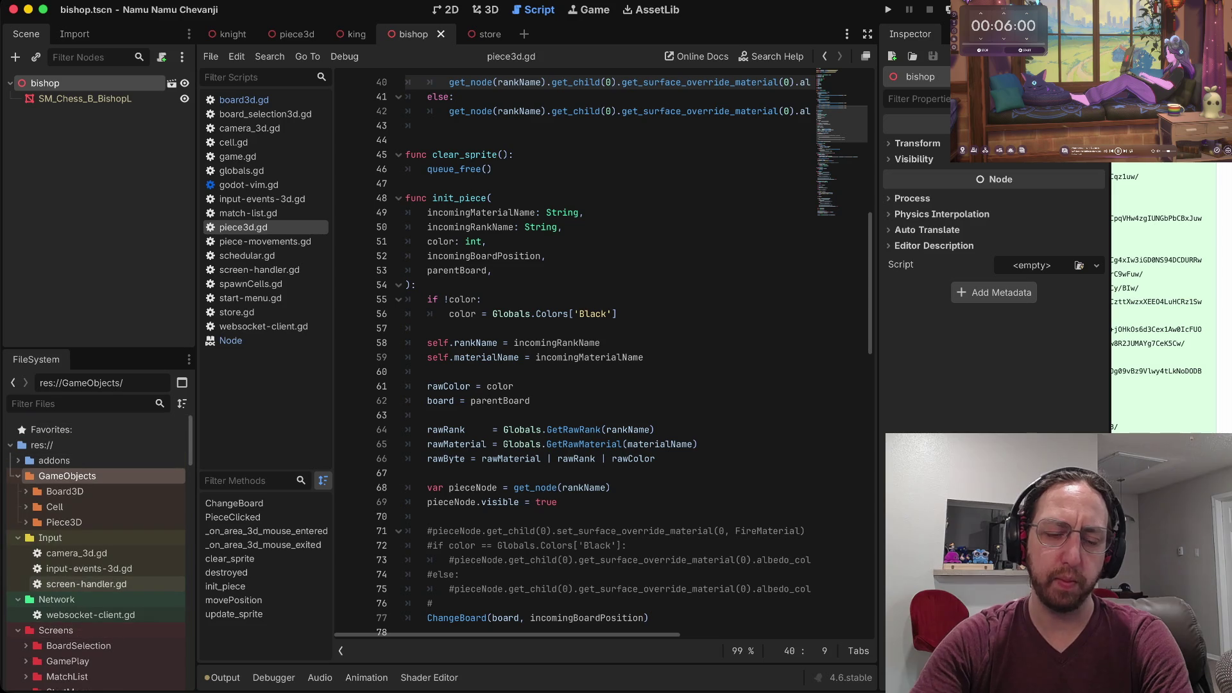
scroll(96, 581, down, 10)
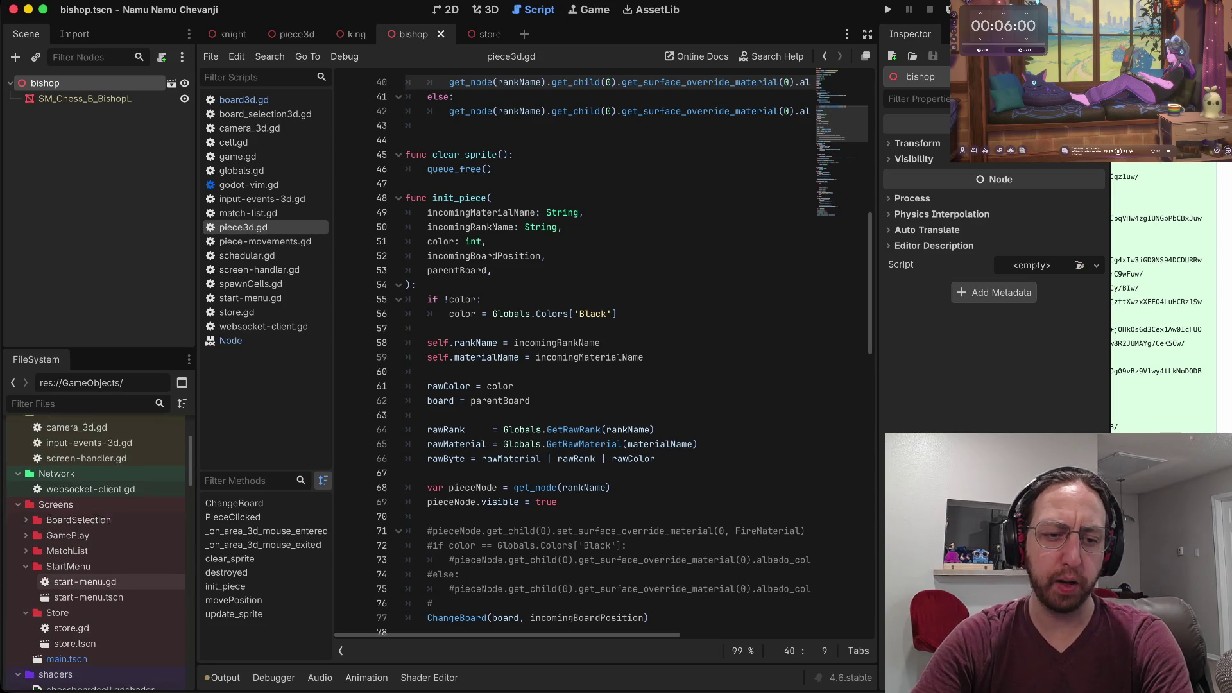
scroll(96, 575, up, 10)
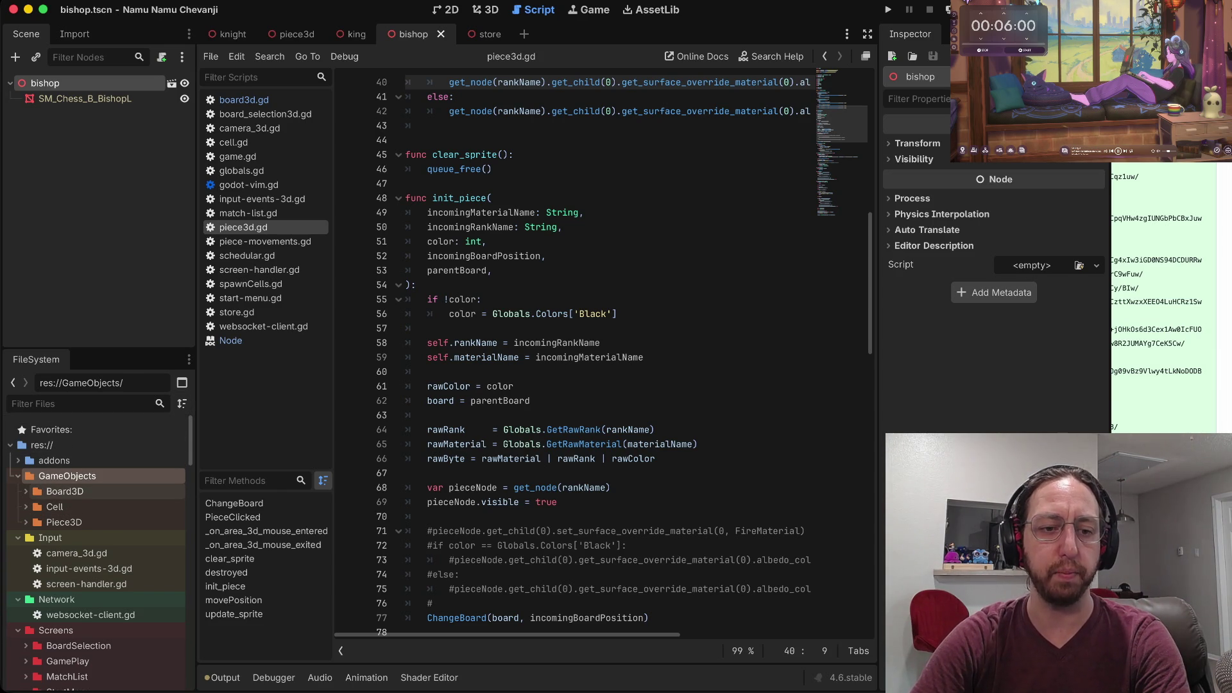
click(55, 507)
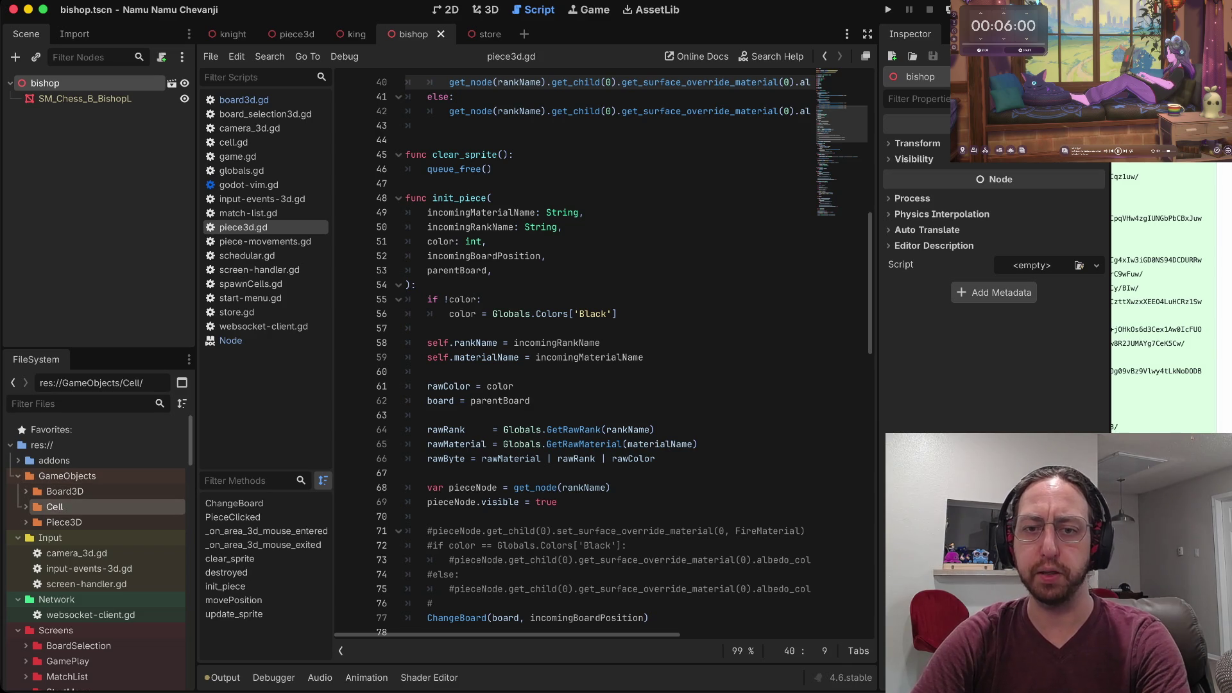
key(super+b)
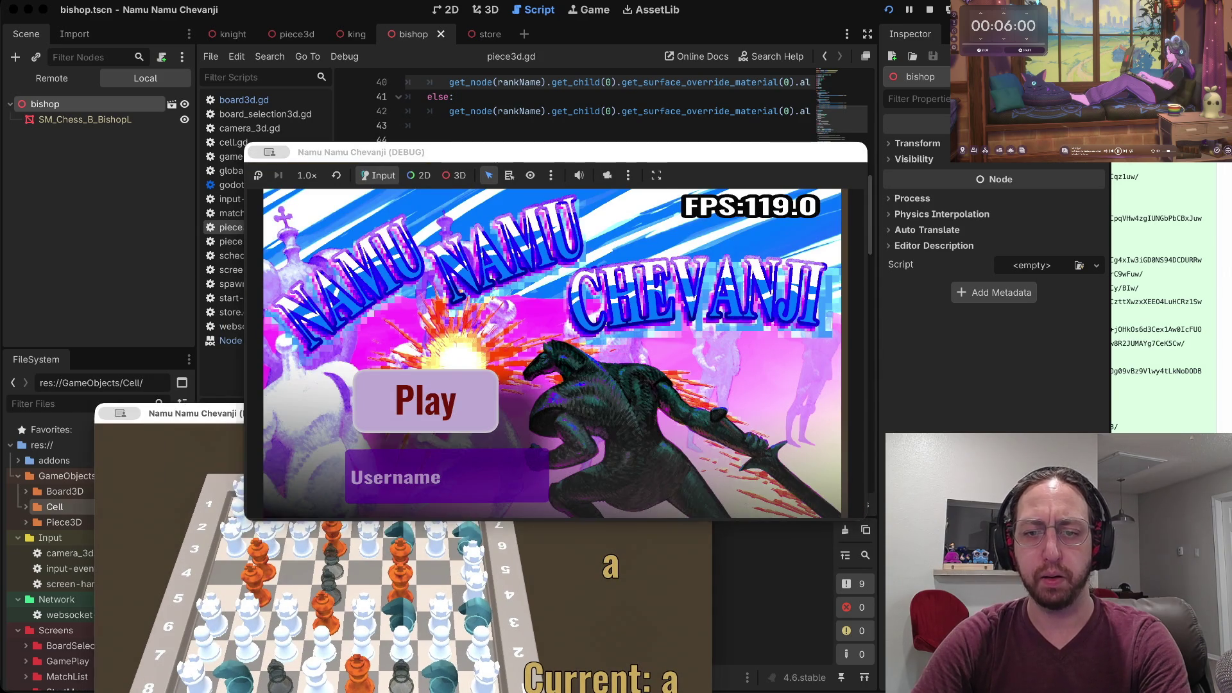
Start a game from the title screen, check the boards, then stop the run.
click(425, 400)
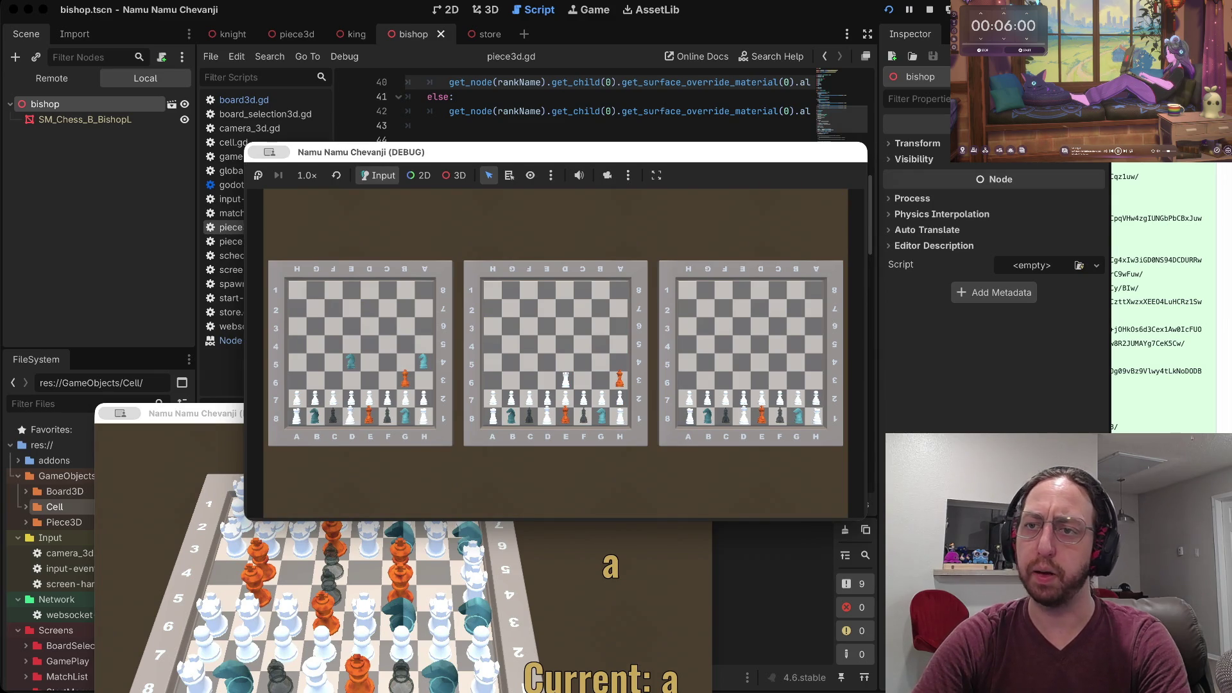
click(930, 9)
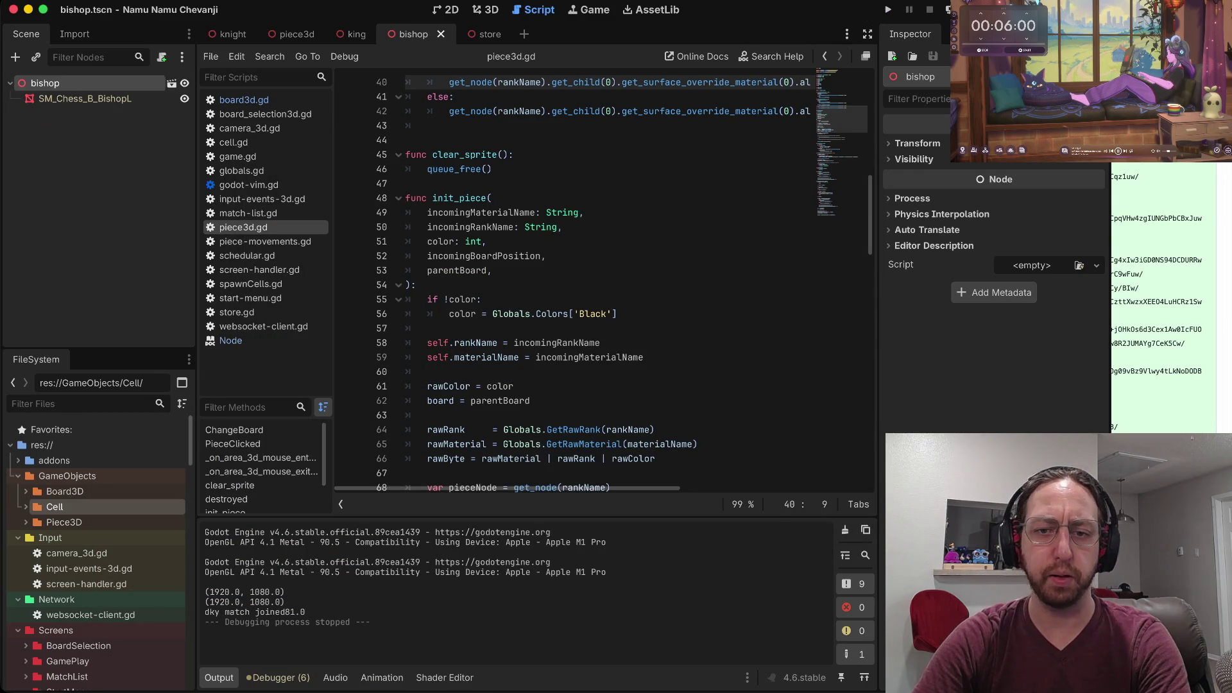
Open the store.tscn scene.
scroll(96, 545, down, 5)
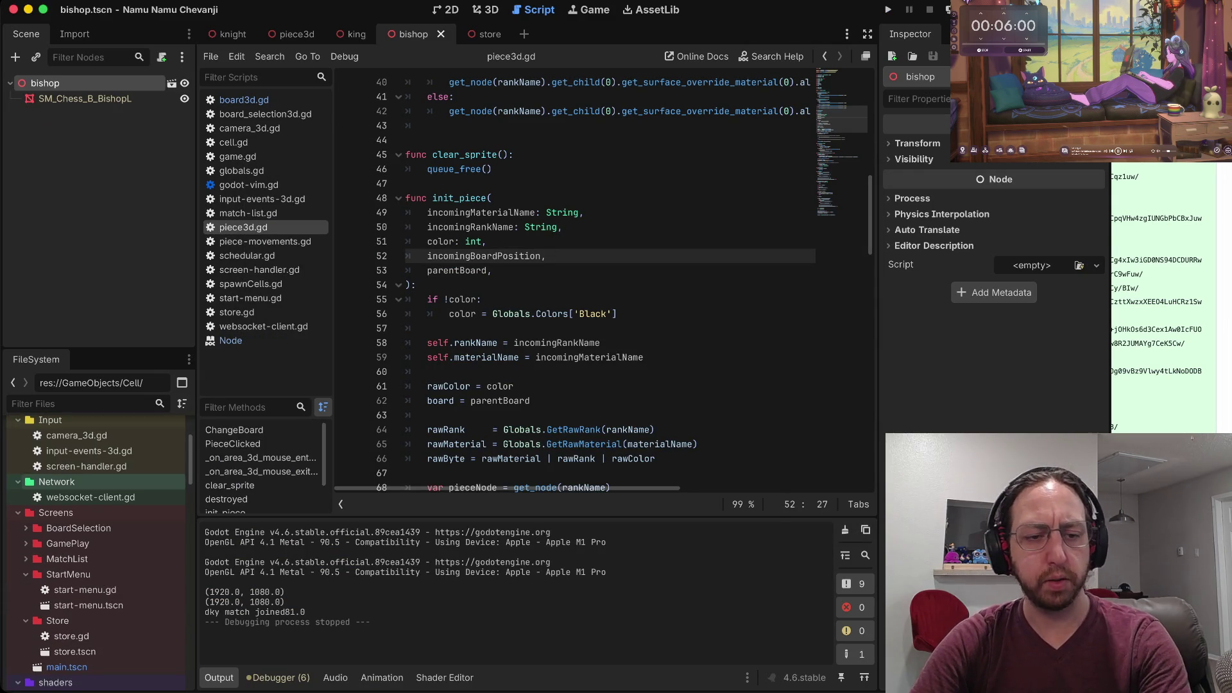
scroll(106, 536, down, 4)
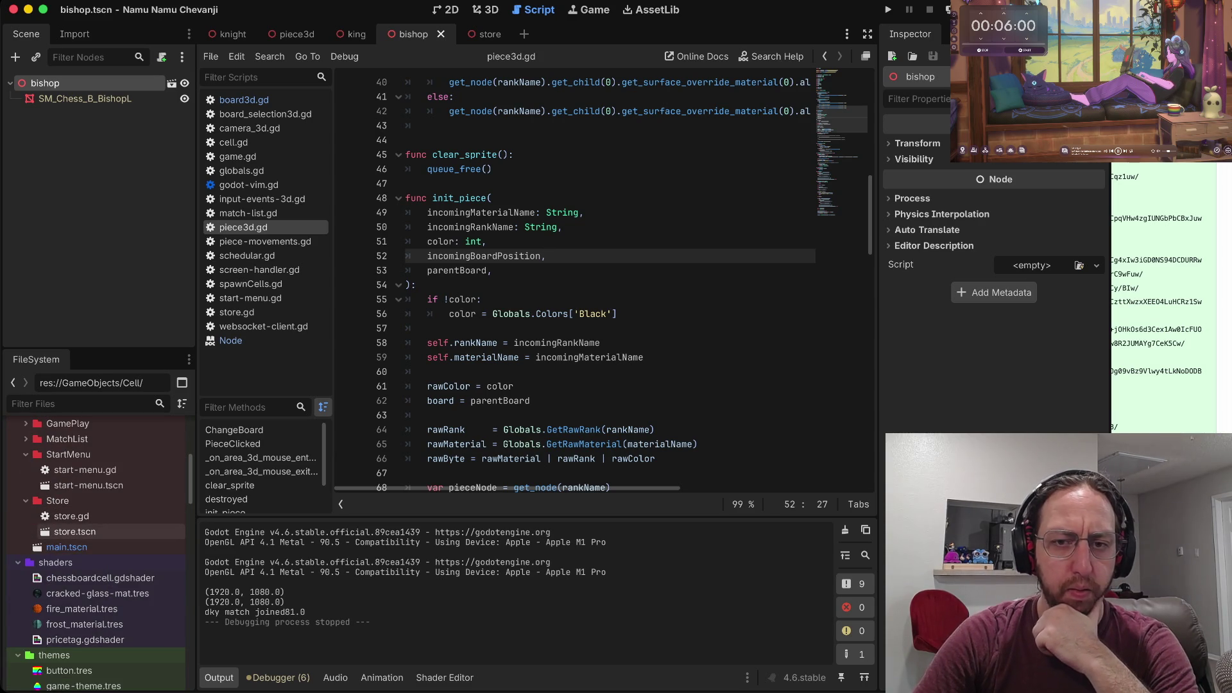
double_click(75, 531)
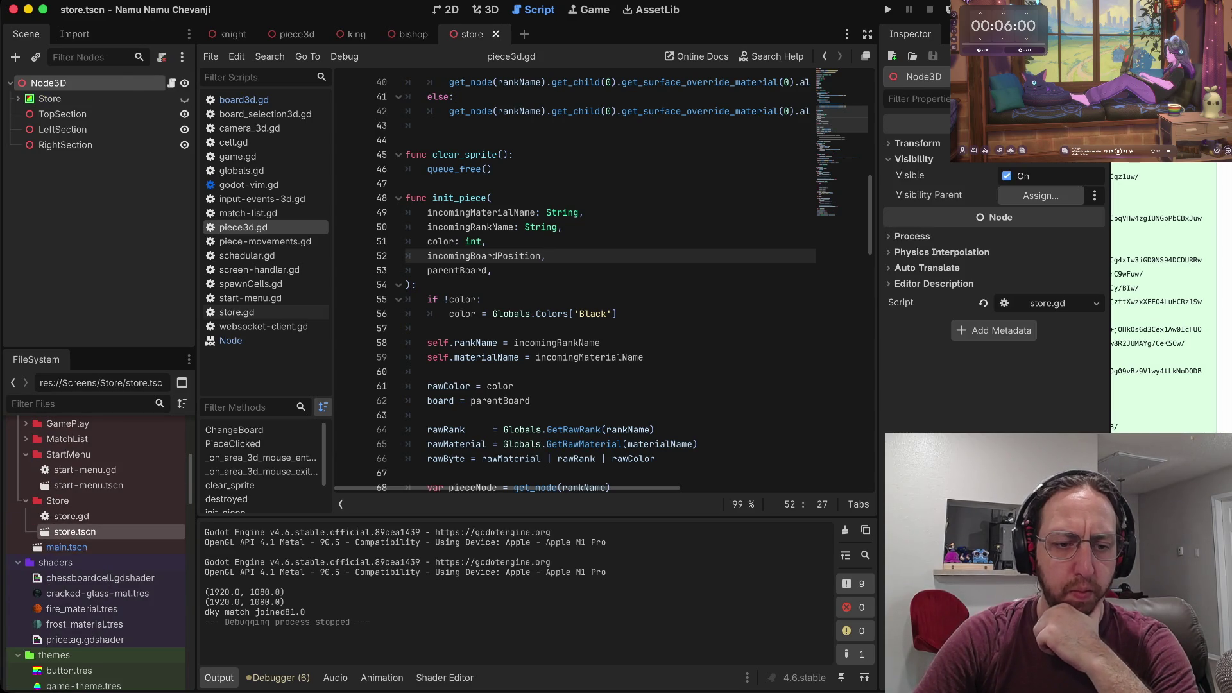
Open bishop.tscn from 3d_pieces and try editing its imported bishop model.
scroll(97, 529, down, 10)
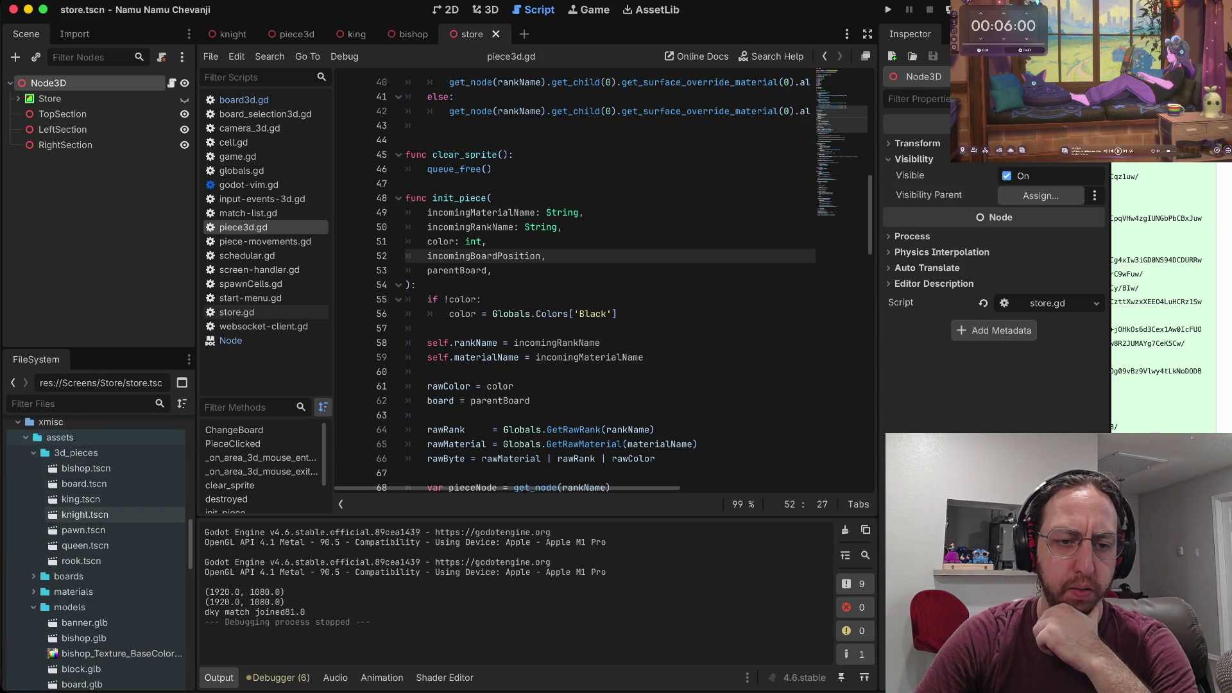
scroll(96, 528, down, 3)
scroll(96, 528, up, 6)
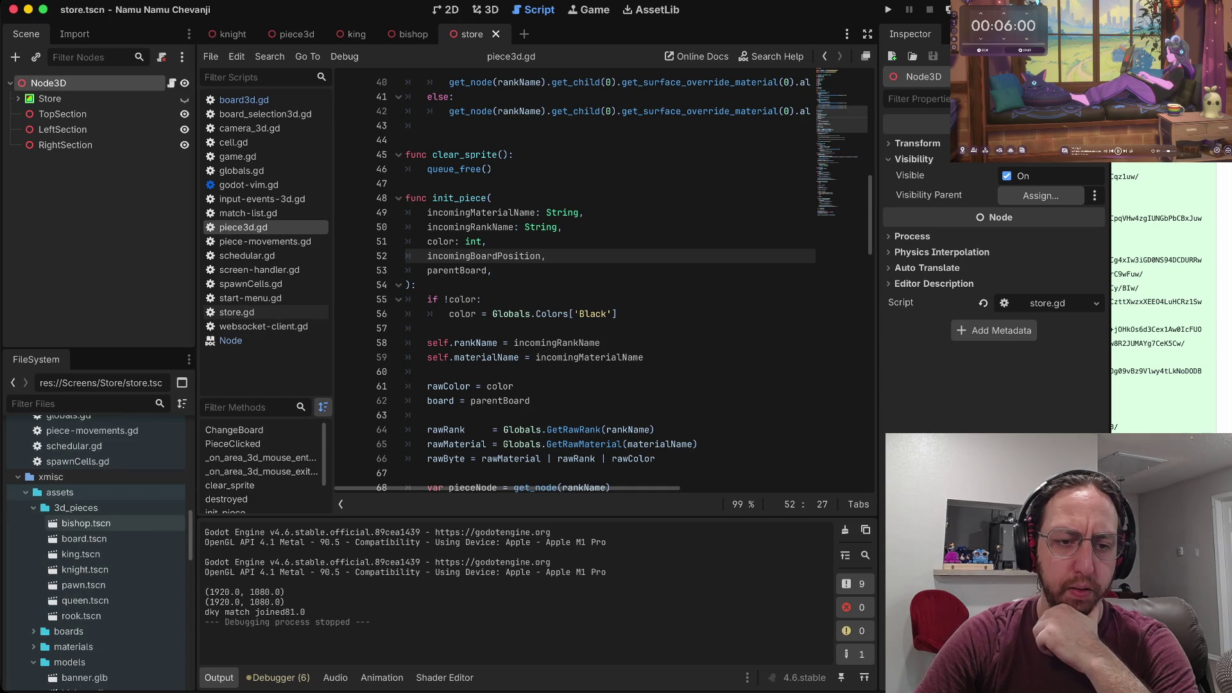
double_click(89, 522)
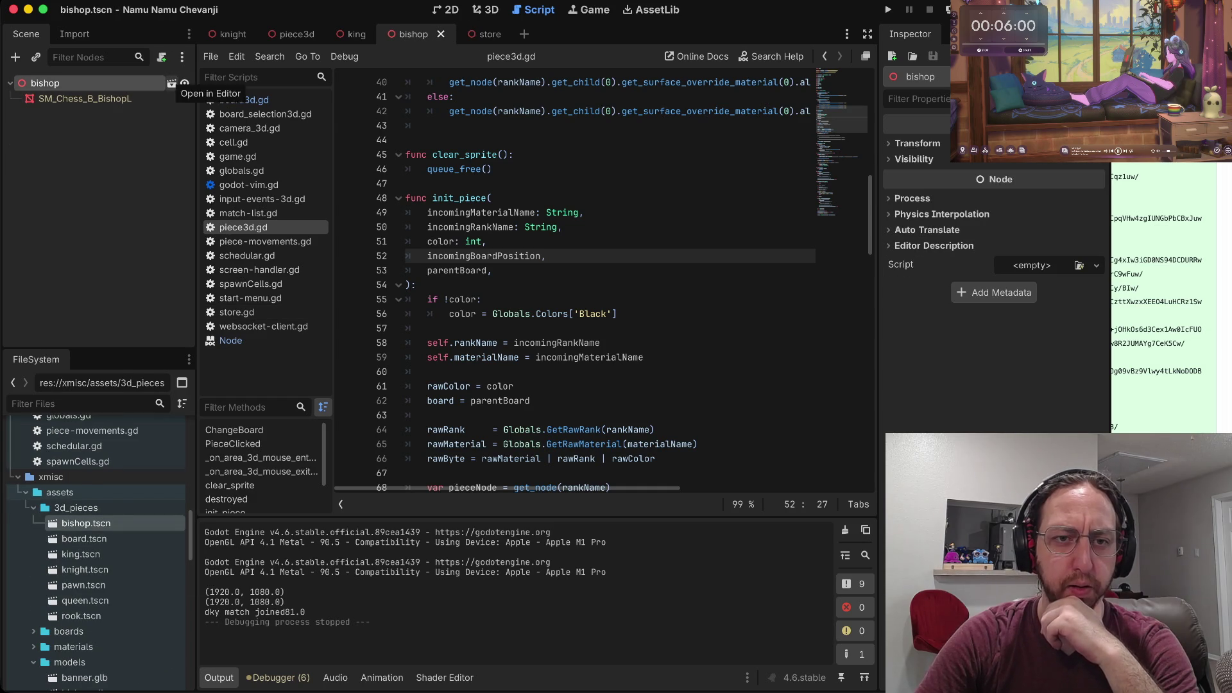
click(171, 82)
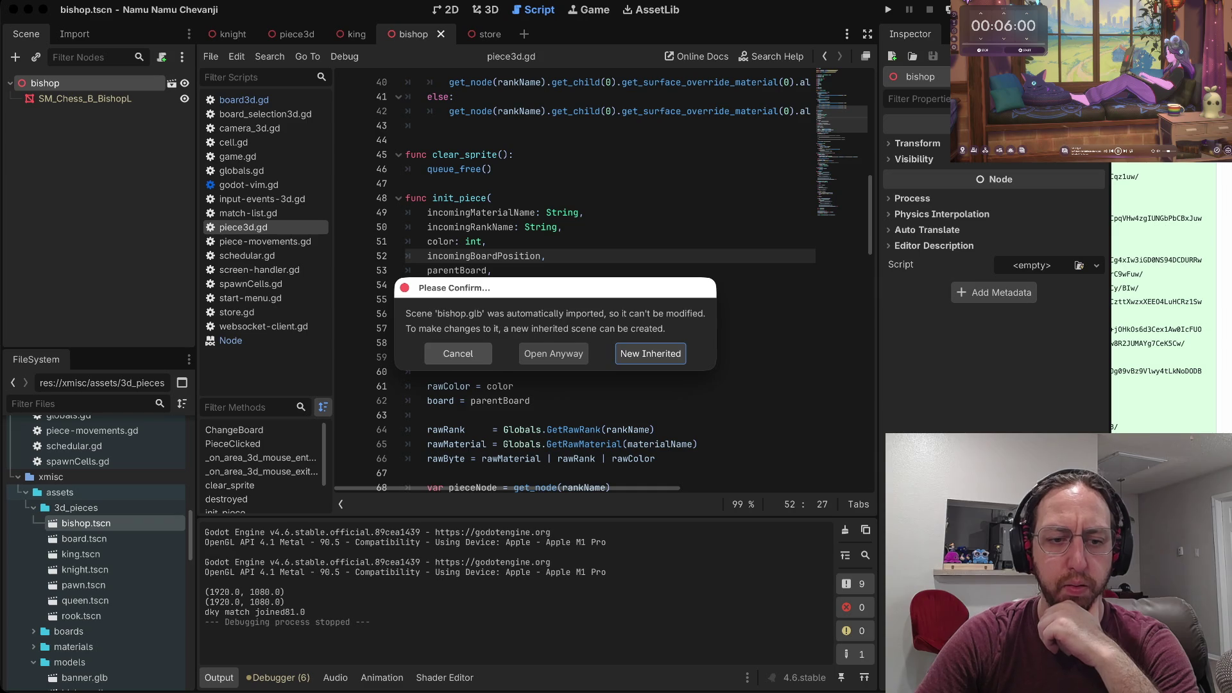
Dismiss the imported-scene warning and back out of creating a folder under assets.
key(Escape)
scroll(96, 551, down, 3)
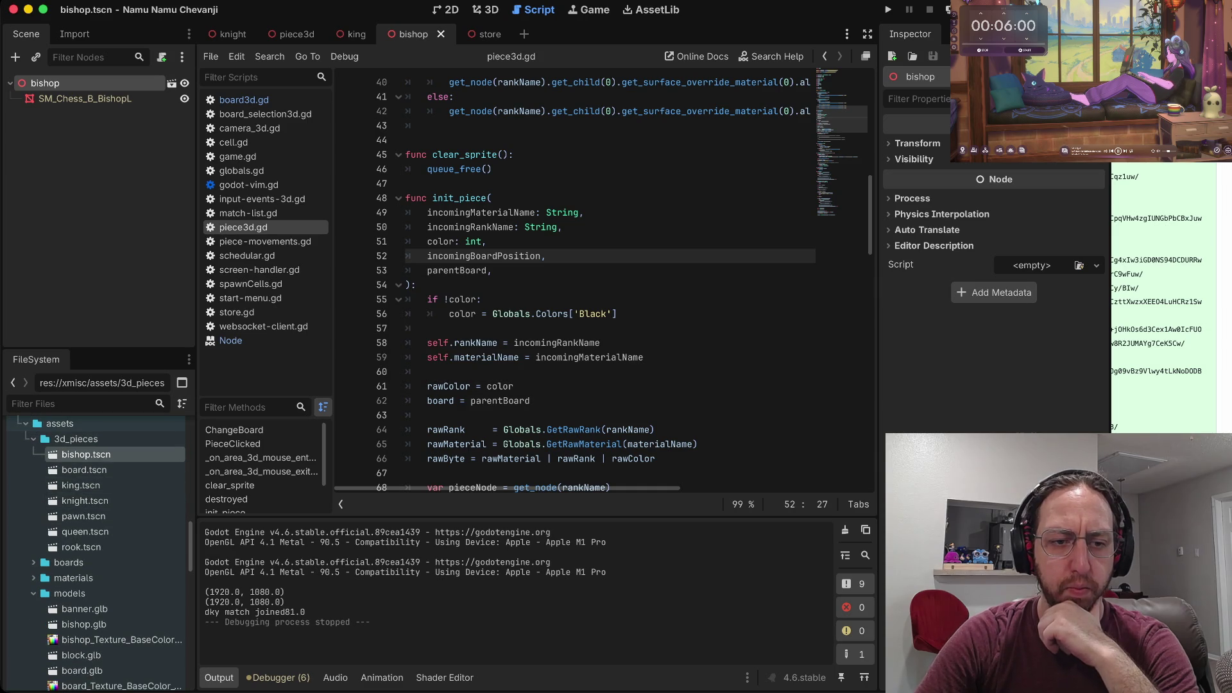
key(Left)
key(Left)
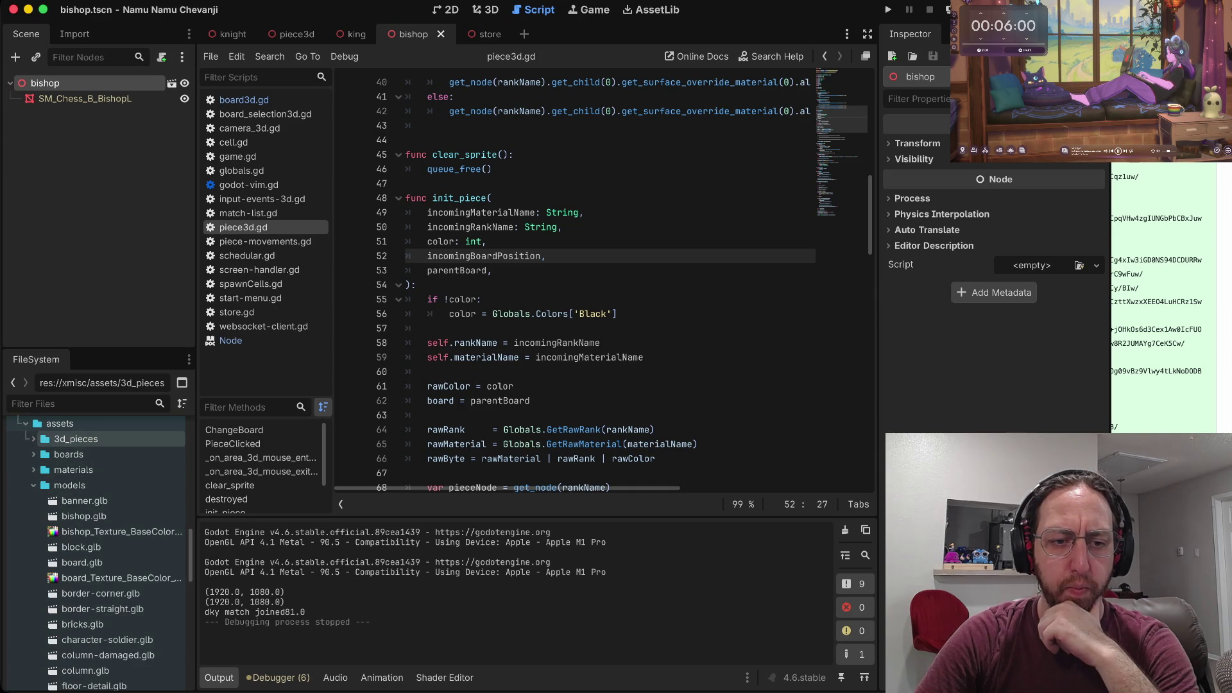
key(Left)
key(shift+F10)
key(Down)
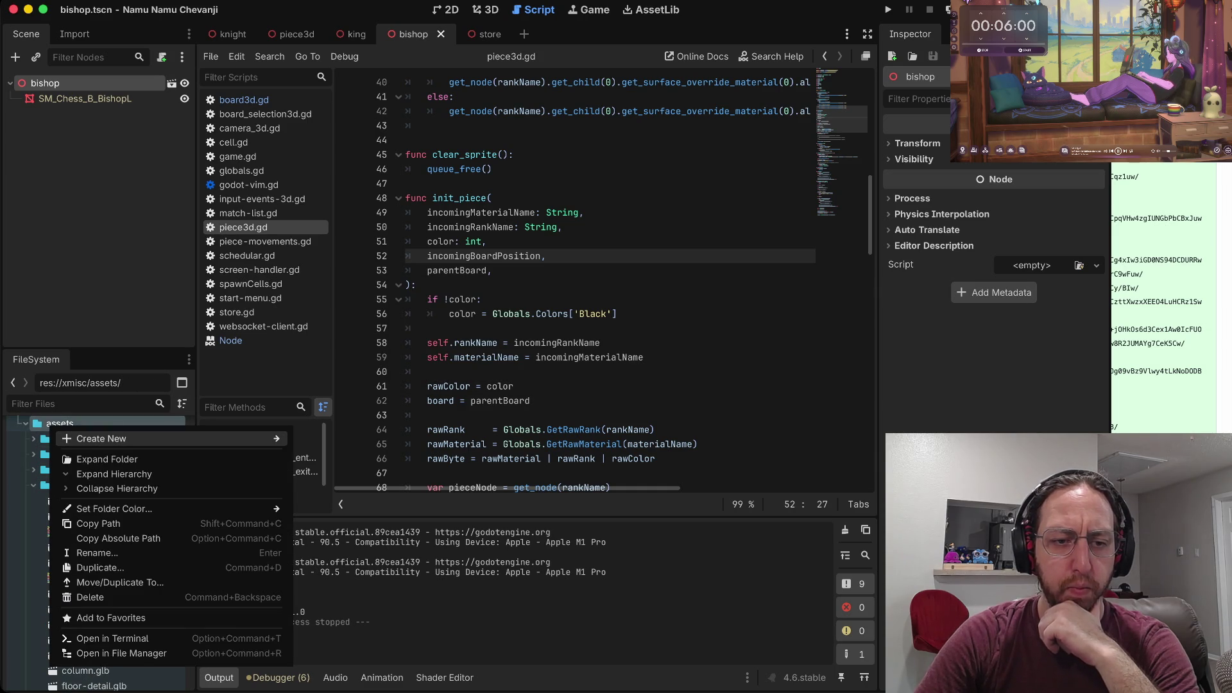
key(Right)
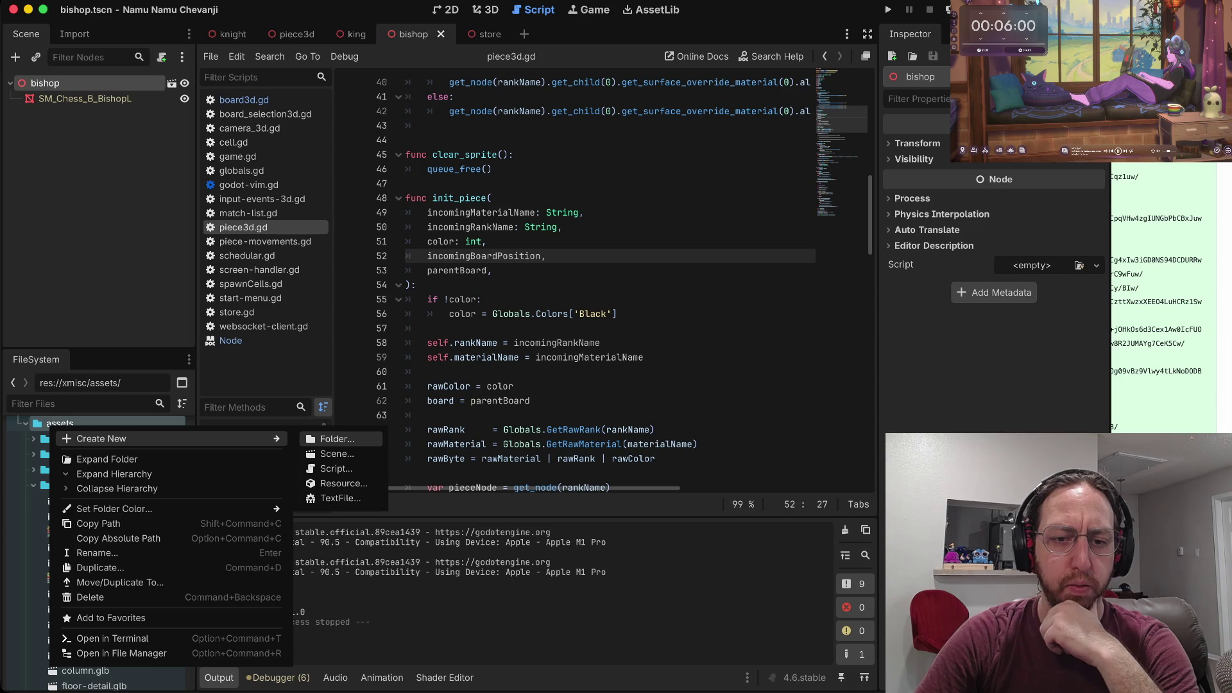
key(Escape)
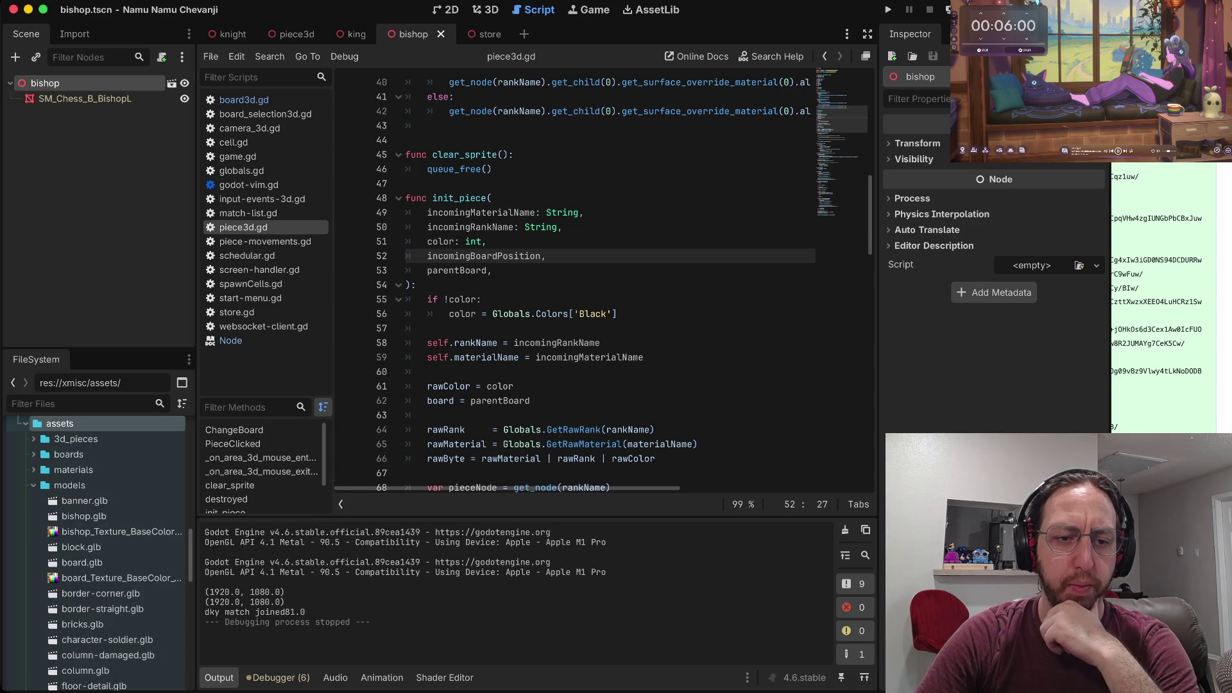
Rename the 3d_pieces folder to ModelScenes and expand it.
click(76, 438)
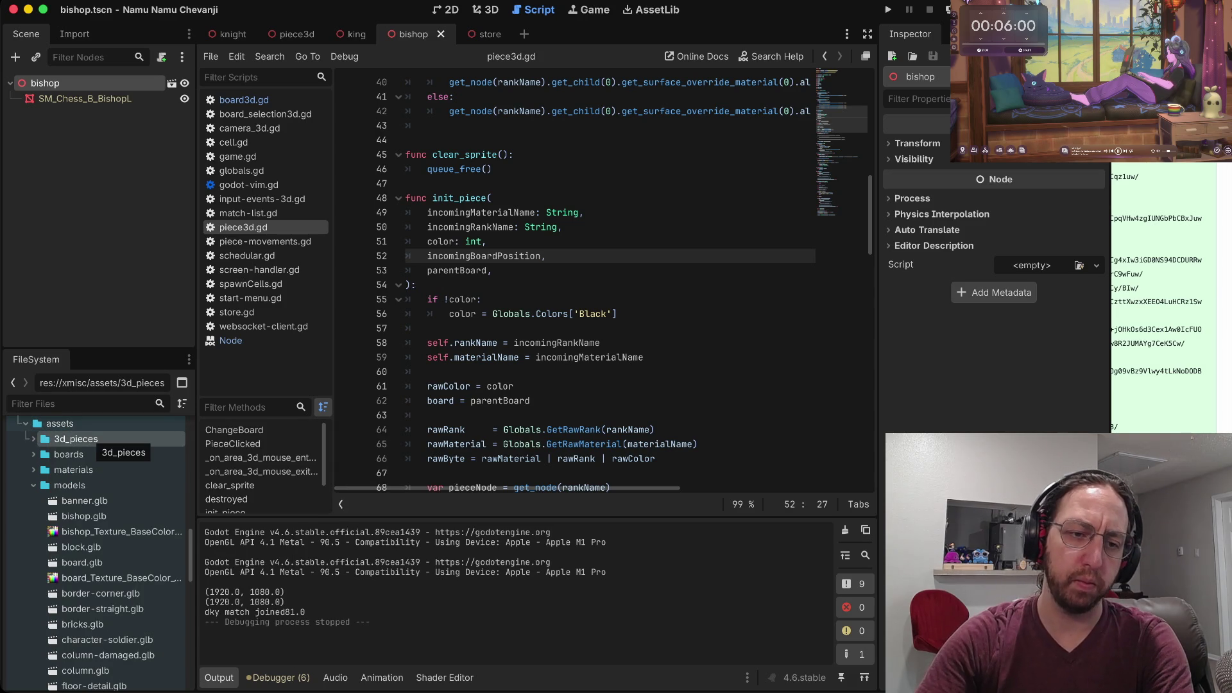
right_click(93, 439)
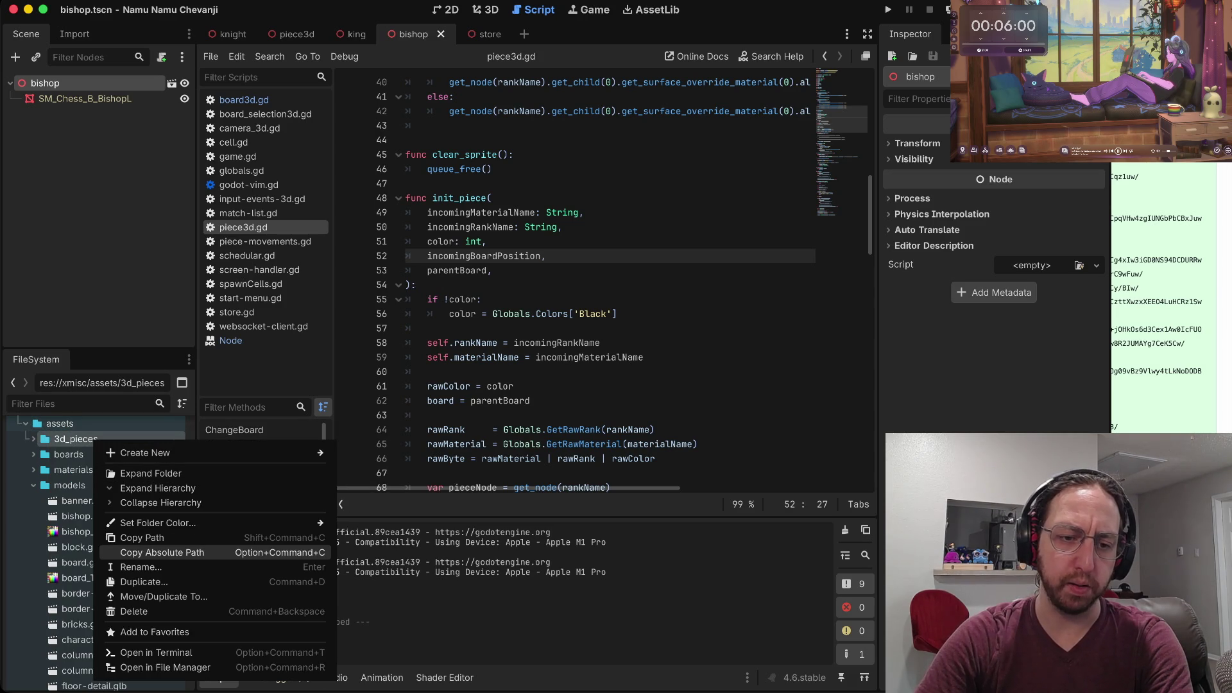
click(141, 567)
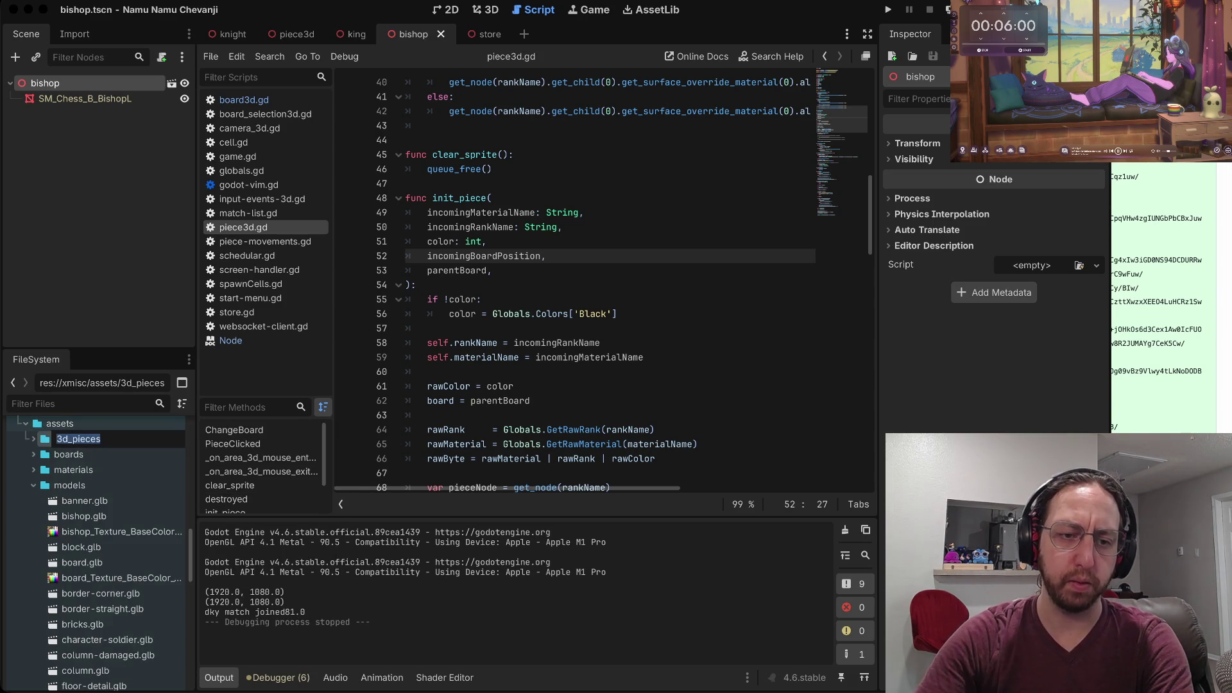
text(Model)
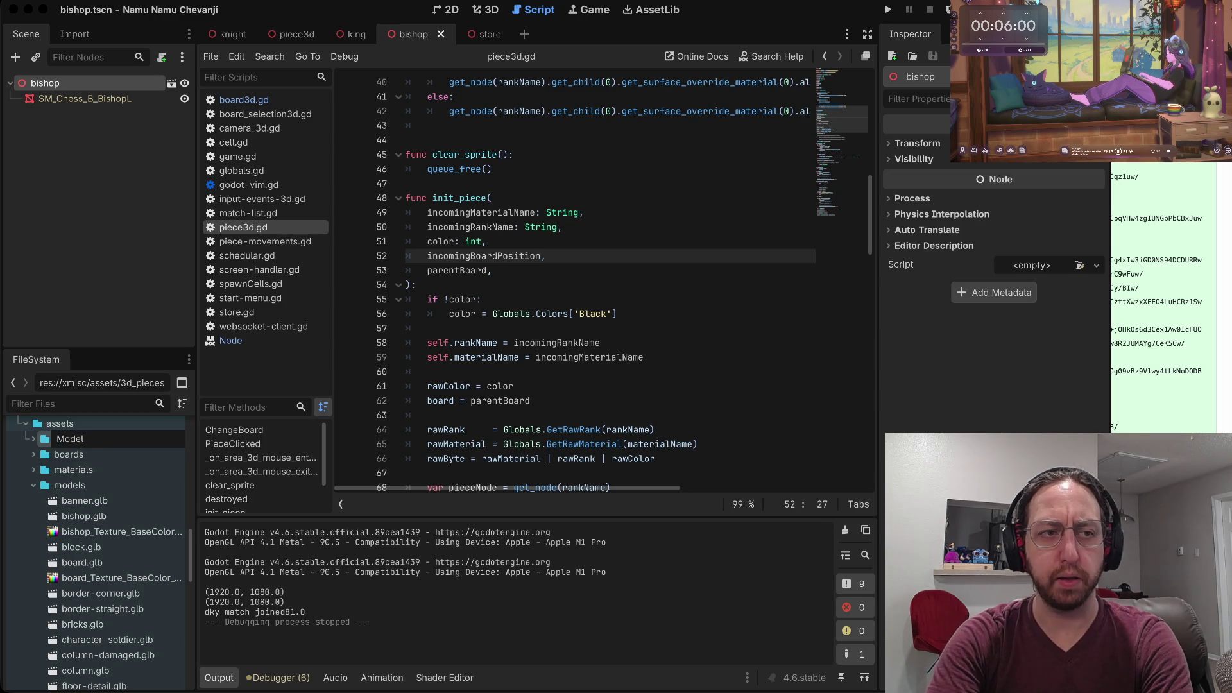
text(Scenes)
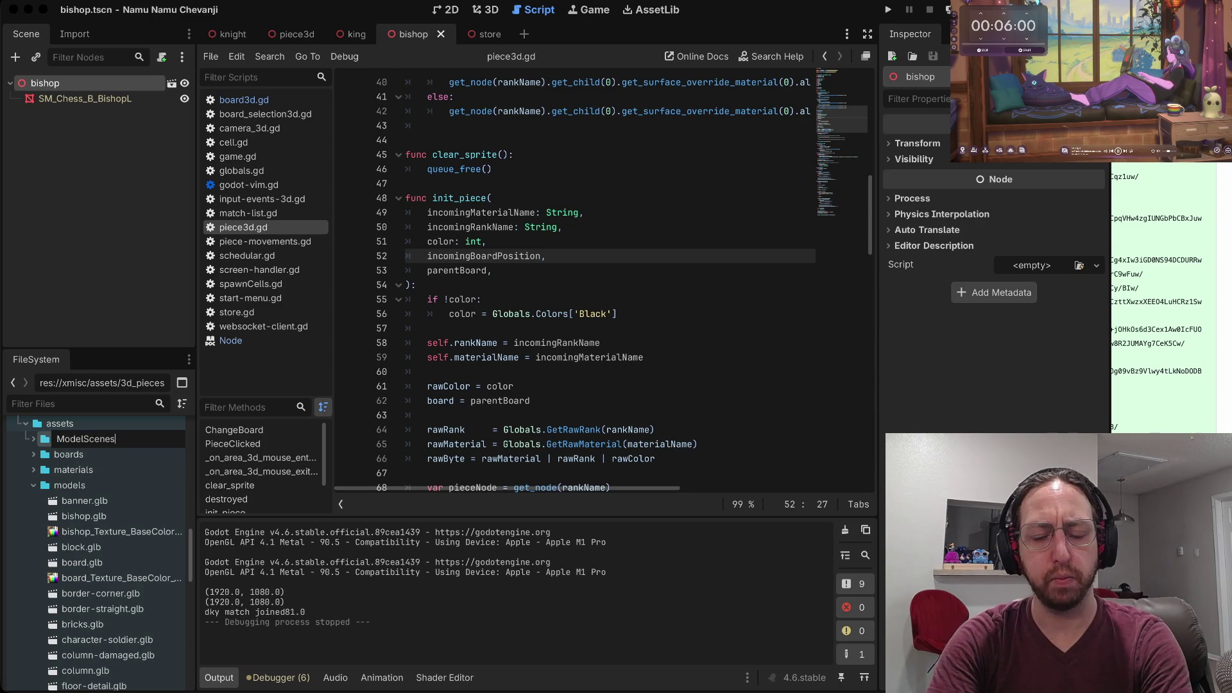
key(Return)
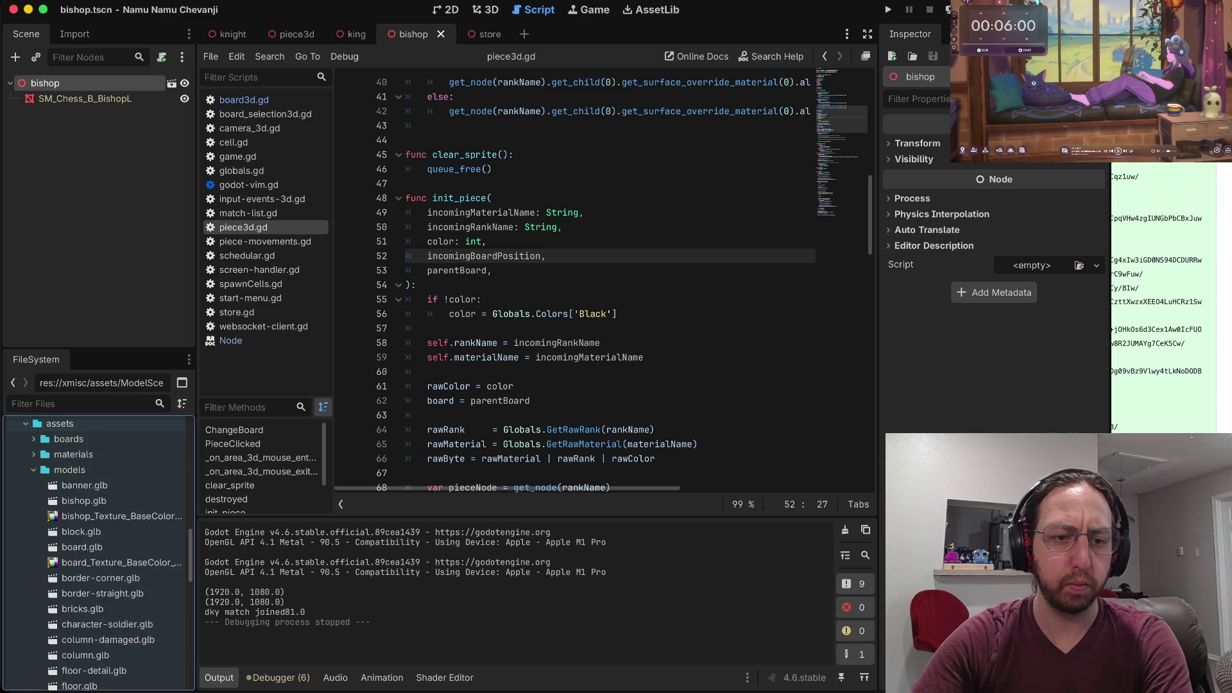
scroll(96, 552, down, 10)
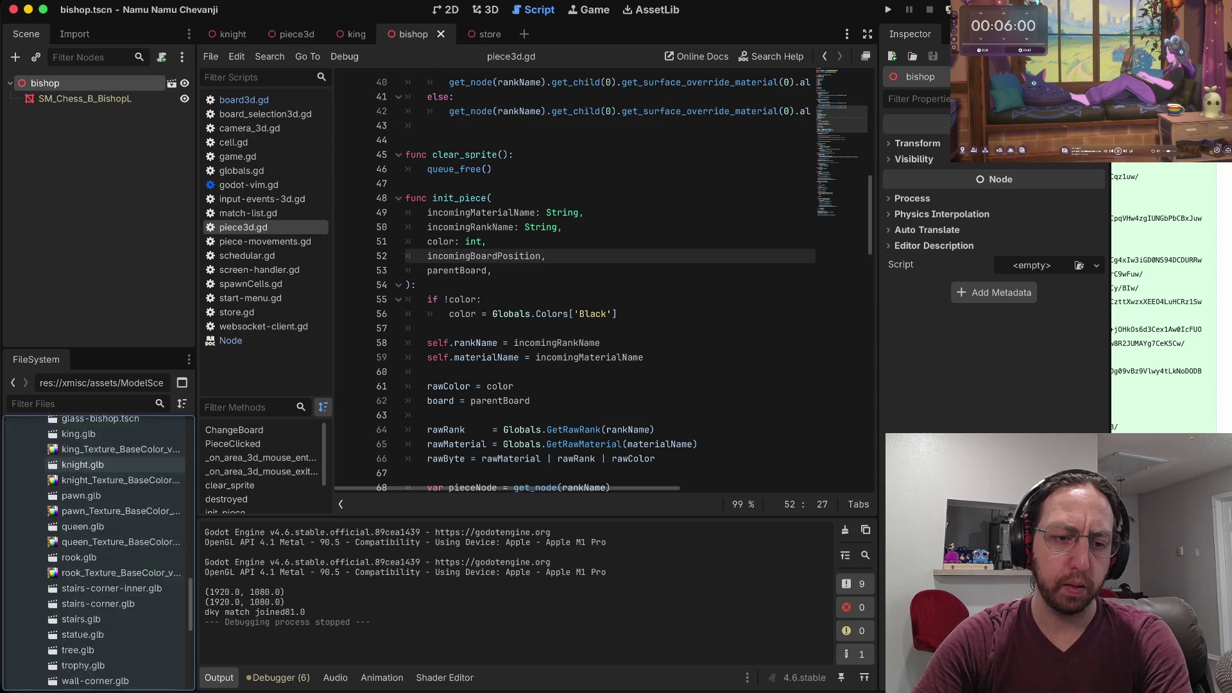
scroll(96, 446, down, 5)
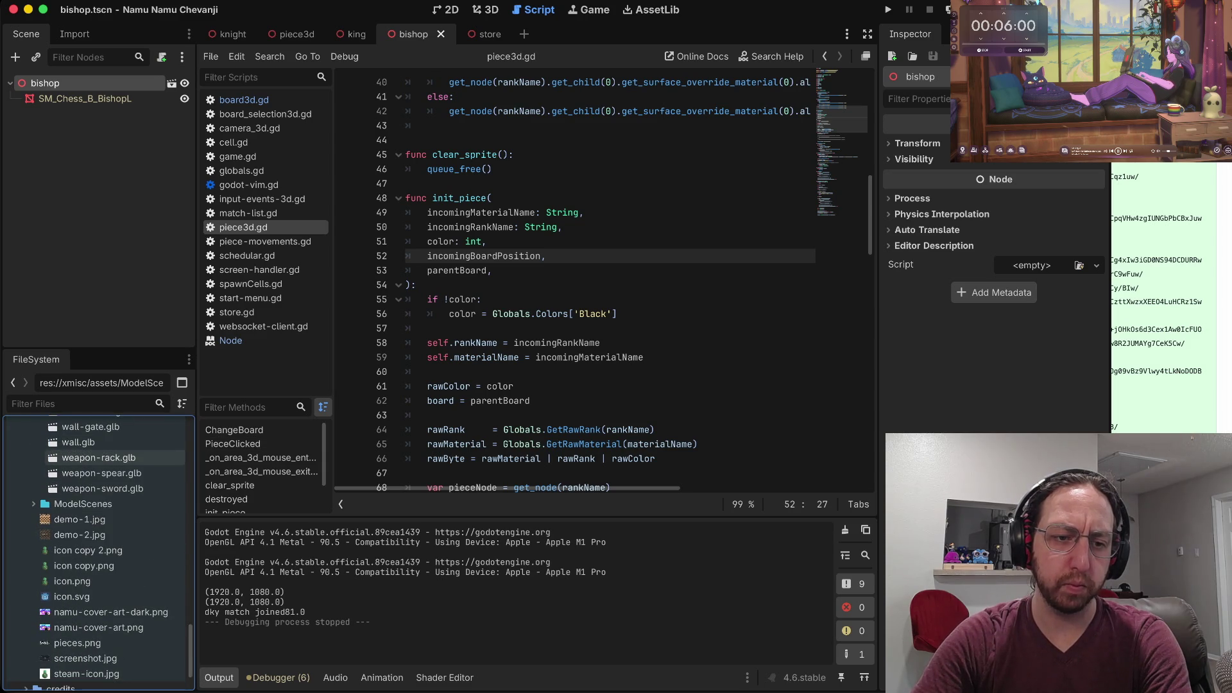
click(33, 504)
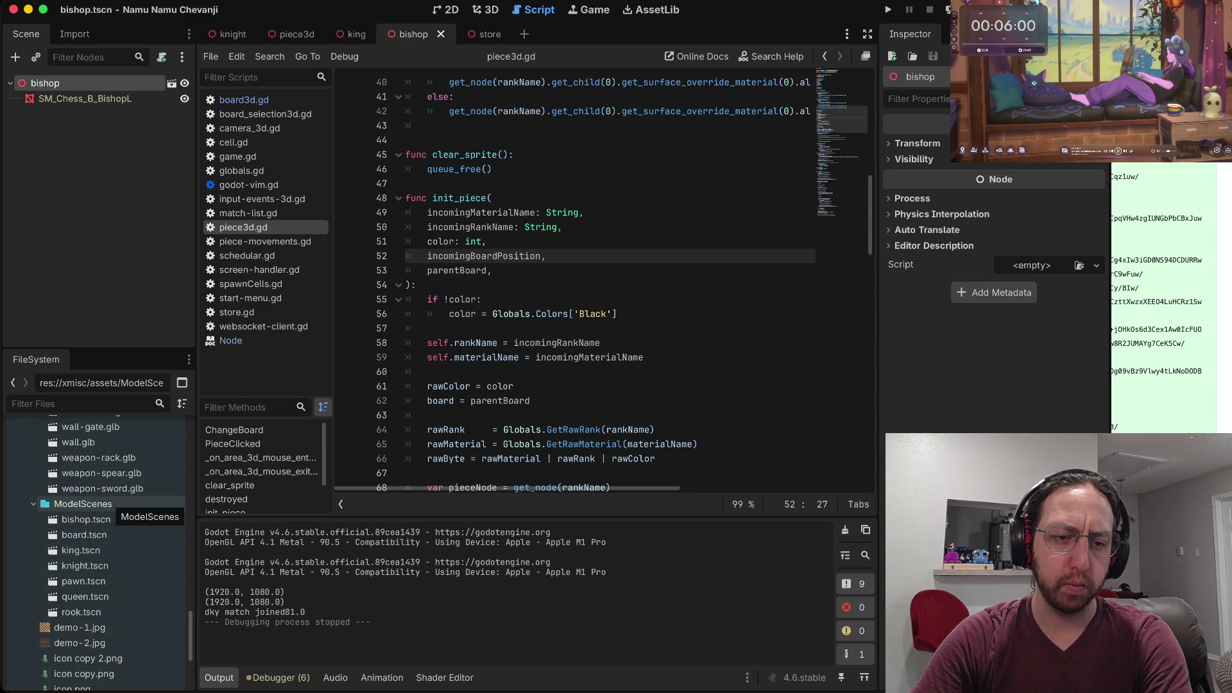
scroll(102, 514, up, 15)
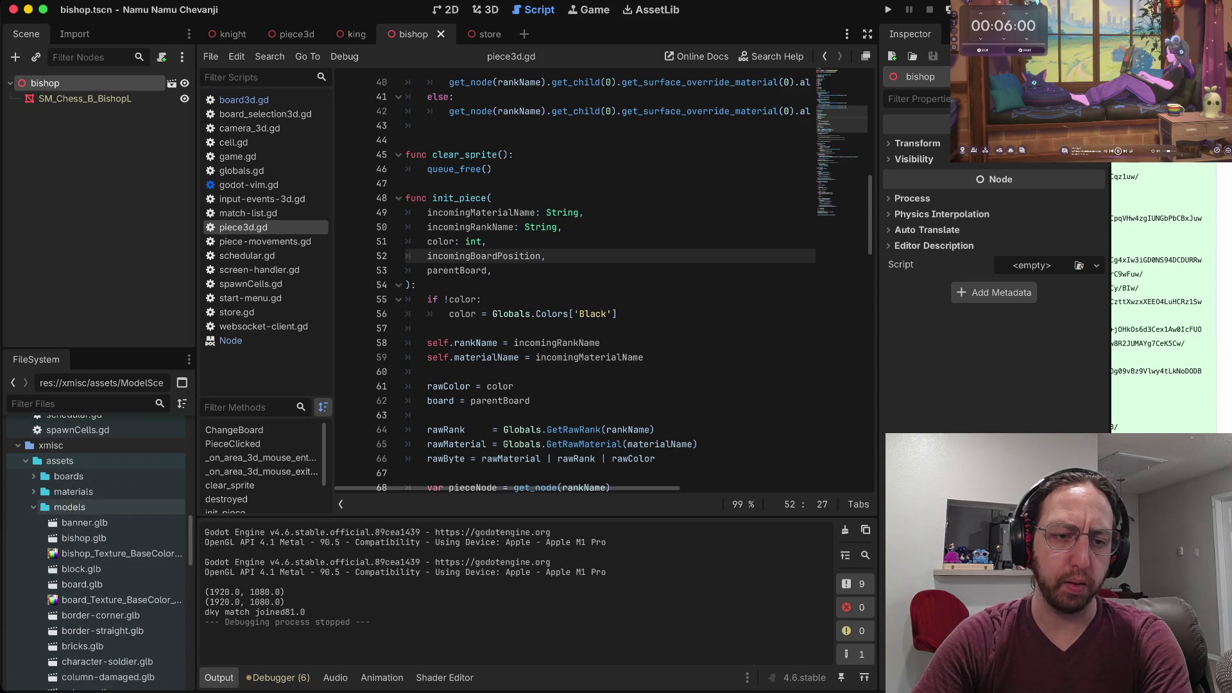
scroll(96, 552, down, 15)
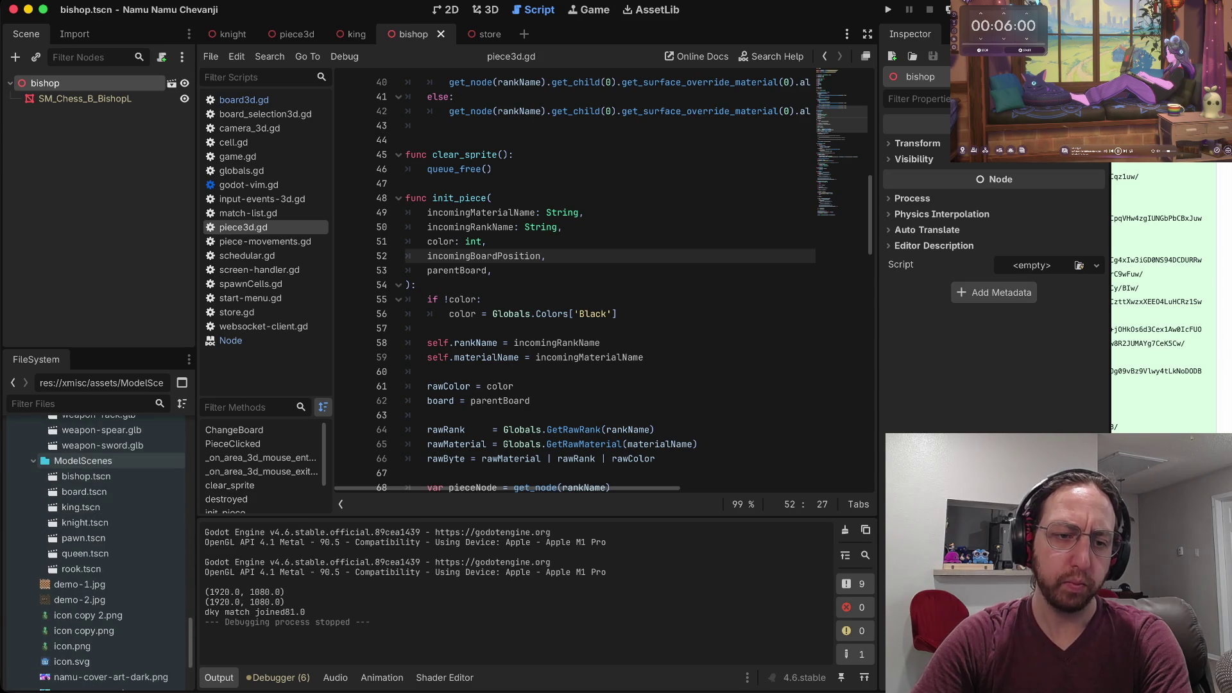
Add a leading underscore to rename the folder _ModelScenes, then expand it.
key(Return)
key(Home)
text(_)
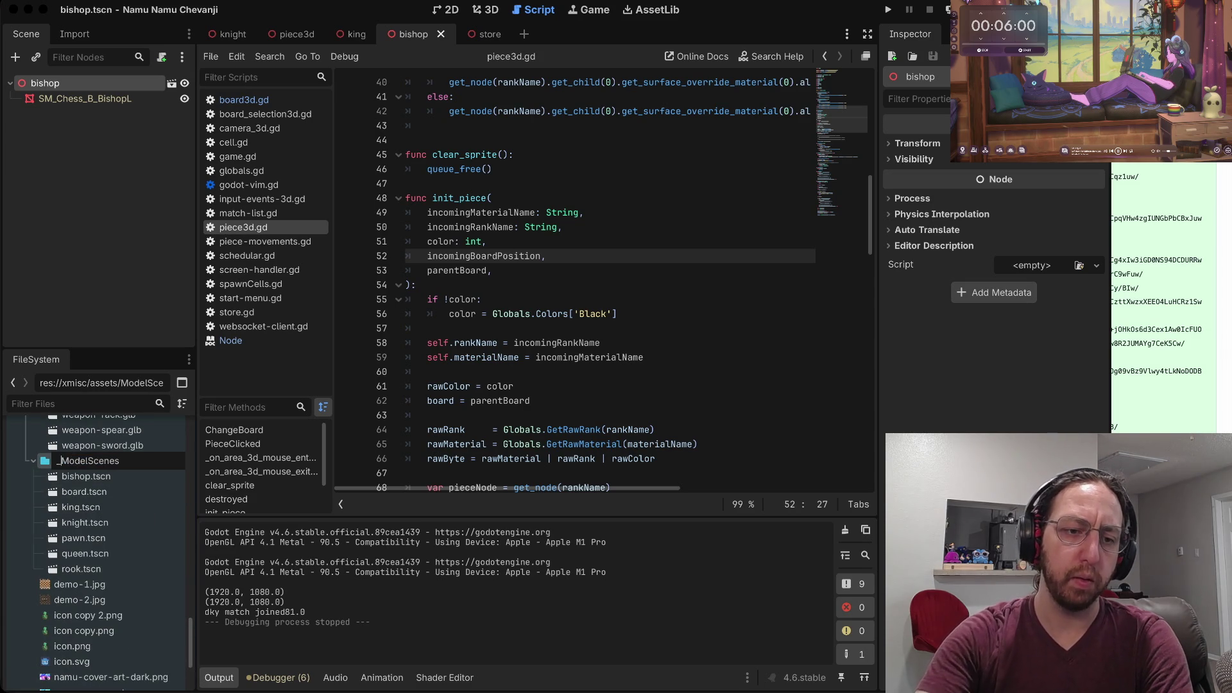
key(Return)
scroll(96, 478, up, 10)
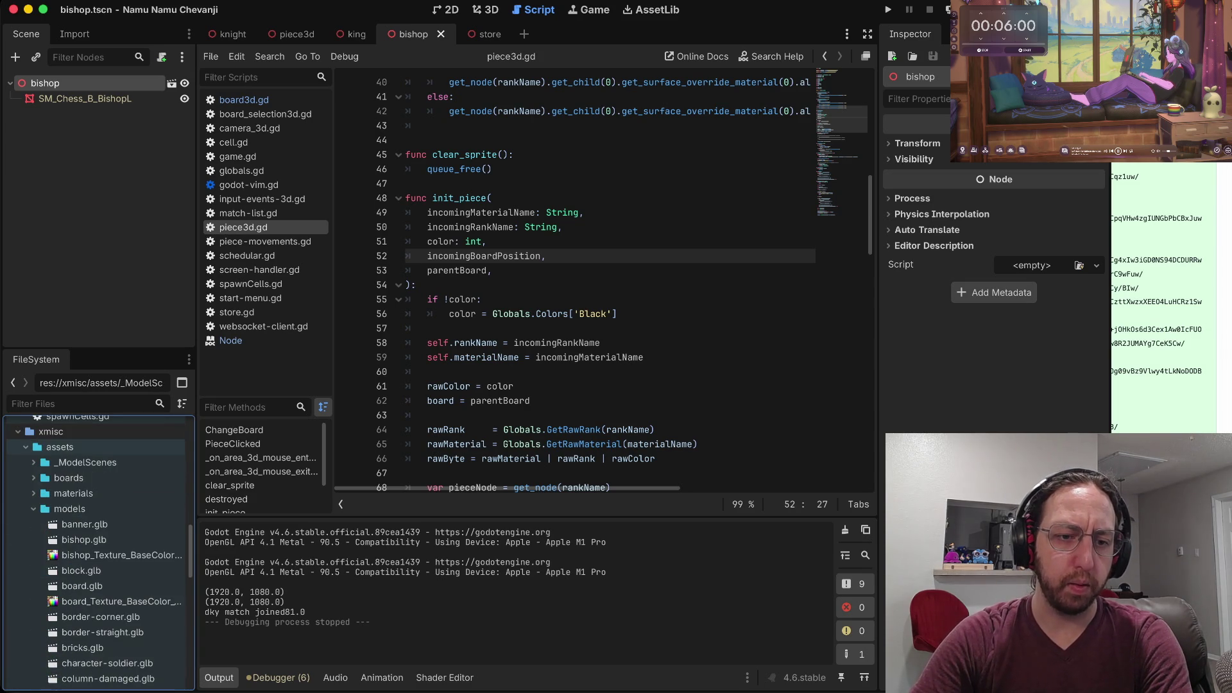
scroll(96, 488, down, 5)
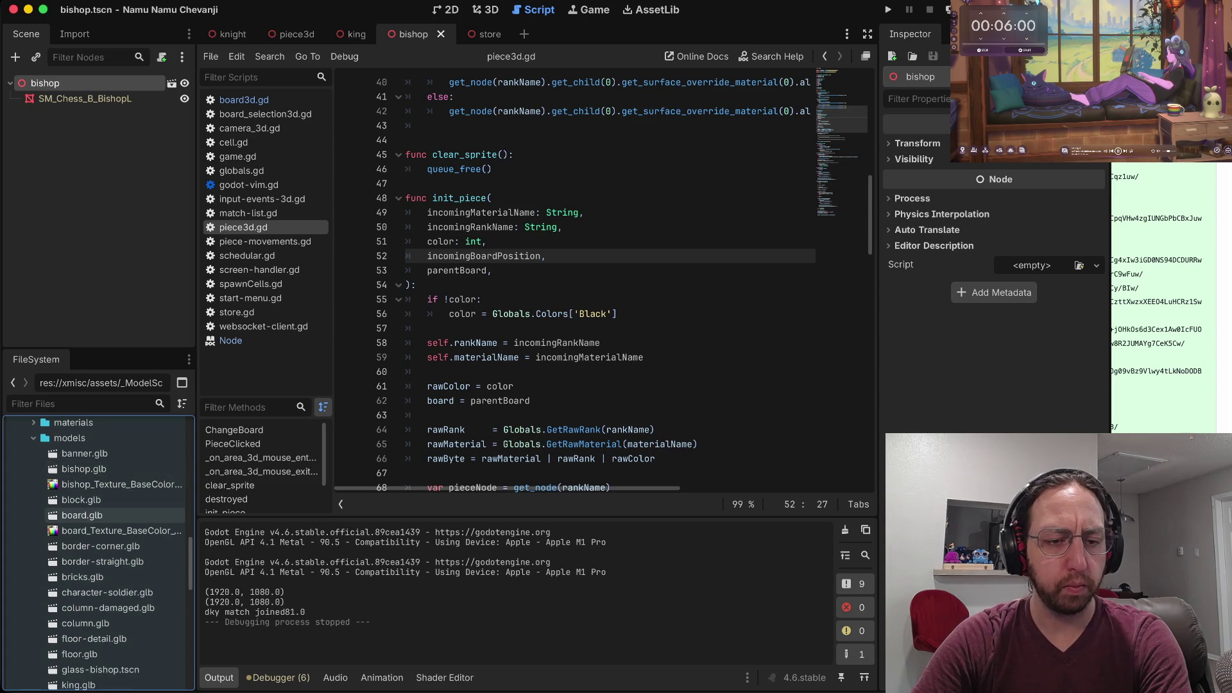
scroll(96, 505, up, 5)
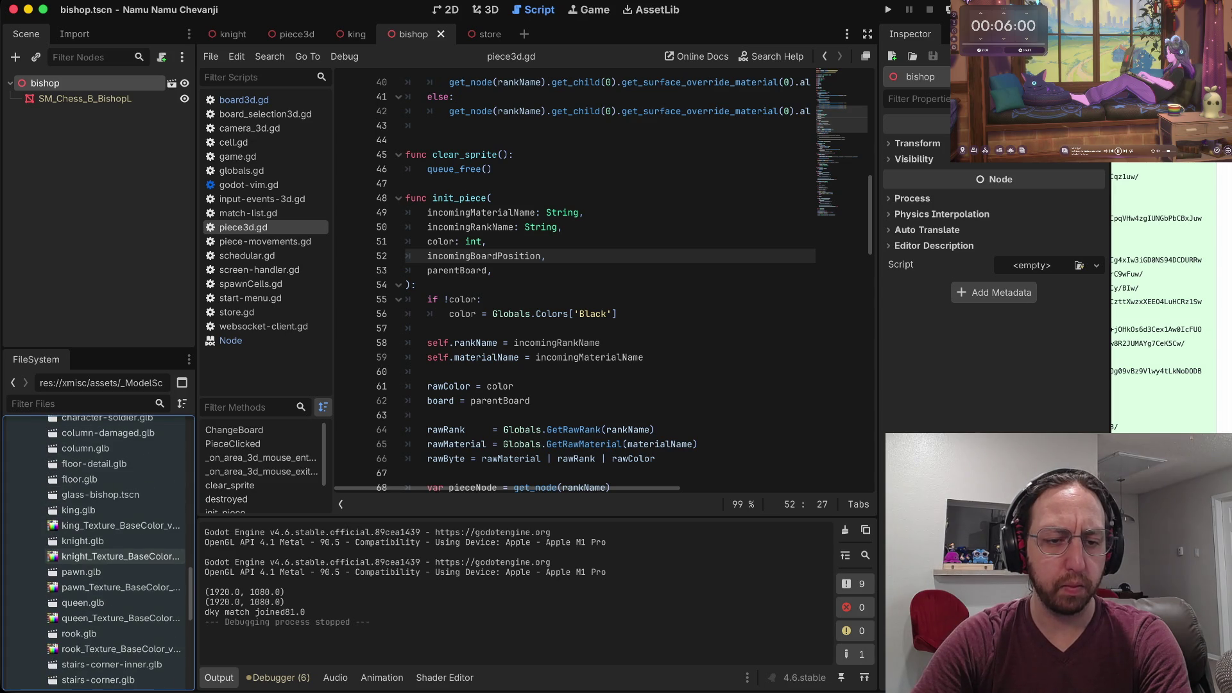
click(33, 472)
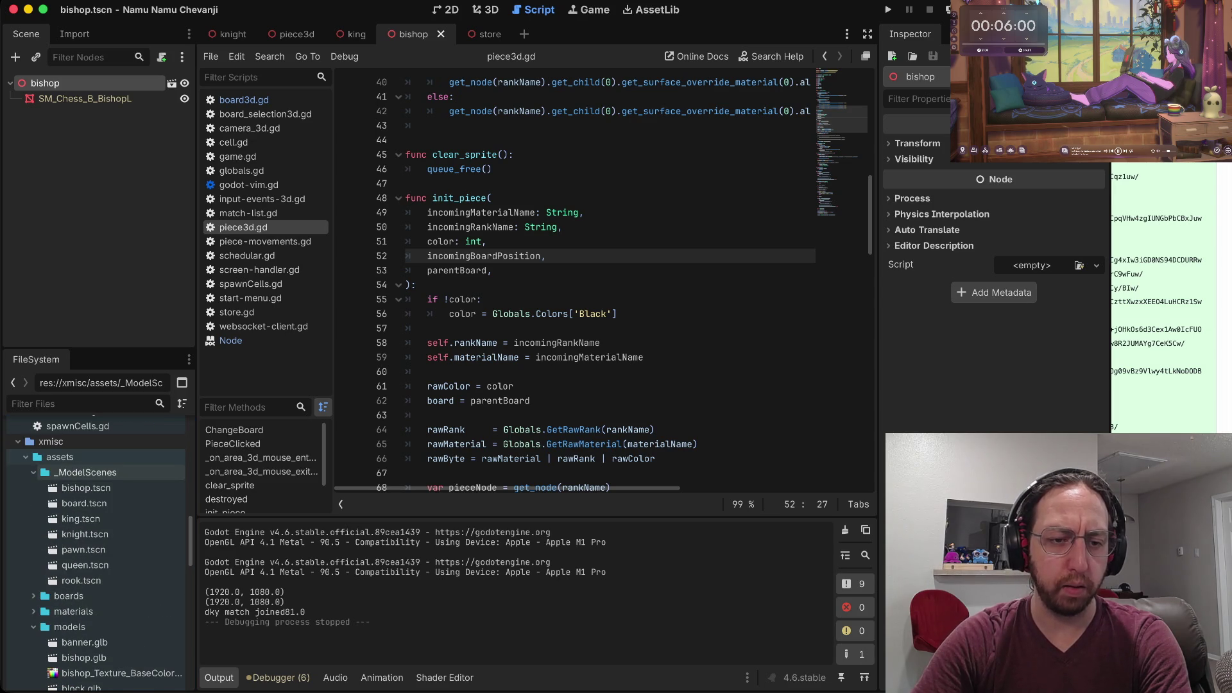
right_click(88, 456)
Create a folder named Pieces inside _ModelScenes.
mouse_move(193, 465)
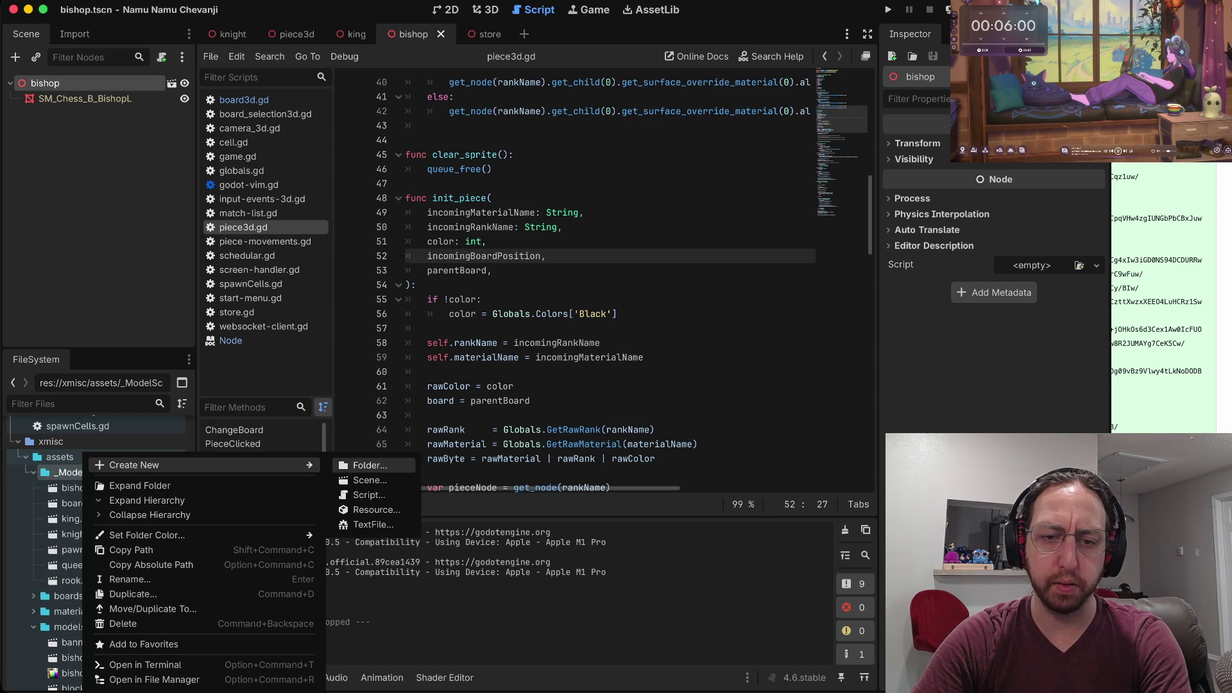
click(369, 464)
text(Pieces)
key(Return)
Move the seven piece scenes, bishop.tscn through rook.tscn, into Pieces.
click(86, 502)
shift+click(81, 595)
mouse_move(81, 595)
mouse_down()
mouse_move(96, 493)
mouse_move(75, 489)
mouse_up()
click(618, 345)
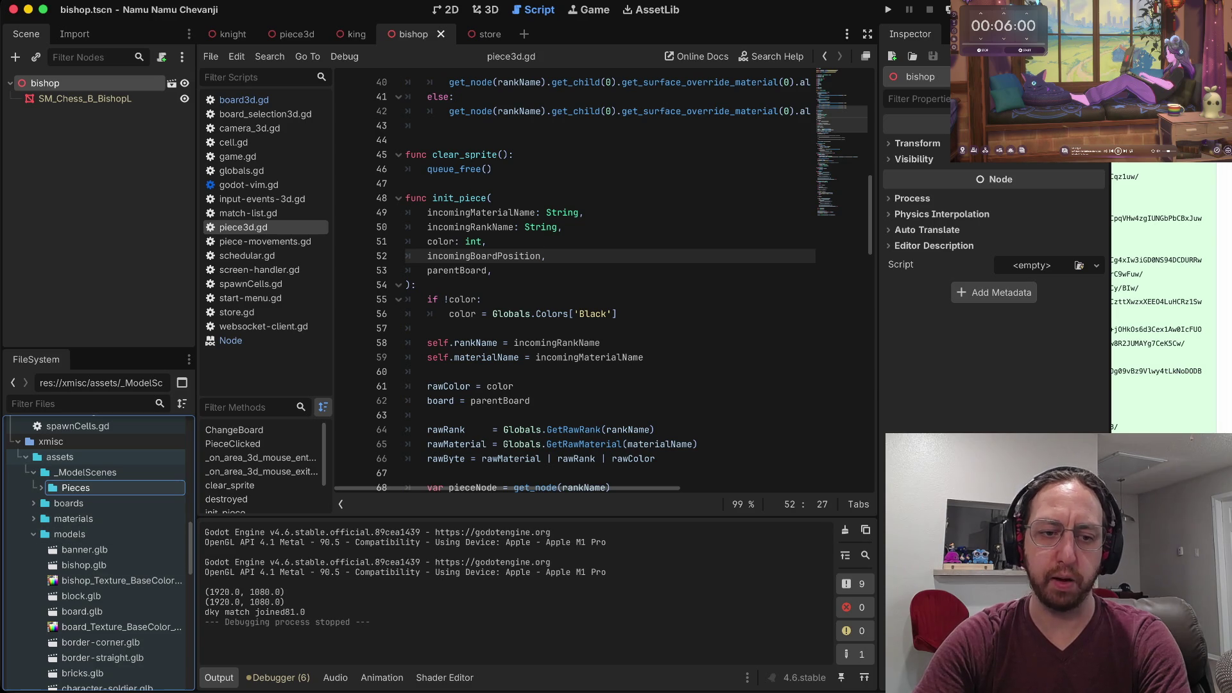
scroll(84, 564, up, 3)
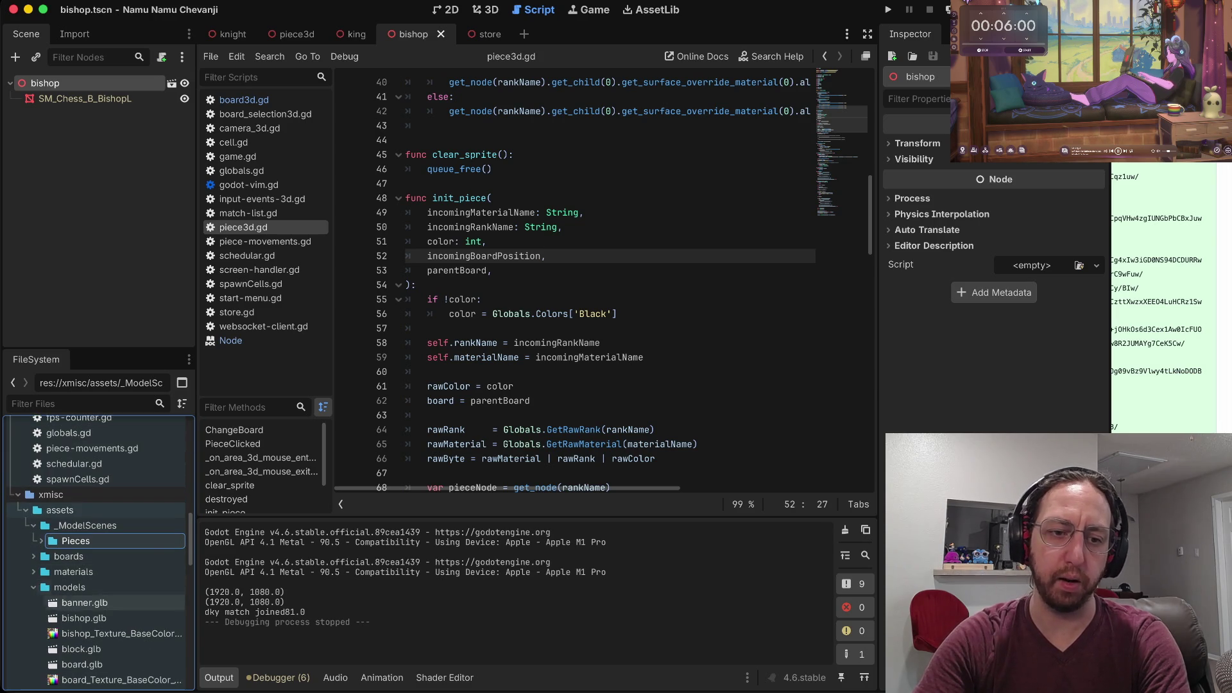
click(76, 540)
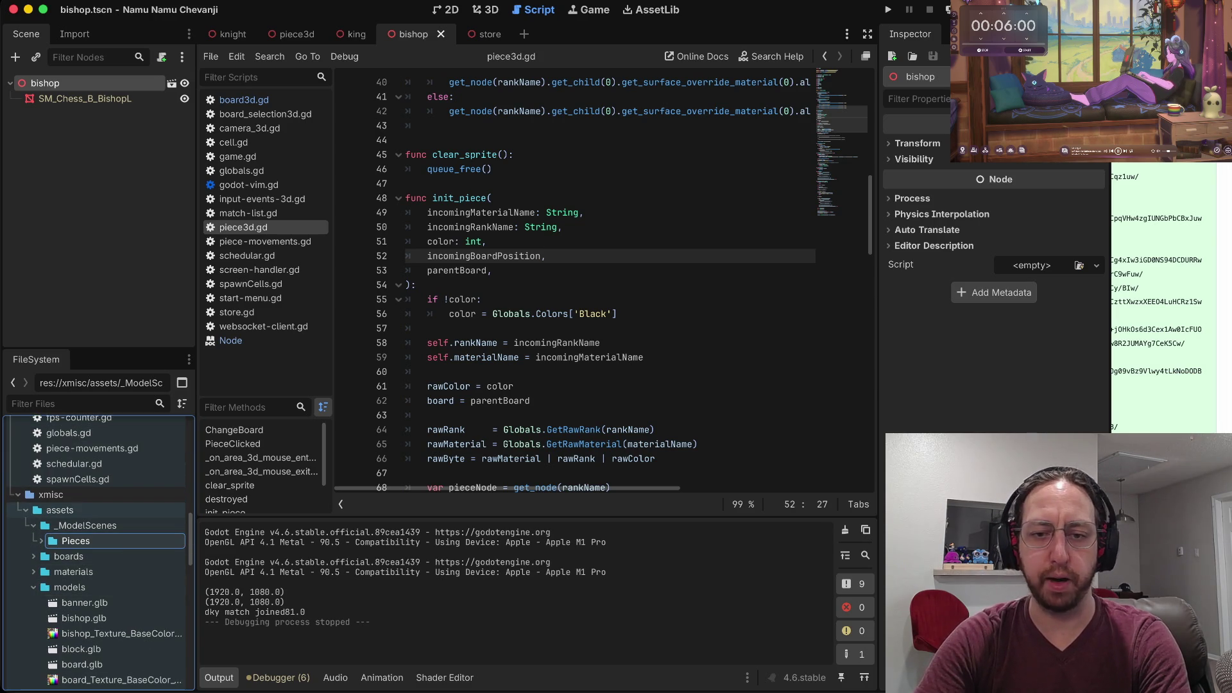
key(super+Tab)
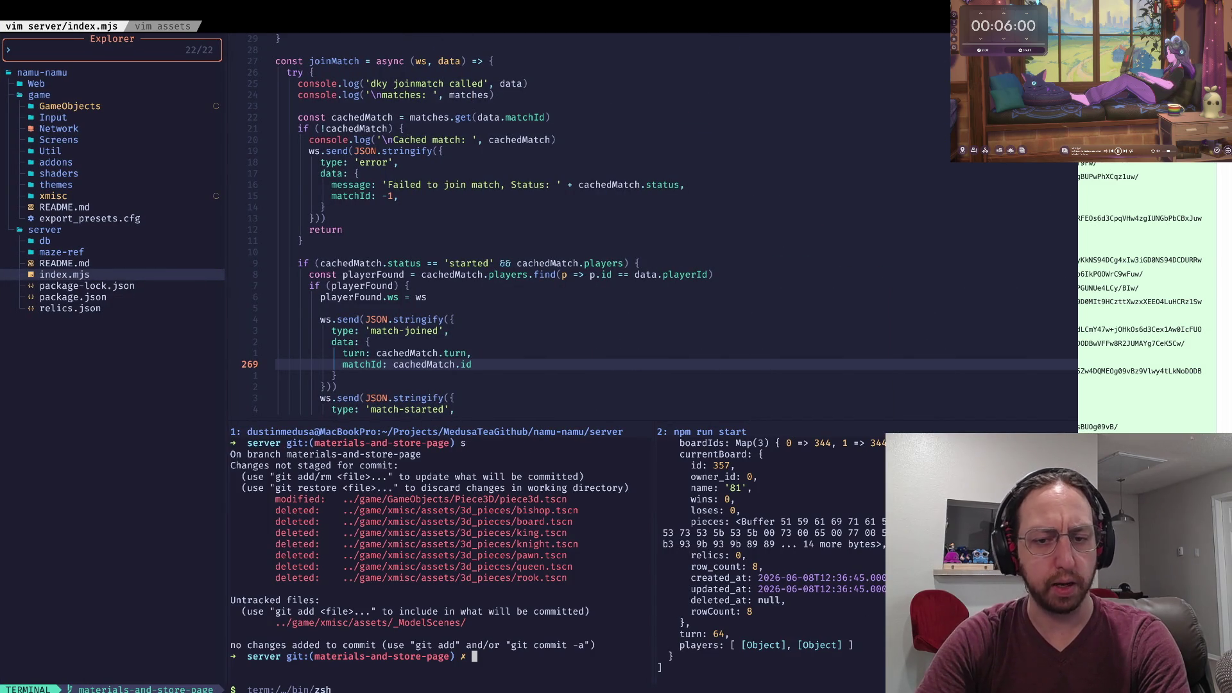
Back in Godot, test-run the chess game, stop it, and expand the Pieces folder.
key(super+Tab)
key(super+b)
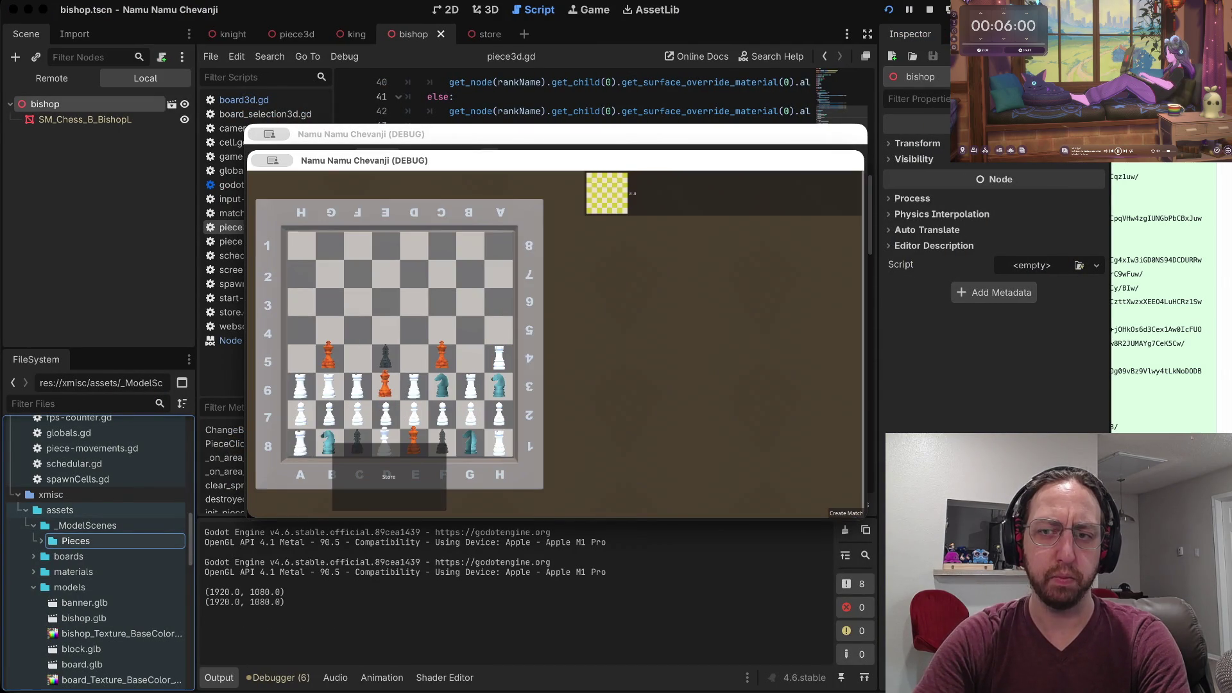
key(super+Tab)
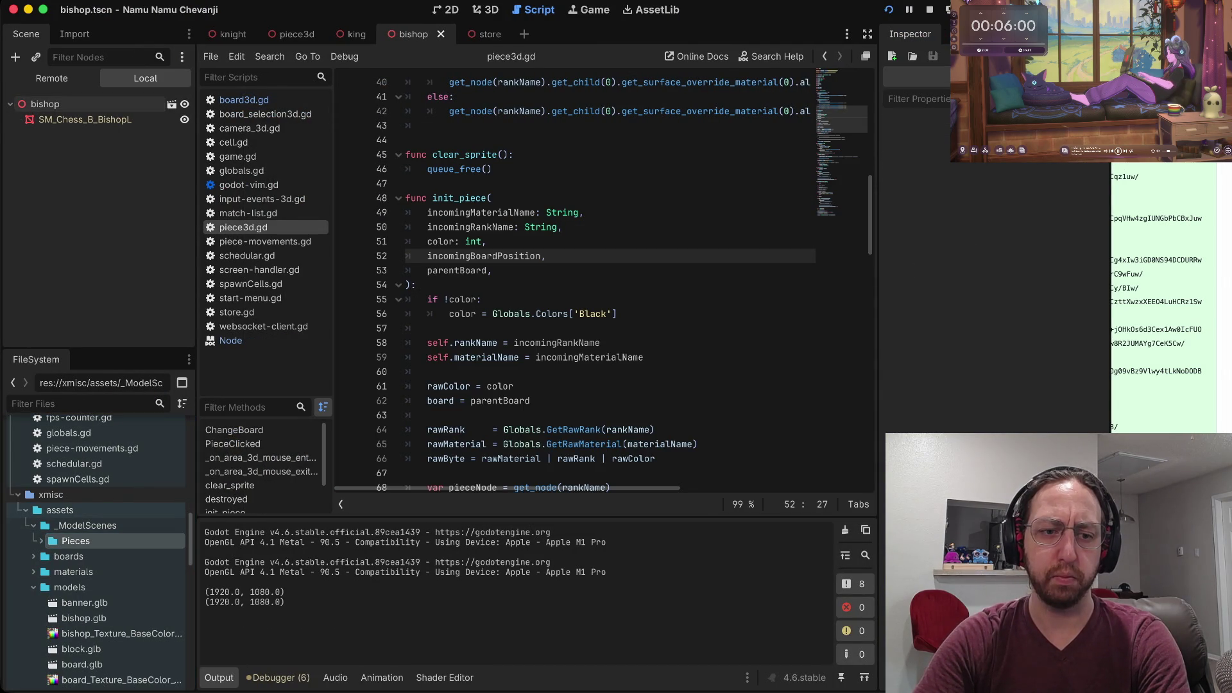
click(41, 541)
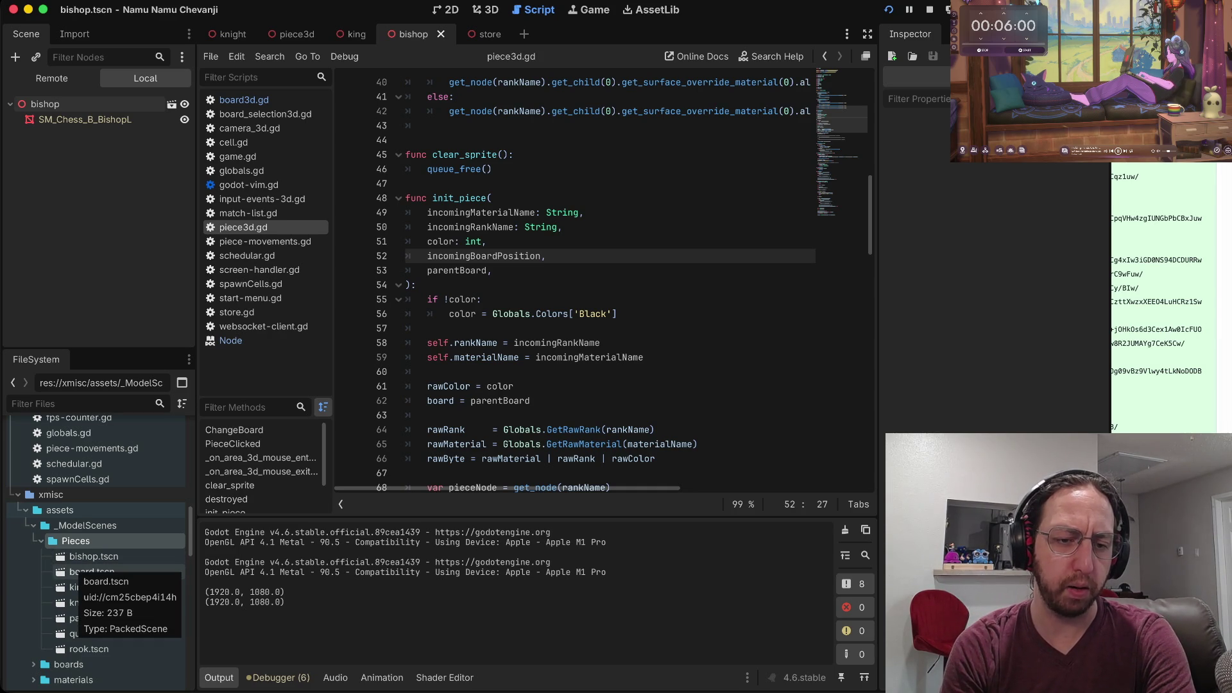
Create an Environment folder inside _ModelScenes beside Pieces, then select it.
key(Left)
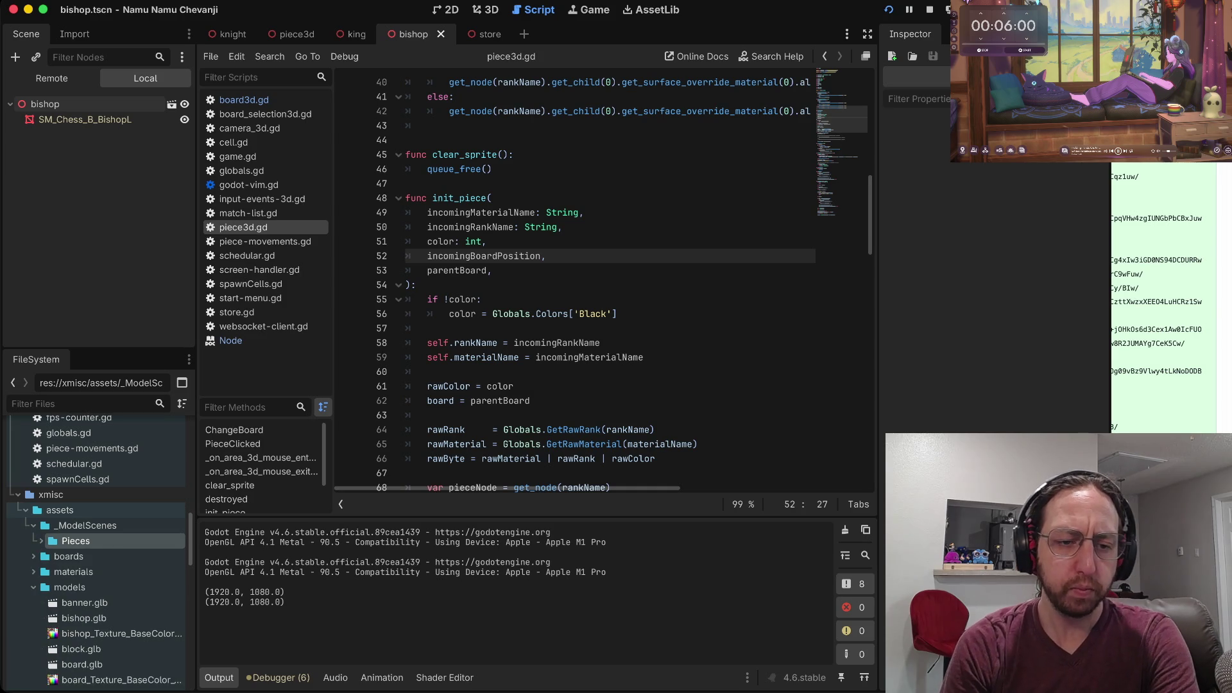
key(Up)
right_click(78, 525)
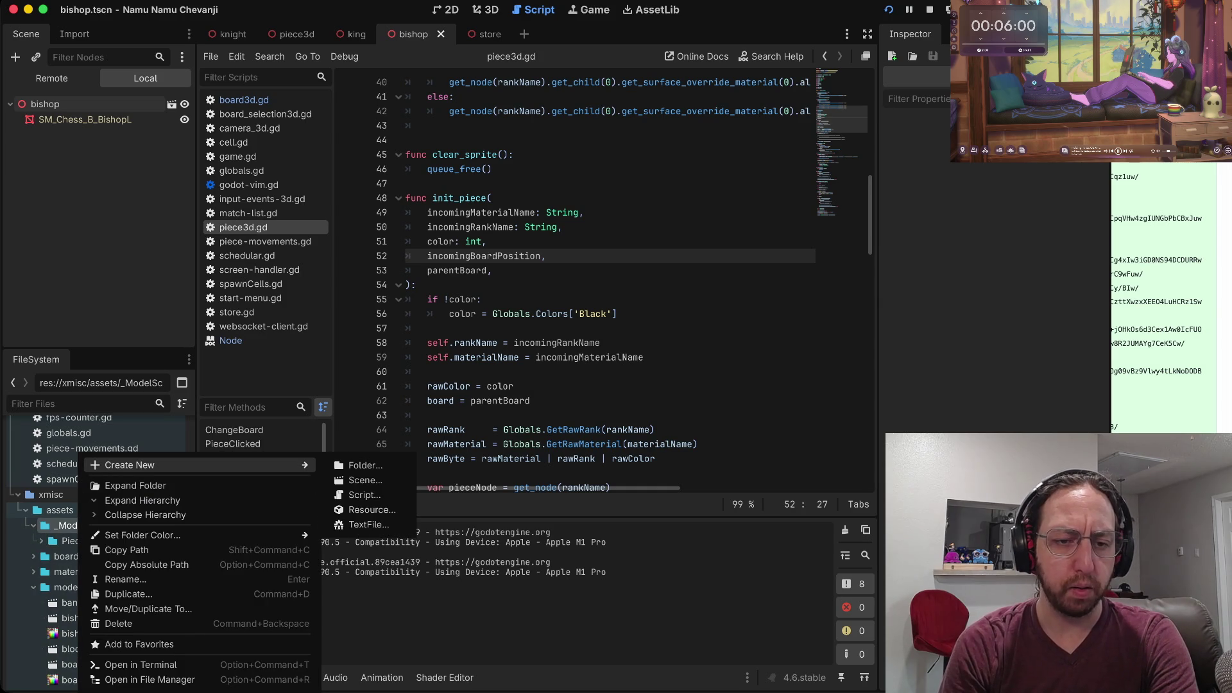
key(Right)
key(Return)
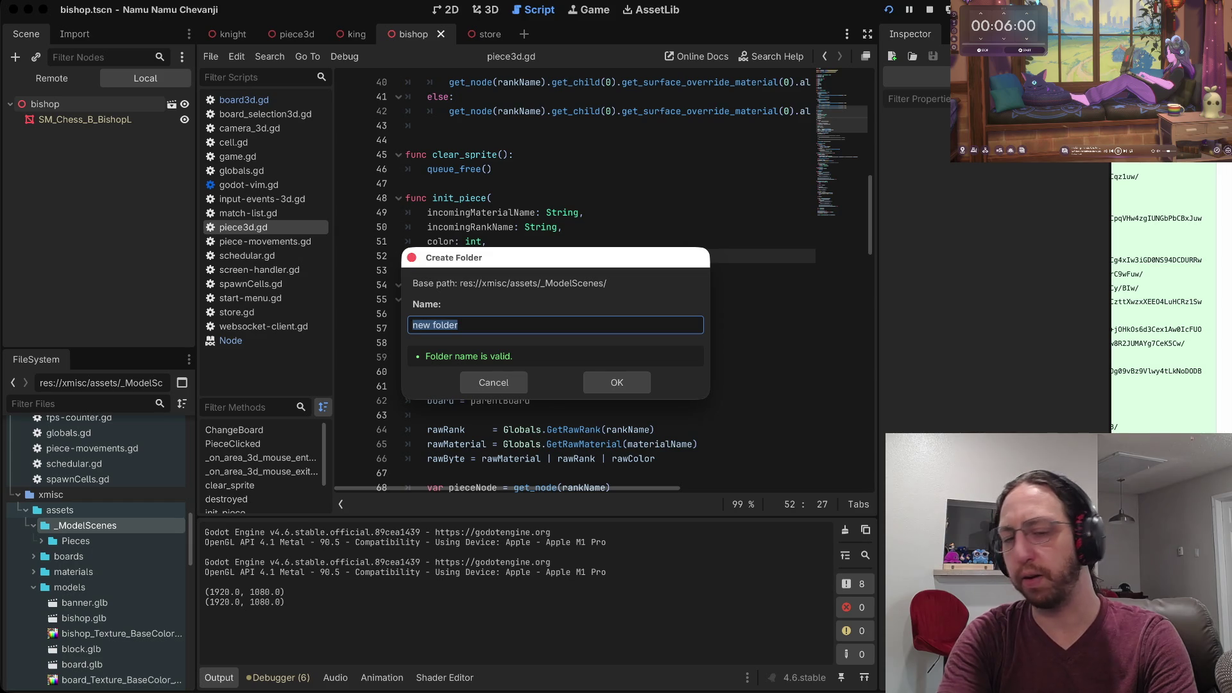
text(Environment)
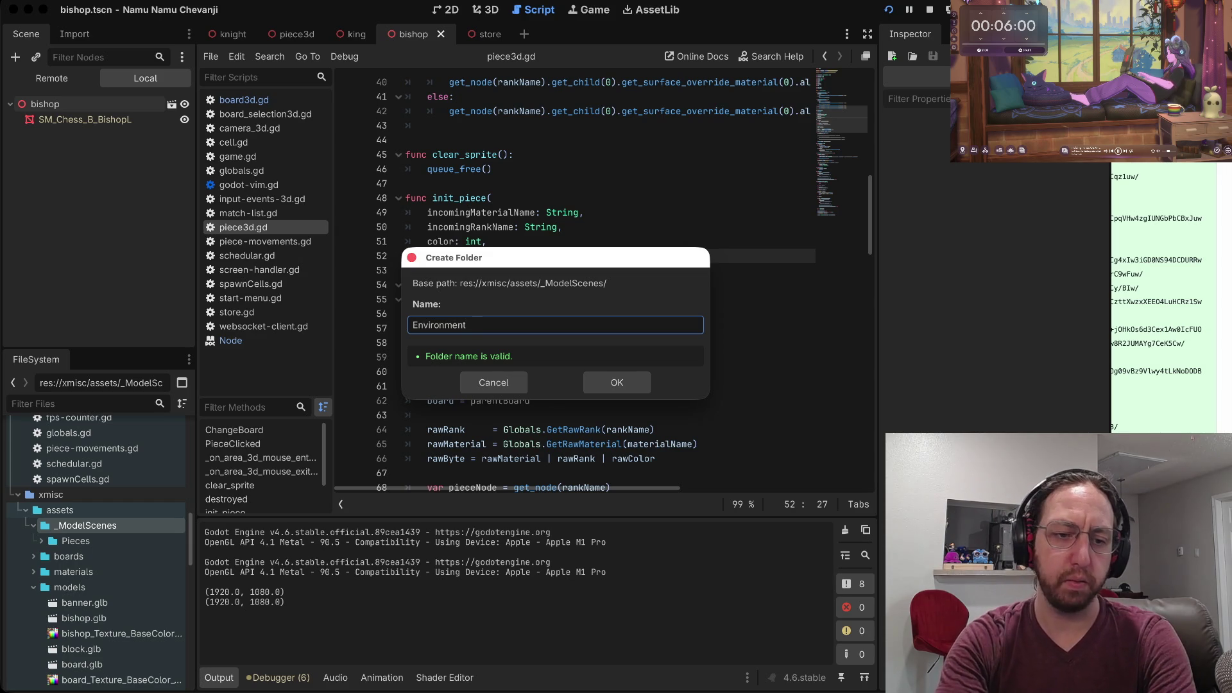
key(Return)
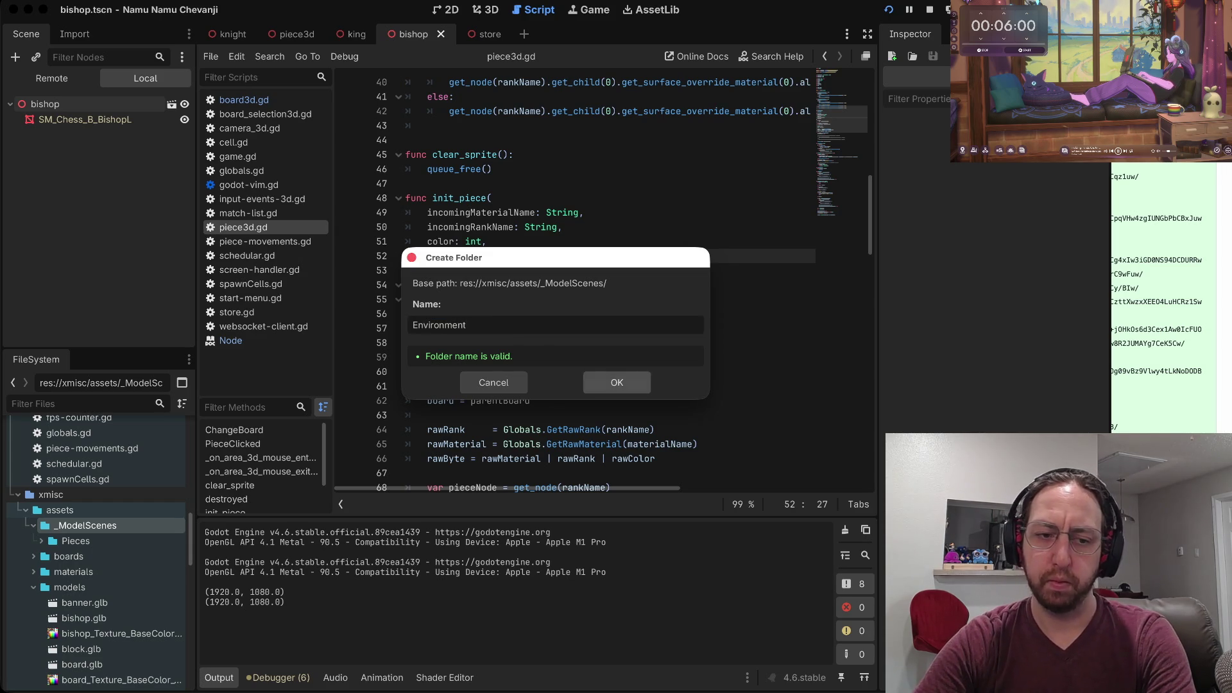
key(Down)
key(Down)
key(Right)
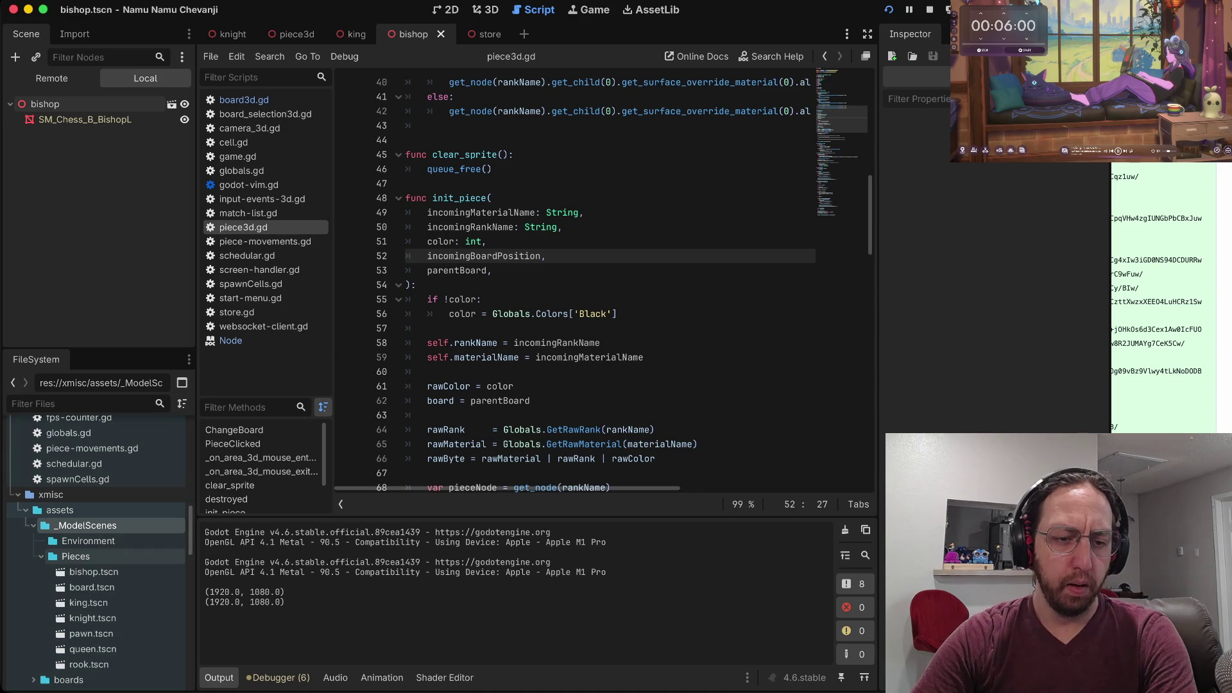
key(Up)
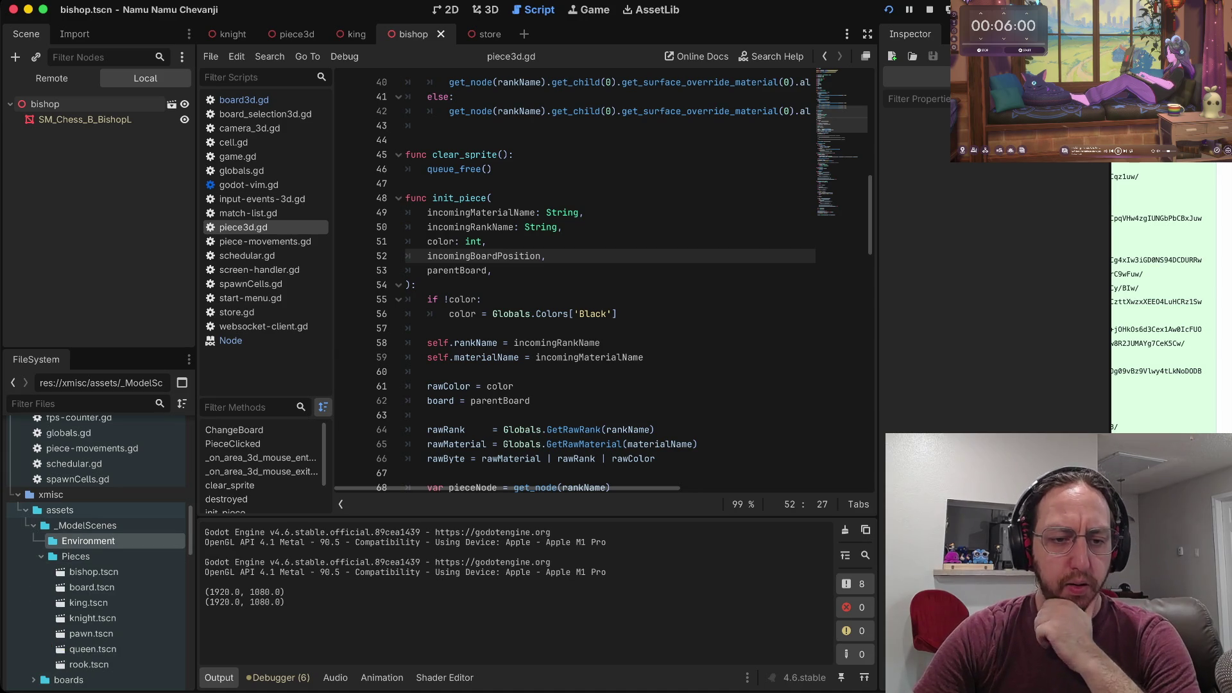
right_click(146, 541)
Create a new 3D Scene named StairsCorner in the Environment folder, correcting the mistyped name.
mouse_move(270, 464)
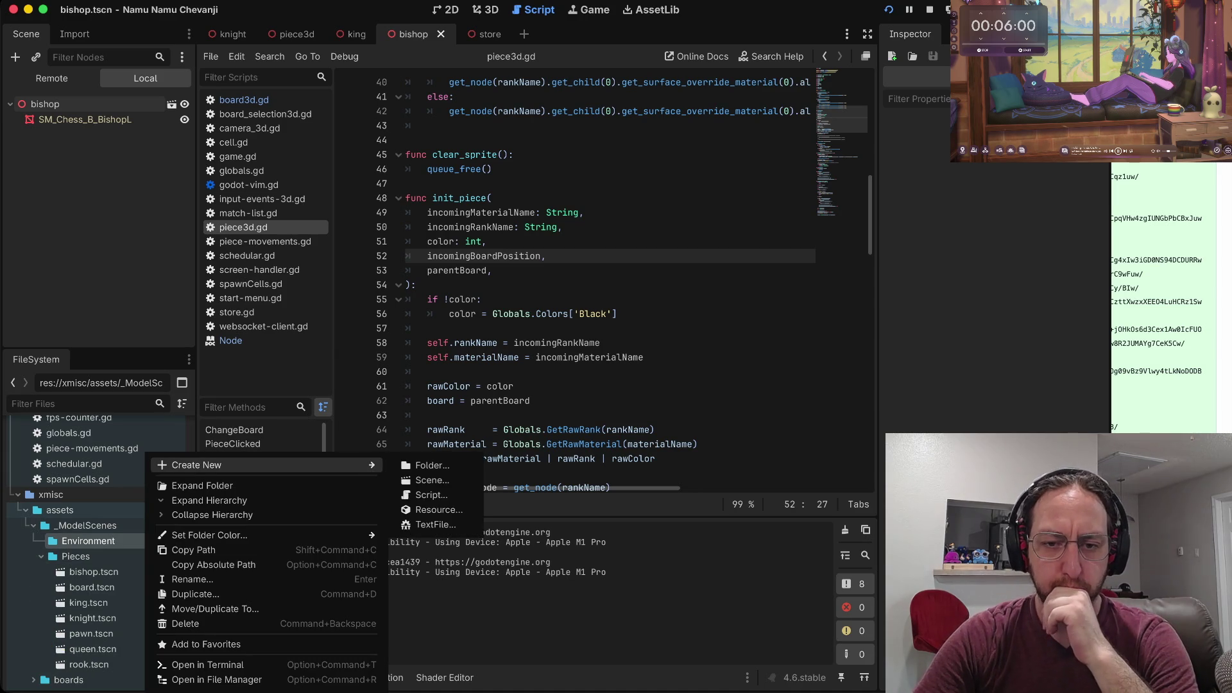
key(Return)
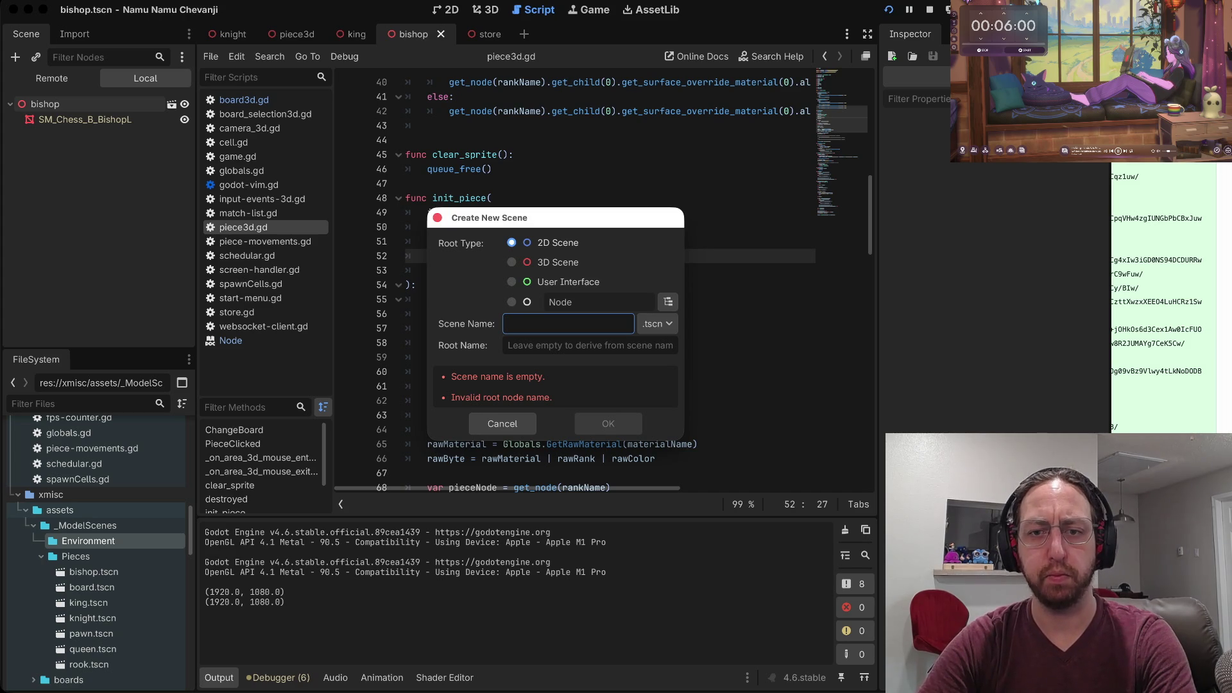
click(558, 261)
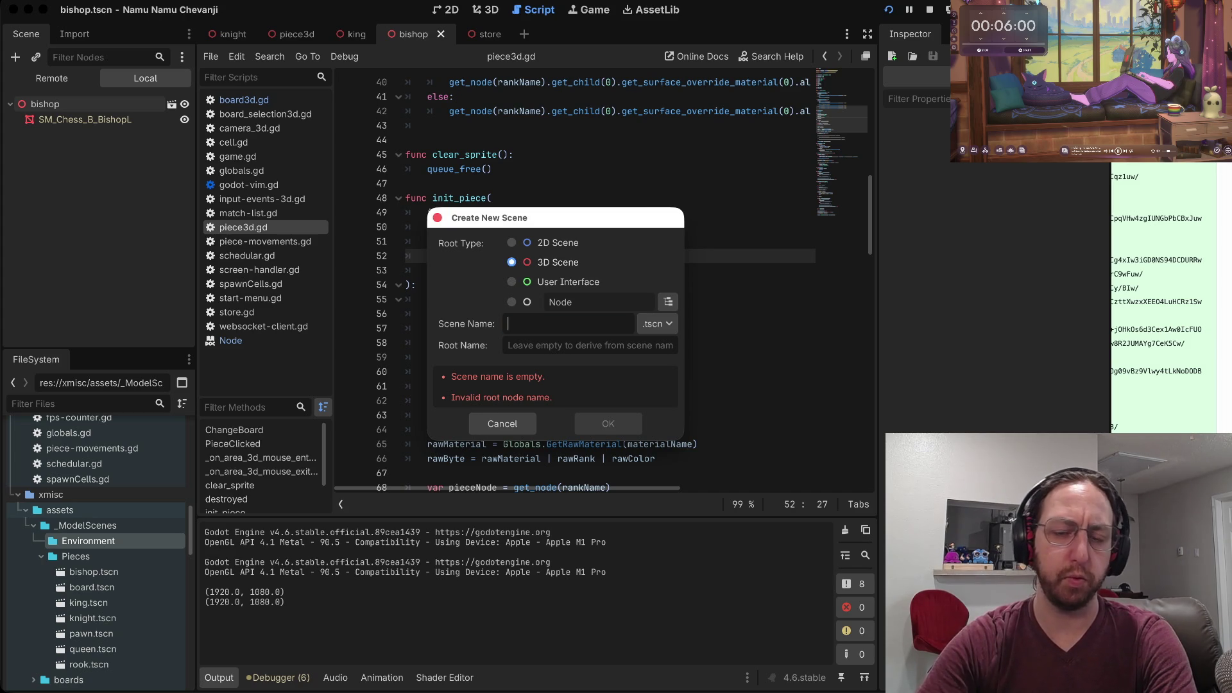
text(Bi)
key(BackSpace)
key(BackSpace)
text(Star)
key(BackSpace)
key(BackSpace)
text(irsCorner)
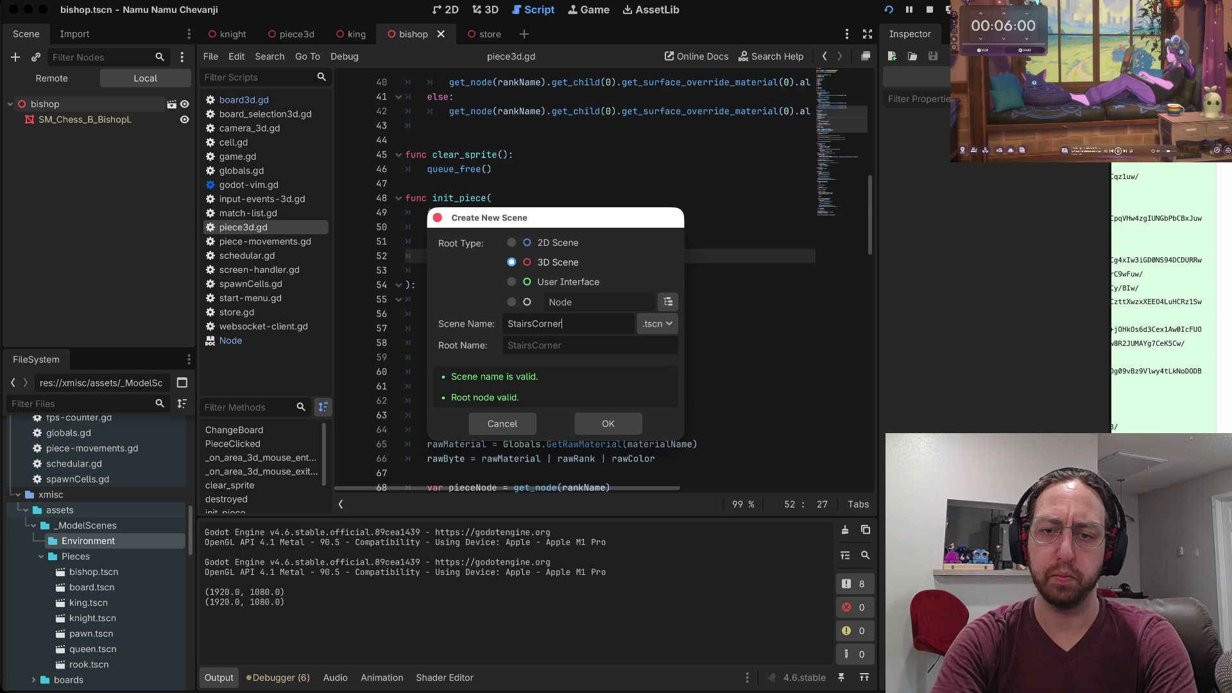
key(Return)
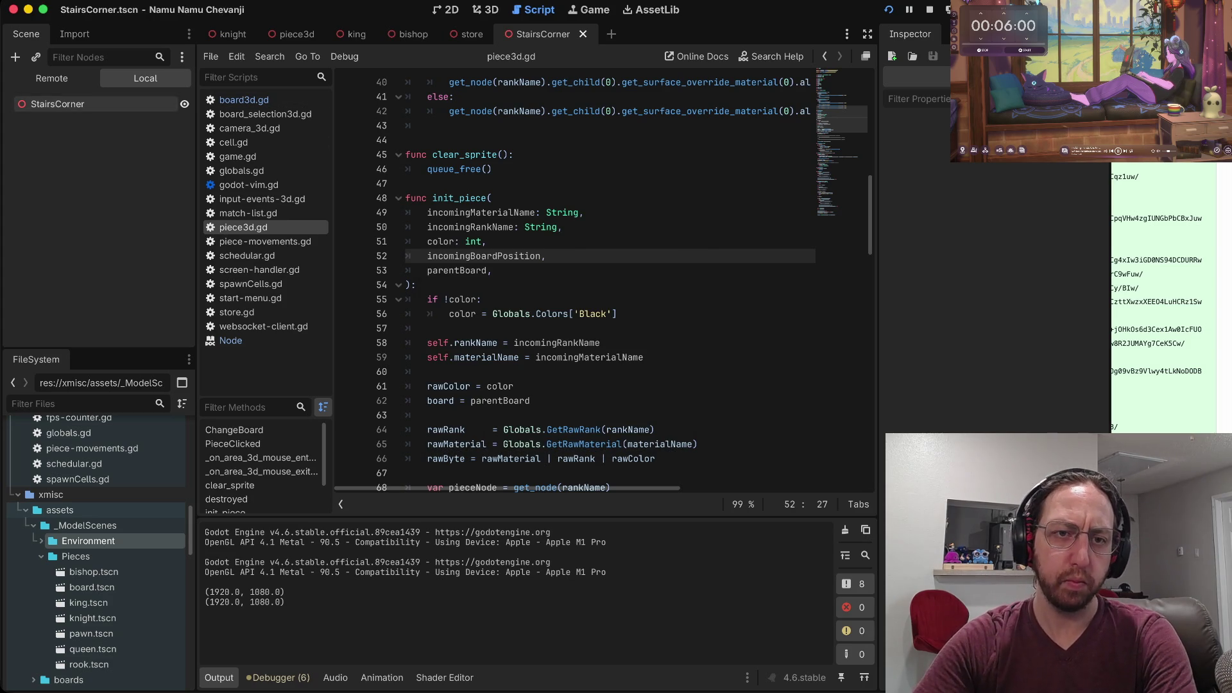
Drag the stairs-corner model under the StairsCorner root, then undo it.
scroll(97, 501, down, 5)
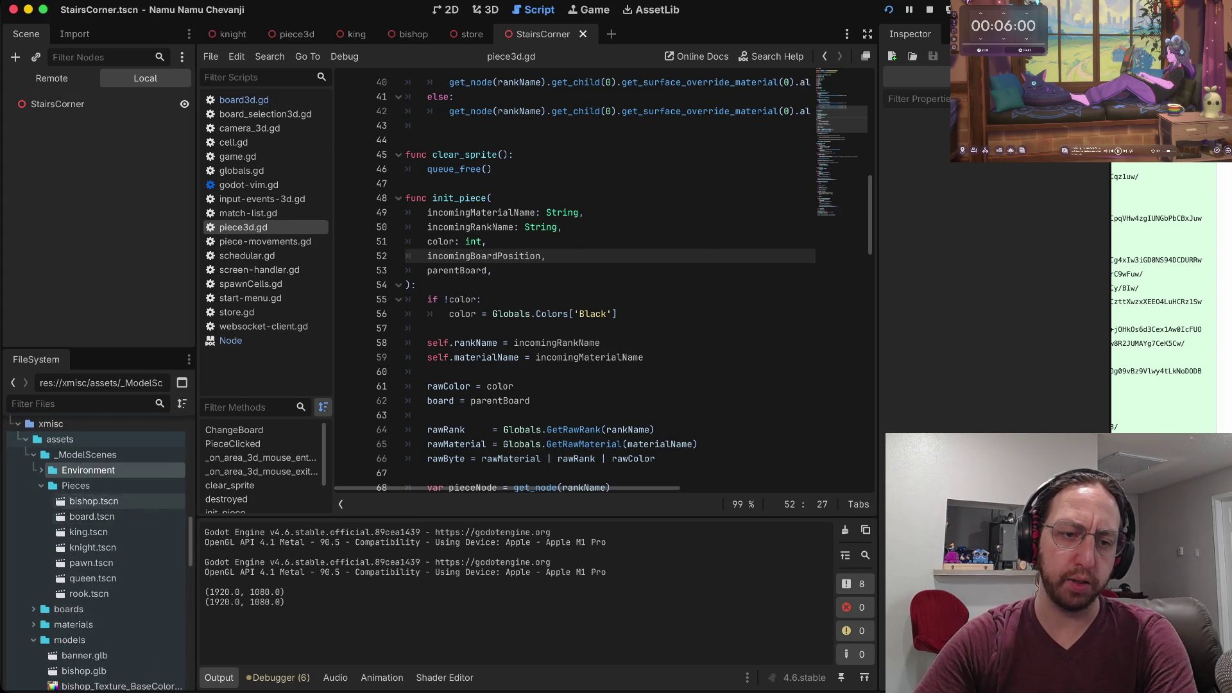
scroll(96, 537, down, 10)
scroll(96, 537, down, 10)
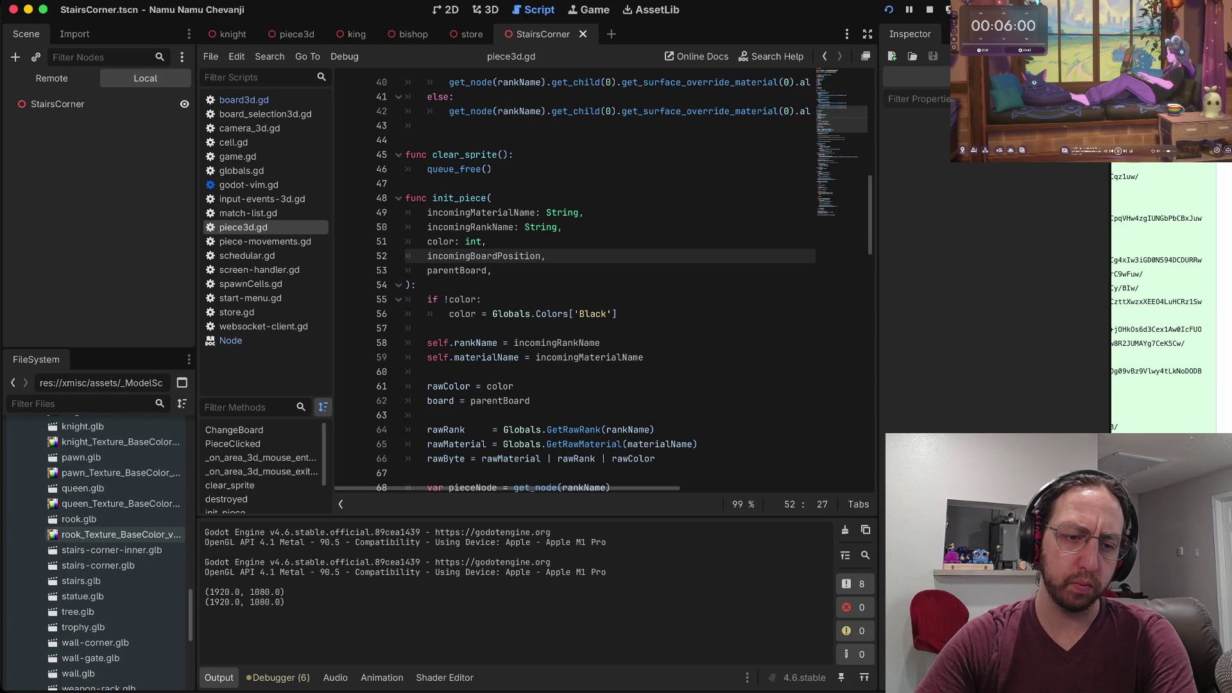
drag(96, 565, 58, 105)
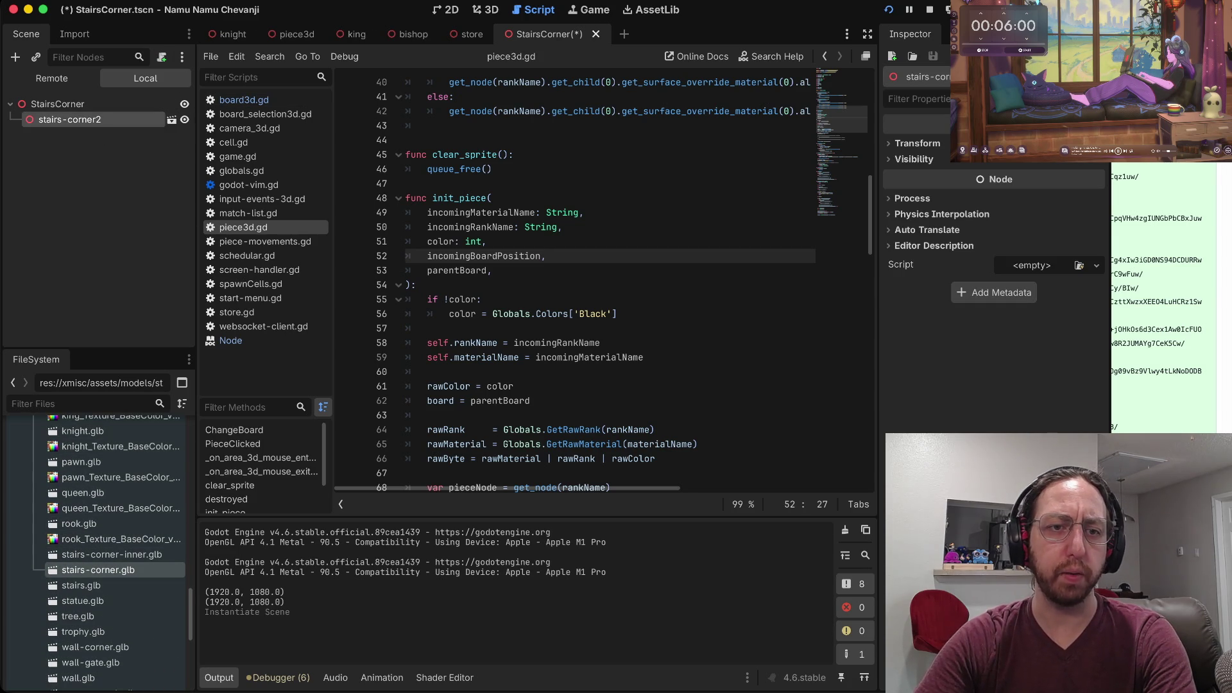
key(ctrl+z)
Replace the StairsCorner root with a Node3D root and drag the stairs-corner model under it.
right_click(80, 104)
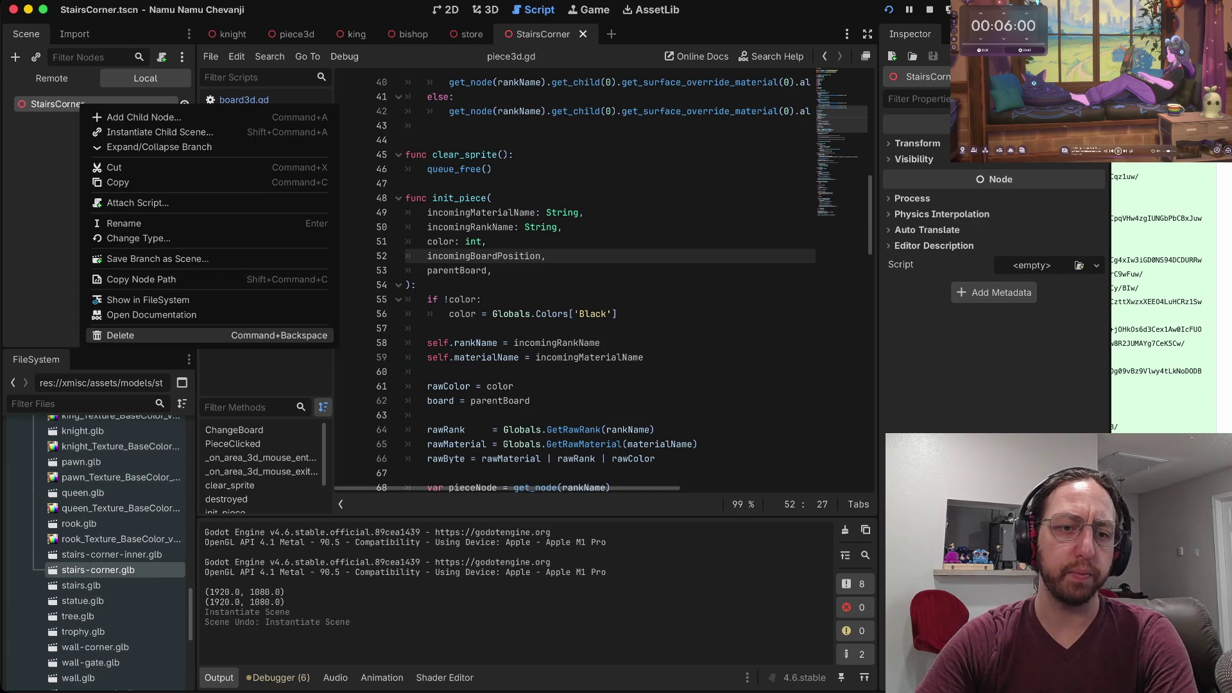
click(128, 334)
key(Return)
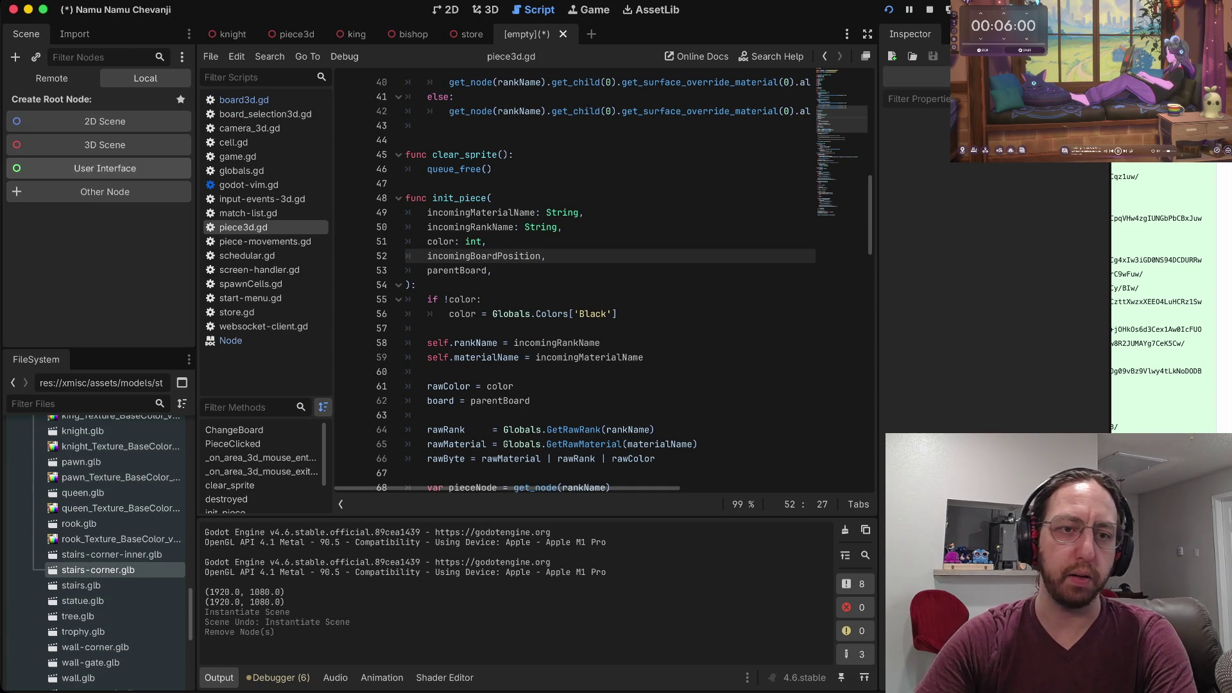
click(104, 145)
drag(96, 570, 93, 110)
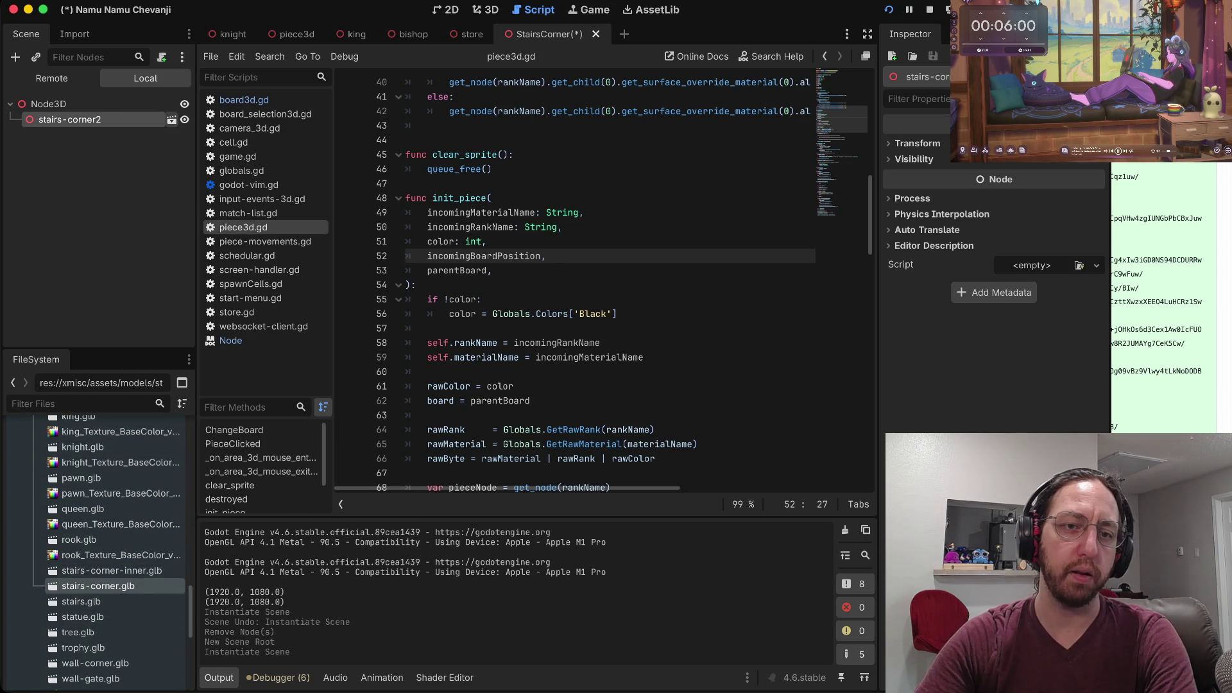
Open stairs-corner.glb as a New Inherited scene and select its root node.
click(171, 120)
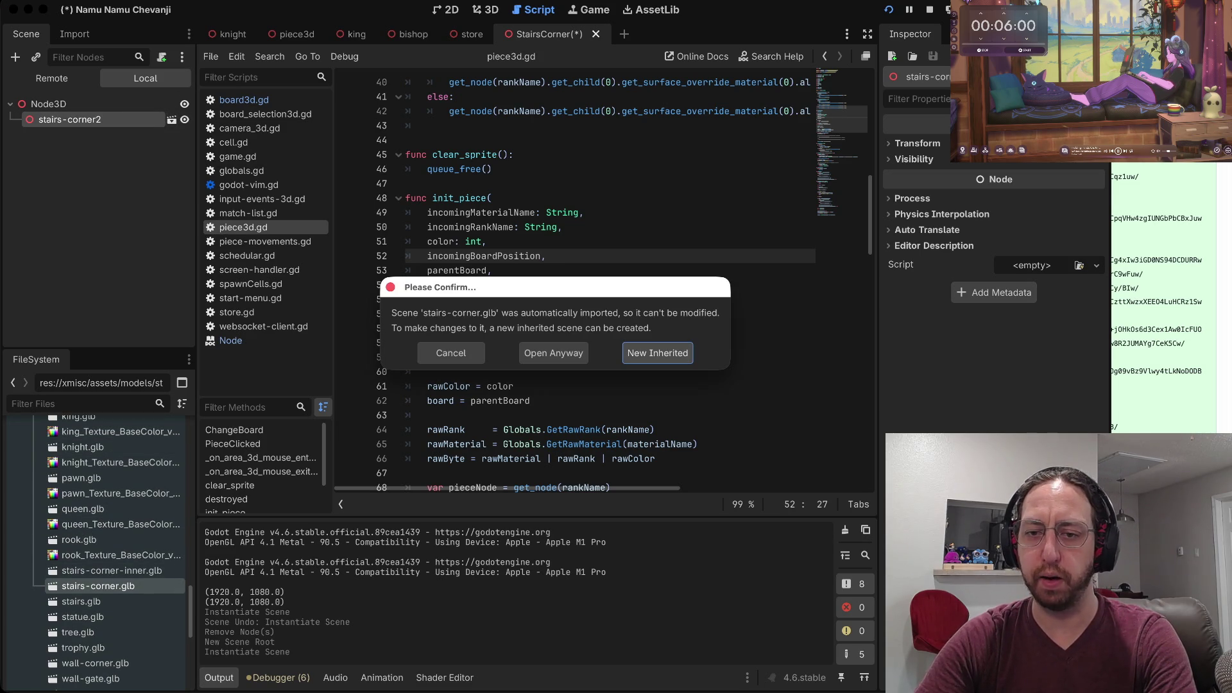
key(Return)
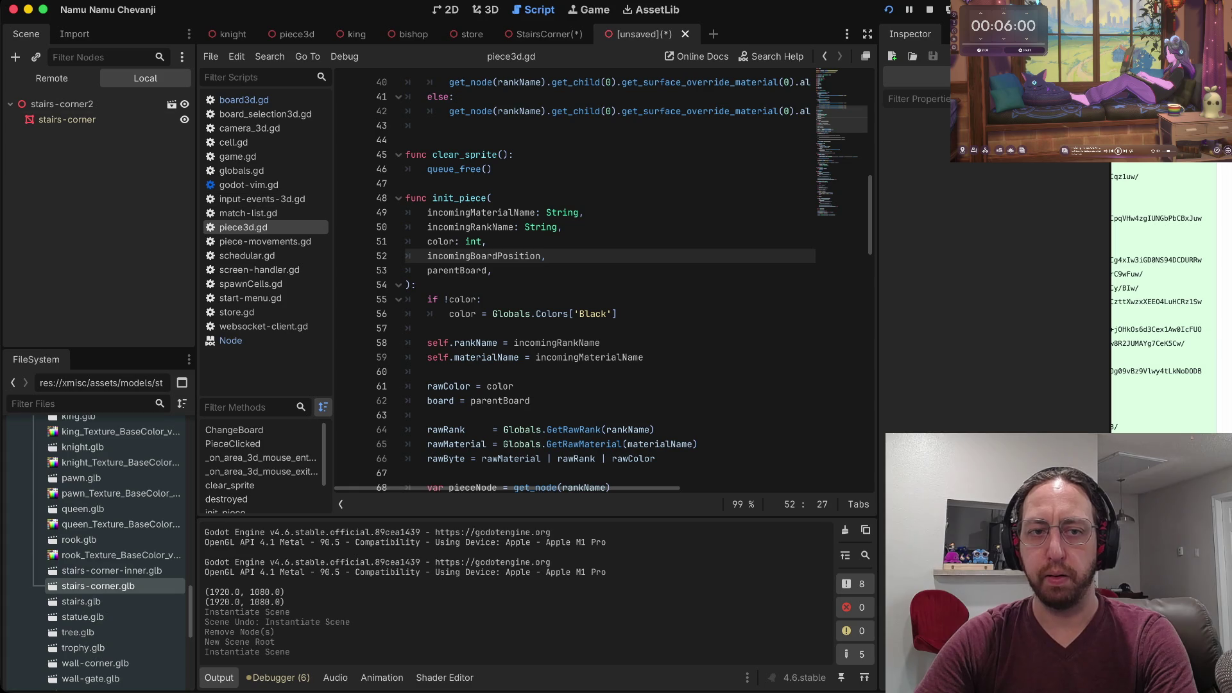
click(62, 104)
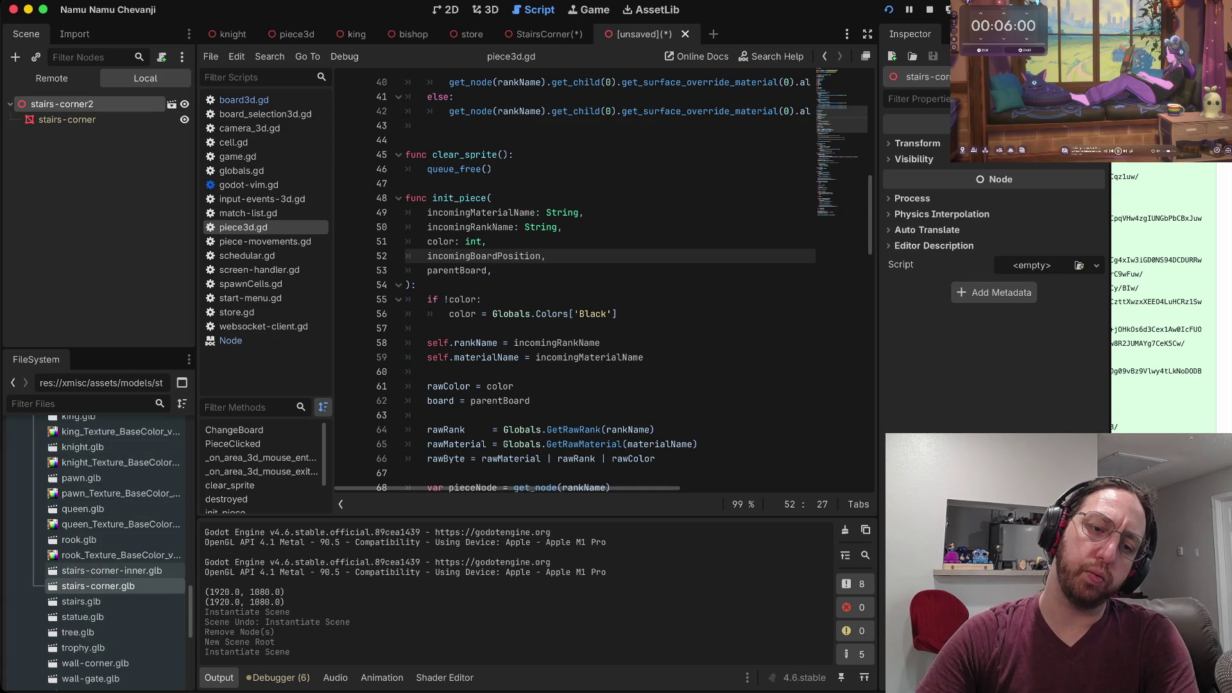
Delete the old StairsCorner.tscn file from the Environment folder.
scroll(97, 577, up, 10)
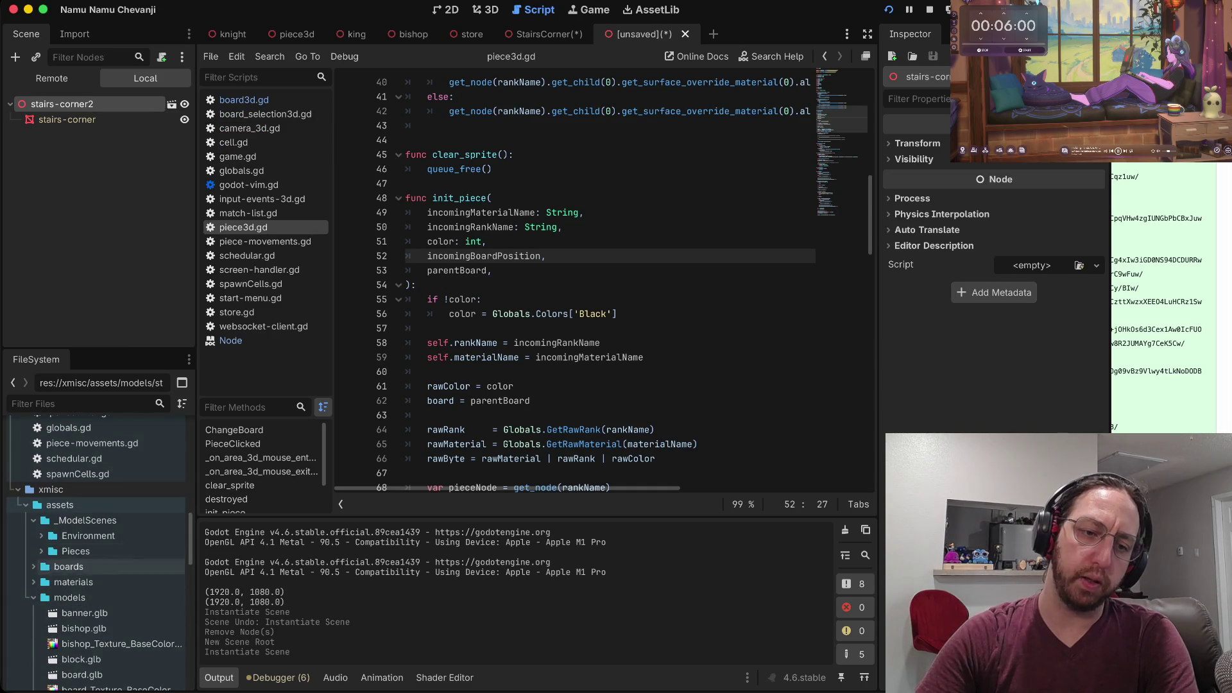
click(41, 535)
right_click(115, 550)
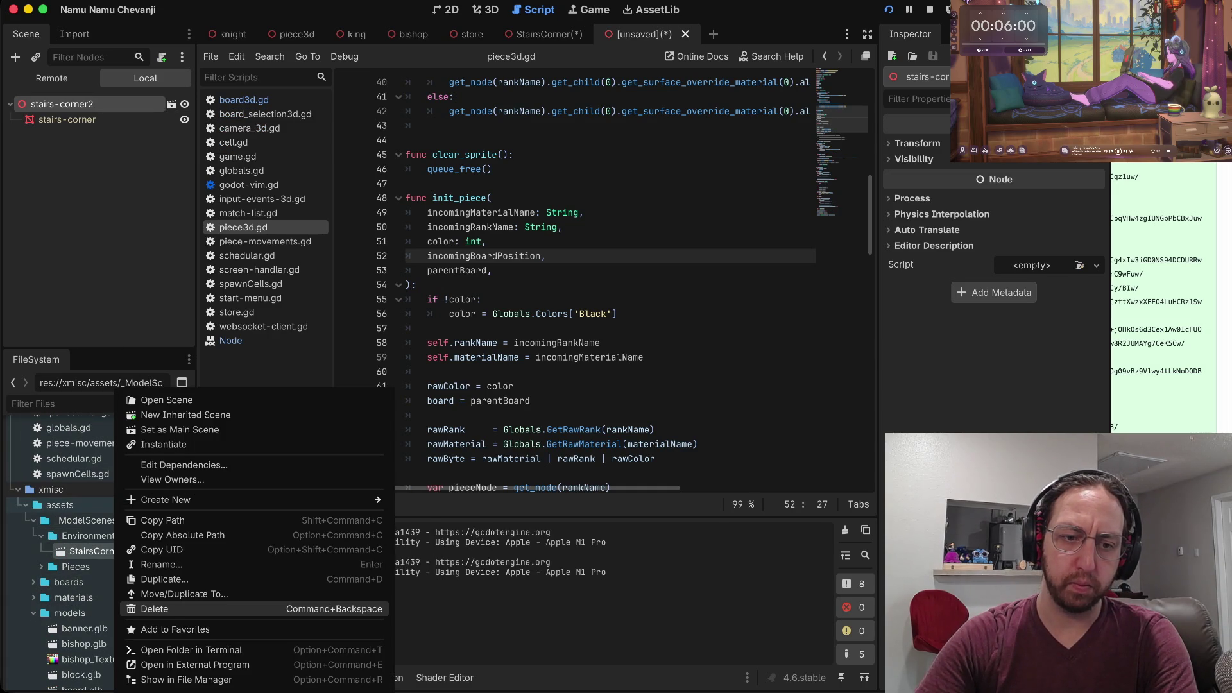
click(167, 608)
click(652, 394)
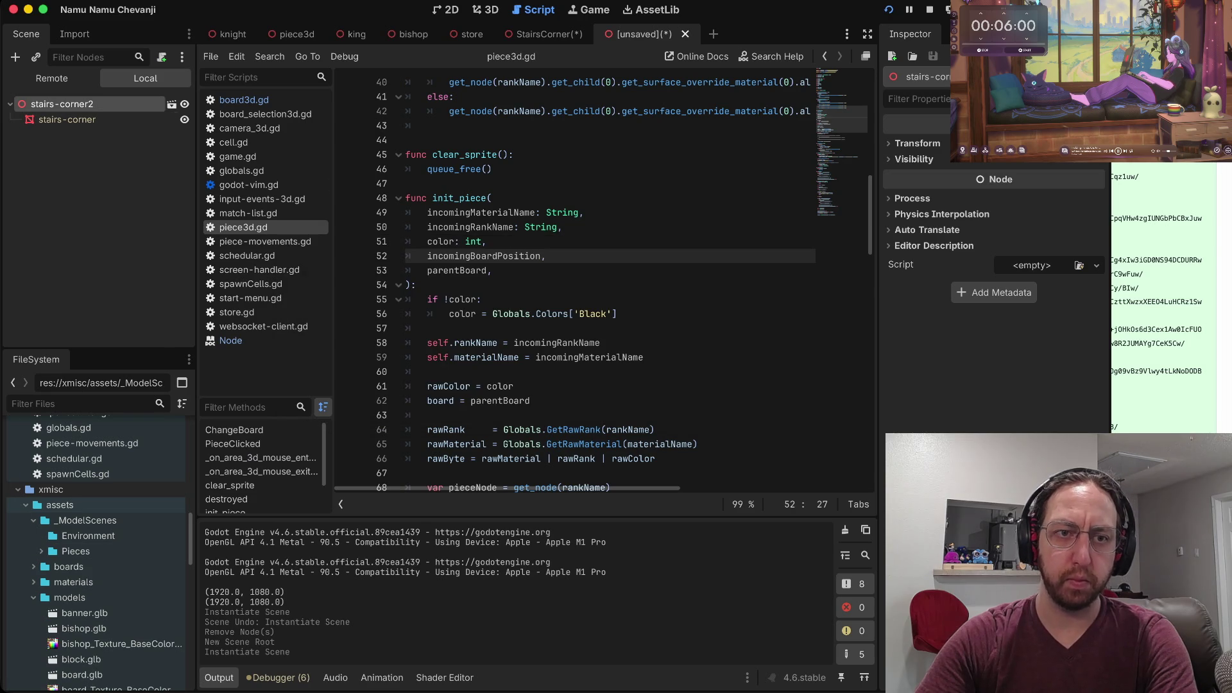
Rename the inherited stairs-corner2 root node to StairsCorner.
key(Return)
text(St)
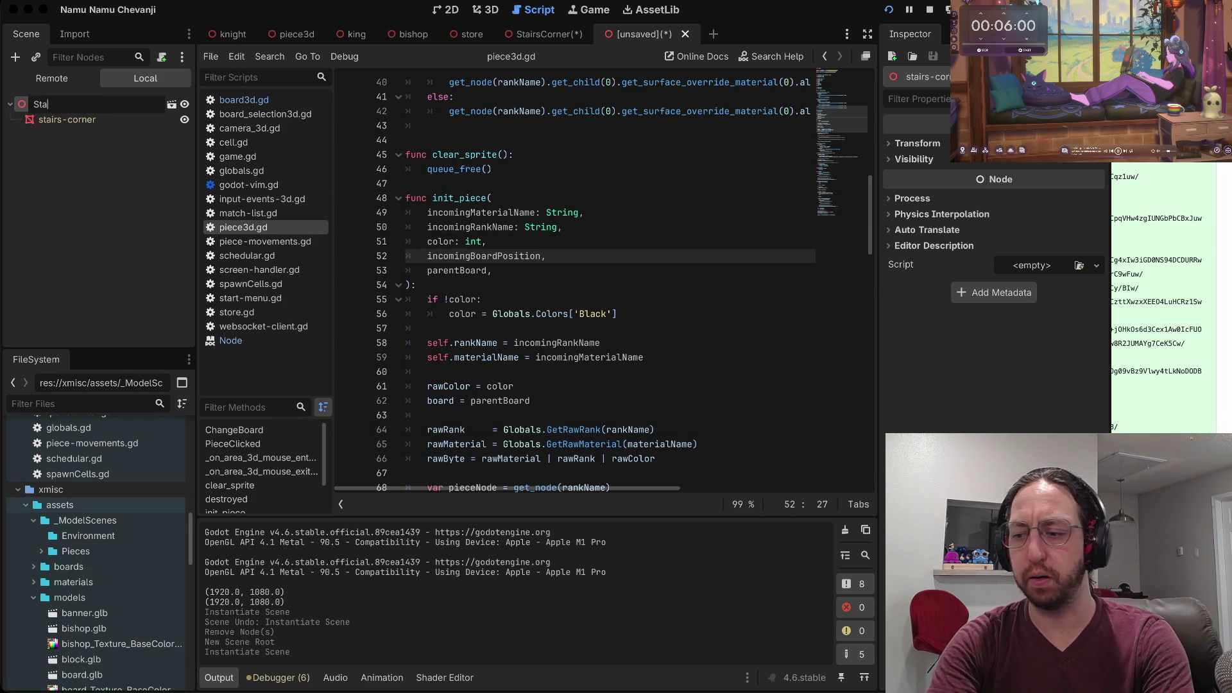
key(Return)
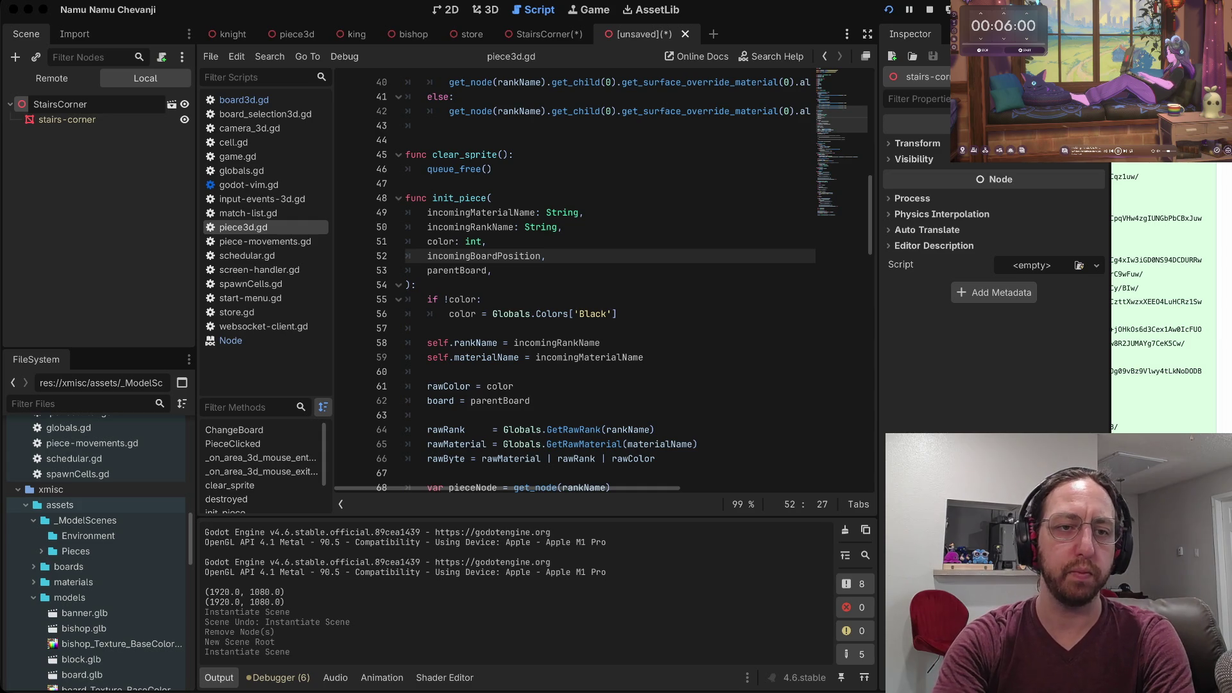
key(super+BackSpace)
text(S)
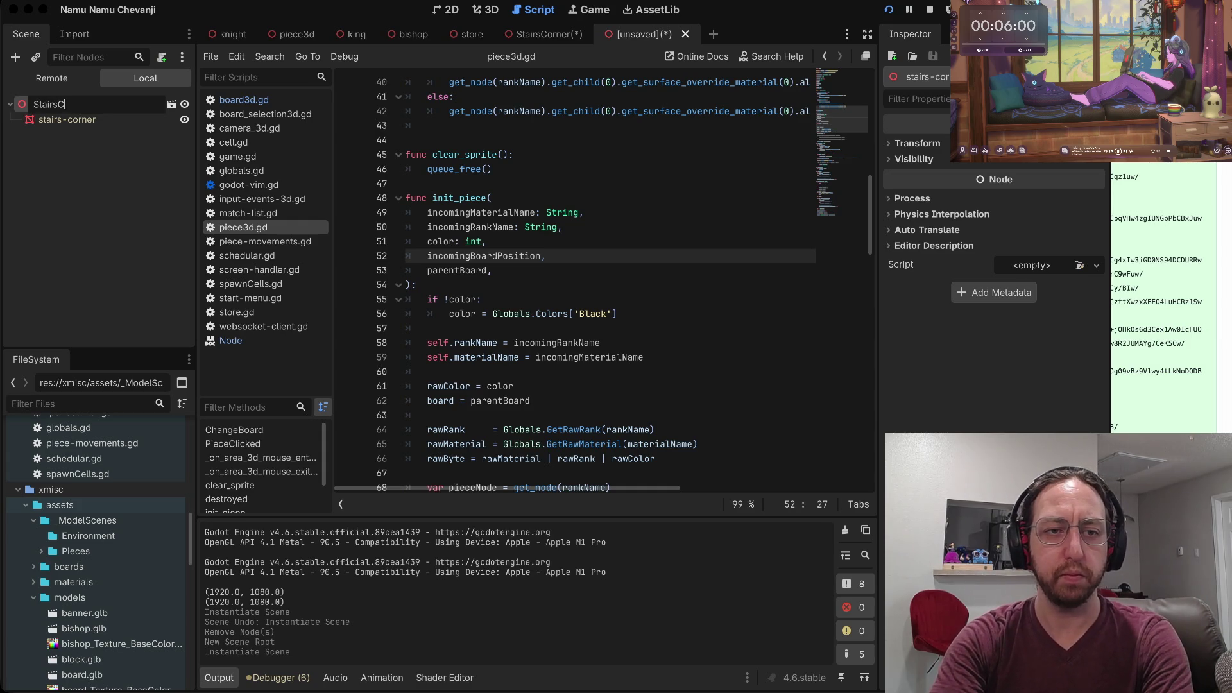
key(Return)
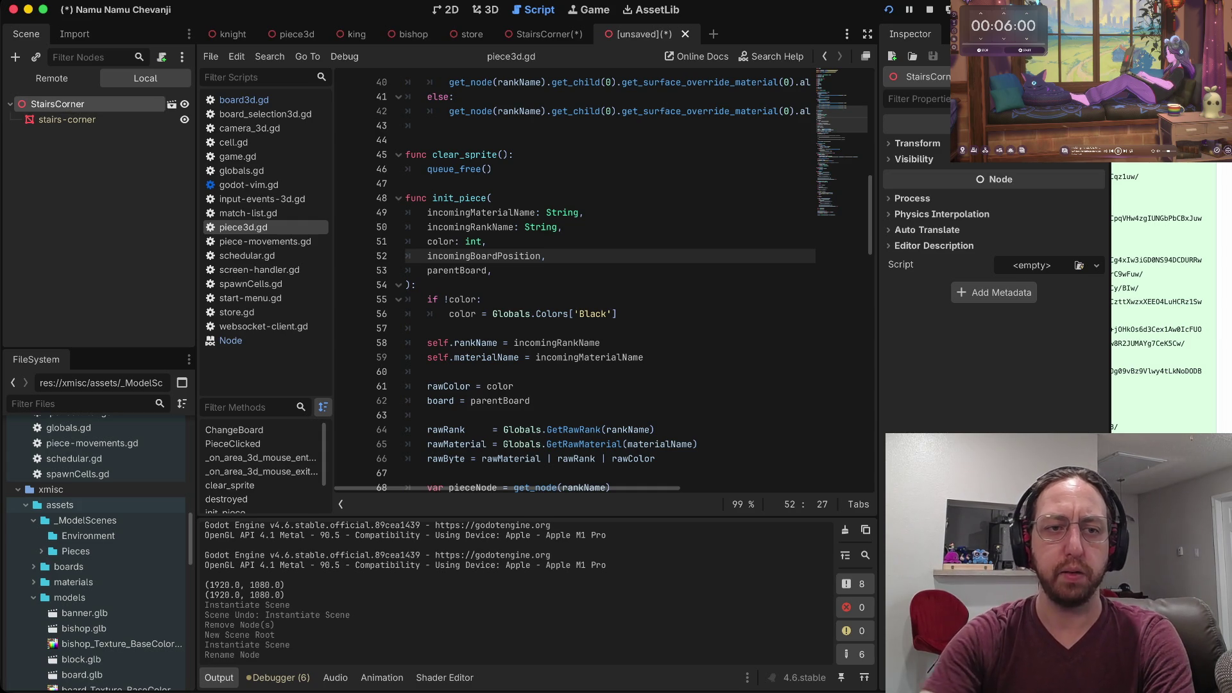
click(96, 119)
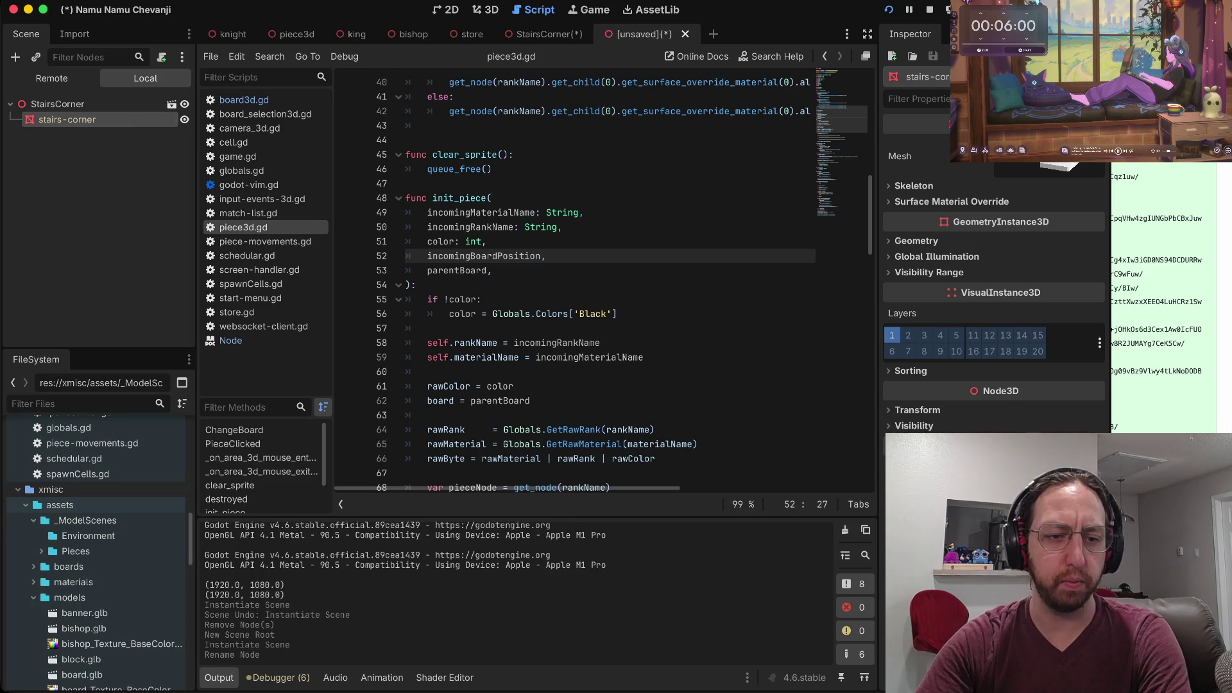
Open the bishop scene from the Pieces folder and inspect its mesh node.
click(41, 551)
double_click(94, 567)
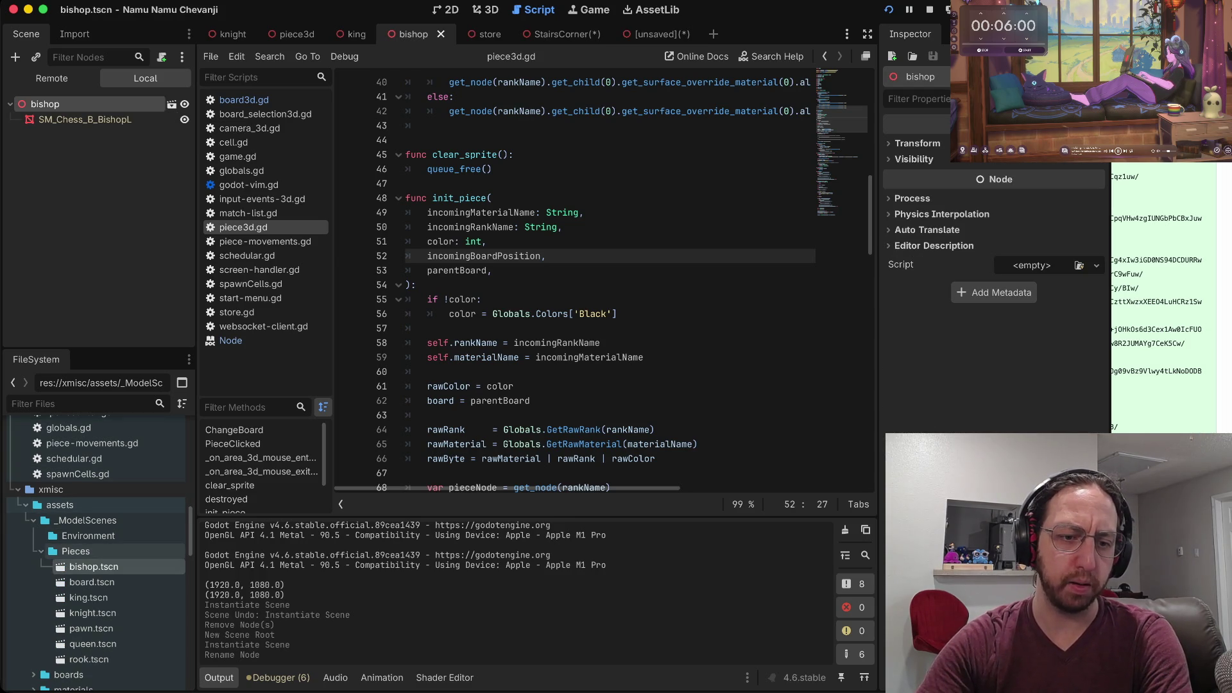
click(41, 552)
click(34, 597)
click(88, 536)
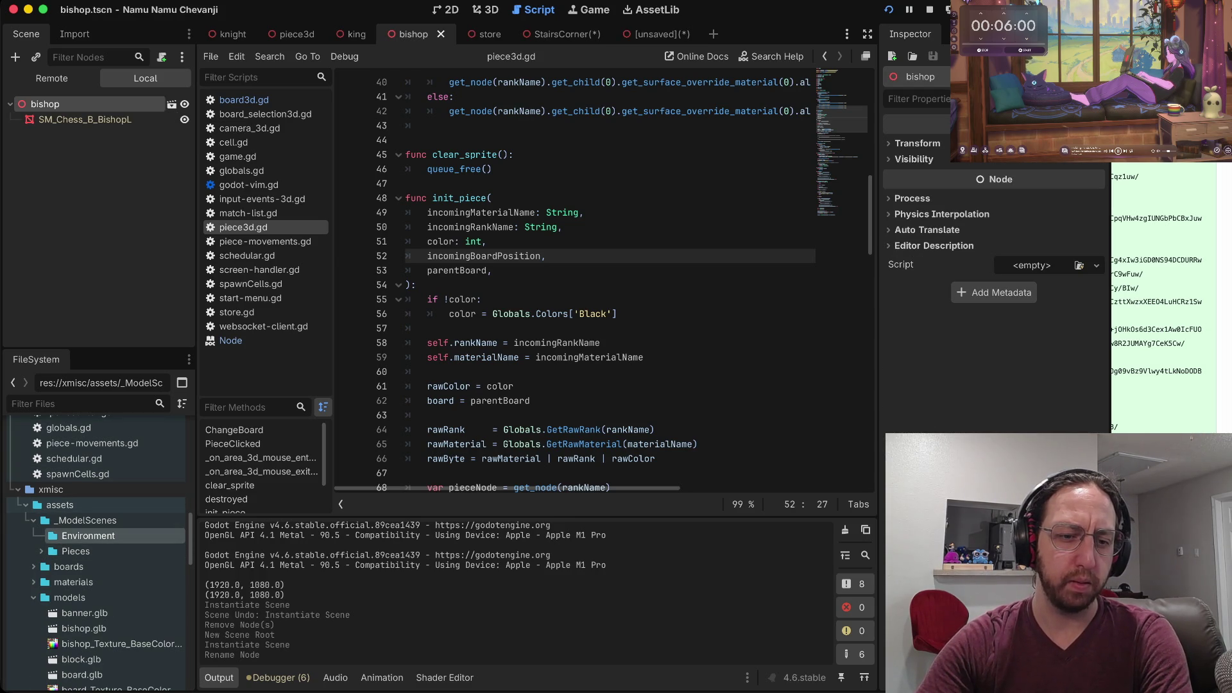
click(76, 551)
click(41, 551)
click(94, 567)
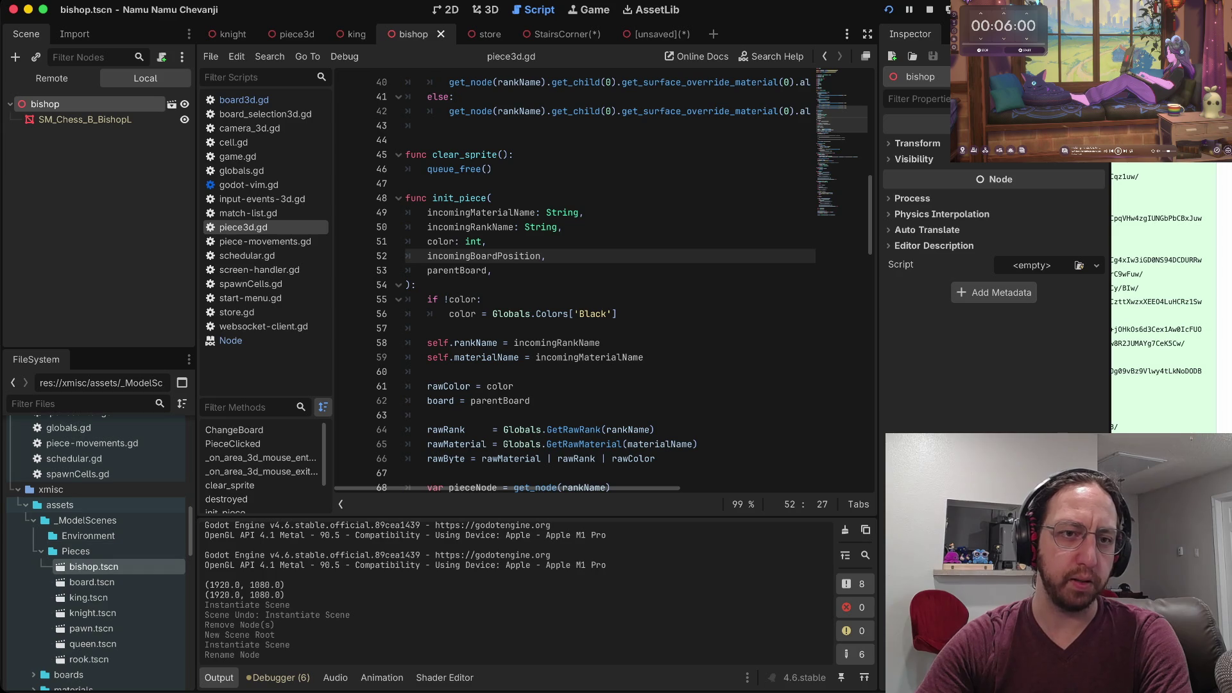
click(85, 119)
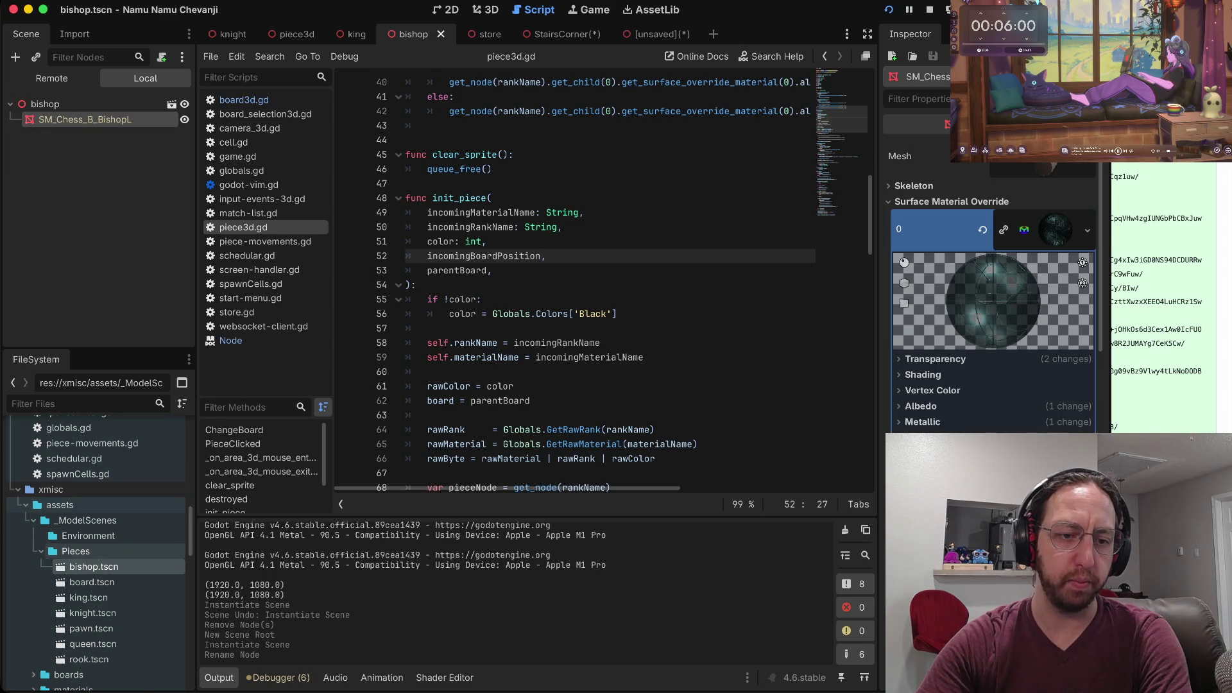
click(41, 551)
click(88, 535)
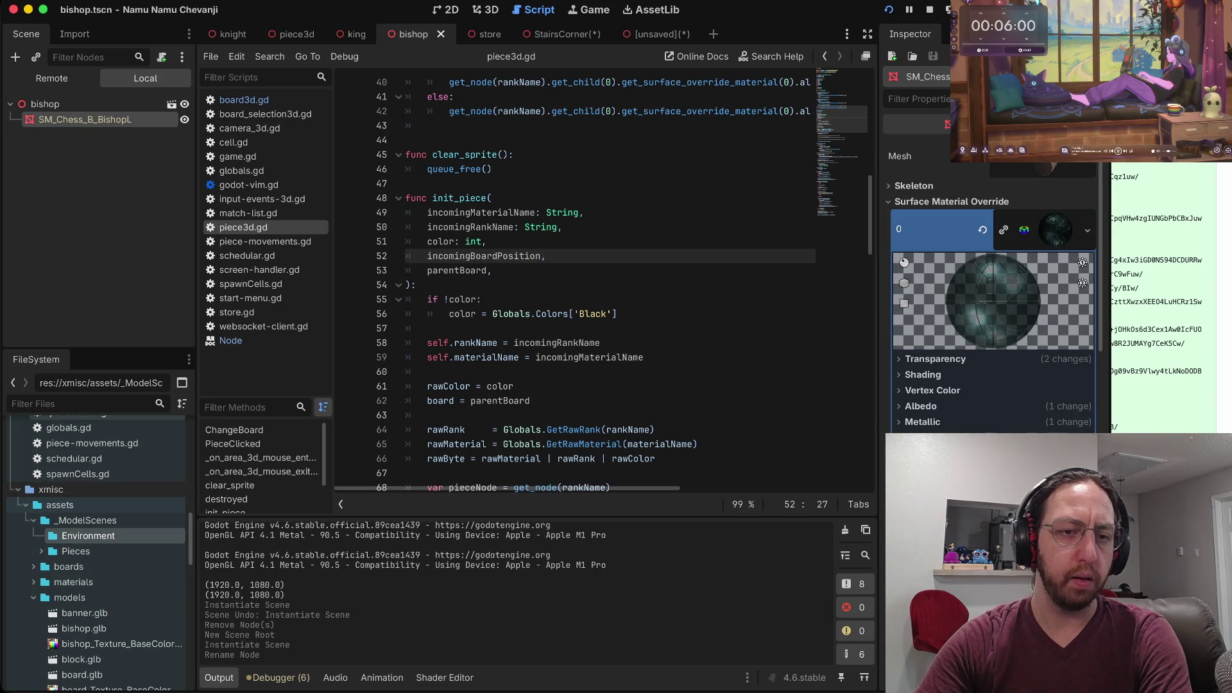
Close the old StairsCorner scene with Don't Save and save the unsaved inherited scene.
click(558, 34)
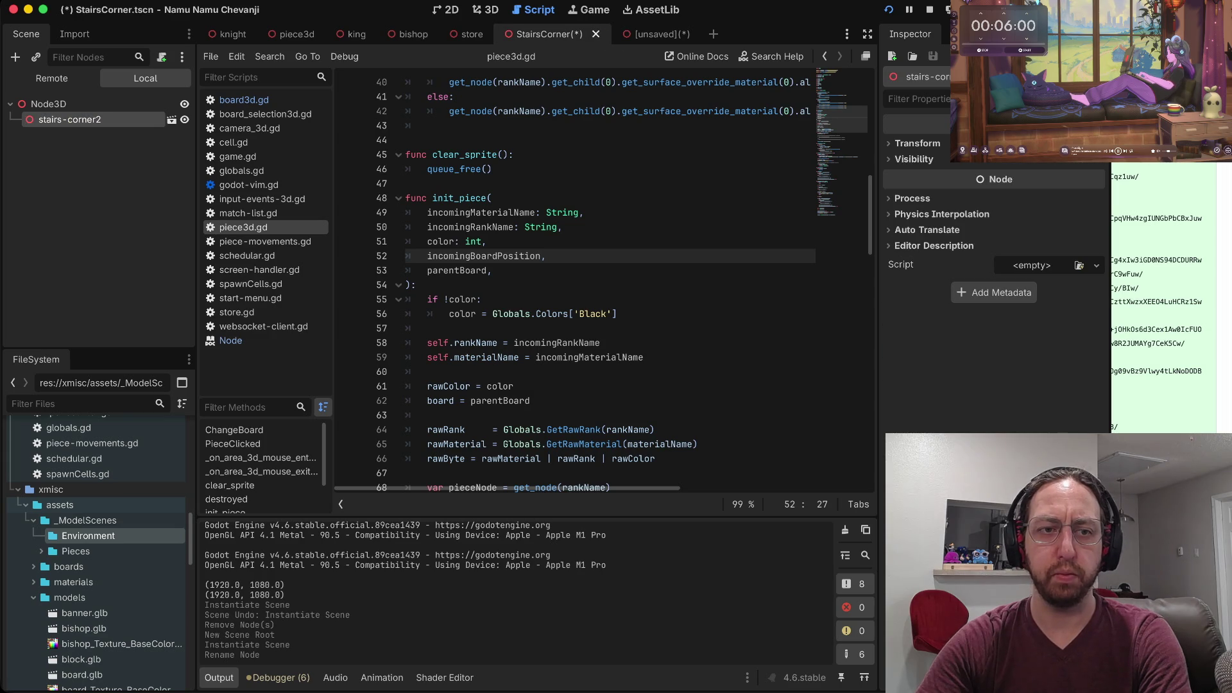
click(596, 34)
click(432, 368)
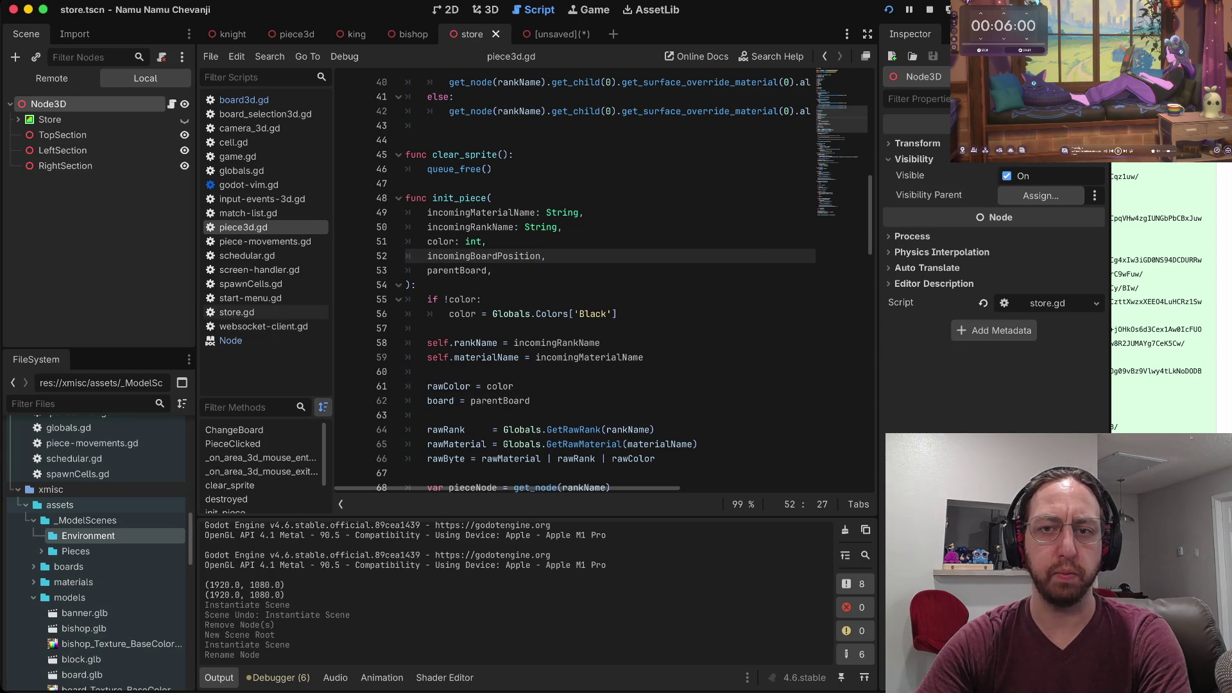
key(ctrl+Tab)
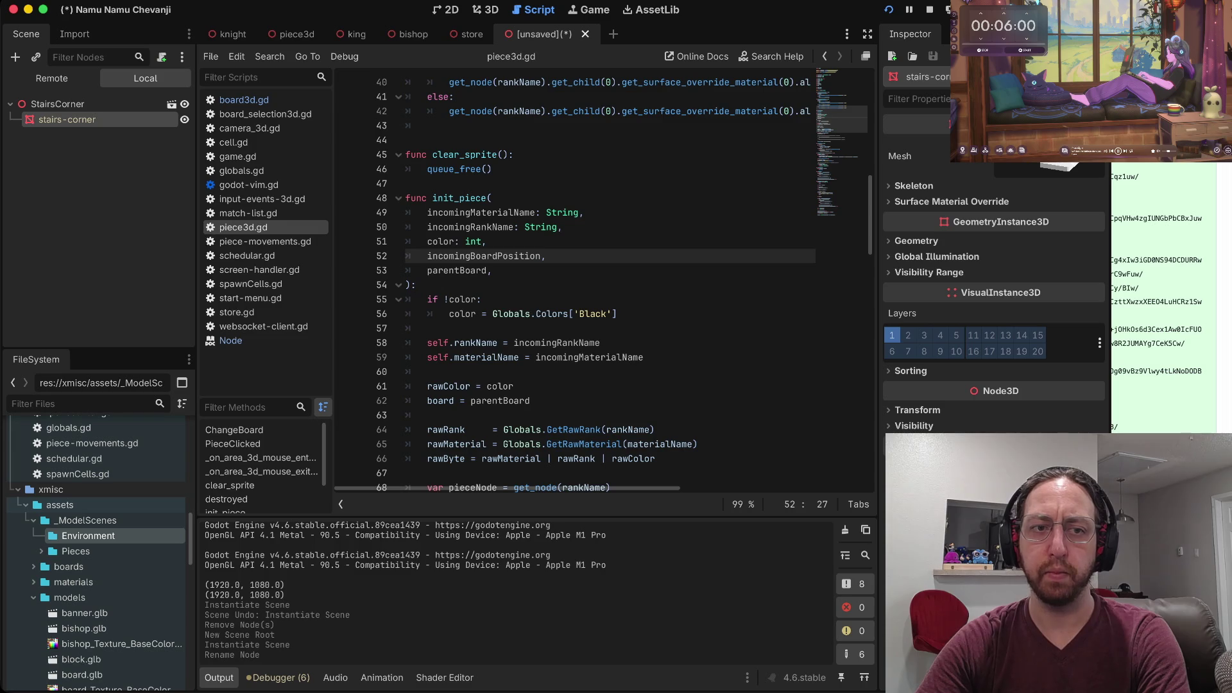
key(ctrl+s)
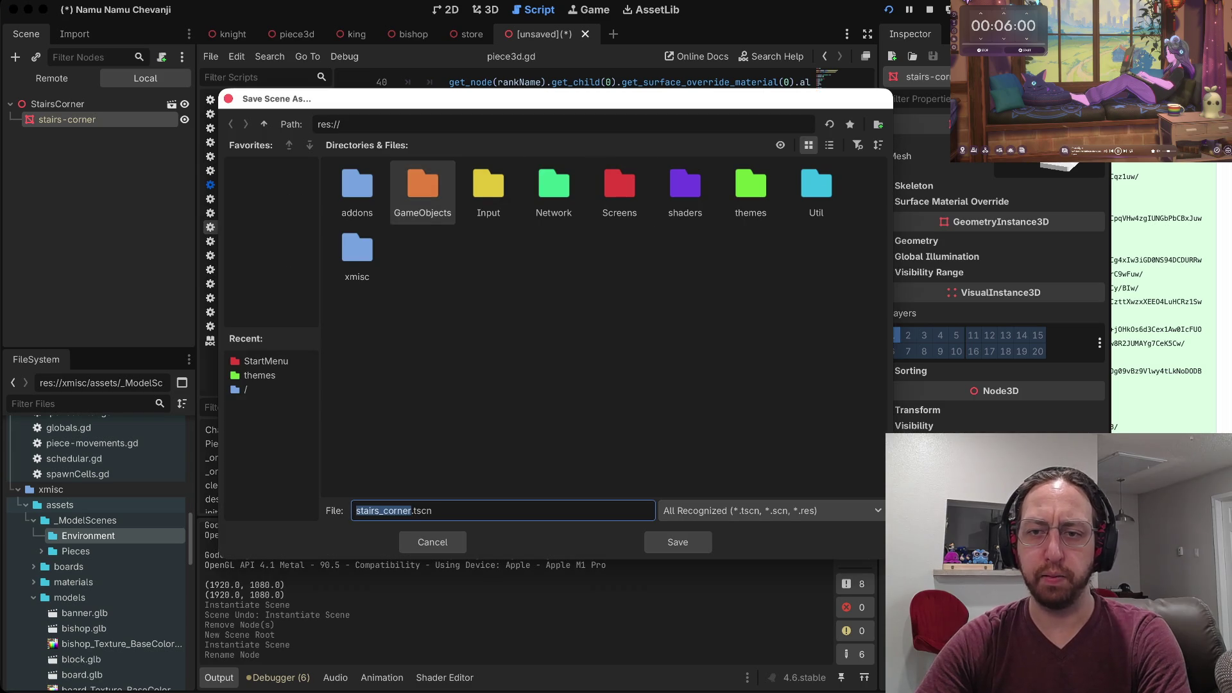
Save the scene as stairs_corner.tscn in res://xmisc/assets/_ModelScenes/Environment and view it in 3D.
double_click(357, 256)
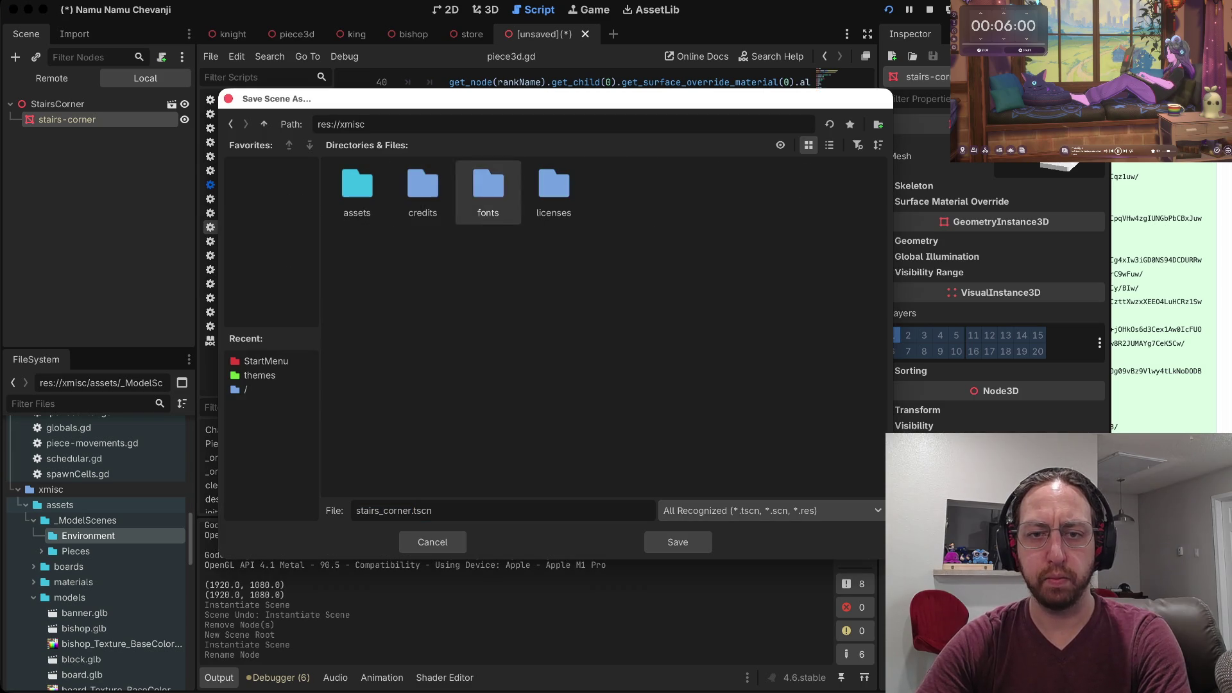
double_click(357, 190)
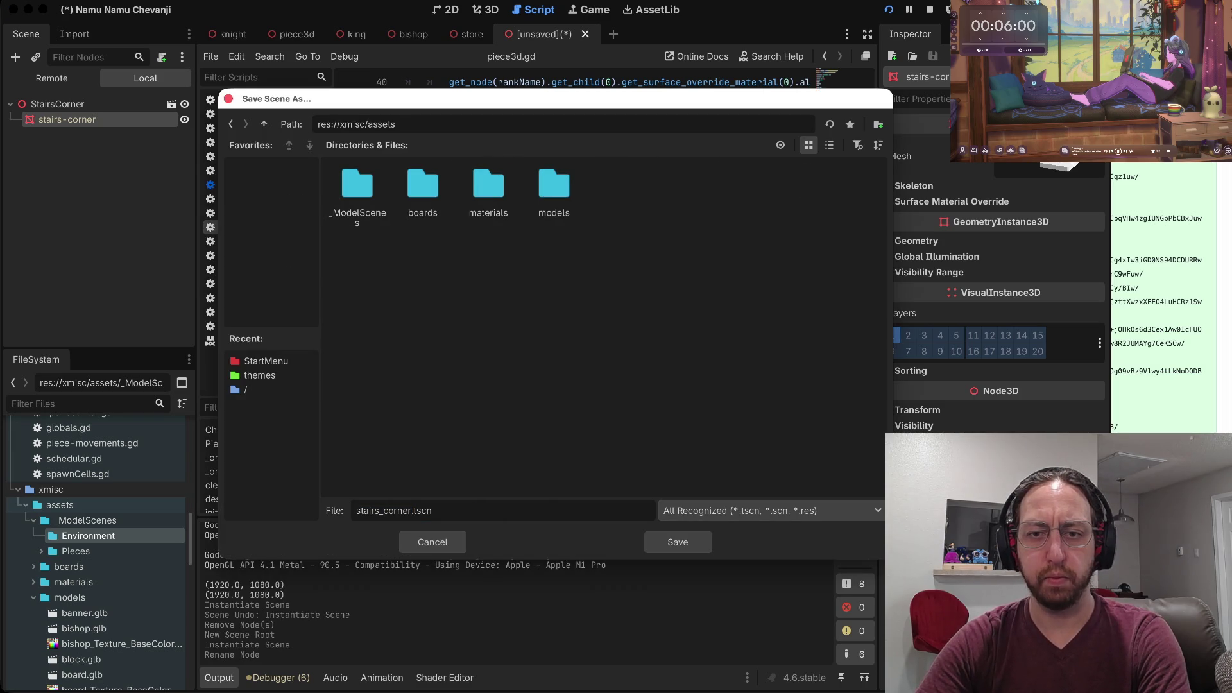
double_click(357, 189)
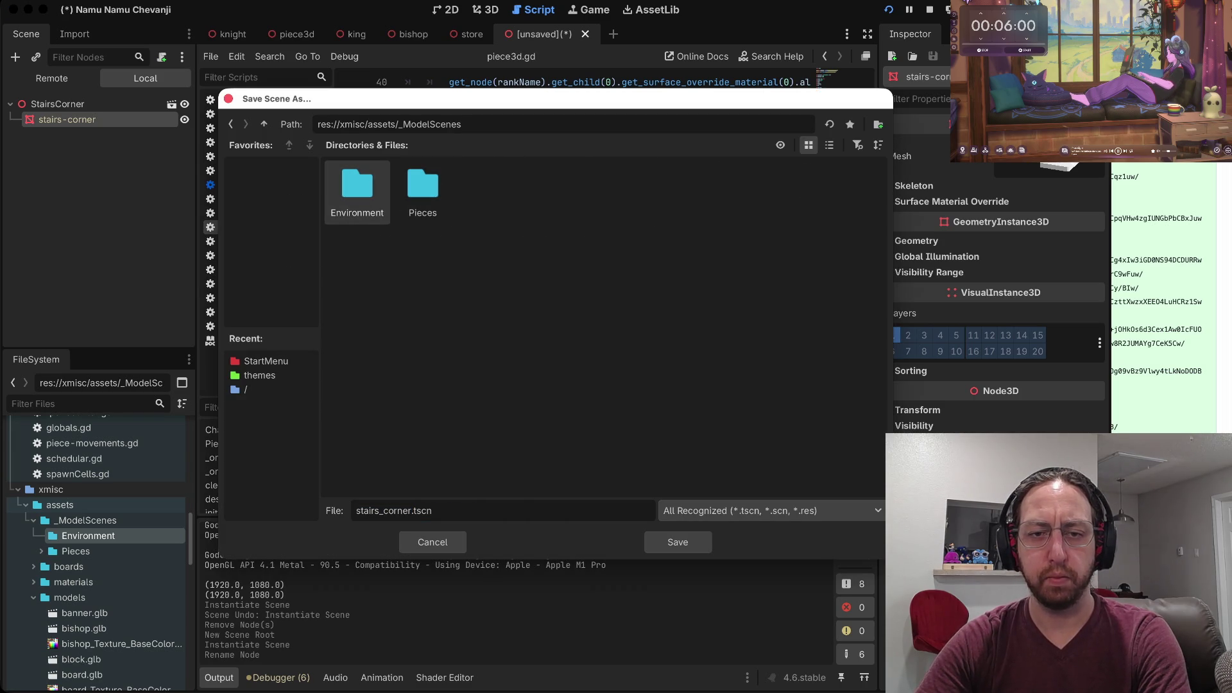
double_click(356, 189)
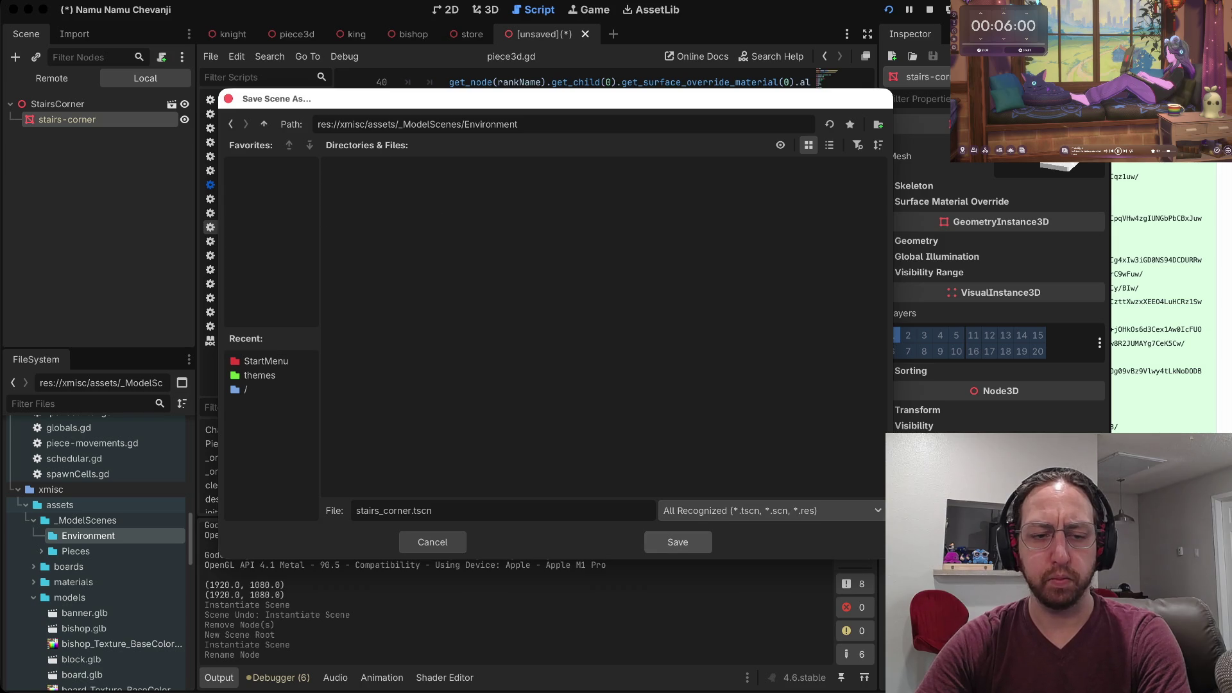
click(677, 542)
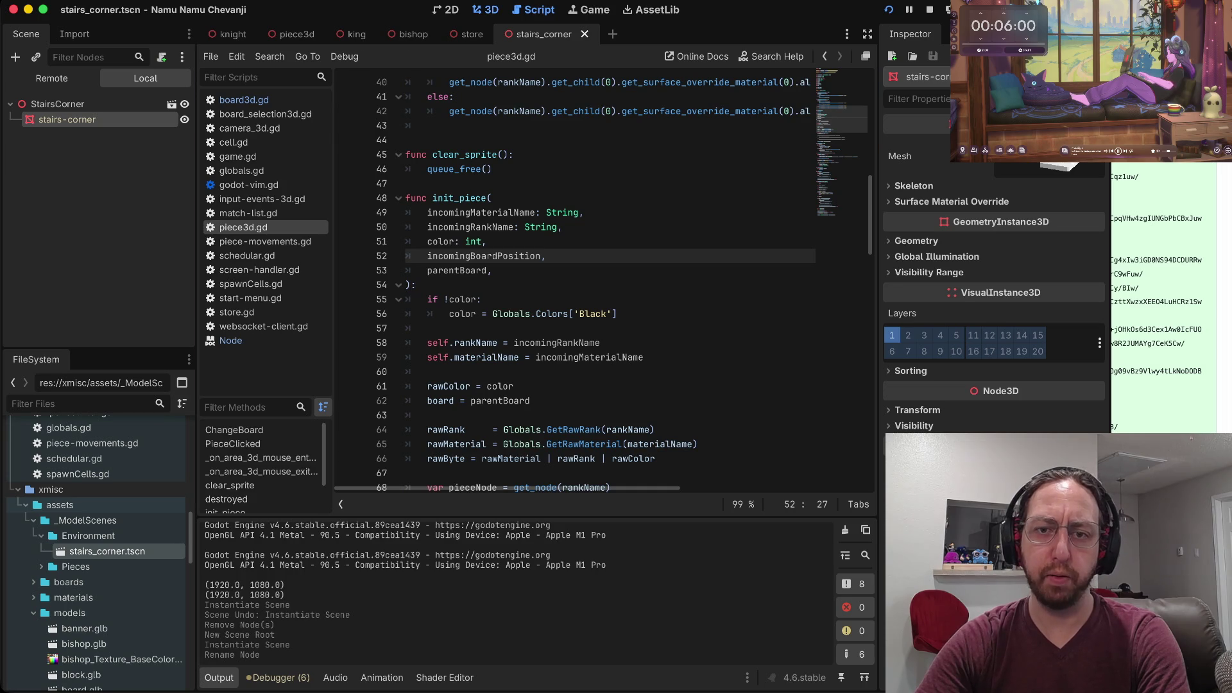
click(485, 9)
scroll(537, 293, up, 5)
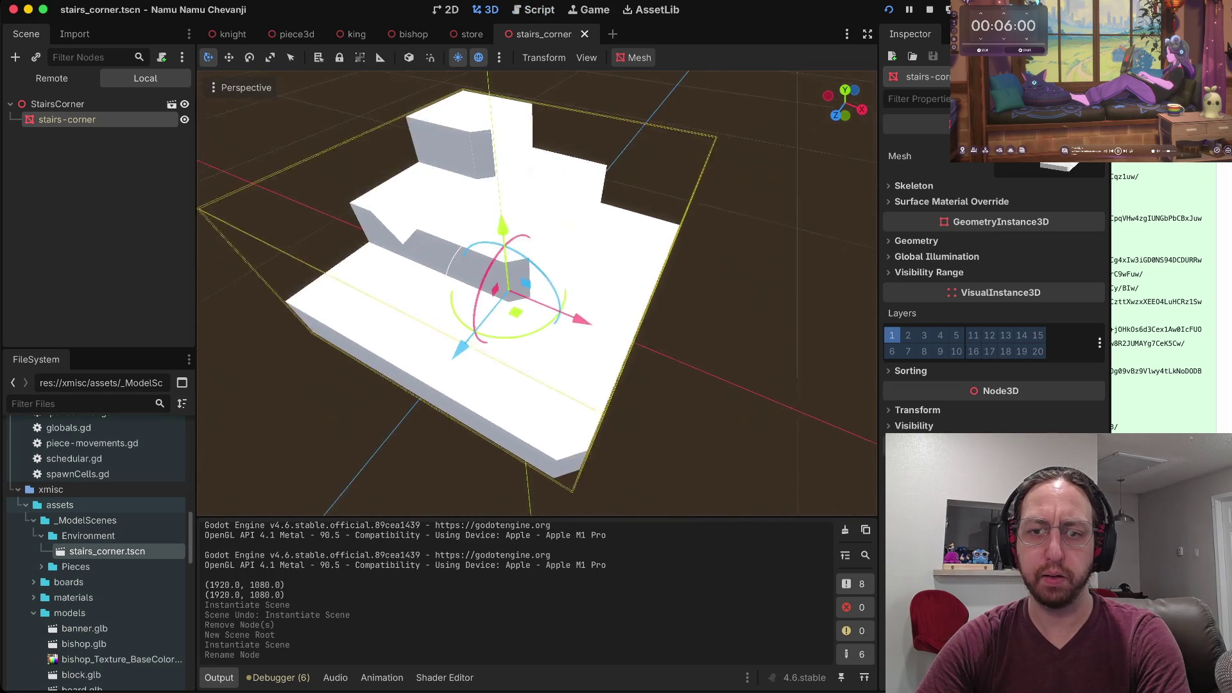
Reselect the stairs-corner node, zoom the 3D view, and select border-straight.glb in models.
key(Escape)
click(66, 120)
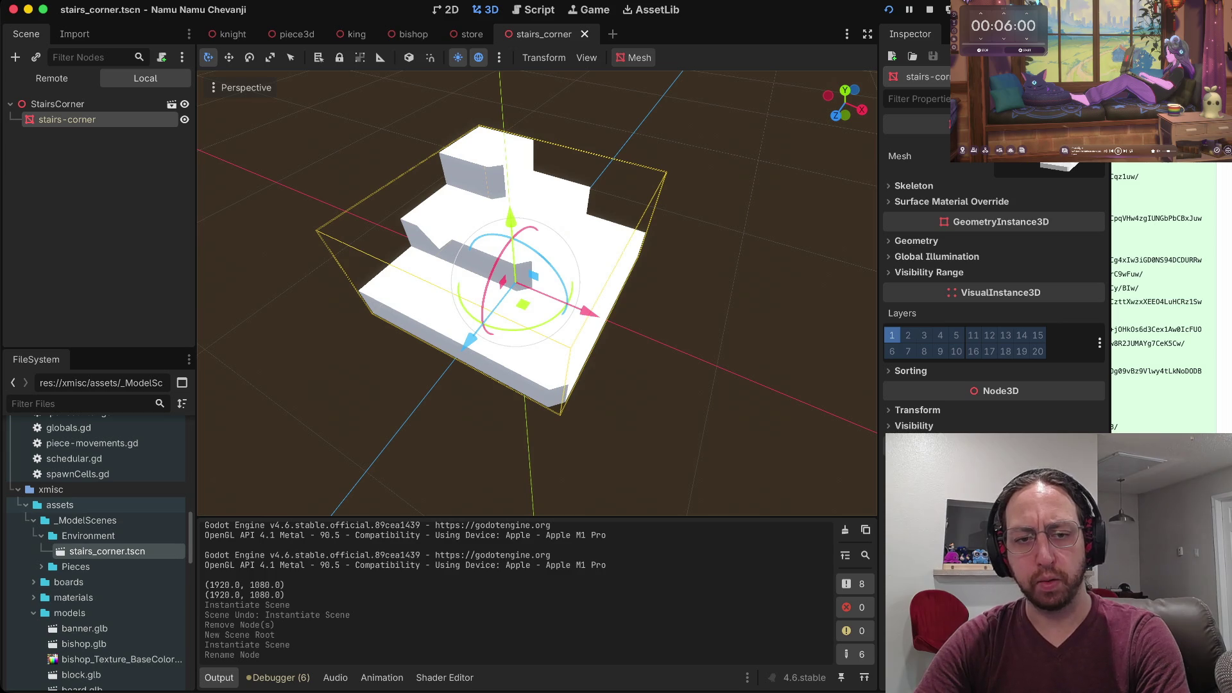
scroll(96, 513, up, 5)
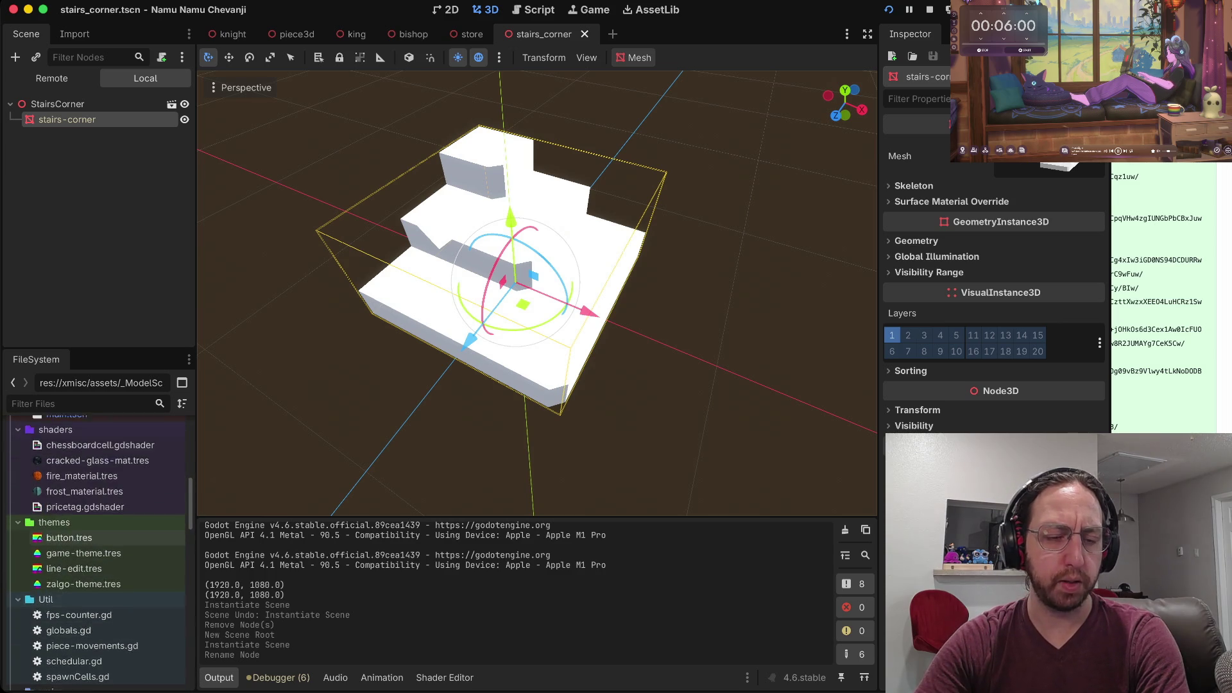
scroll(96, 475, down, 10)
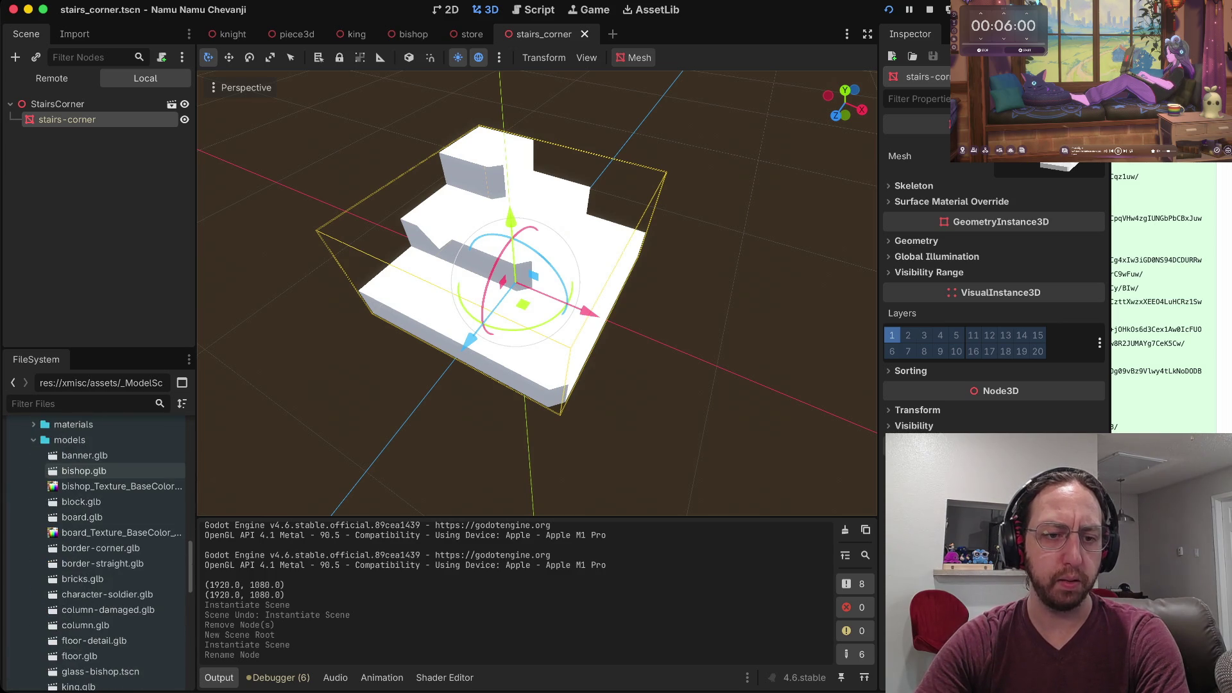
scroll(96, 470, up, 1)
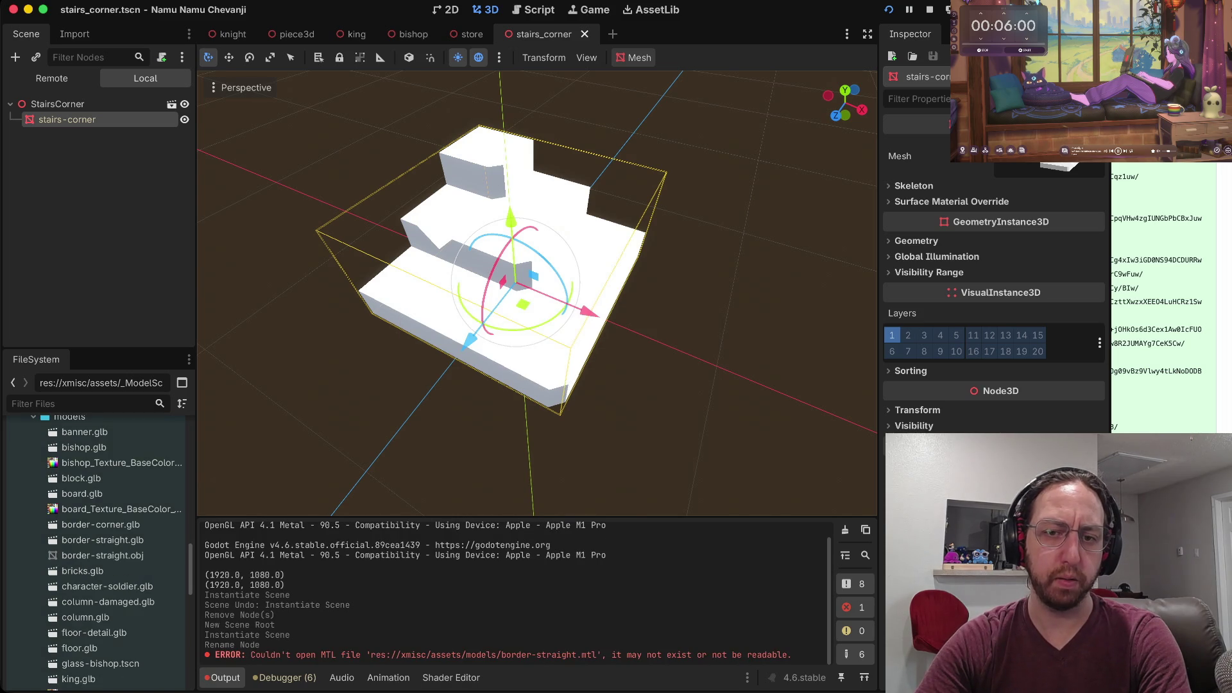
scroll(102, 539, down, 3)
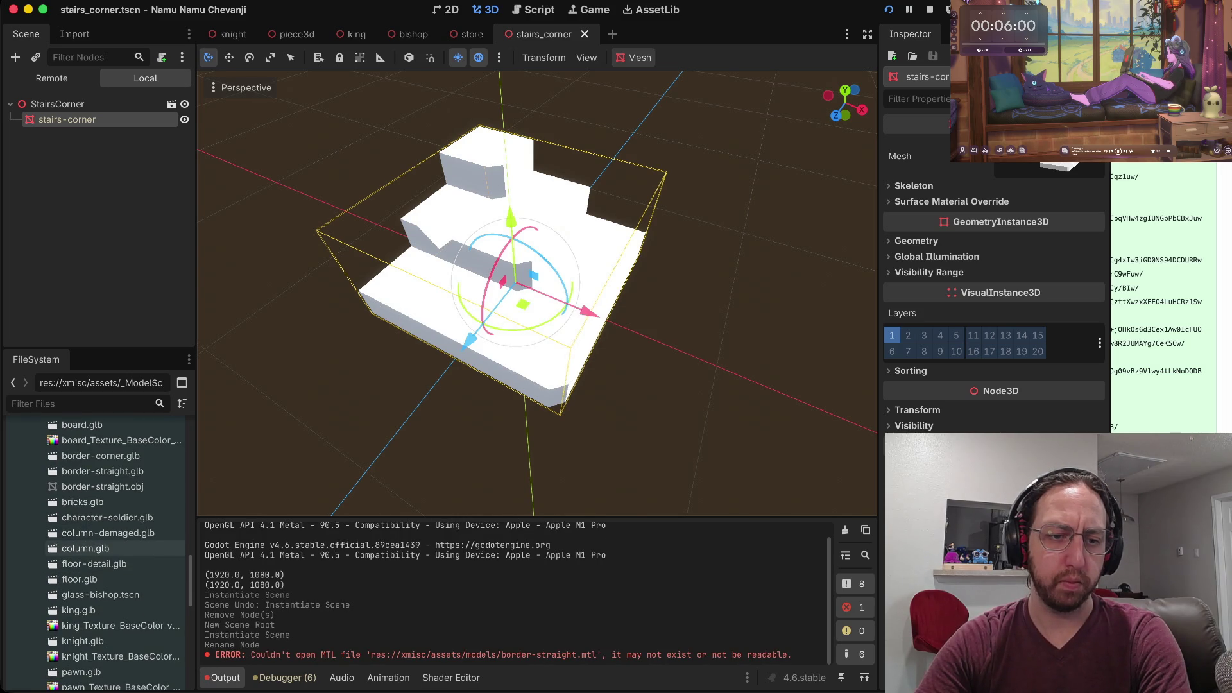
click(103, 471)
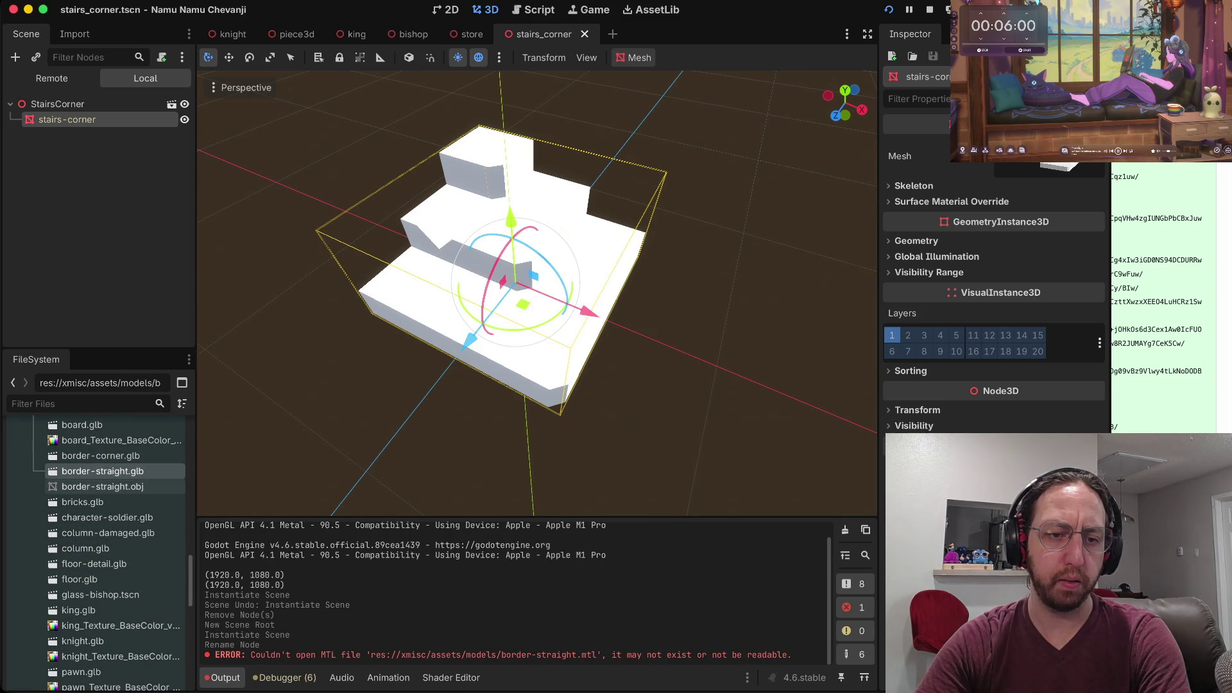
Check border-straight.glb's import settings, then delete border-straight.obj from the models folder.
double_click(102, 471)
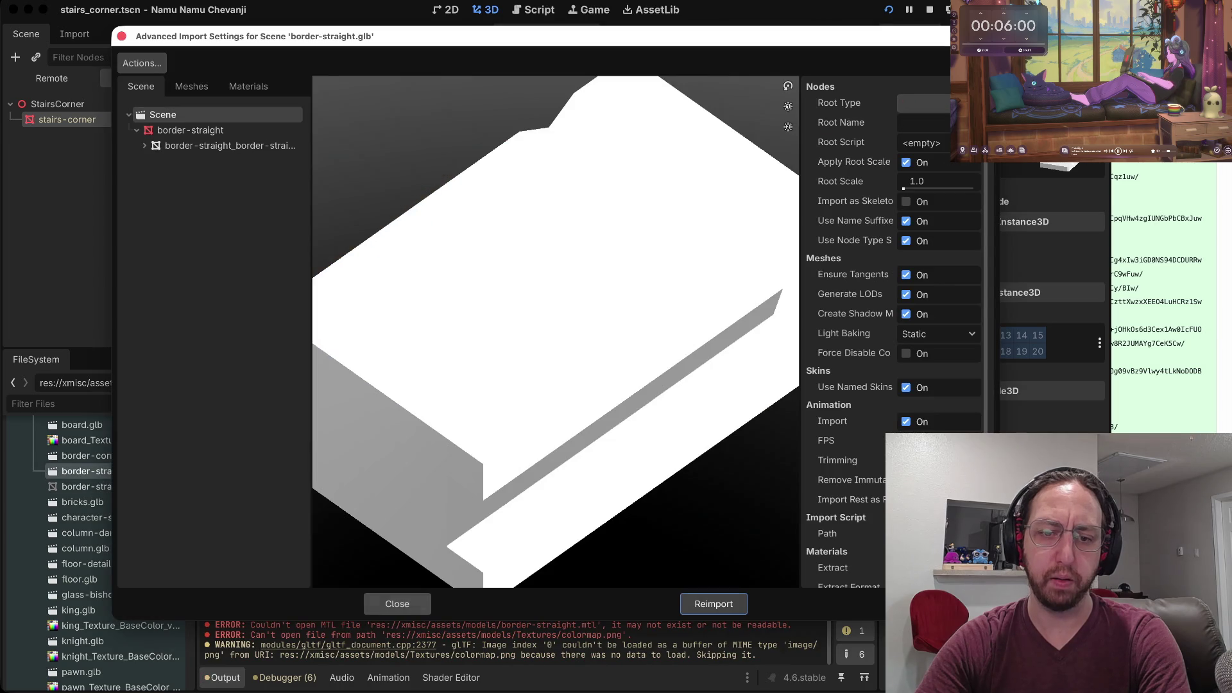
click(397, 603)
click(103, 487)
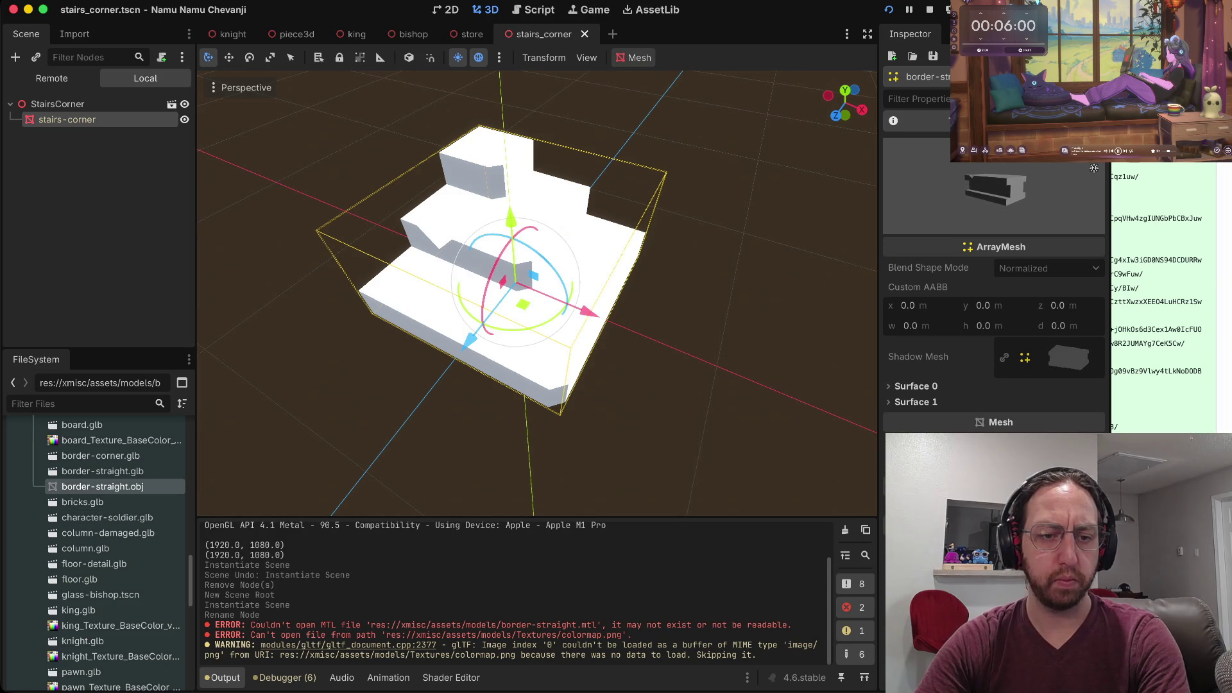
key(ctrl+z)
key(ctrl+shift+z)
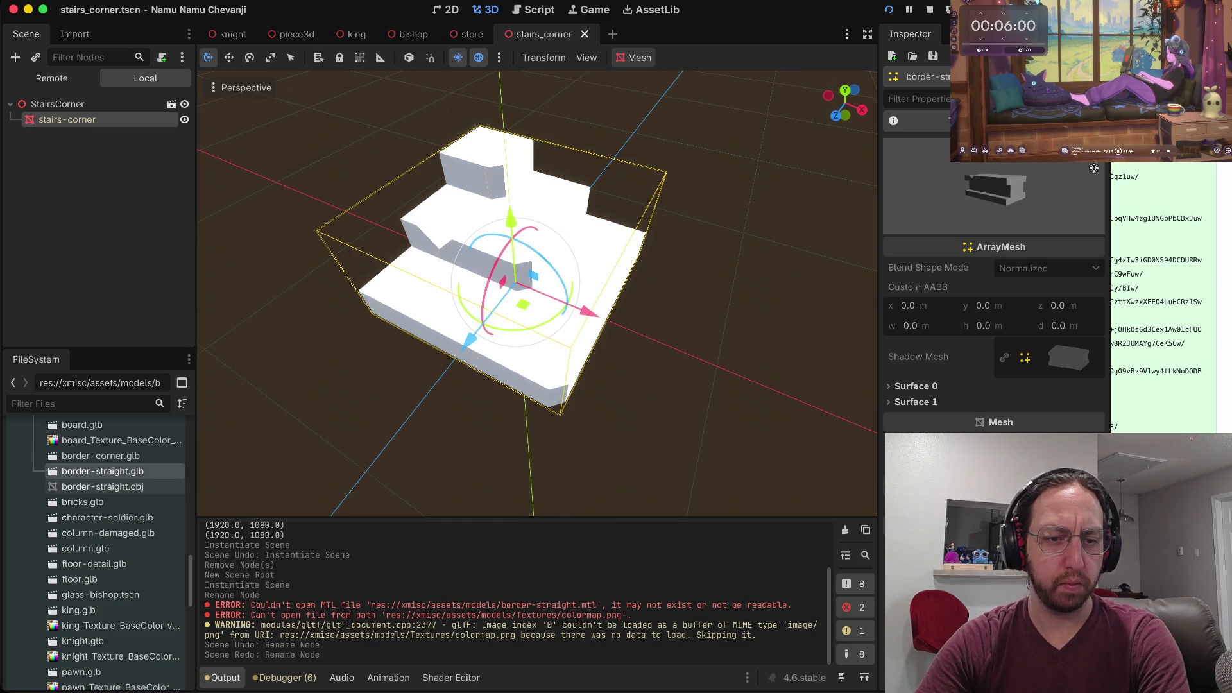
right_click(143, 486)
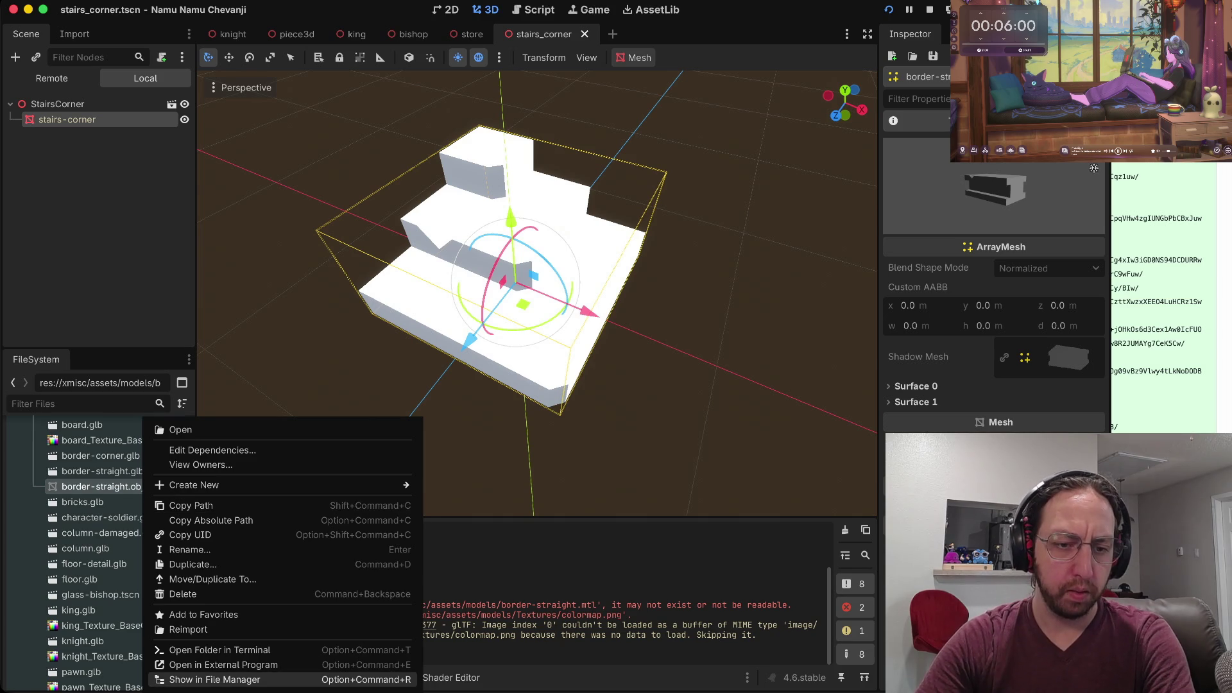
click(183, 593)
click(651, 394)
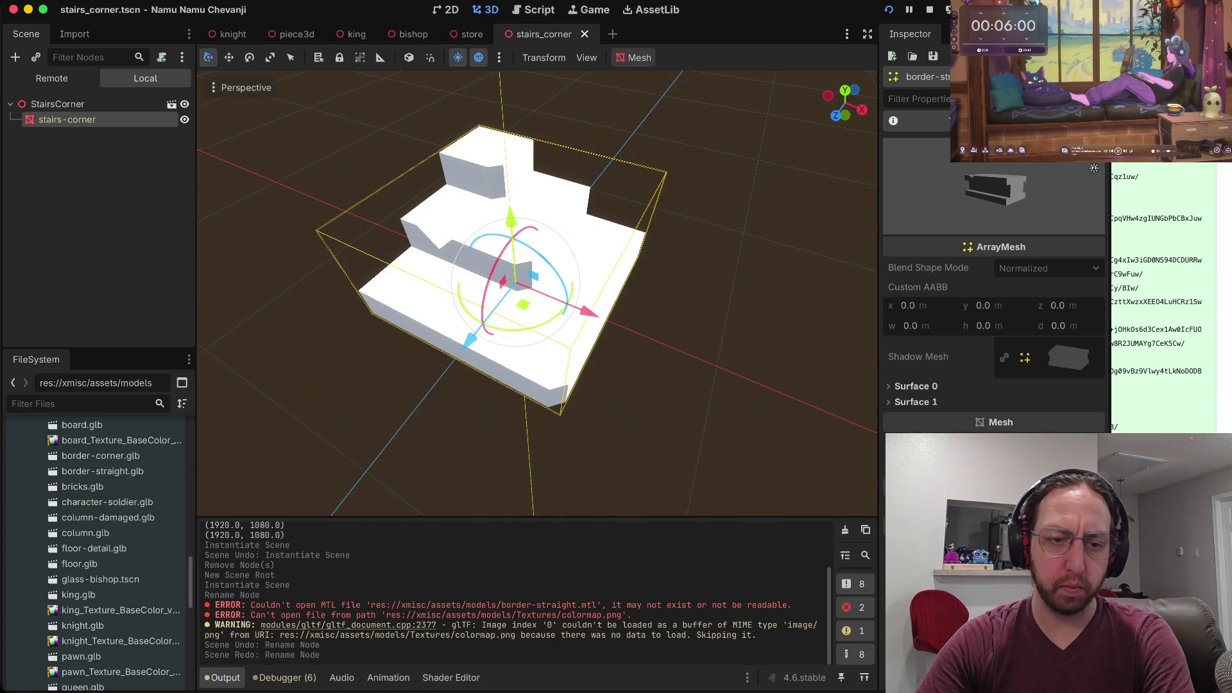
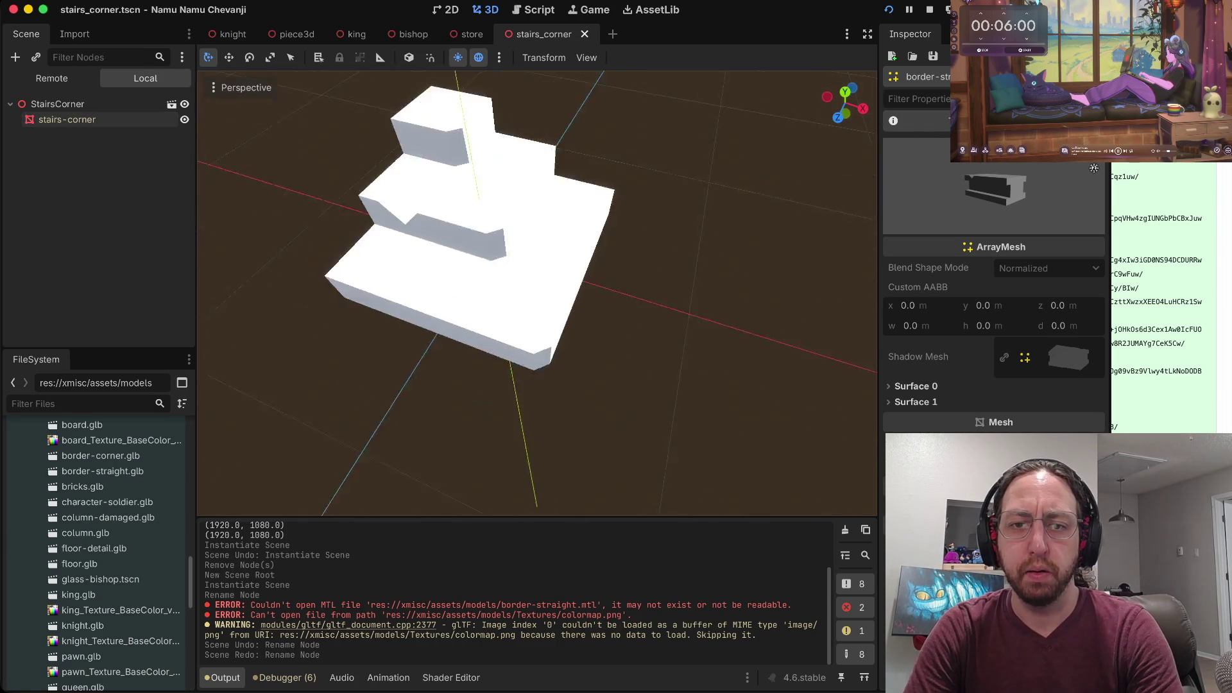
Stop the running chess game, select the stairs-corner node, and switch to Firefox.
scroll(537, 292, down, 5)
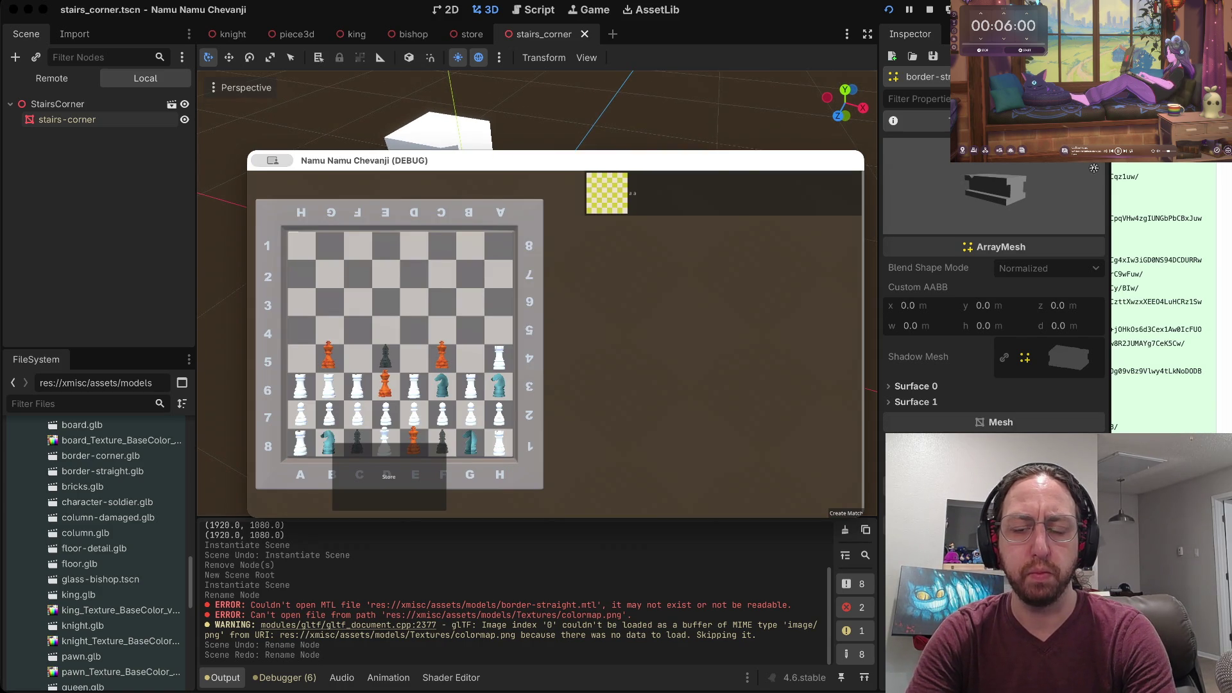
key(super+Tab)
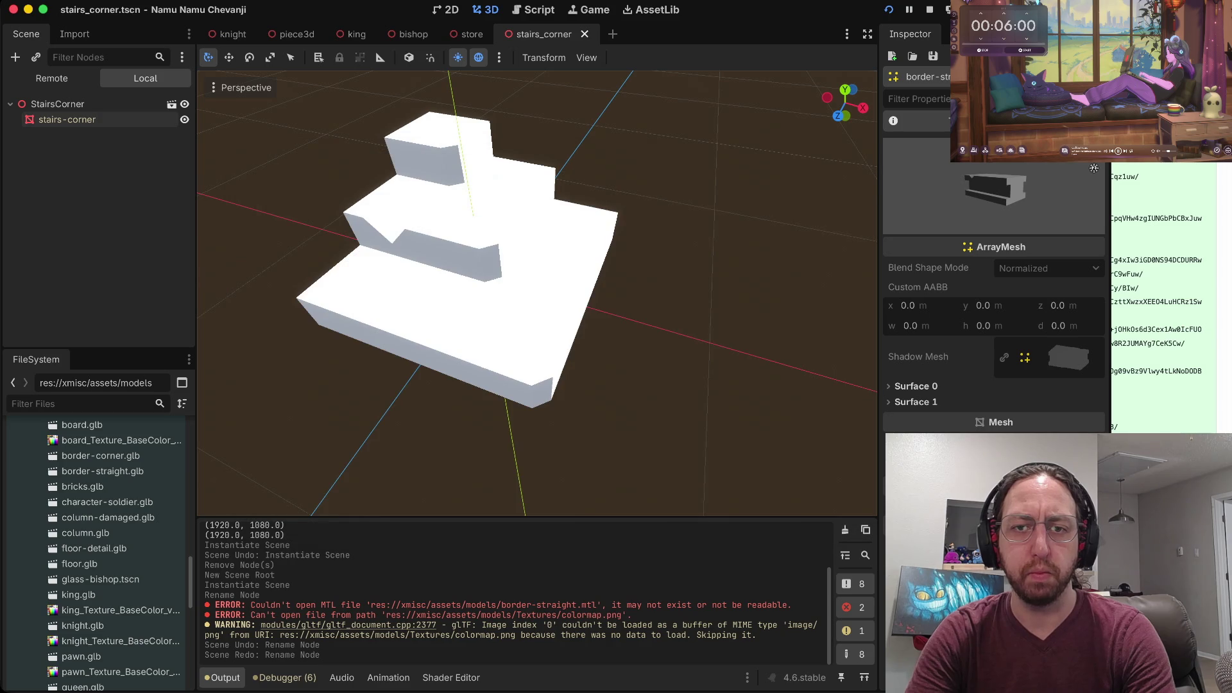
click(67, 120)
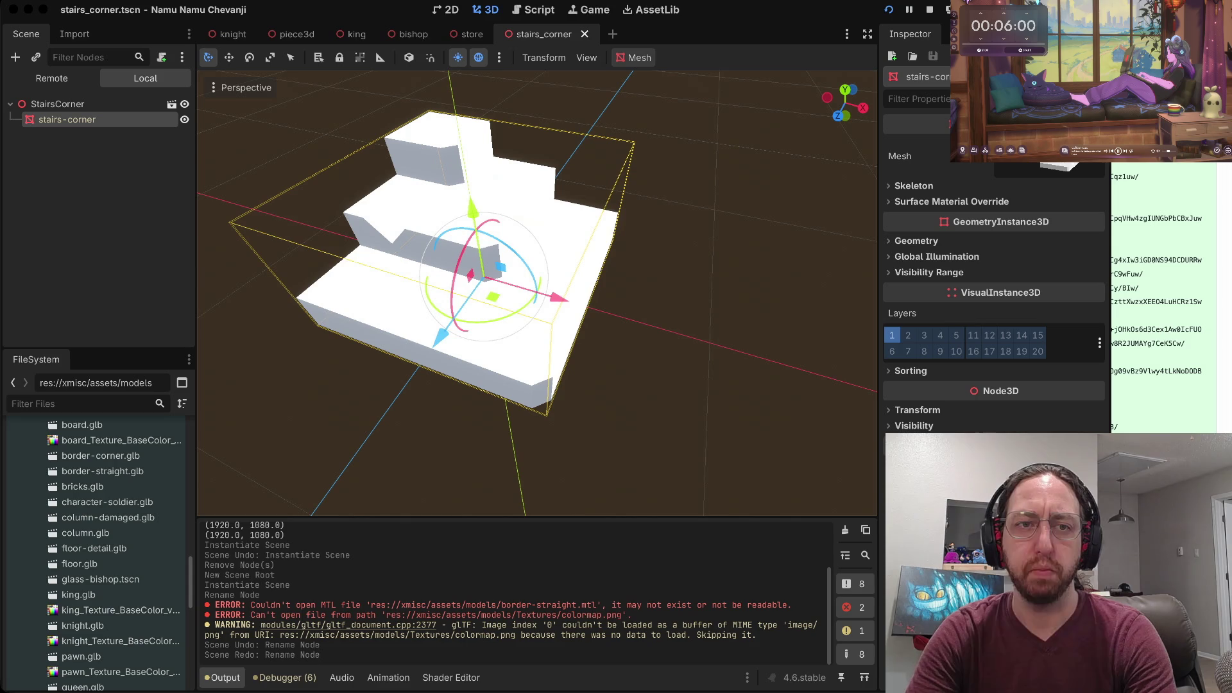
key(ctrl+Right)
key(ctrl+Right)
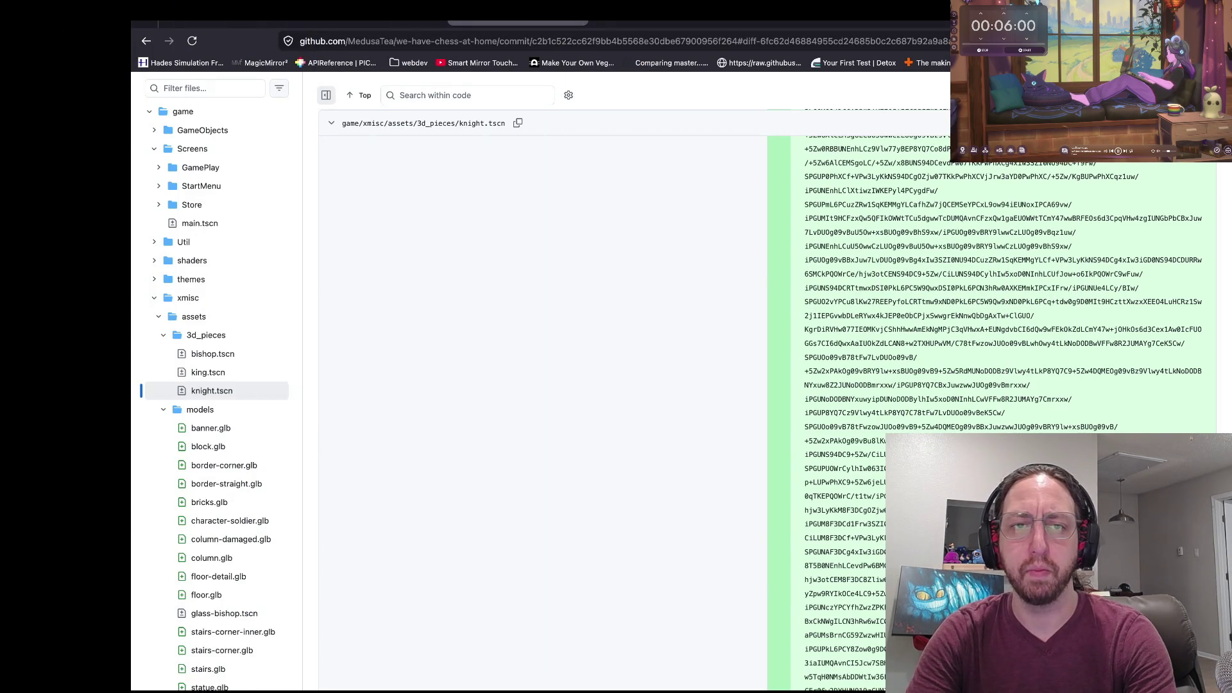
From the GitHub diff tab, open a new tab and search 'kenney assets' instead of itch.io.
key(ctrl+Tab)
key(ctrl+Tab)
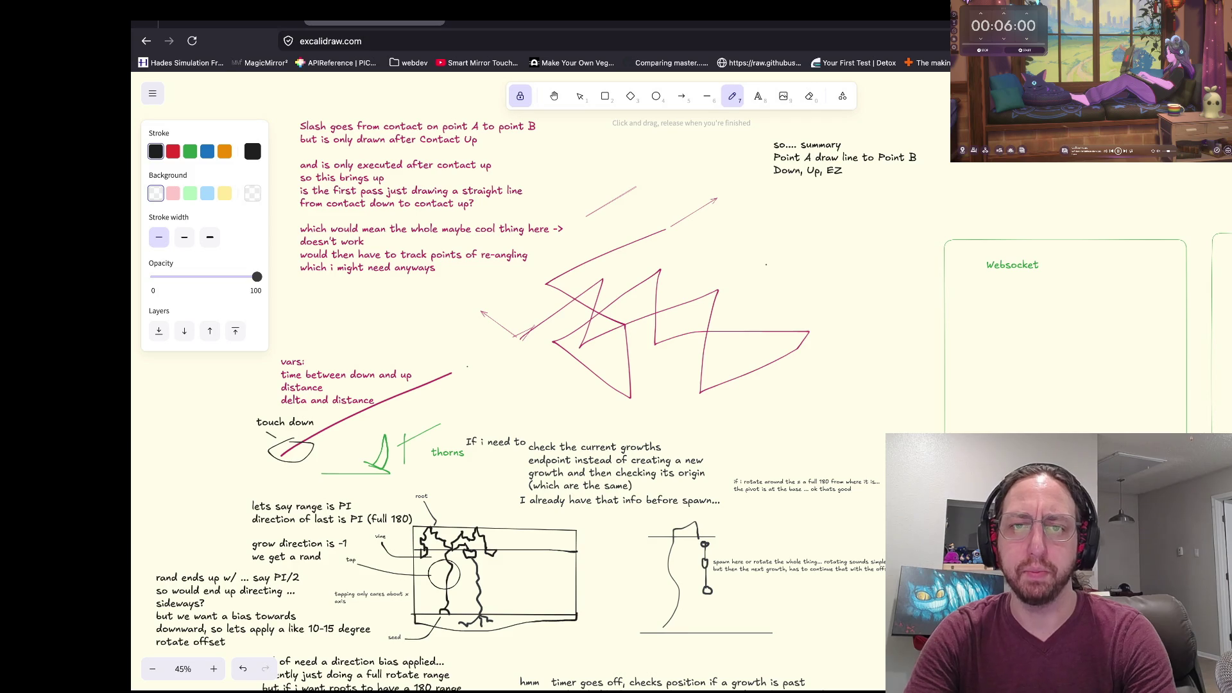
key(ctrl+Tab)
key(ctrl+t)
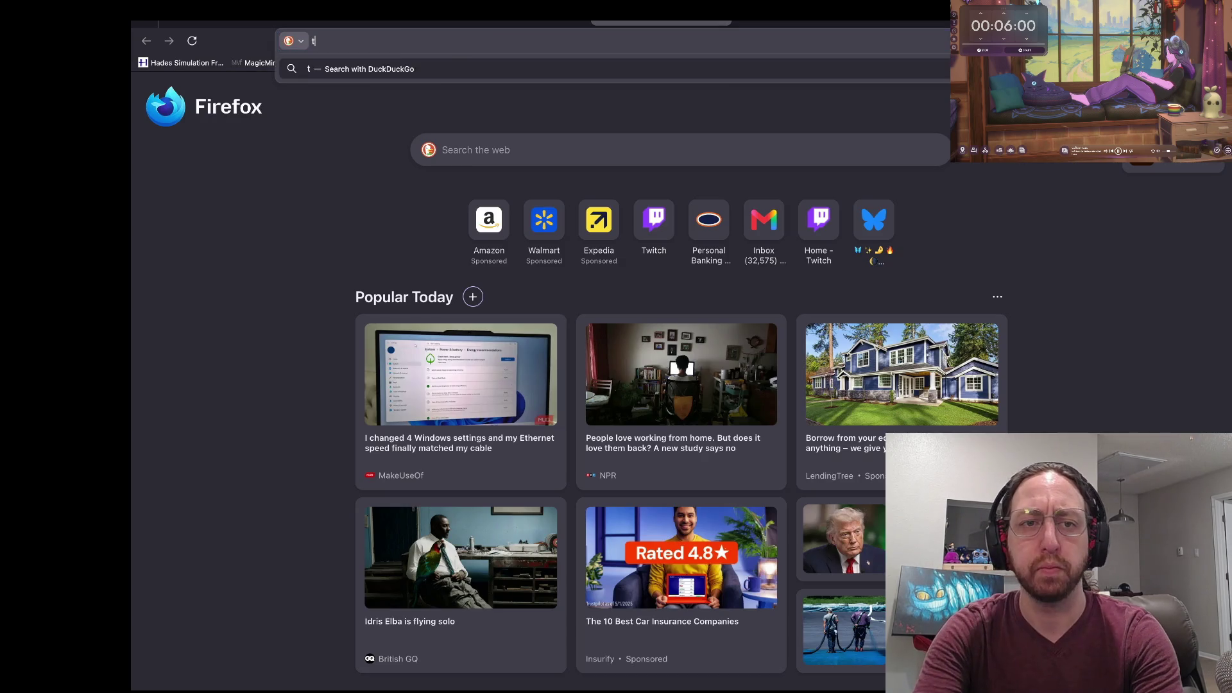
text(itch)
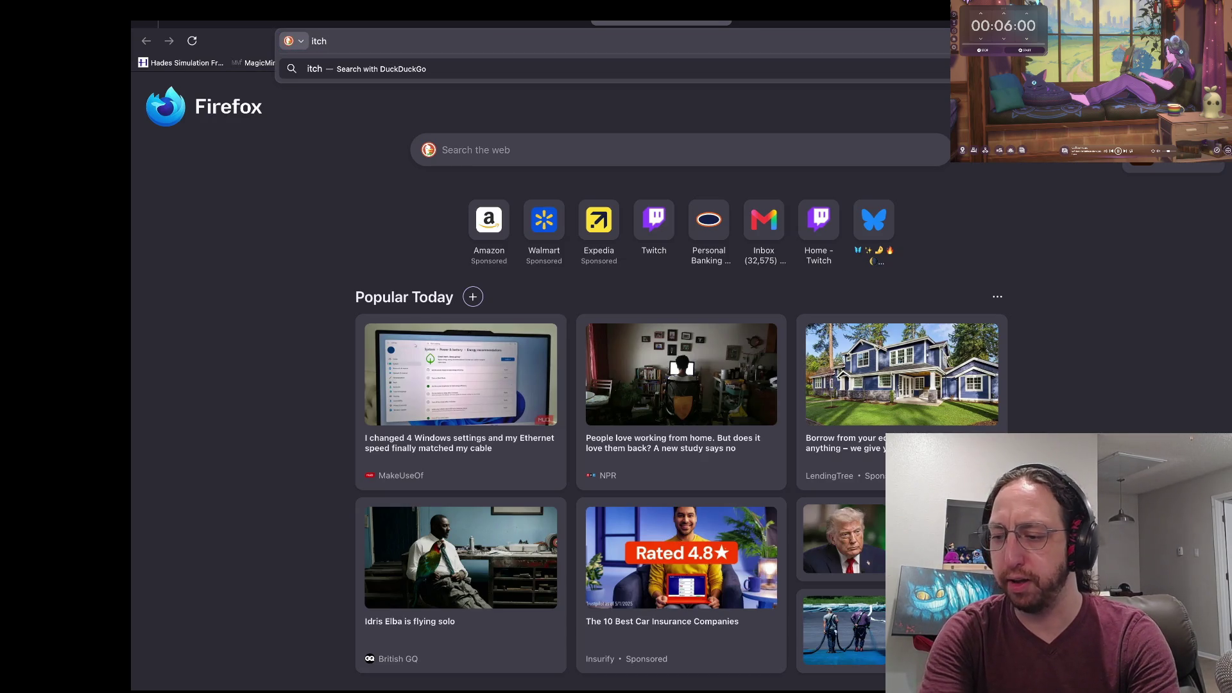
text(.io)
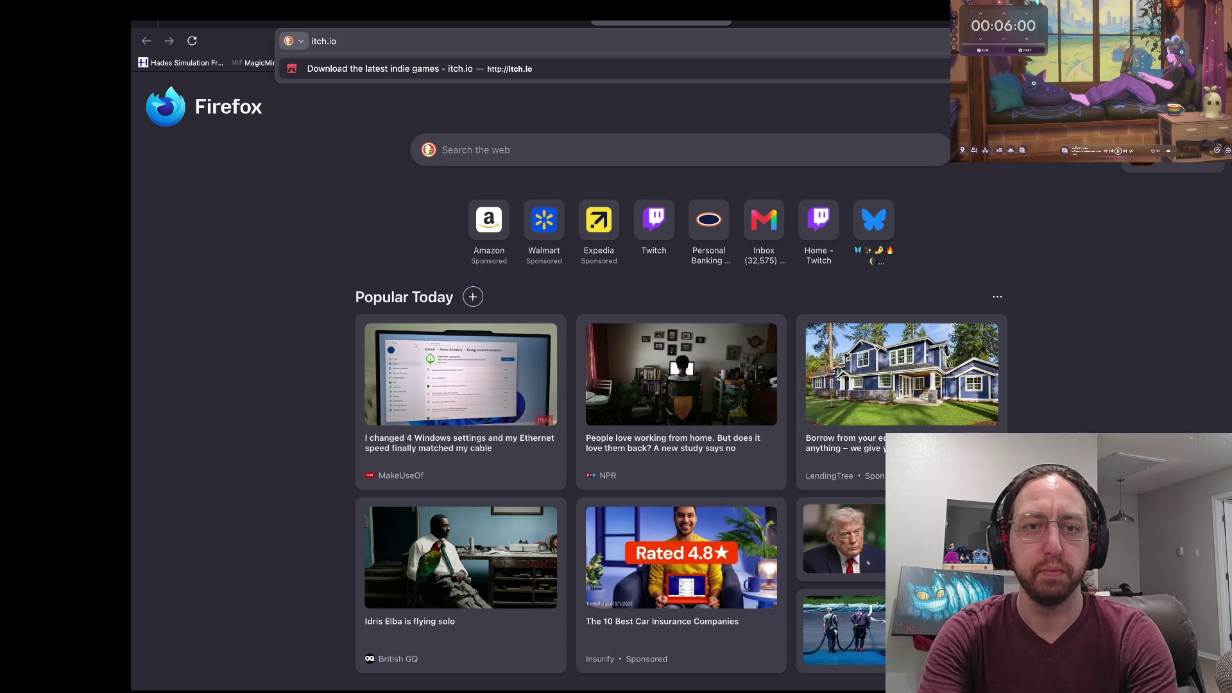
text(/)
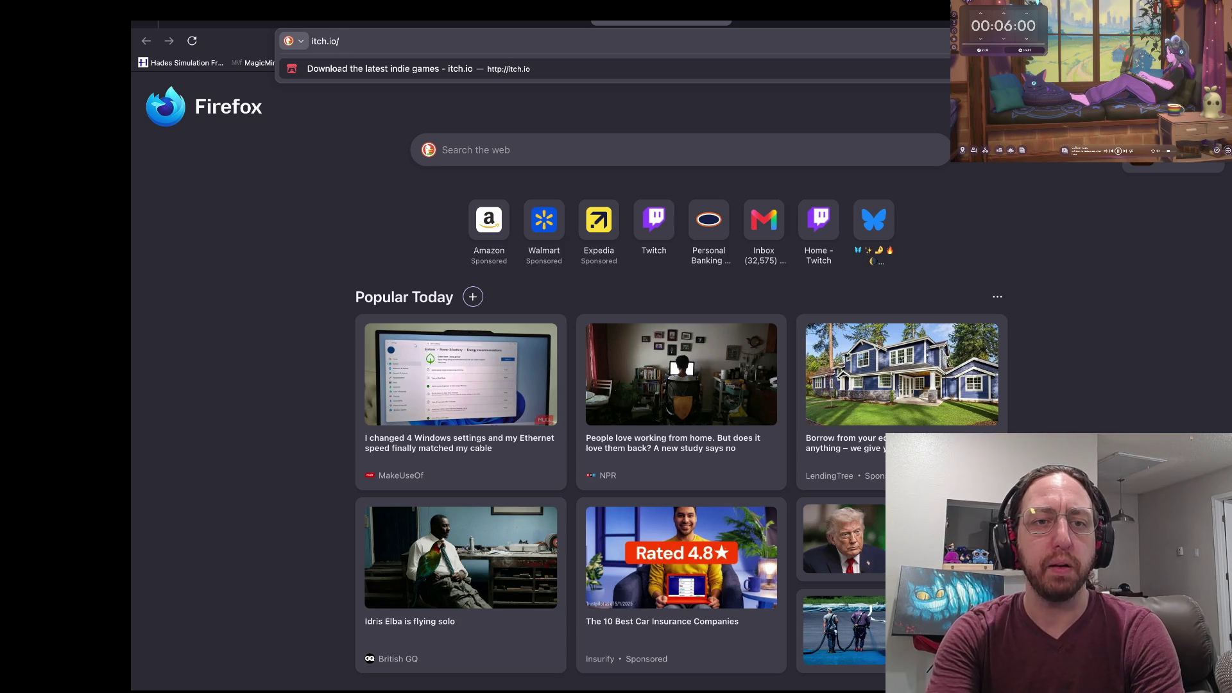
key(BackSpace)
key(BackSpace)
key(BackSpace)
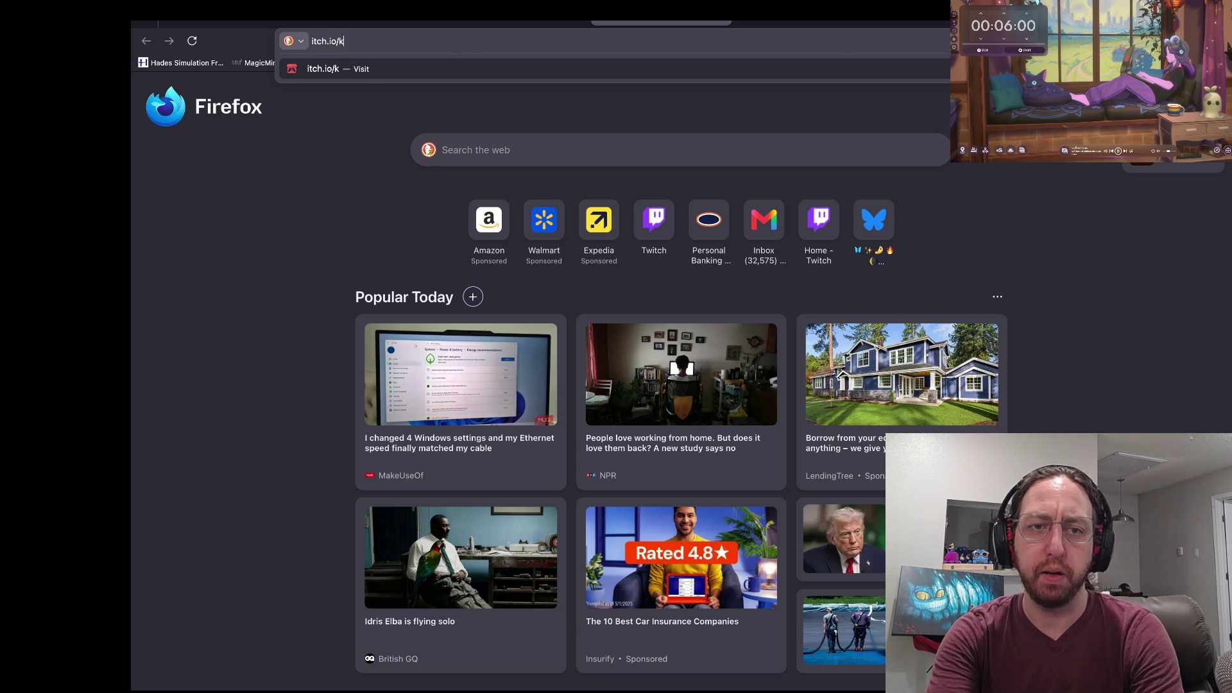
text(kenney assets)
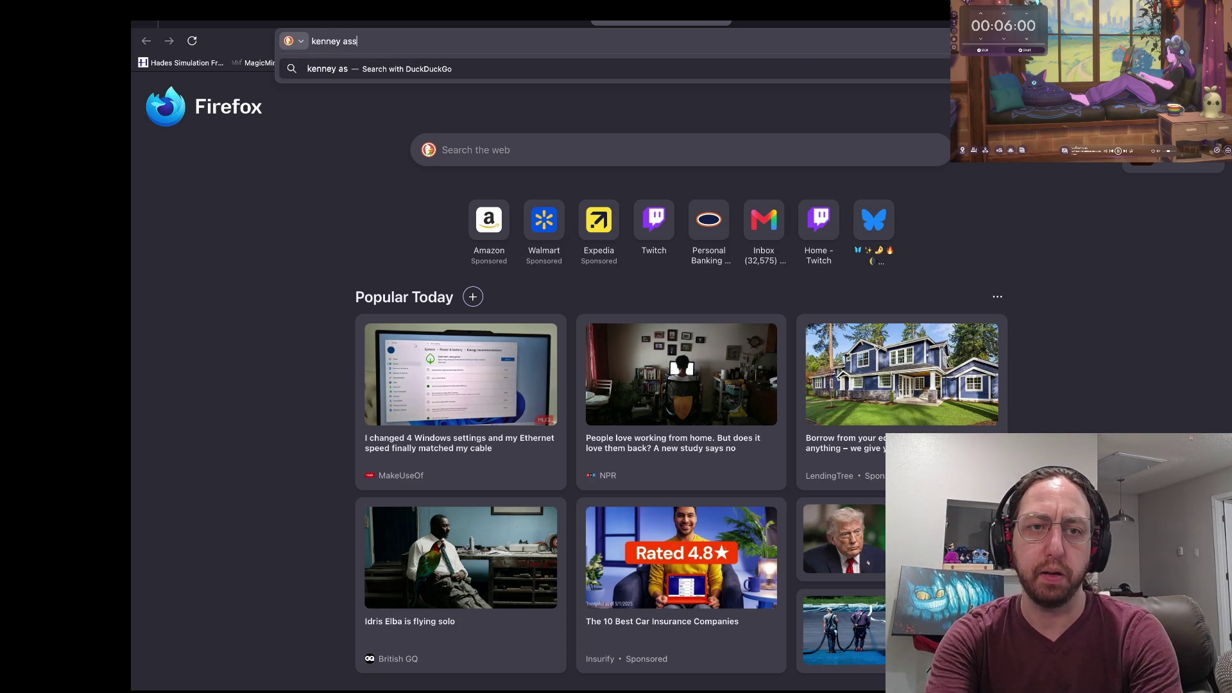
key(Return)
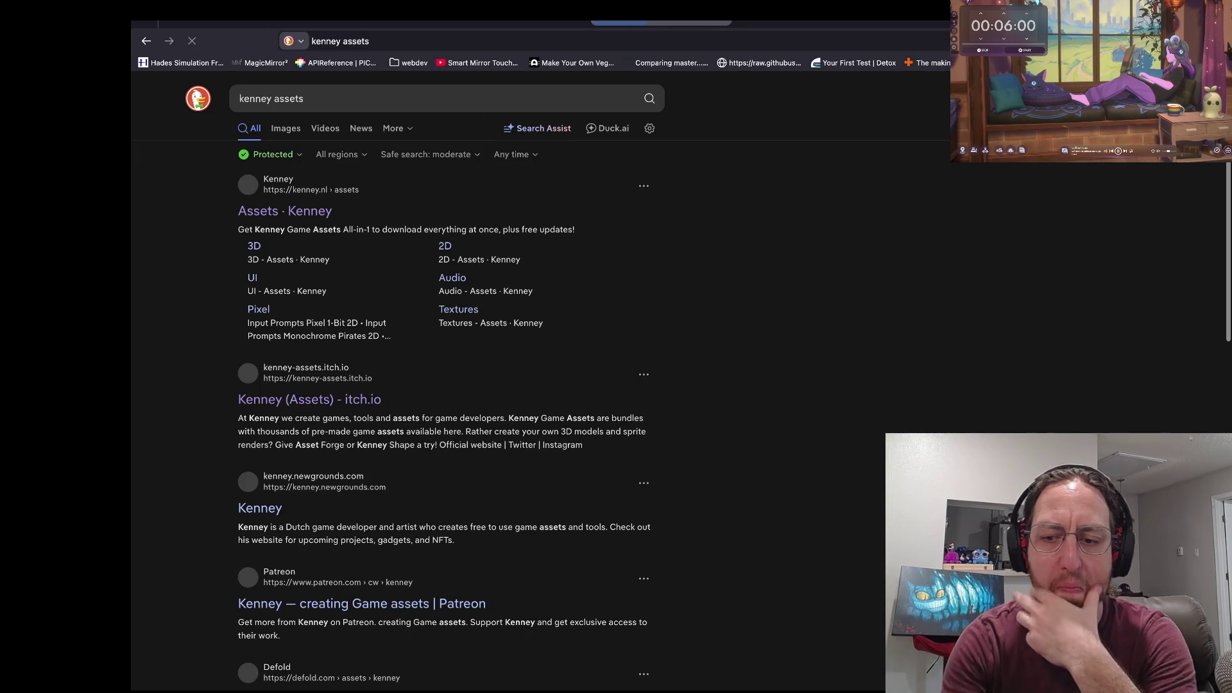
Open the 'Assets · Kenney' search result and scroll down the catalogue.
click(285, 211)
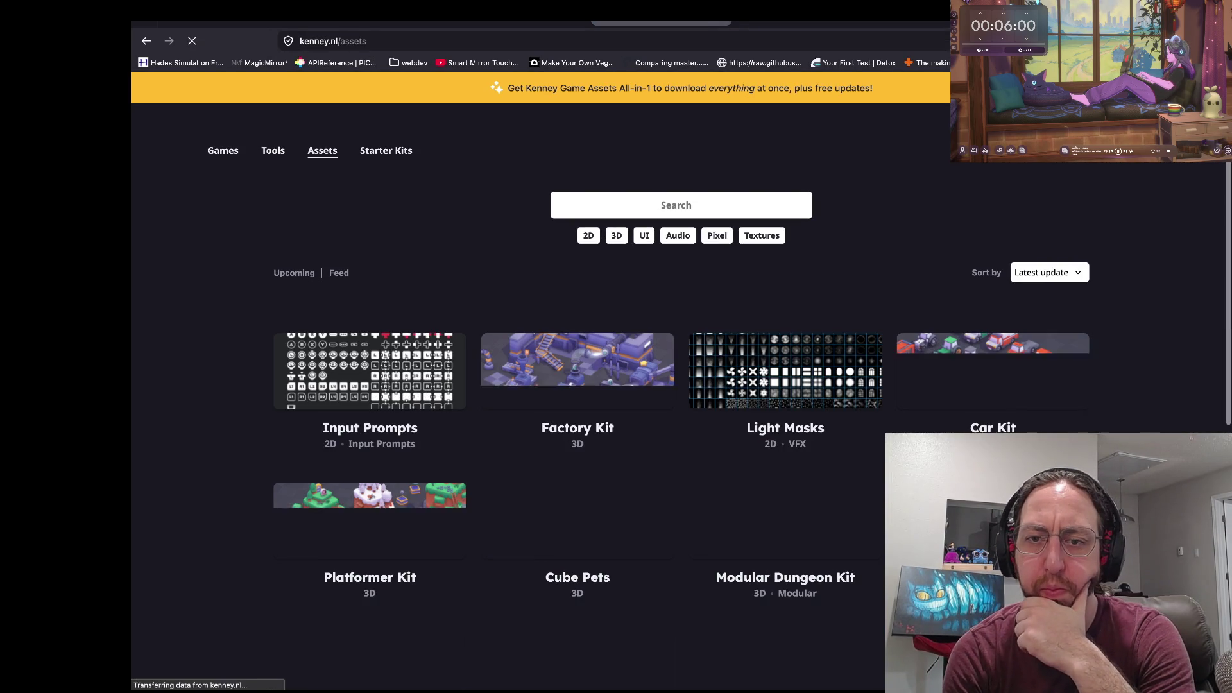
scroll(616, 385, down, 3)
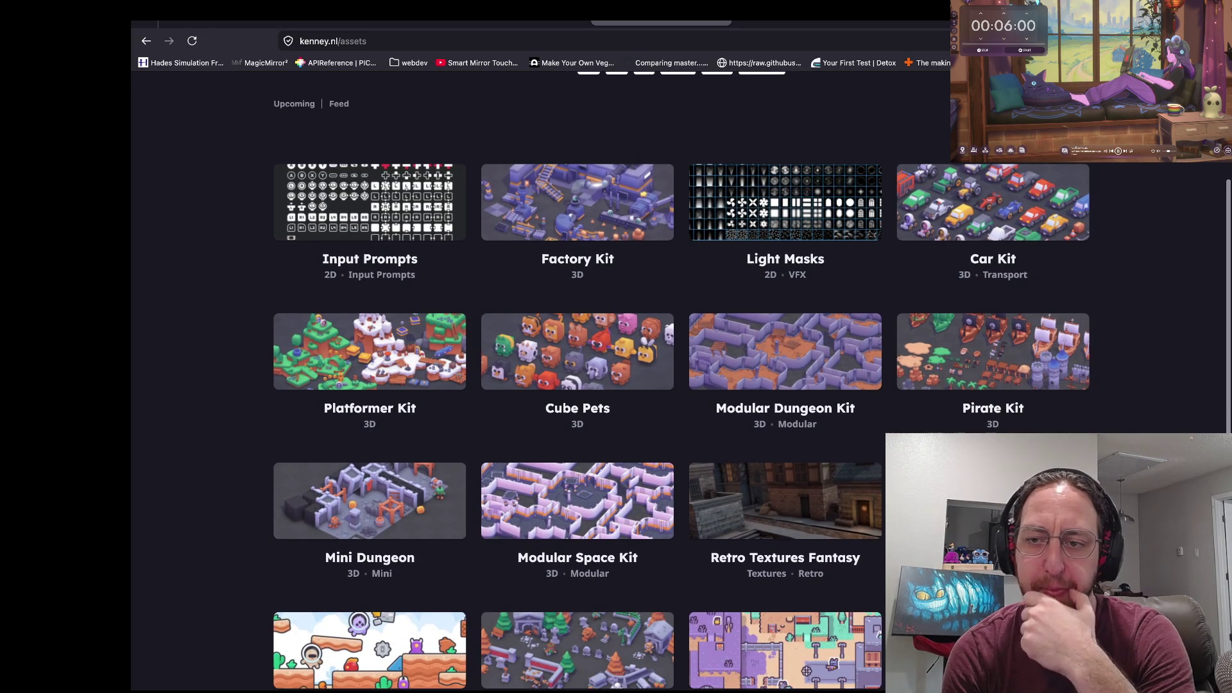
scroll(616, 385, down, 4)
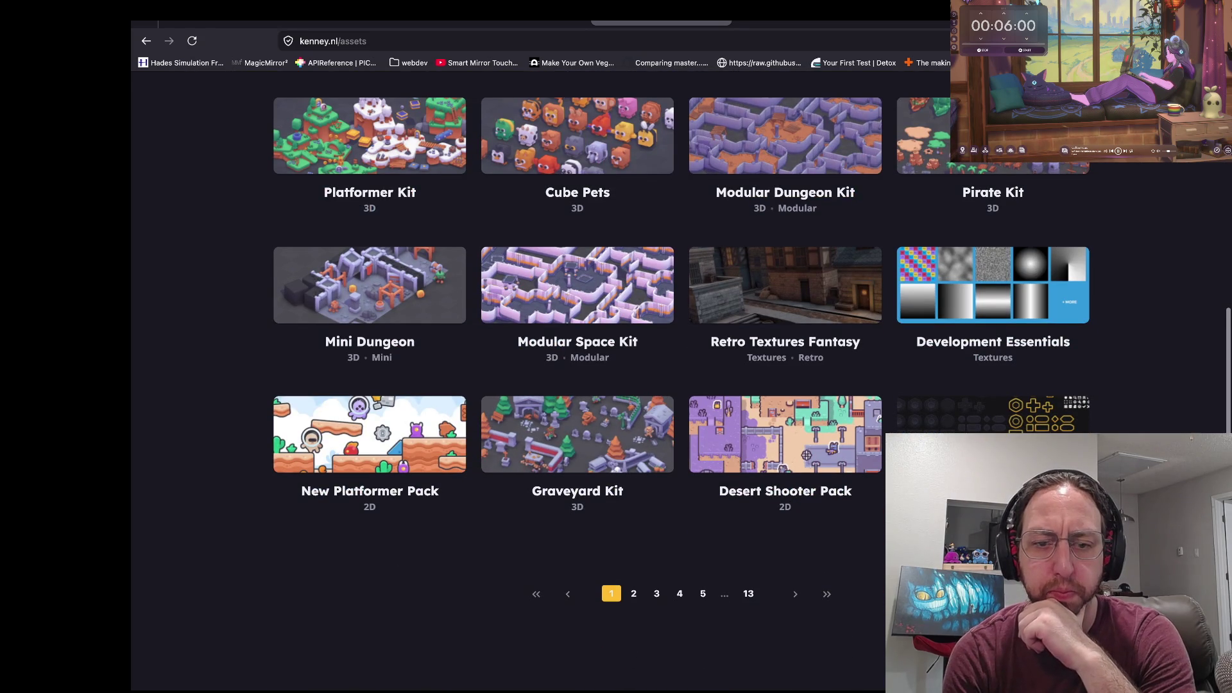
Browse page 2 of the kits, then return to the top and focus the search box.
click(633, 593)
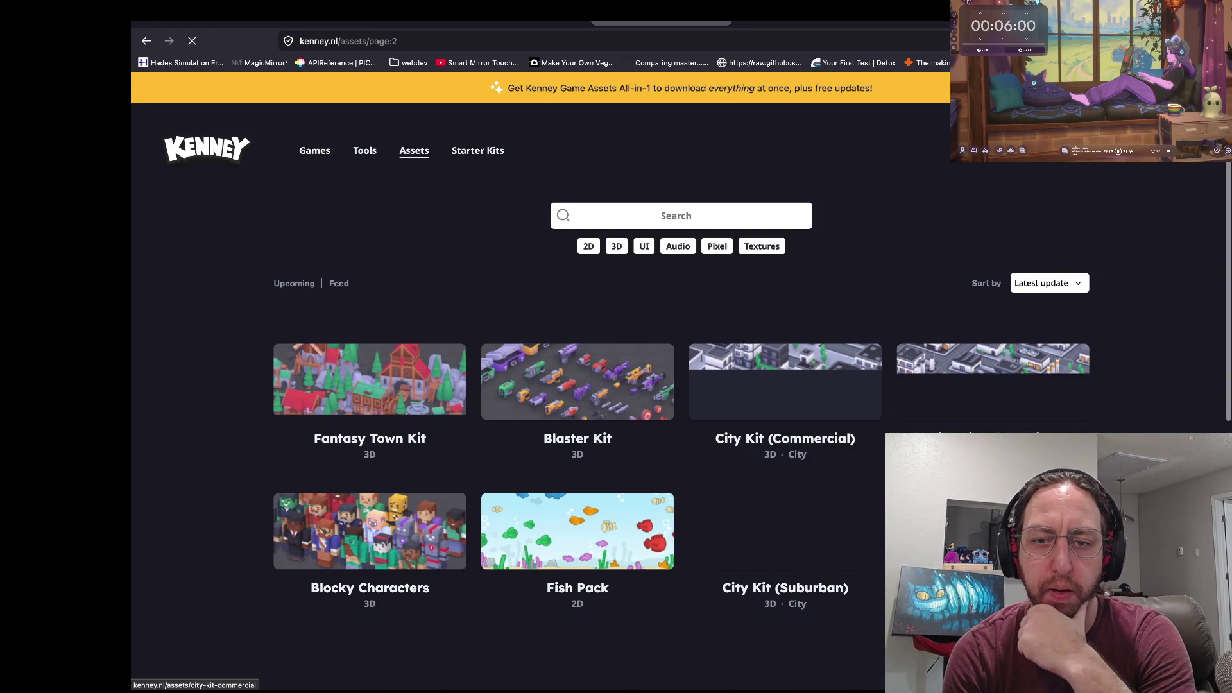
scroll(784, 385, down, 2)
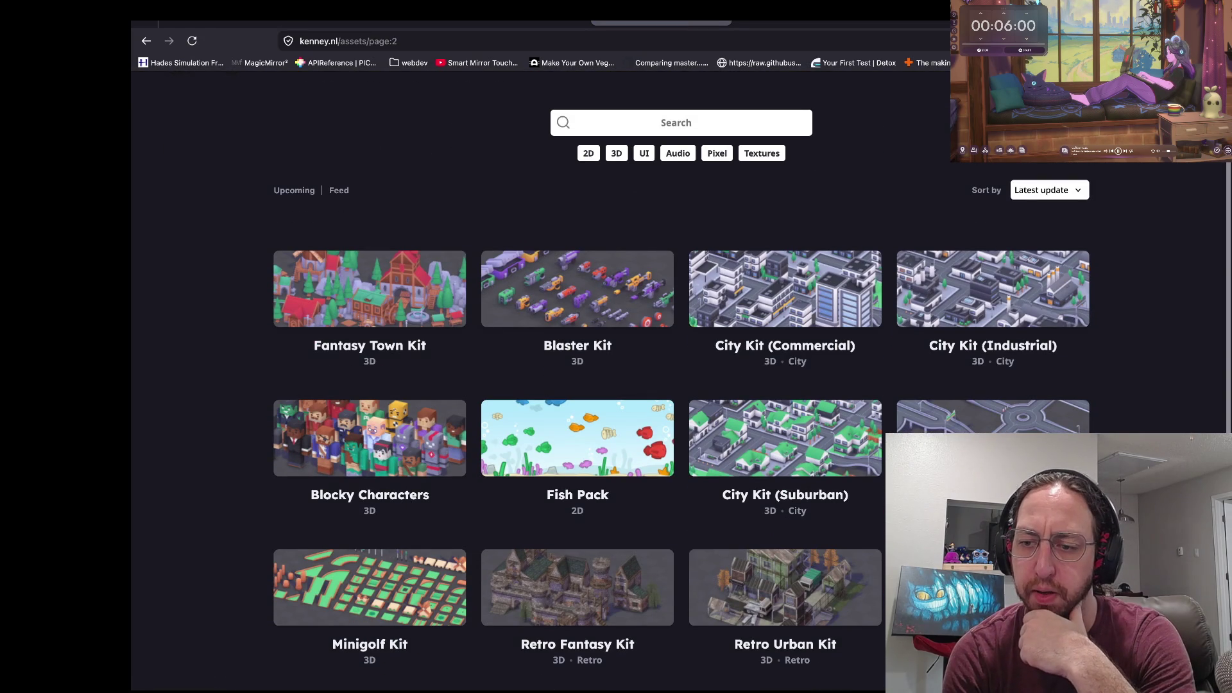
scroll(616, 385, down, 1)
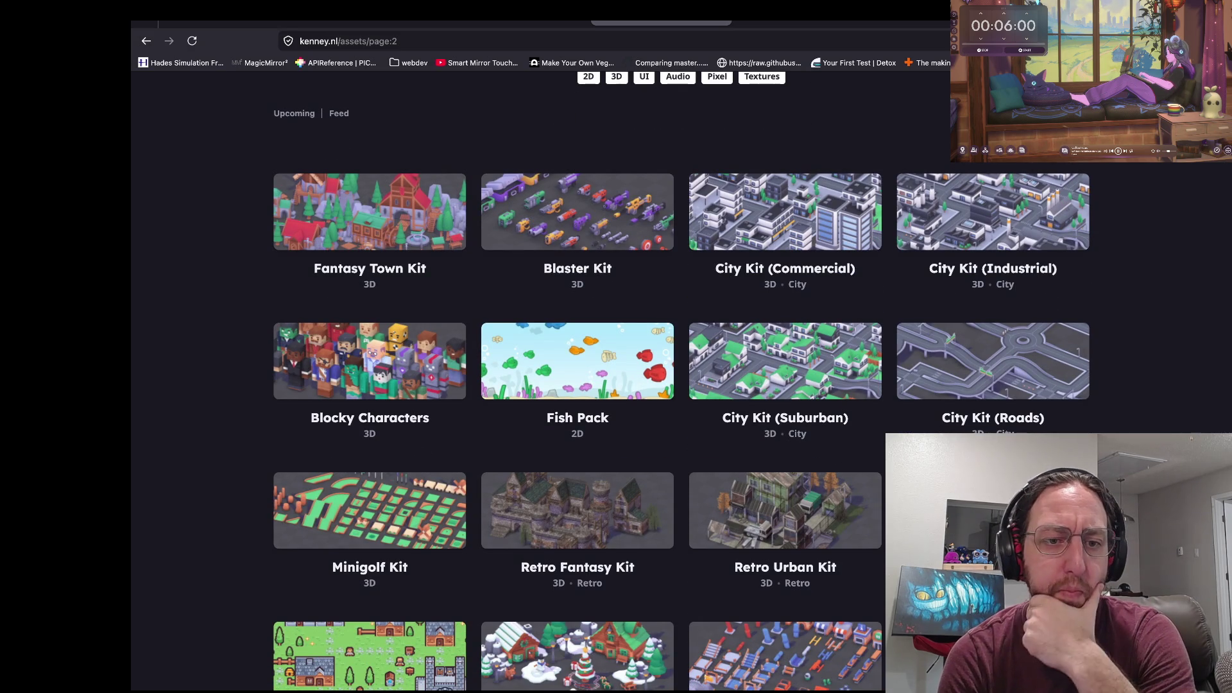
scroll(616, 385, down, 1)
scroll(615, 385, down, 3)
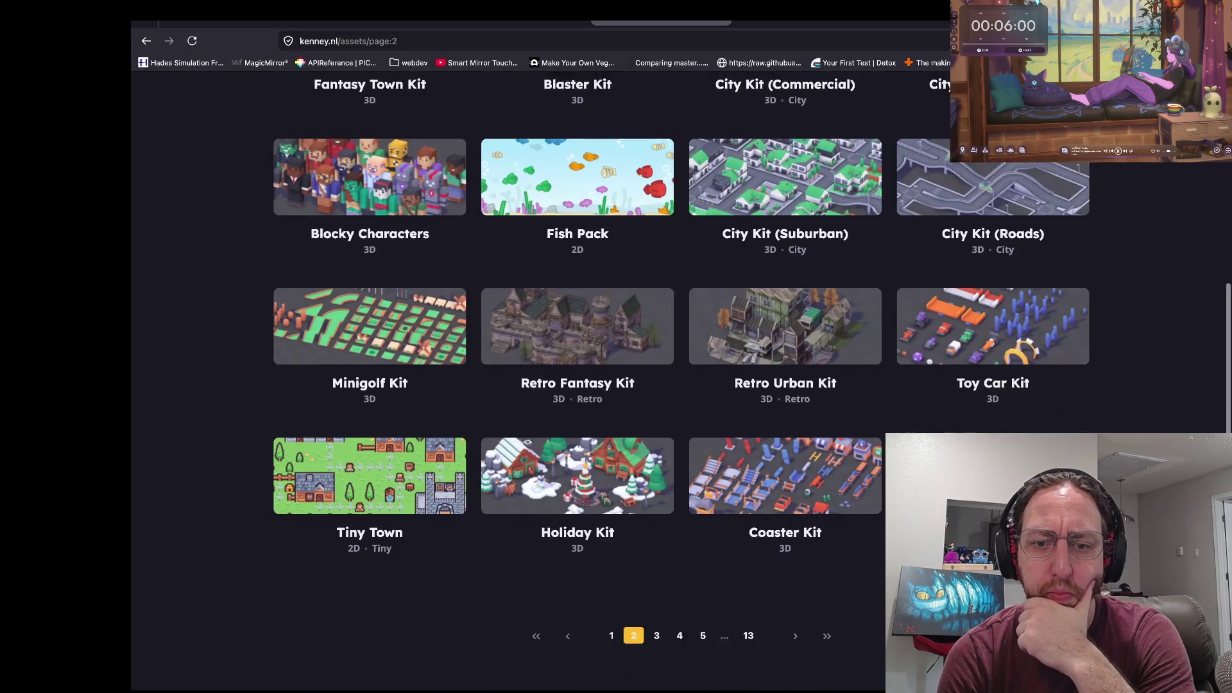
key(Home)
click(680, 215)
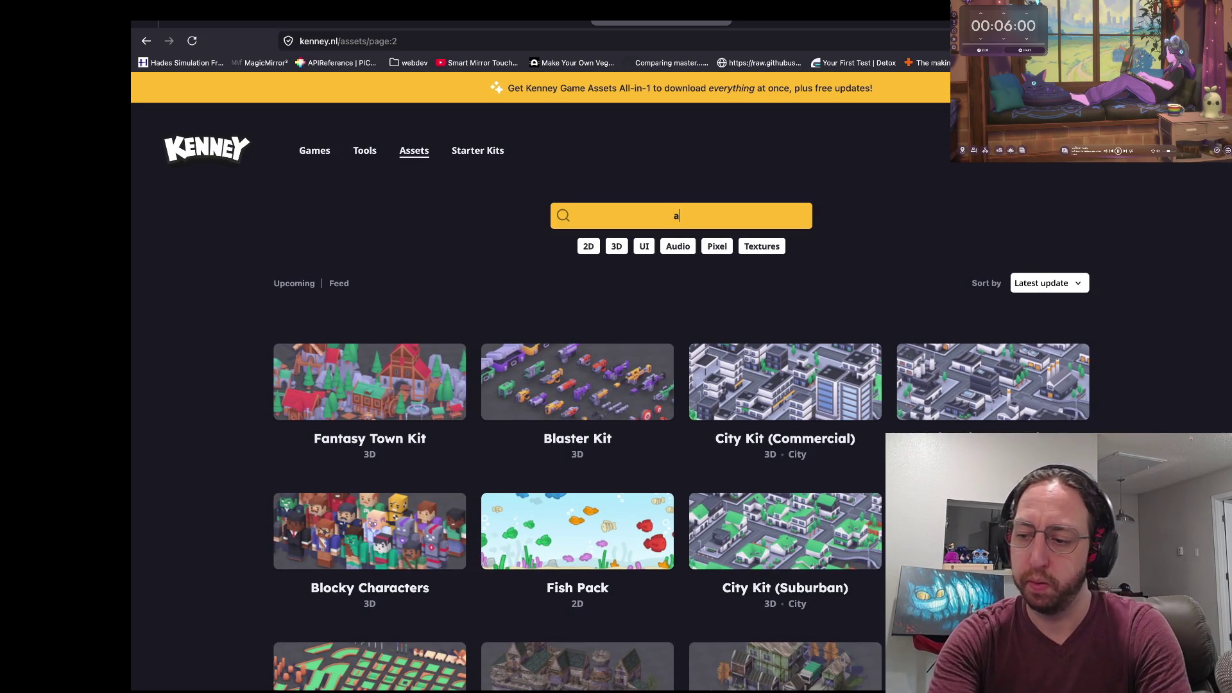
Search 'arena' and open the Mini Arena kit's preview image at full size.
text(arena)
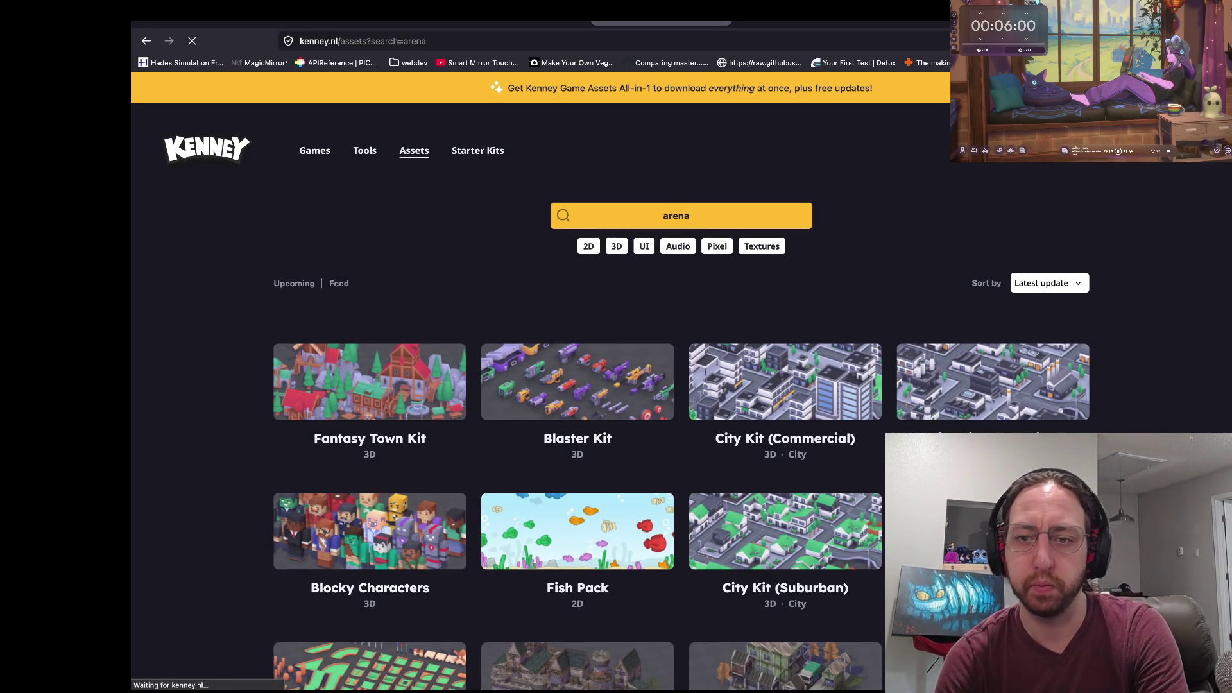
click(369, 385)
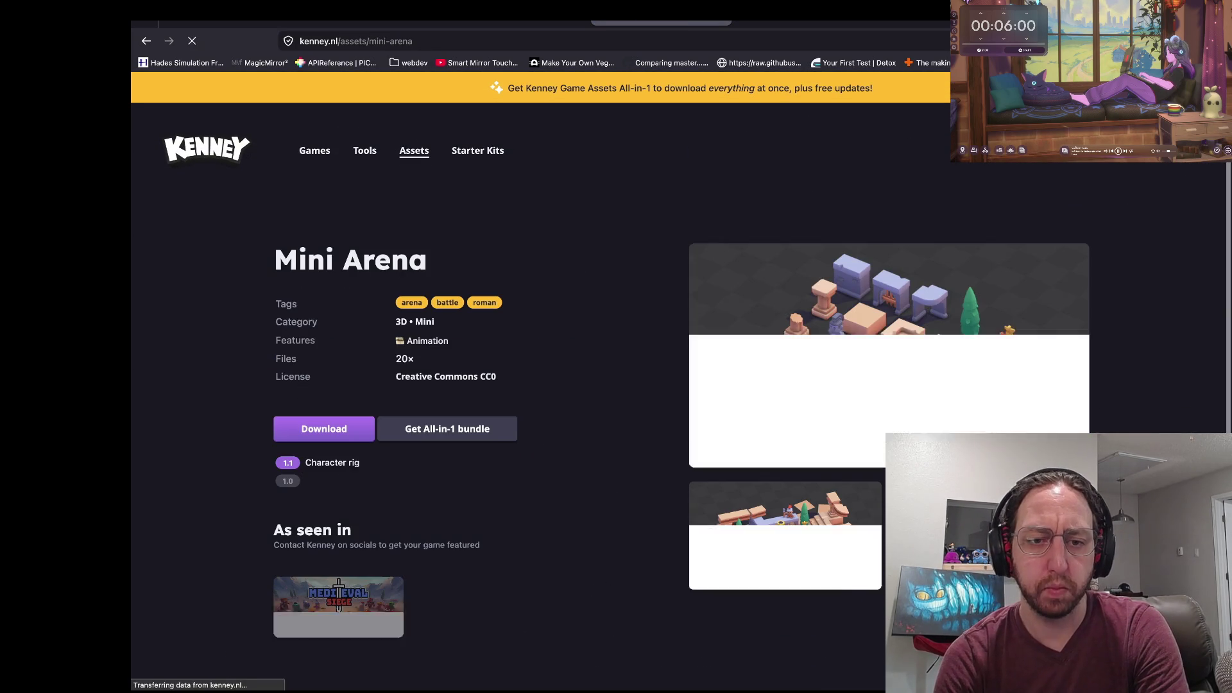
click(880, 510)
click(881, 511)
Look over the Mini Arena stair and block pieces, then return to Godot.
scroll(661, 384, up, 10)
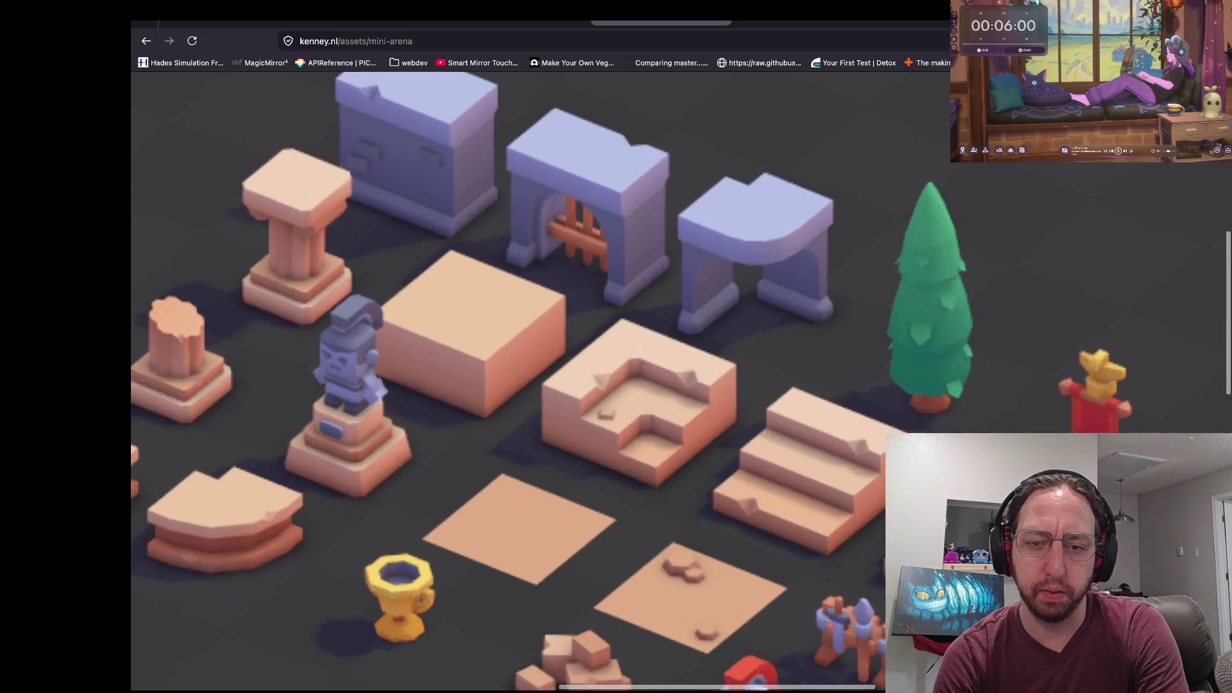
scroll(709, 369, down, 5)
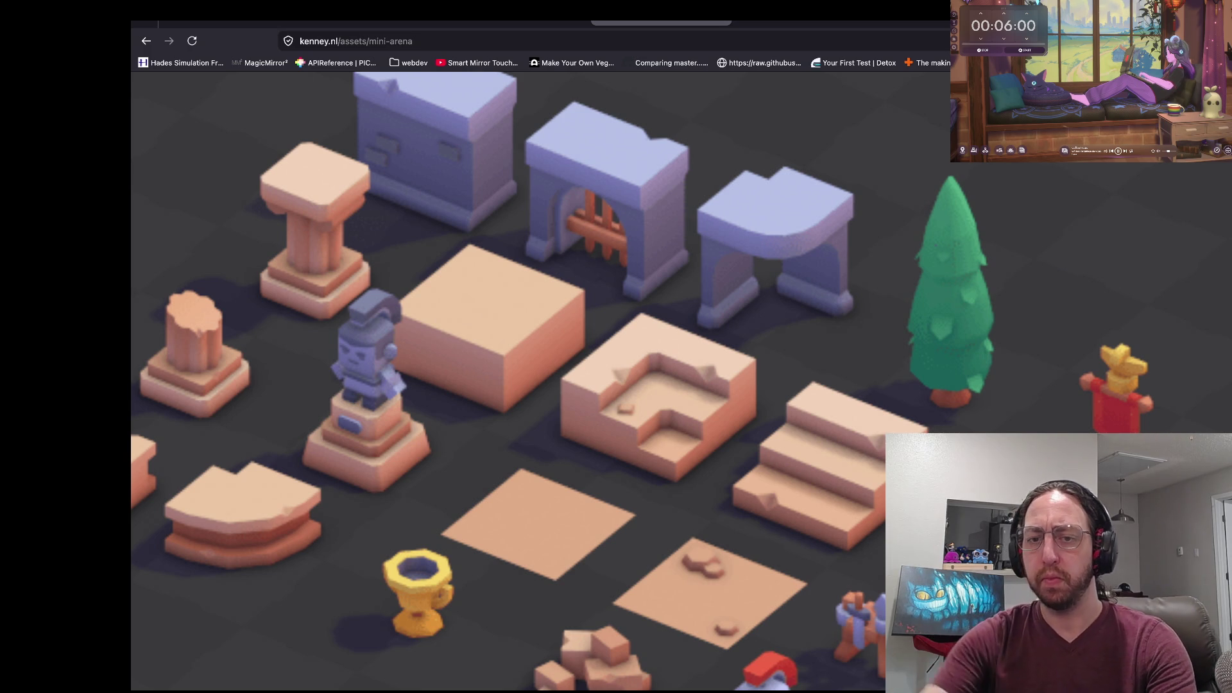
key(super+Tab)
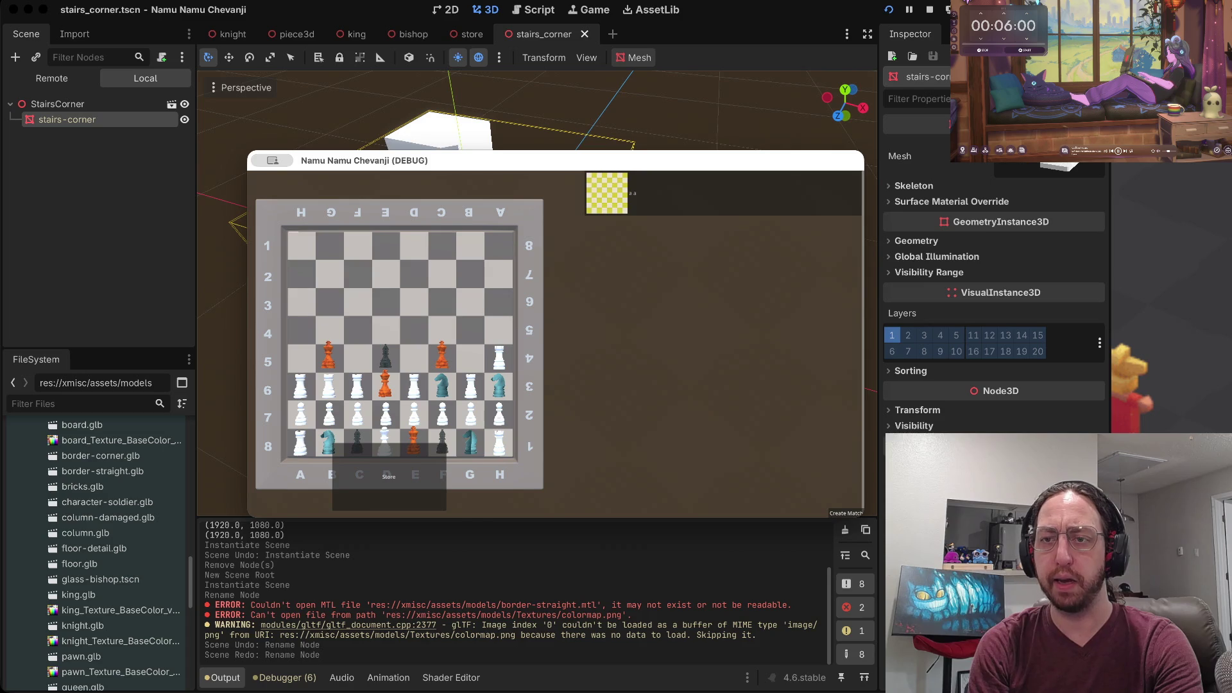
Bring the editor forward and expand the stairs mesh's Surface 0 material.
key(super+Tab)
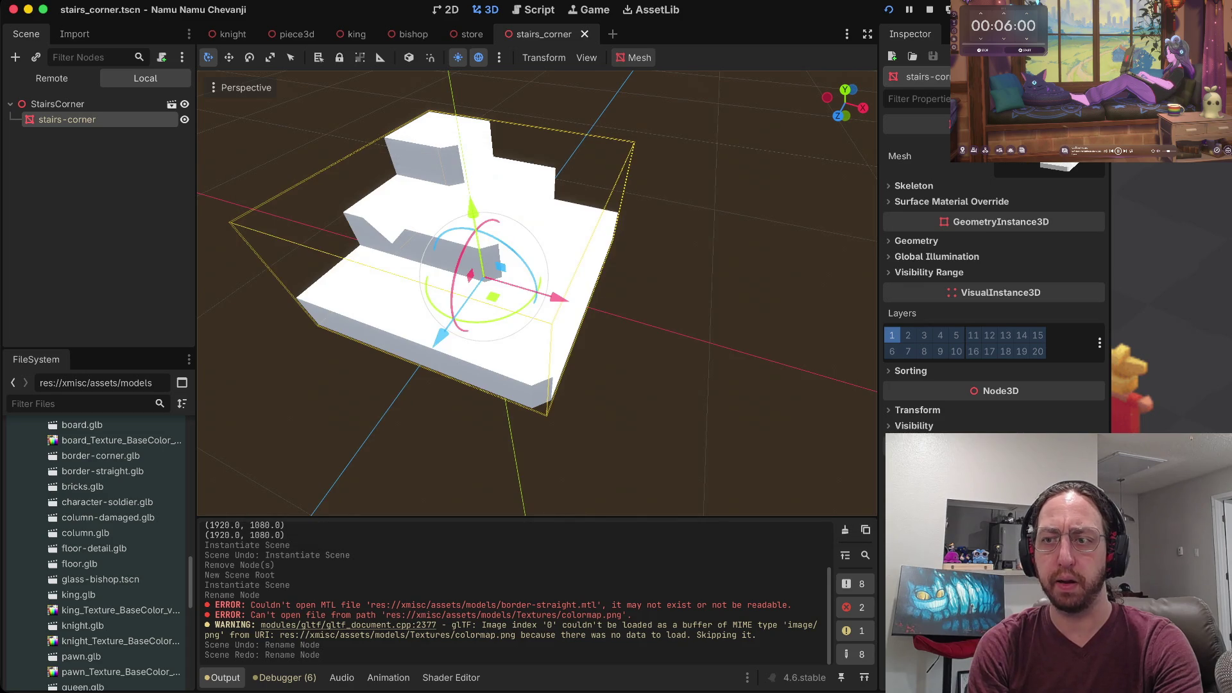
click(1052, 166)
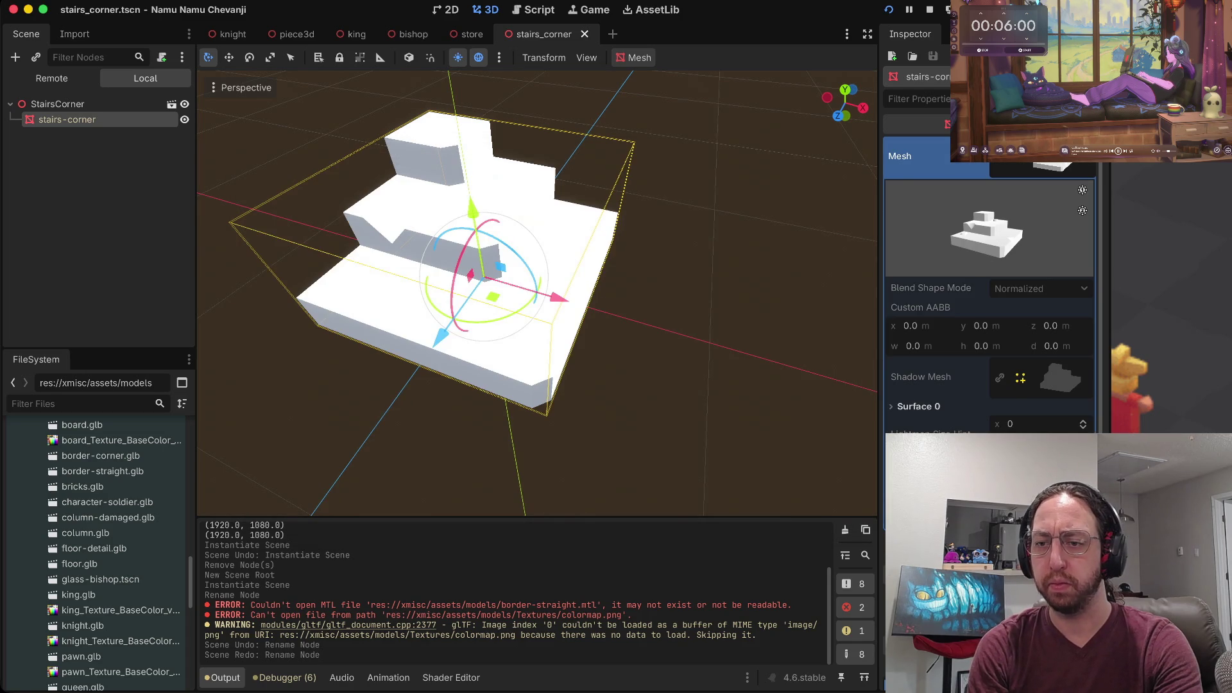
click(916, 406)
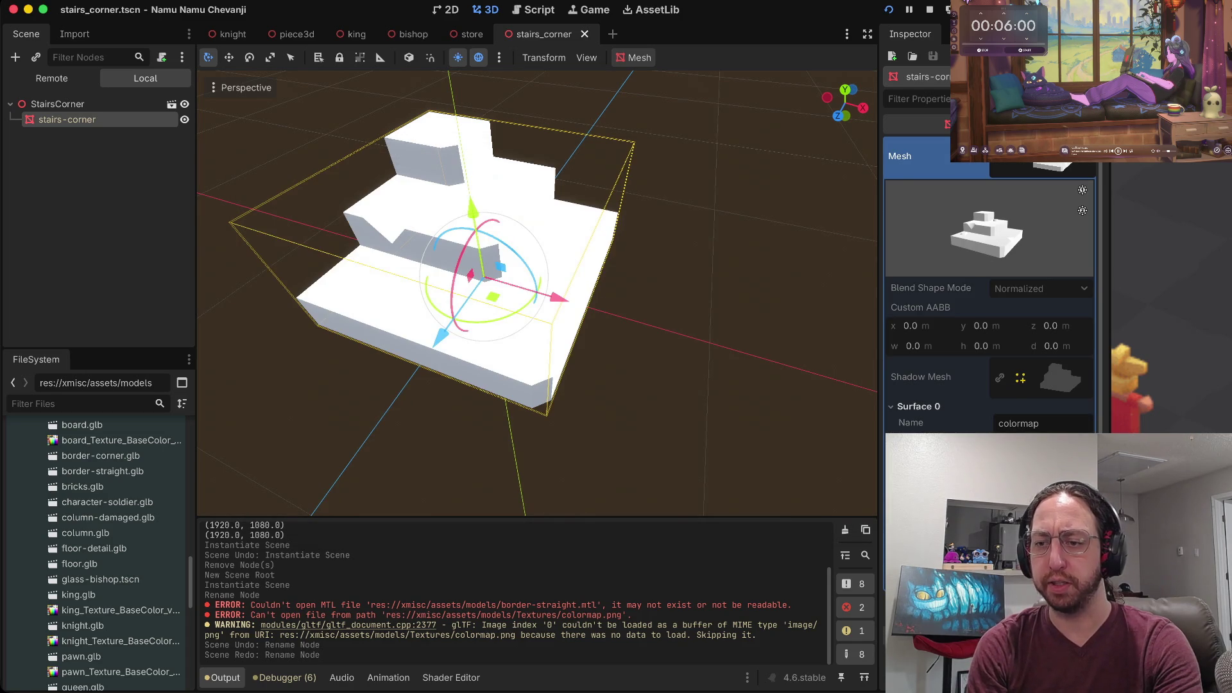
click(1061, 454)
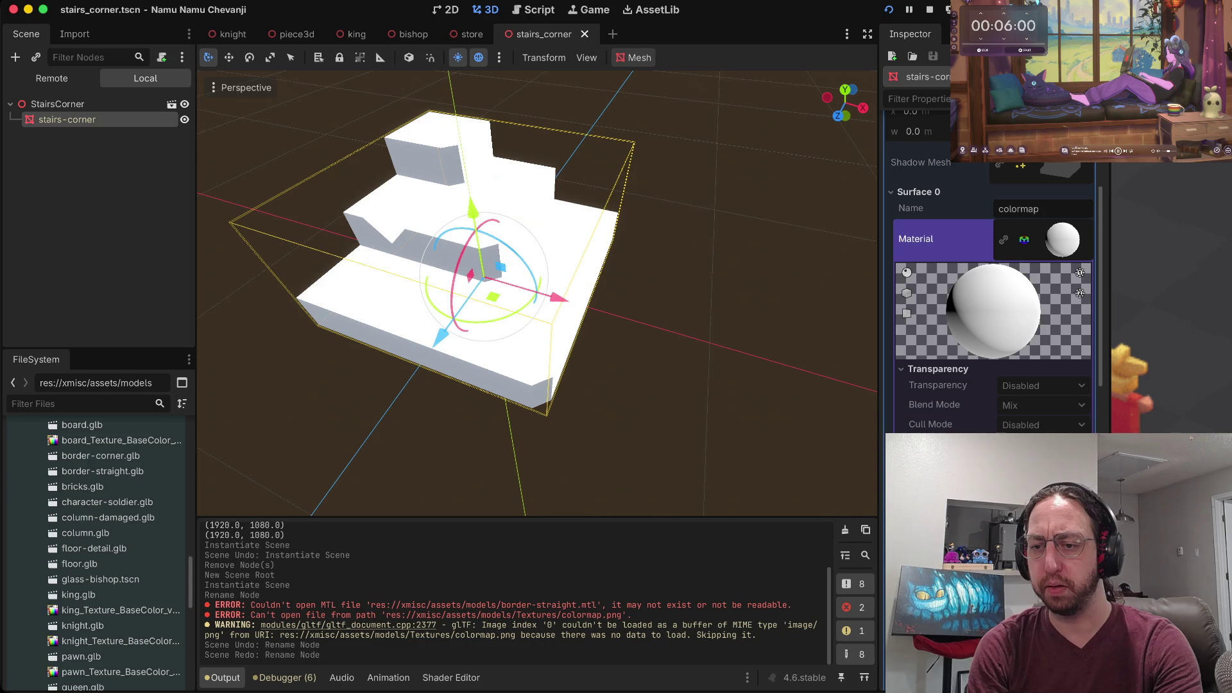
scroll(991, 270, down, 3)
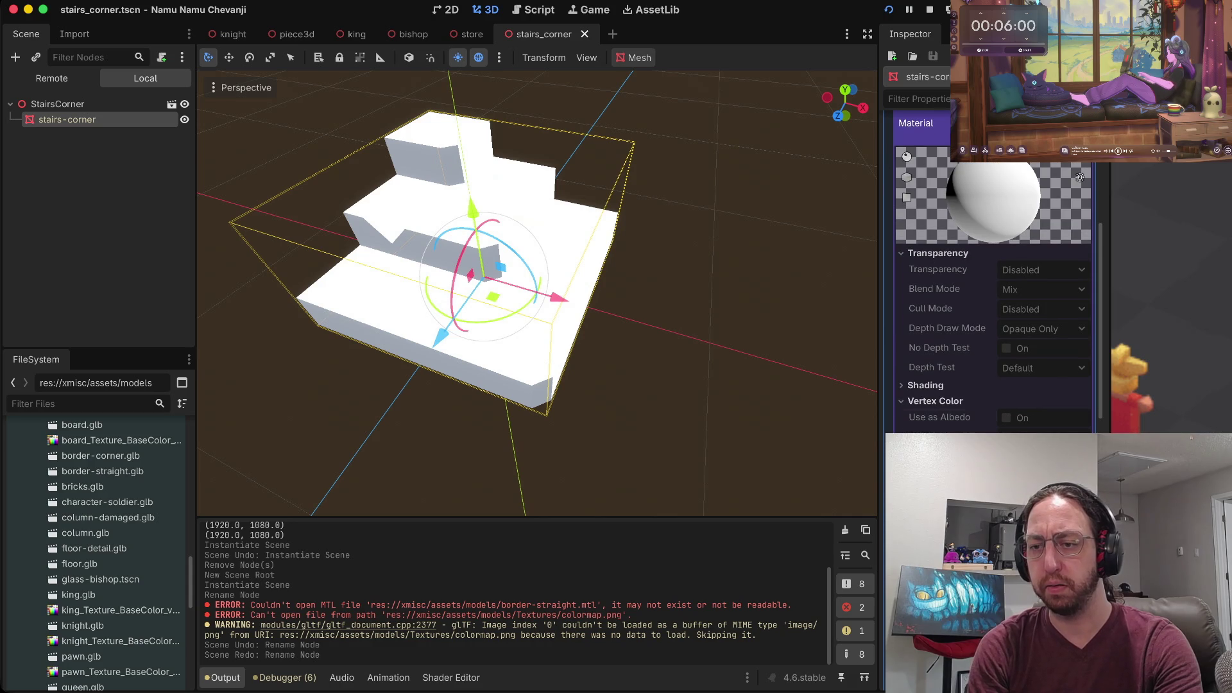
scroll(991, 269, up, 2)
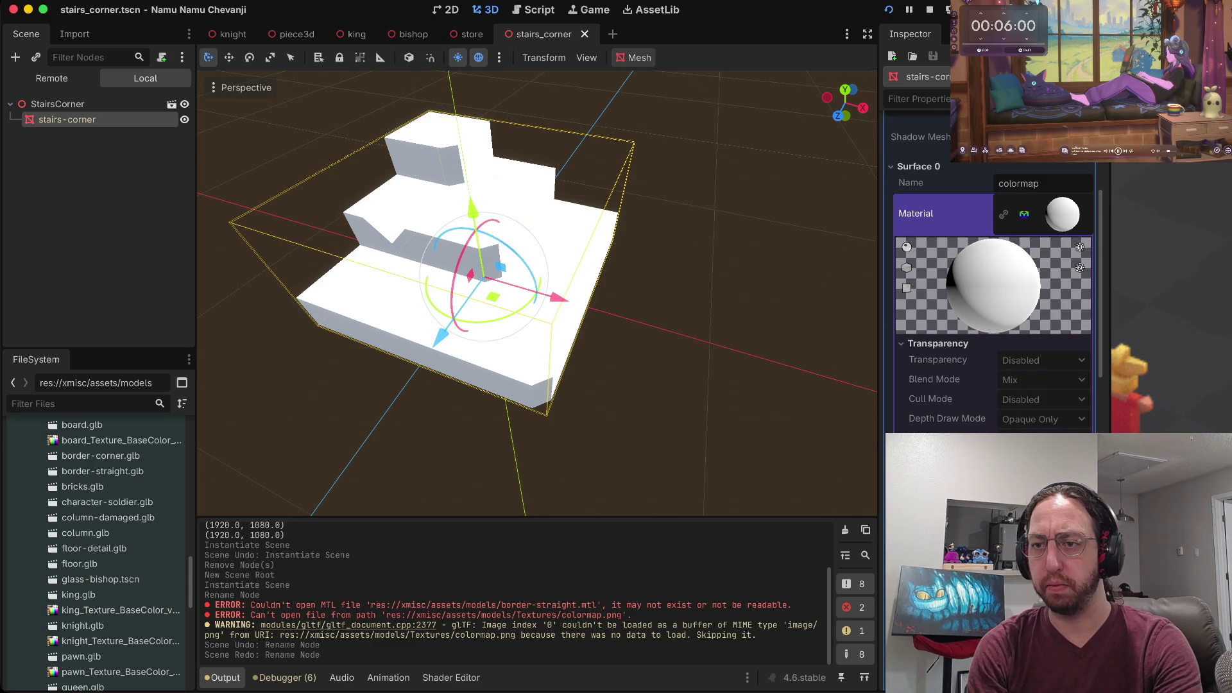
scroll(992, 270, up, 5)
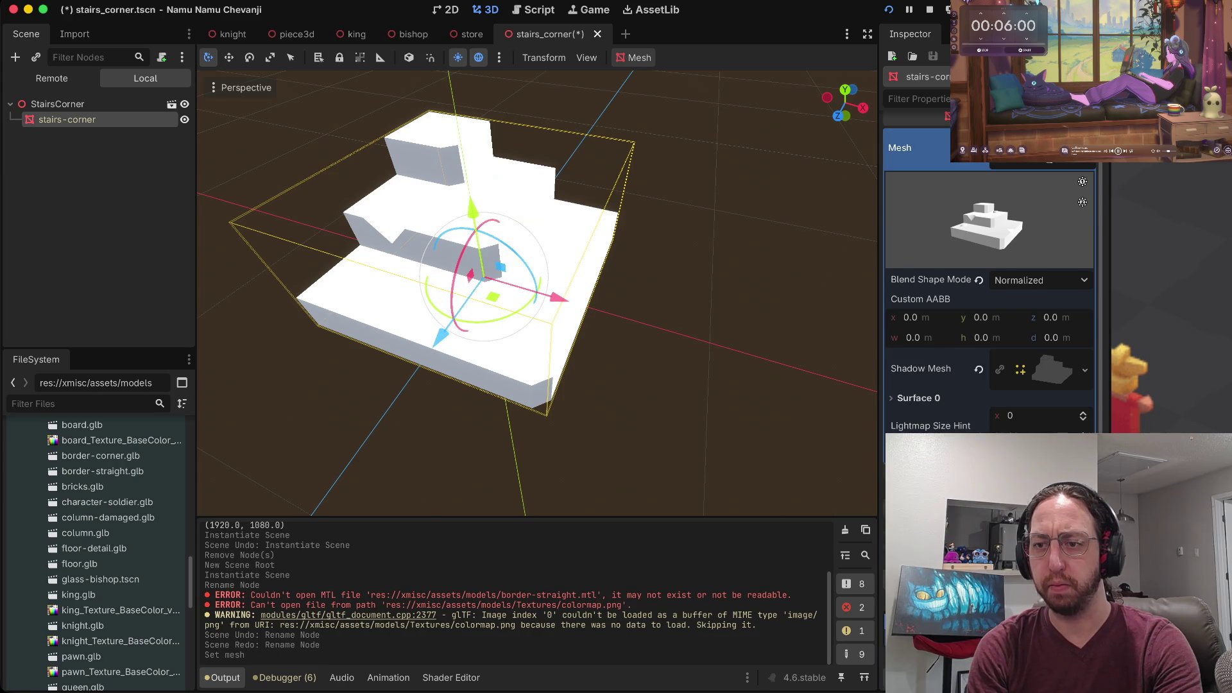
Undo and redo the Set mesh change, then re-expand Surface 0's colormap material.
key(super+z)
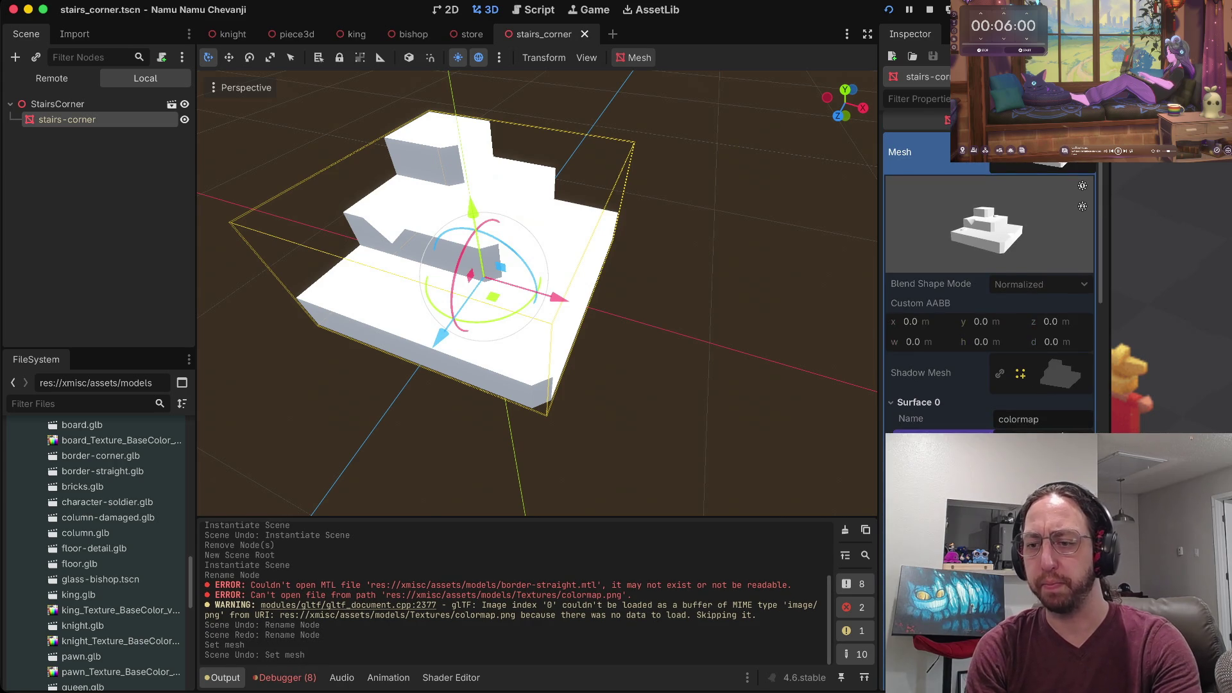
scroll(991, 269, down, 10)
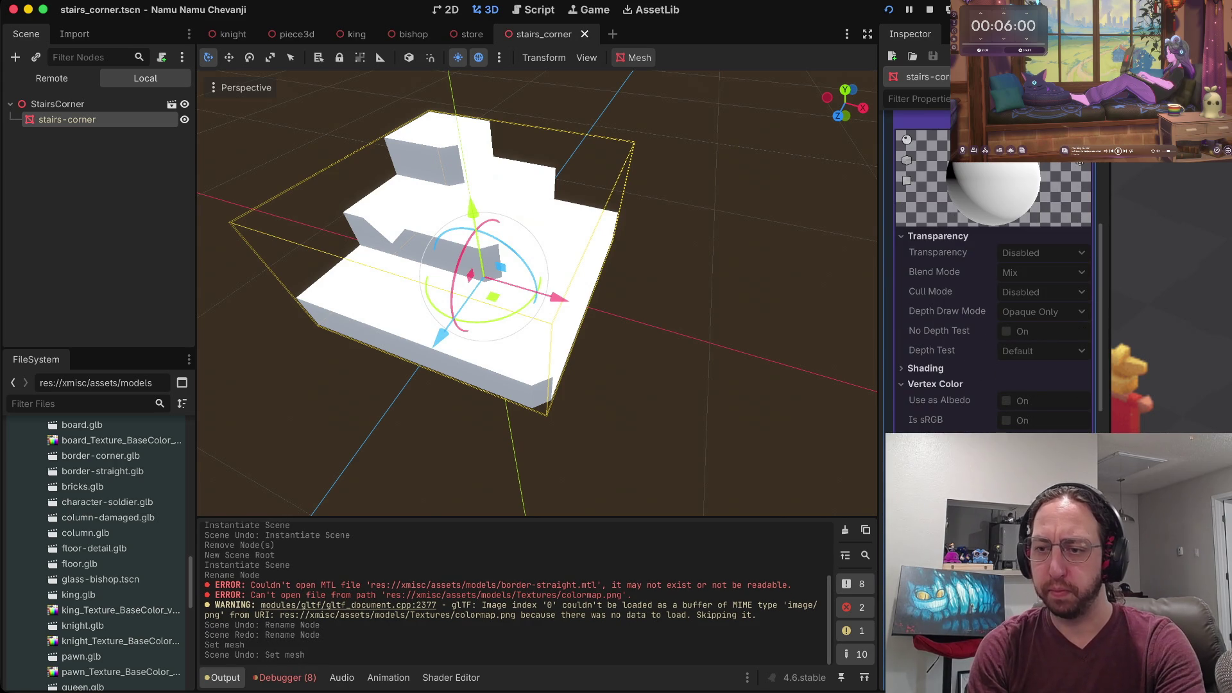
scroll(991, 269, up, 10)
key(super+shift+z)
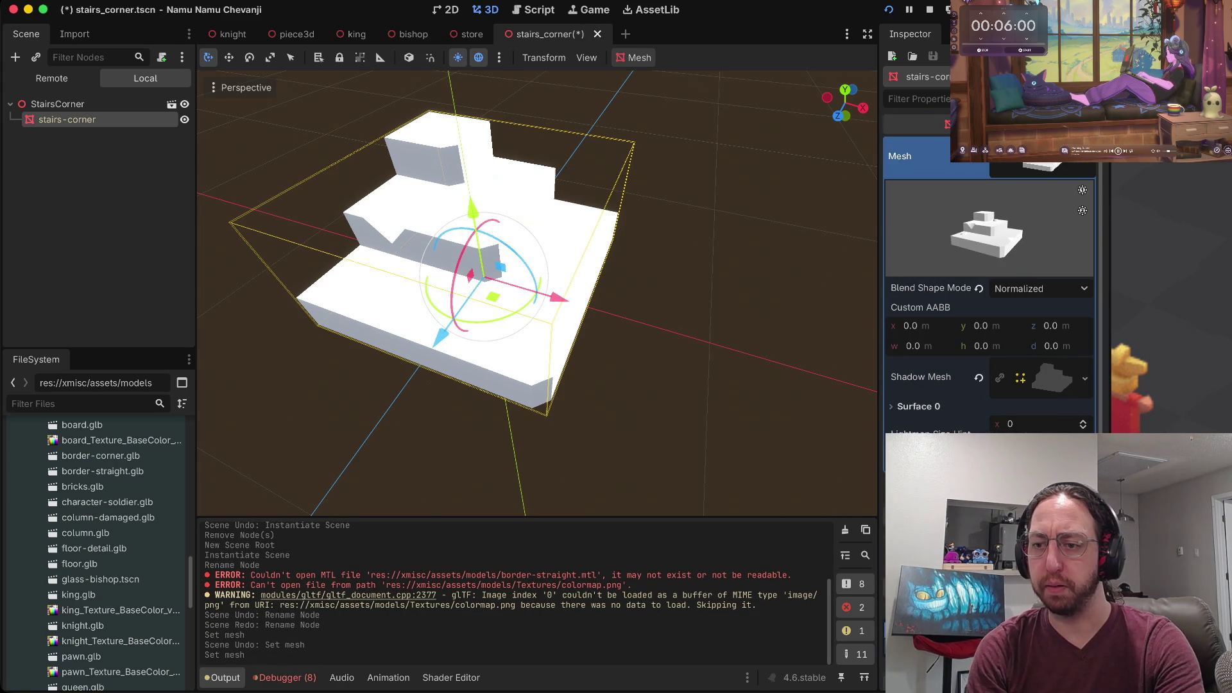
scroll(991, 270, down, 5)
scroll(991, 270, up, 5)
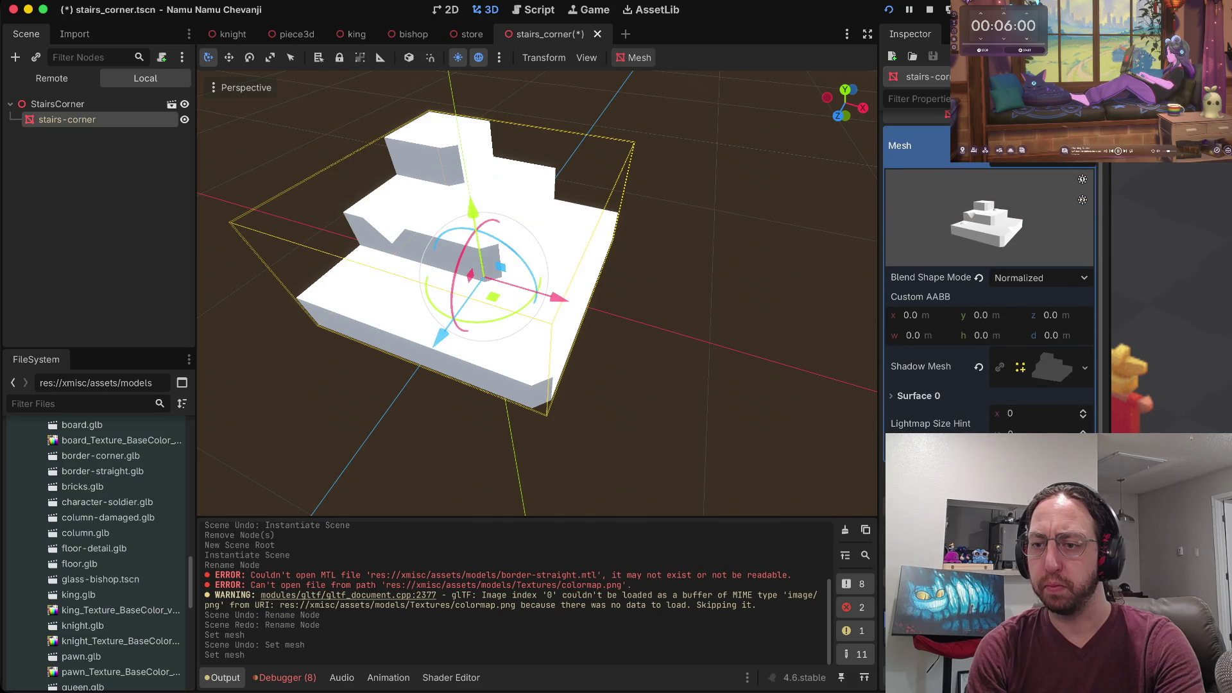
click(917, 396)
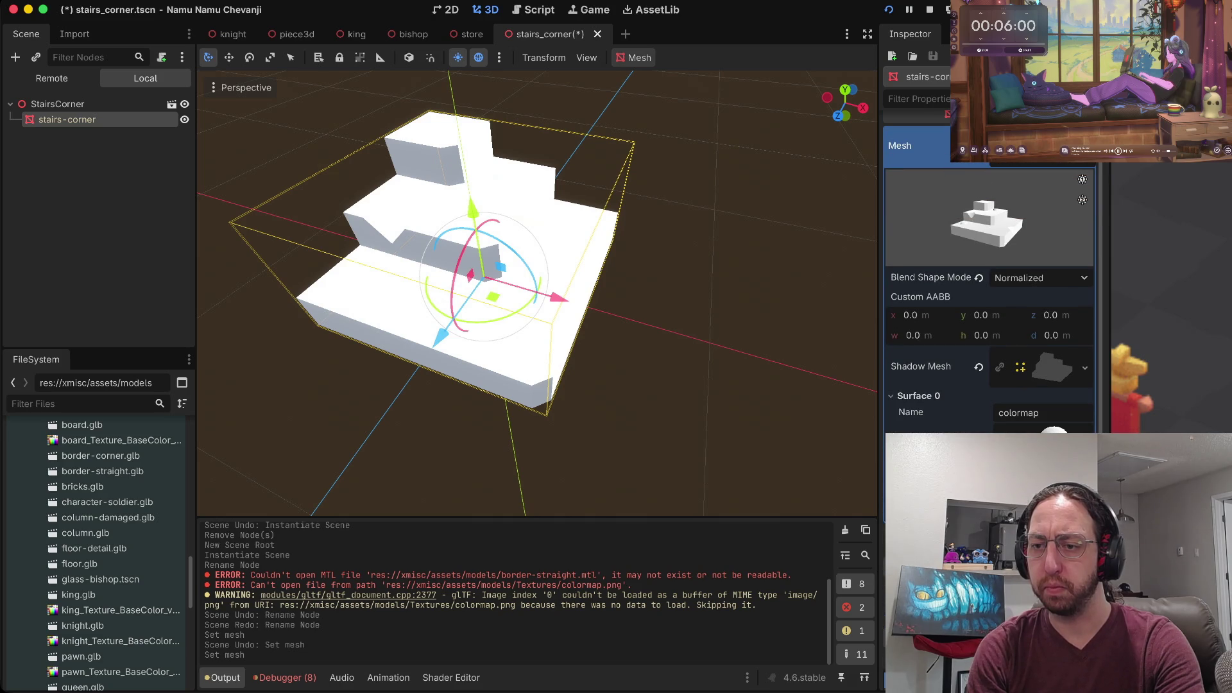
scroll(991, 269, down, 10)
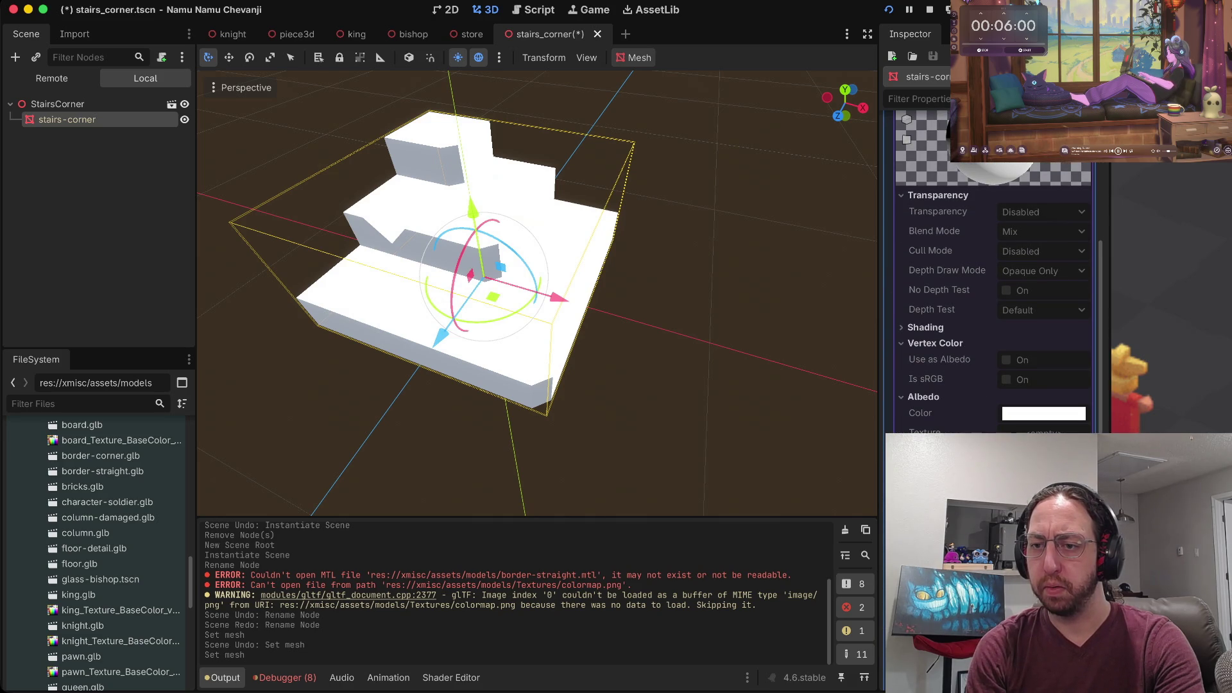
scroll(991, 269, up, 6)
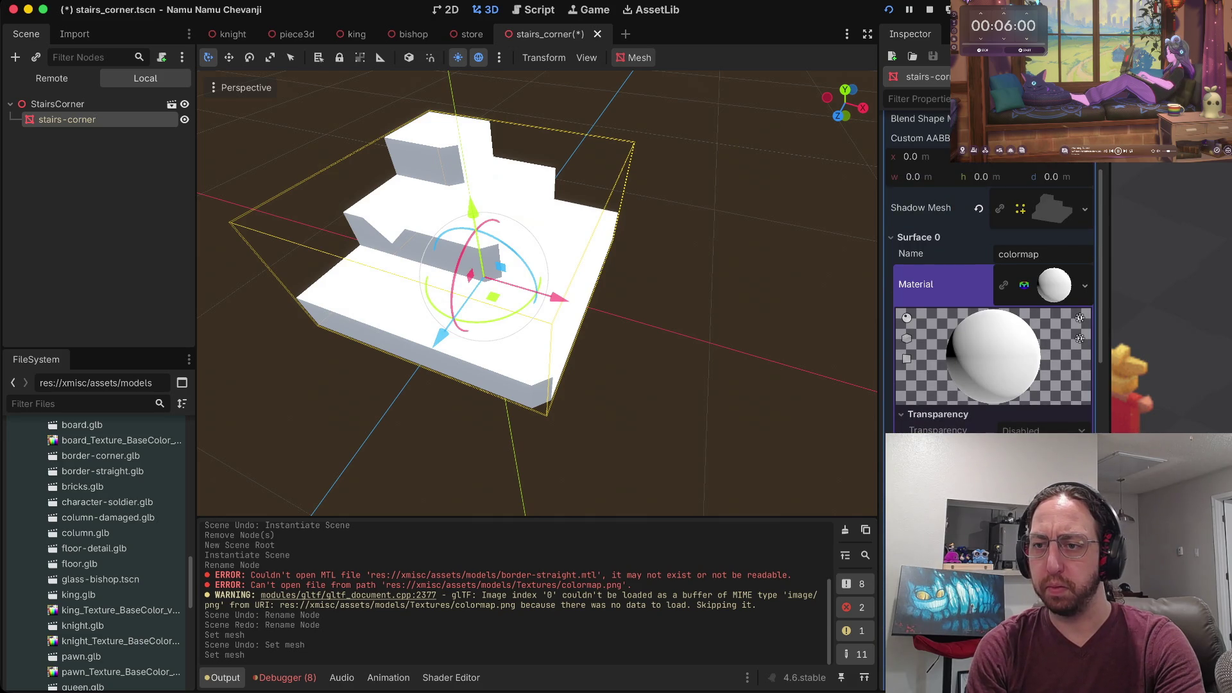
scroll(991, 269, up, 4)
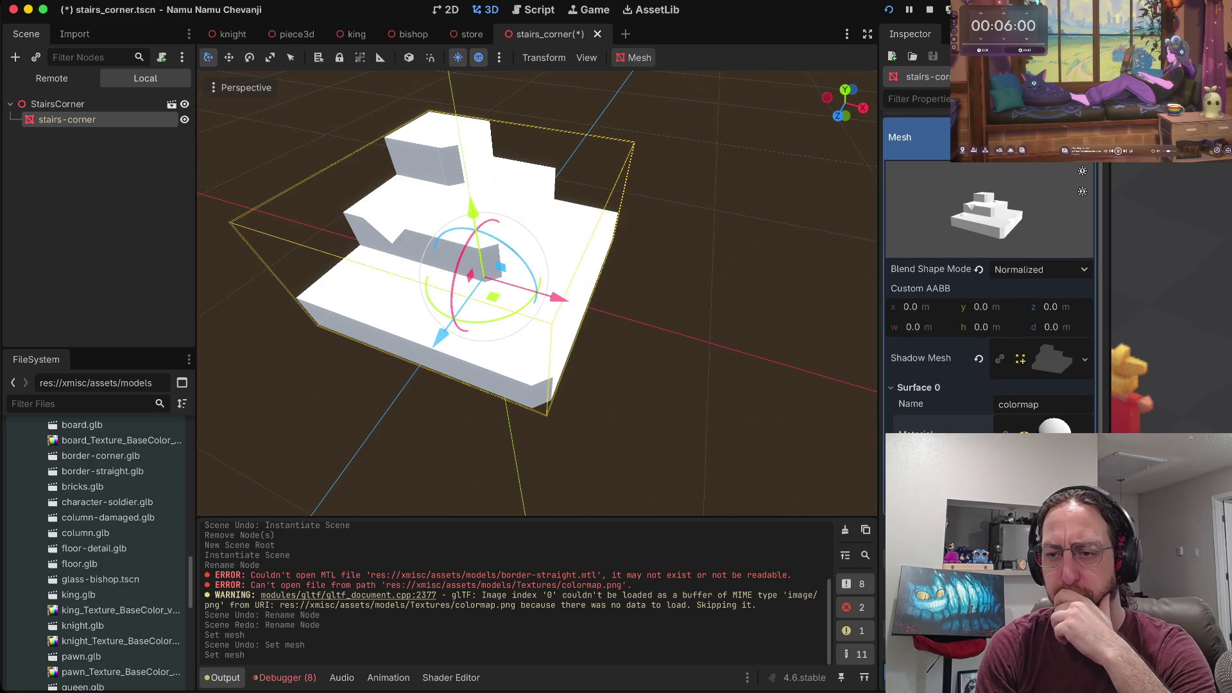
Review Surface 0's material, then undo back through the material, mesh and rename changes.
scroll(988, 302, down, 2)
scroll(988, 302, down, 3)
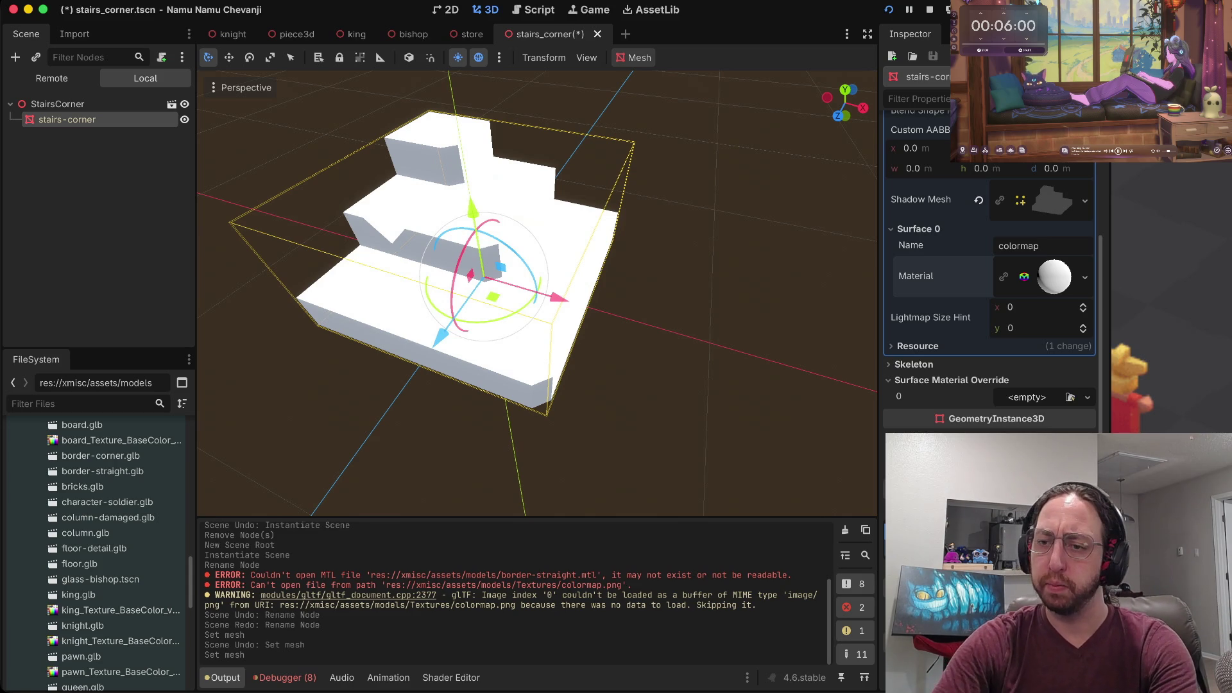
scroll(987, 256, up, 3)
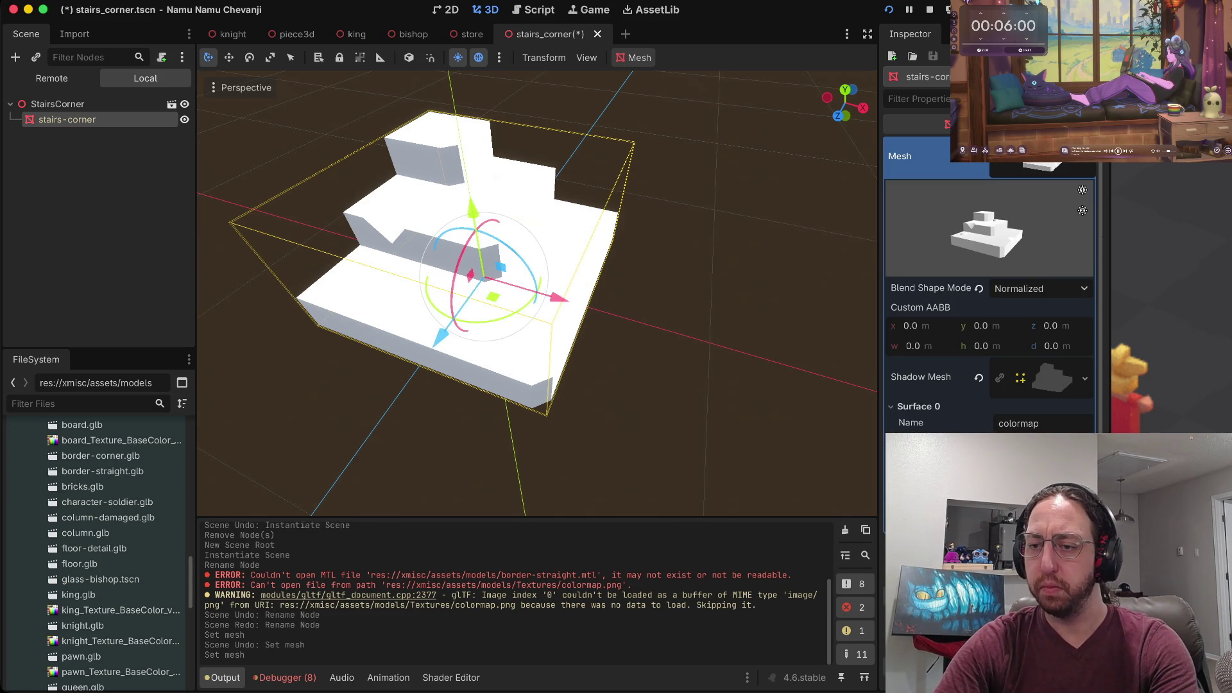
scroll(988, 288, down, 5)
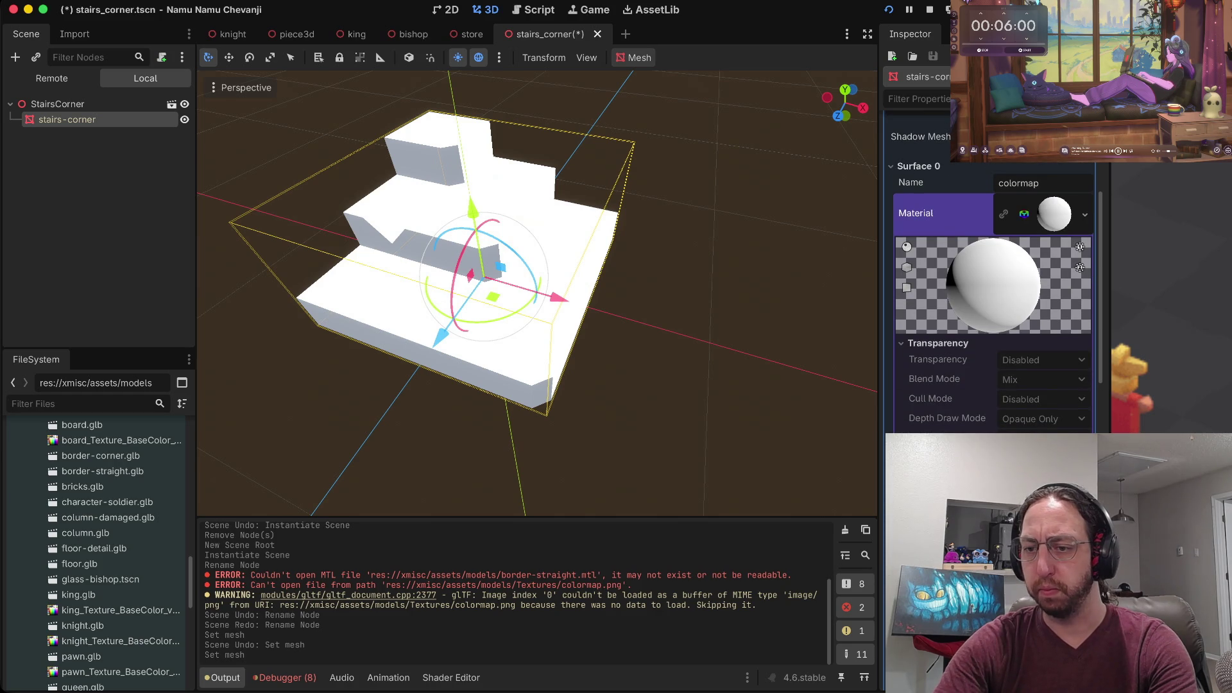
scroll(994, 269, down, 1)
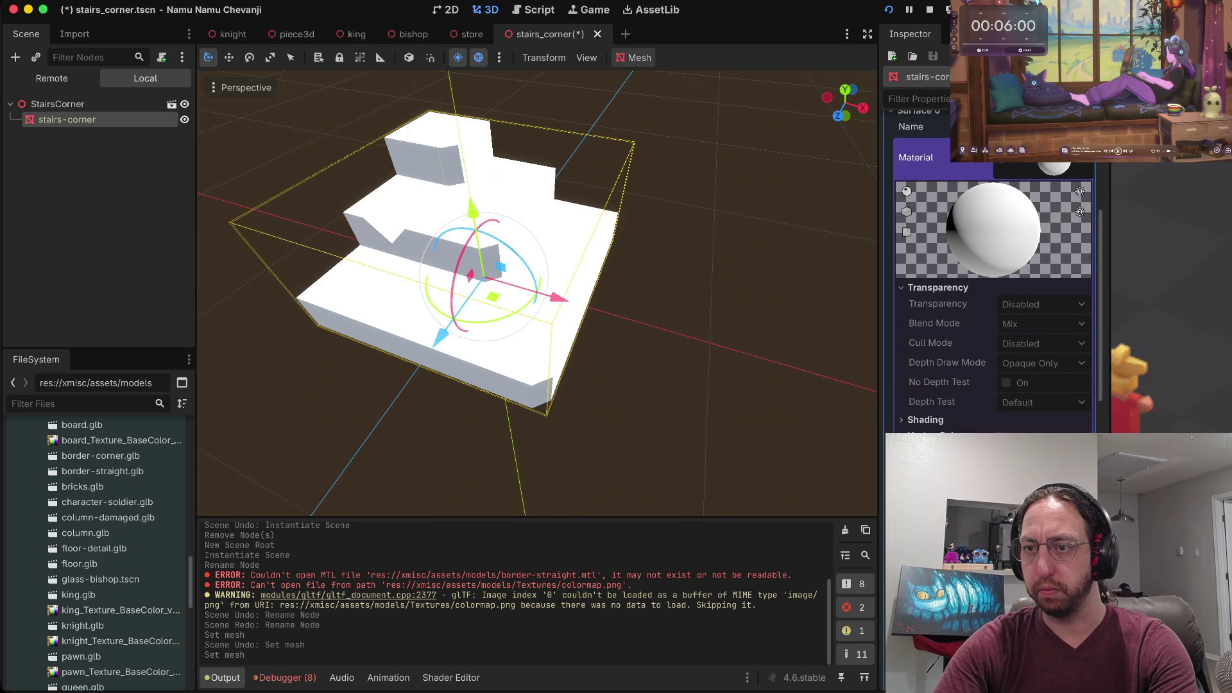
scroll(988, 269, up, 5)
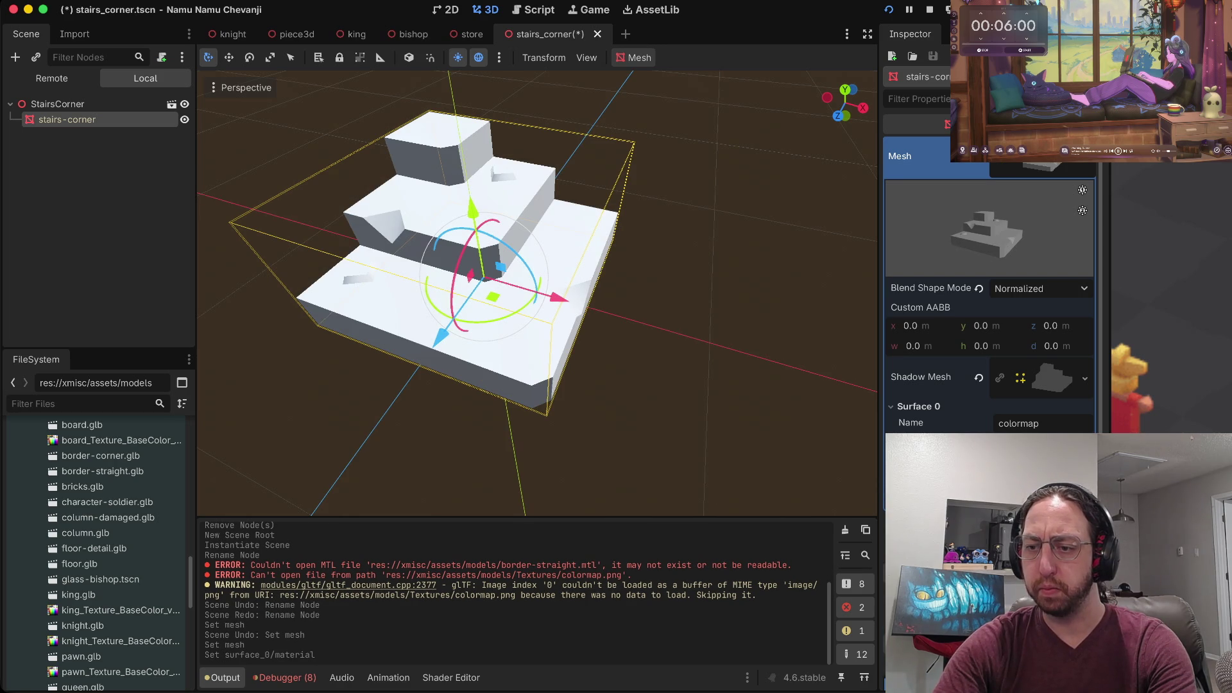
scroll(991, 289, down, 5)
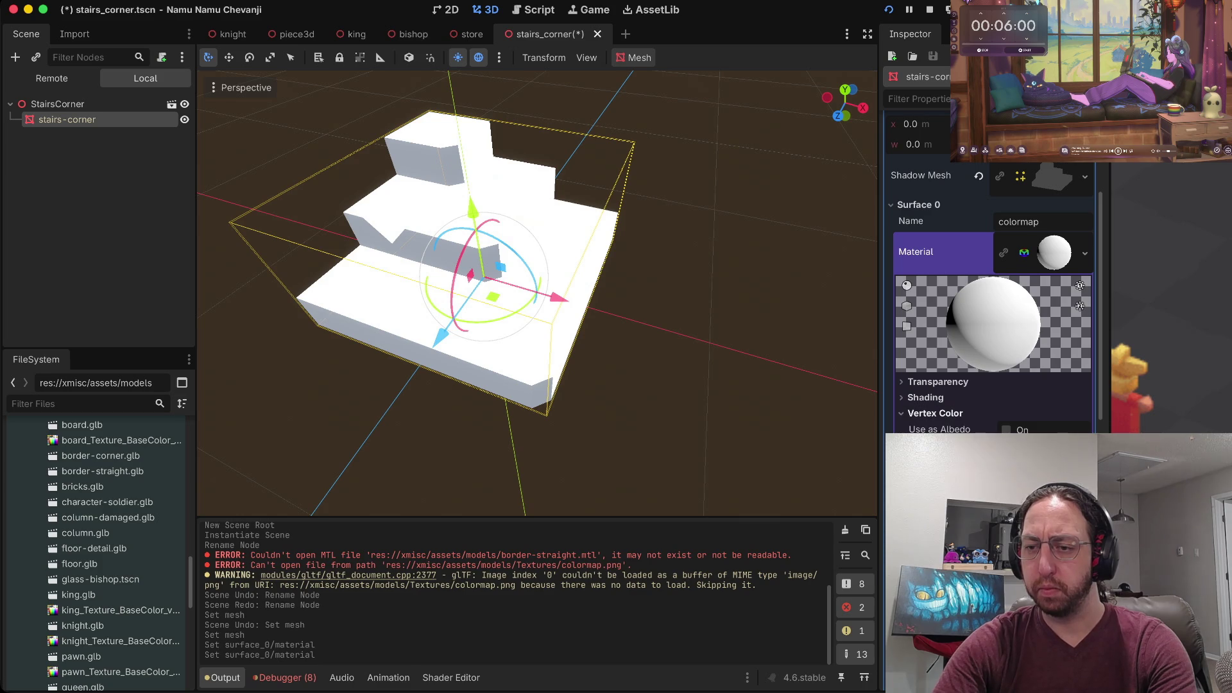
key(super+z)
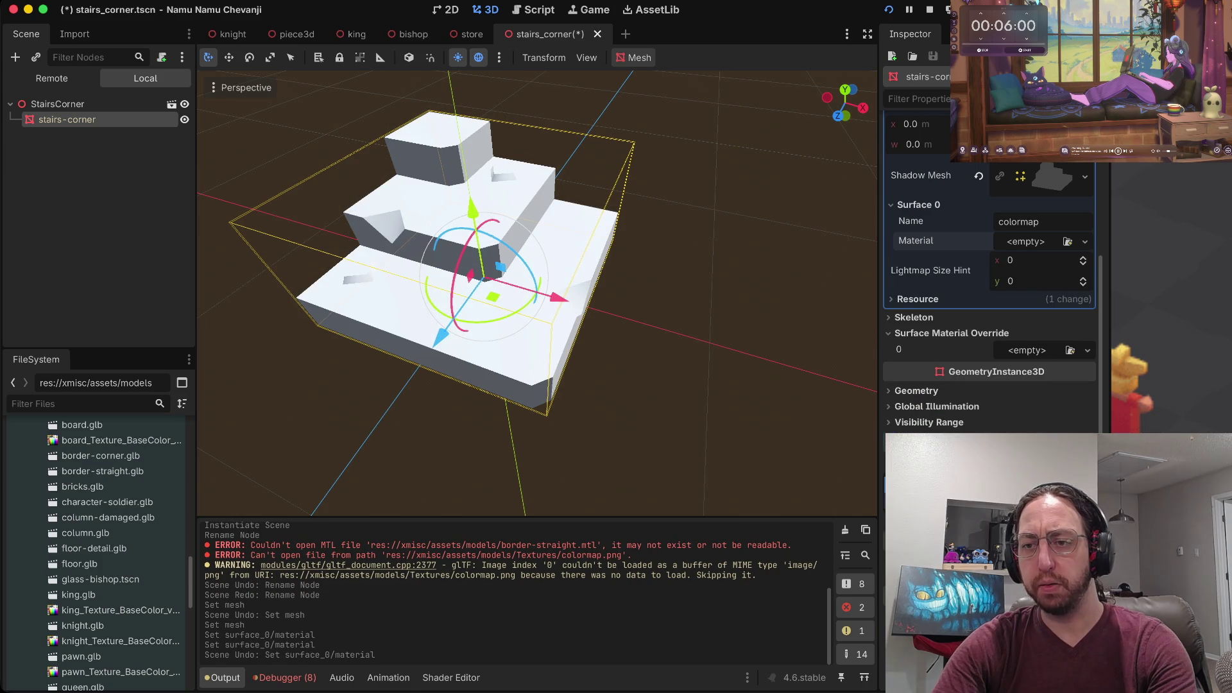
key(super+z)
key(super+z)
key(super+z)
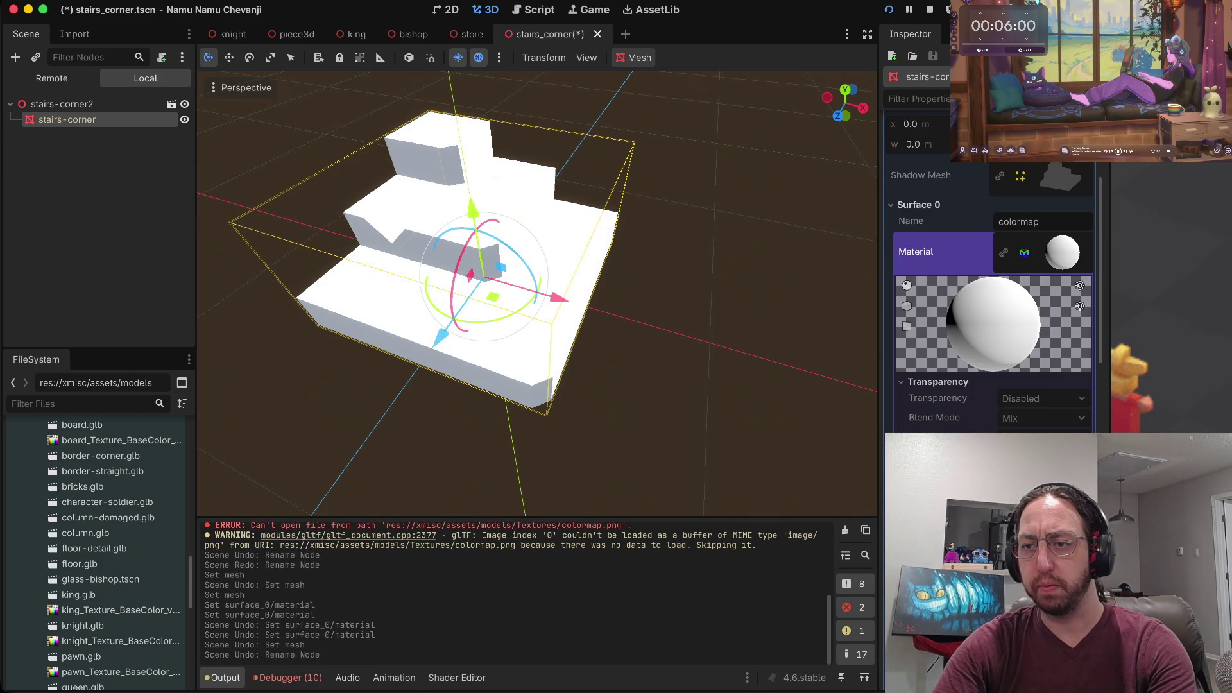
Toggle the surface material change with undo/redo, ending with Surface 0's material empty.
key(super+shift+z)
key(super+shift+z)
key(super+shift+z)
key(super+z)
key(super+shift+z)
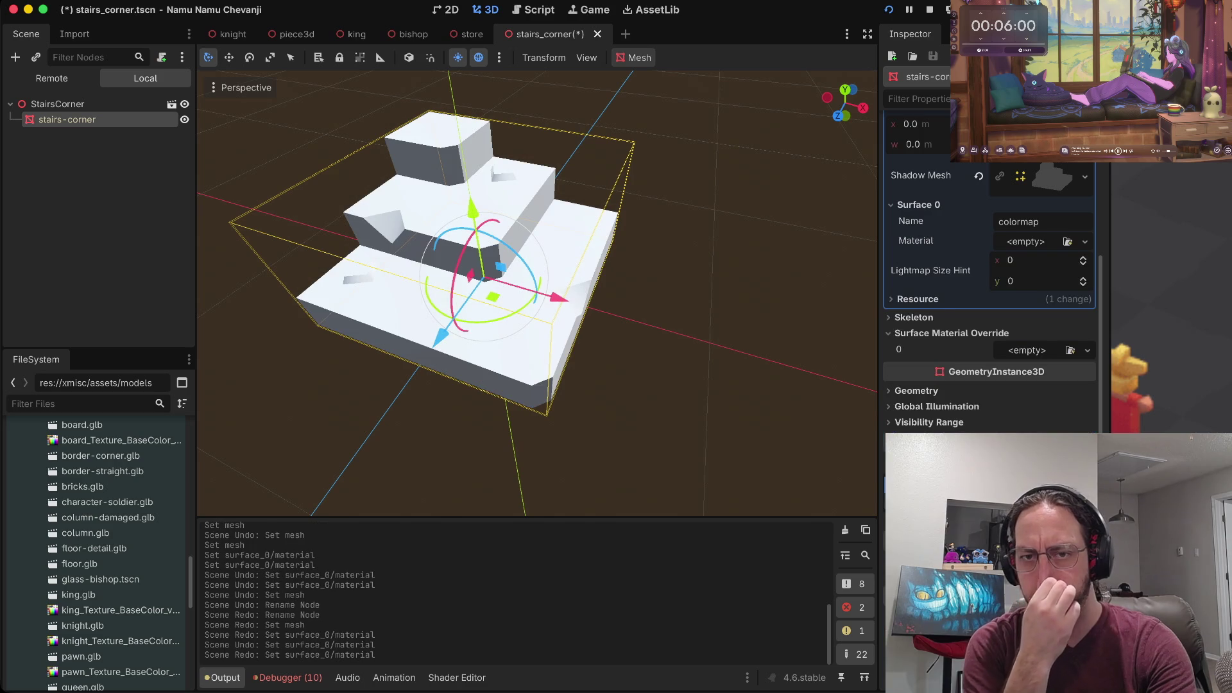
key(super+z)
key(super+z)
key(super+z)
key(super+shift+z)
key(super+shift+z)
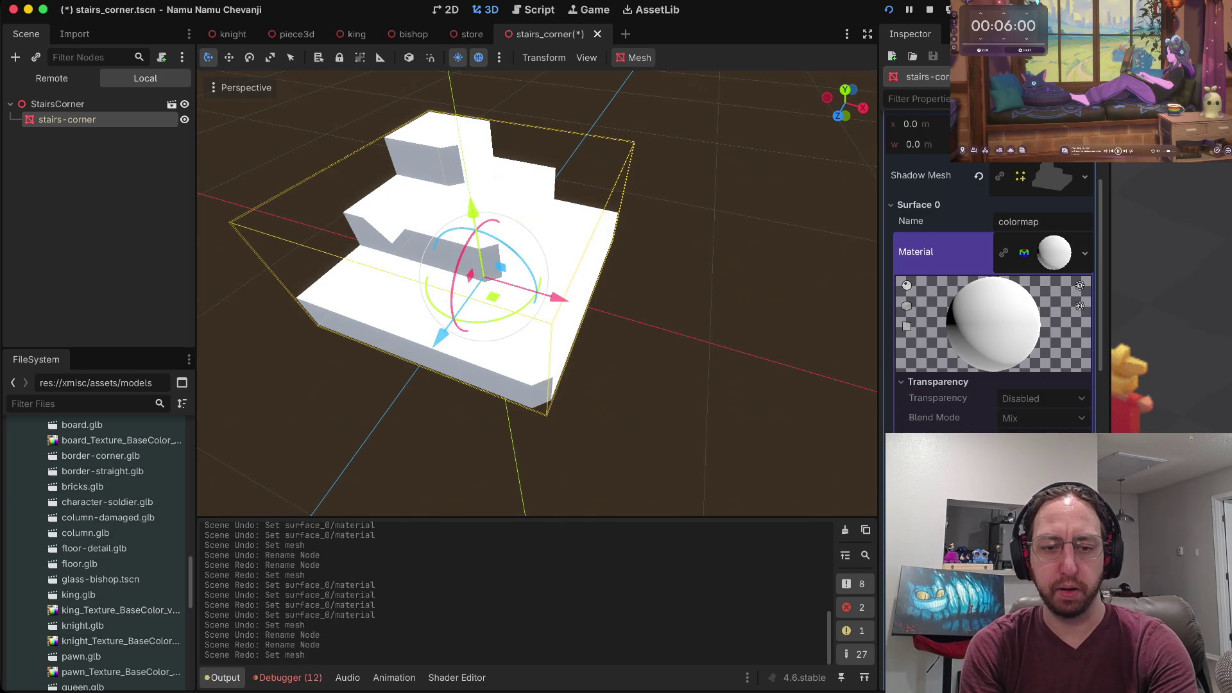
key(super+shift+z)
key(super+shift+z)
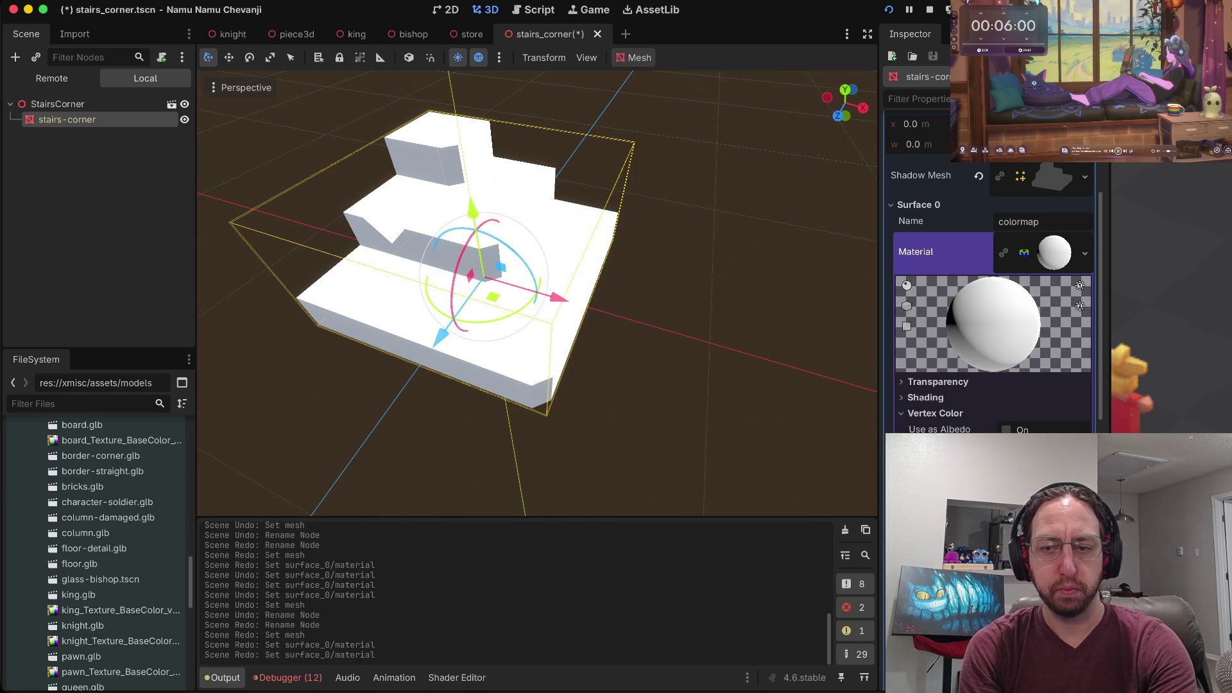
key(super+shift+z)
key(super+shift+z)
key(super+z)
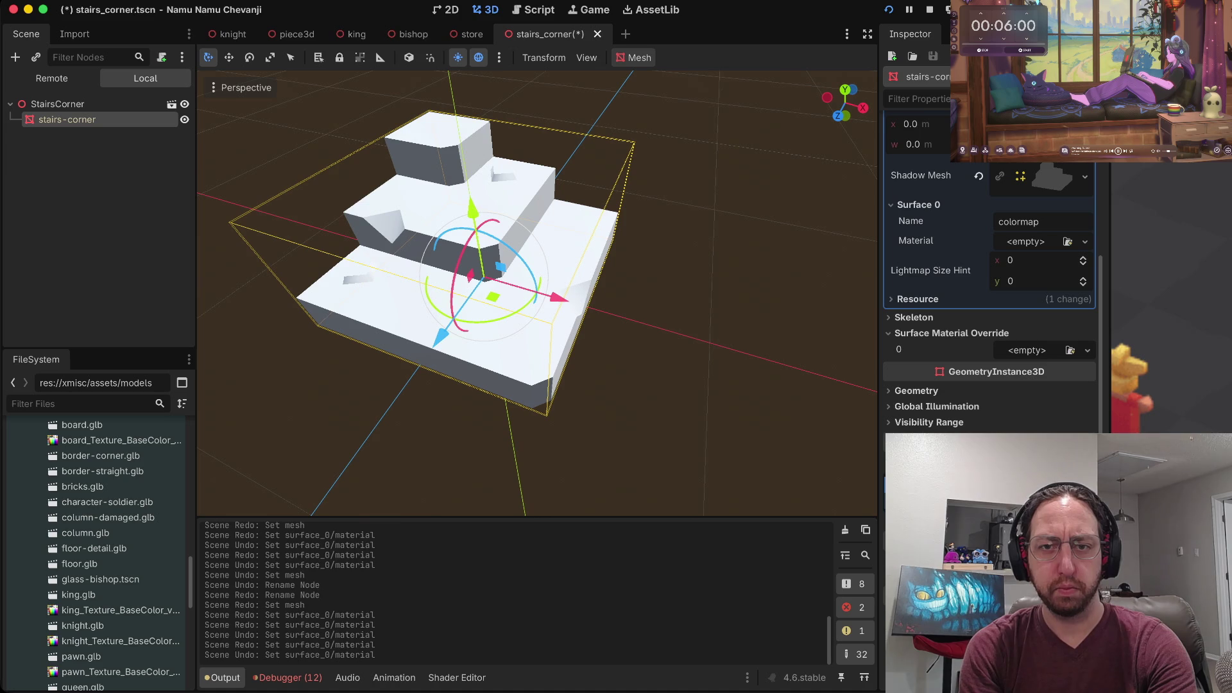
key(super+shift+z)
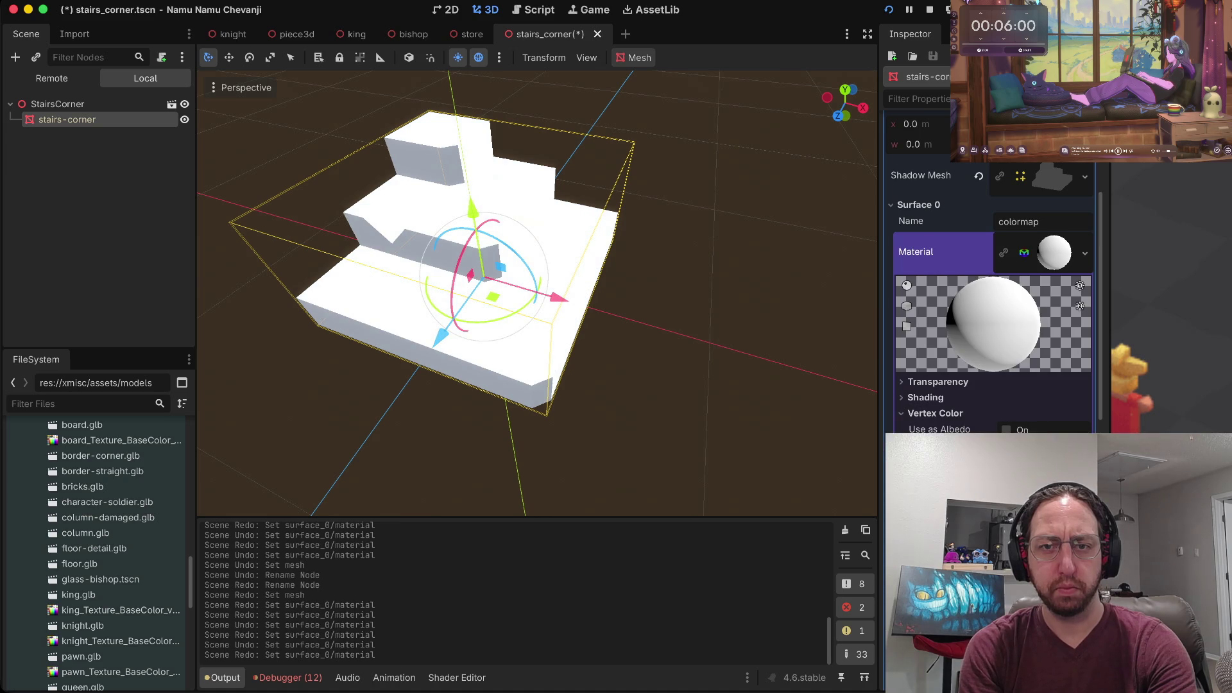
key(super+z)
key(super+shift+z)
key(super+z)
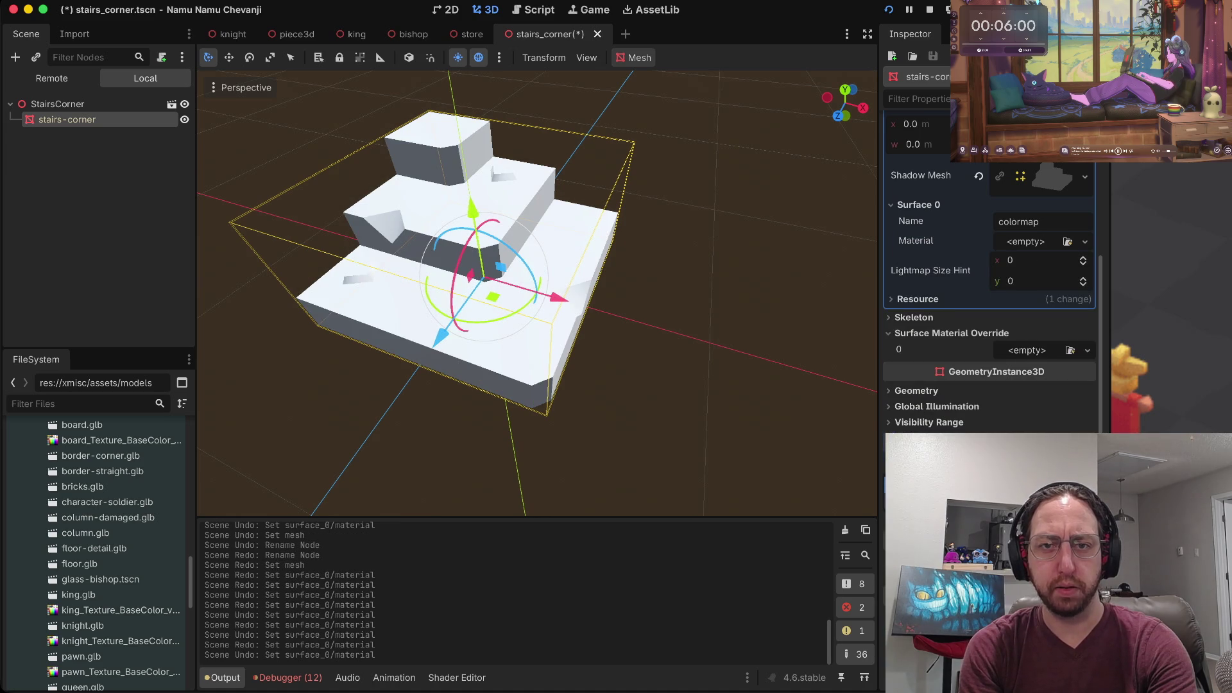
key(super+shift+z)
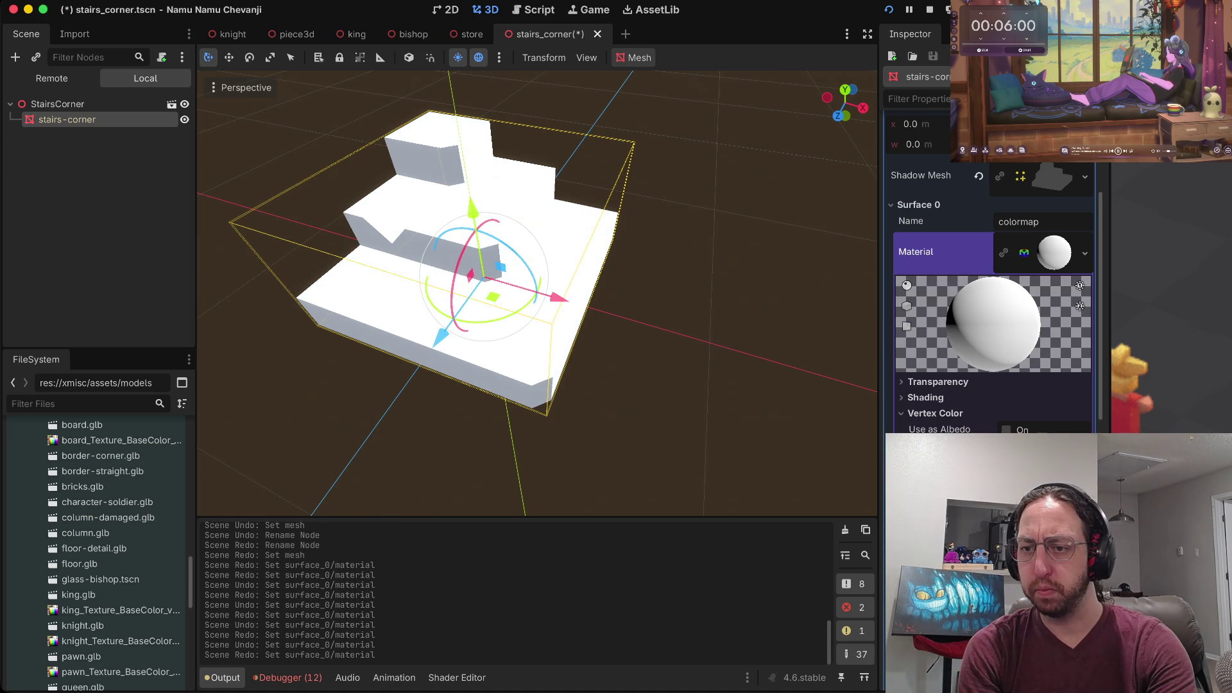
key(super+z)
Assign a new StandardMaterial3D to Surface 0's material.
click(1087, 349)
click(1084, 241)
click(1085, 241)
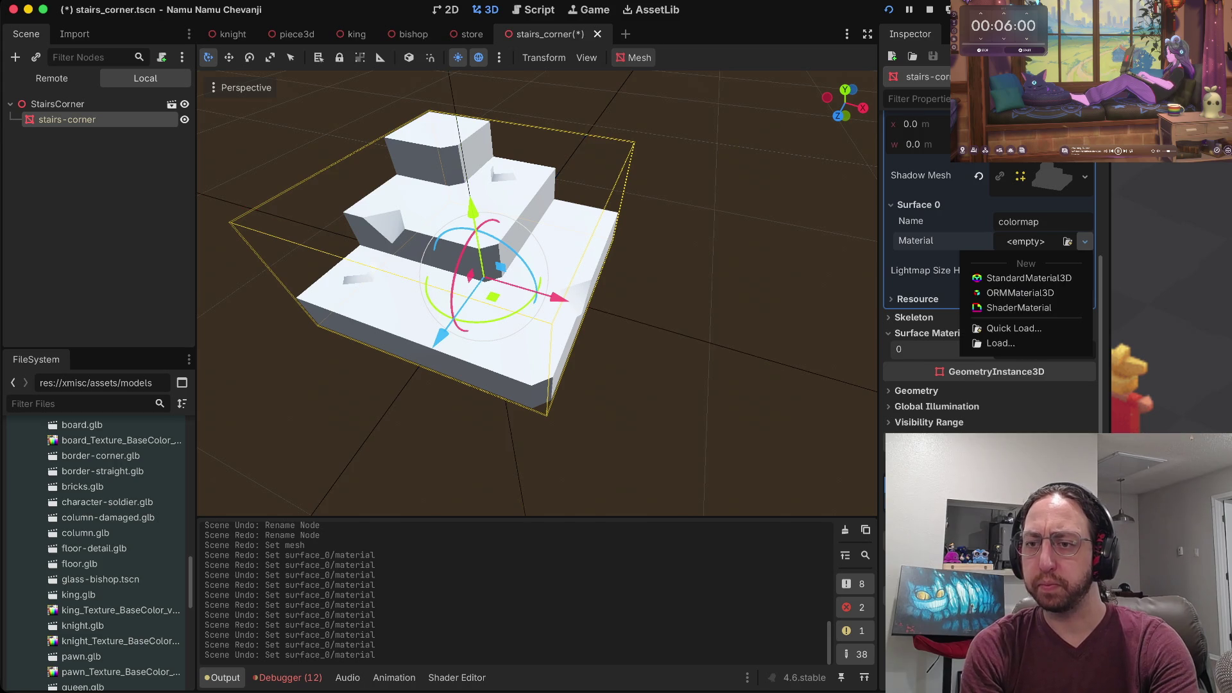
click(1028, 277)
scroll(994, 288, down, 4)
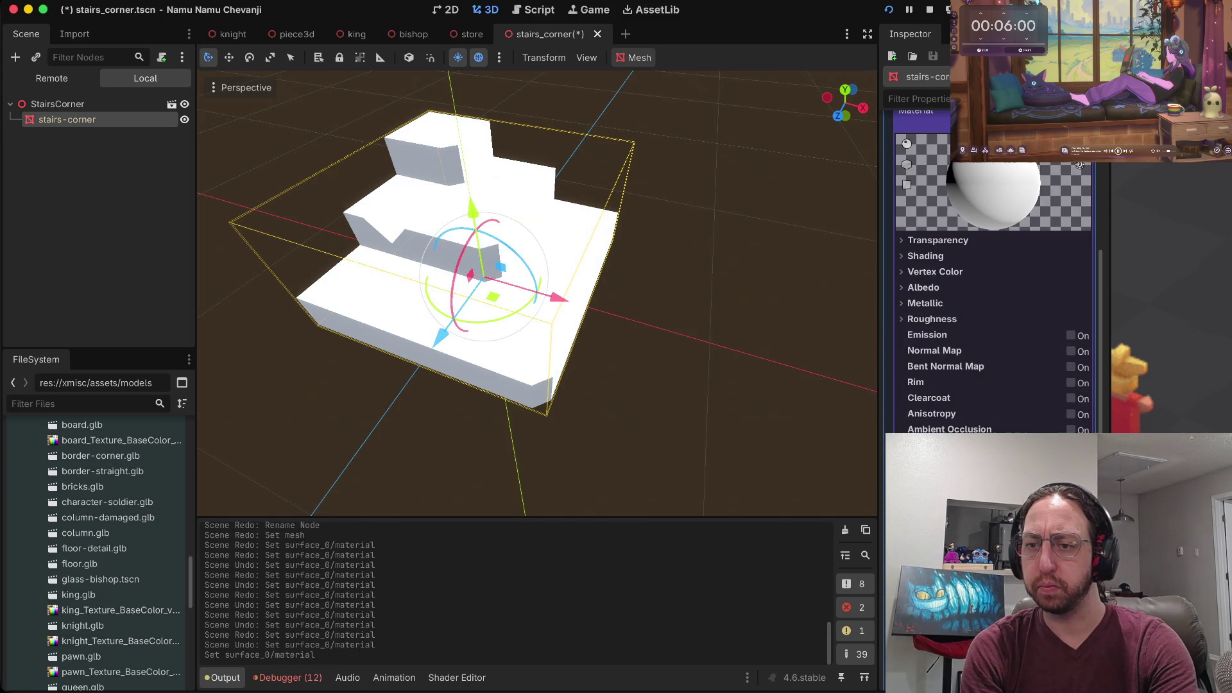
Give the material a salmon albedo colour and save the stairs_corner scene.
click(923, 288)
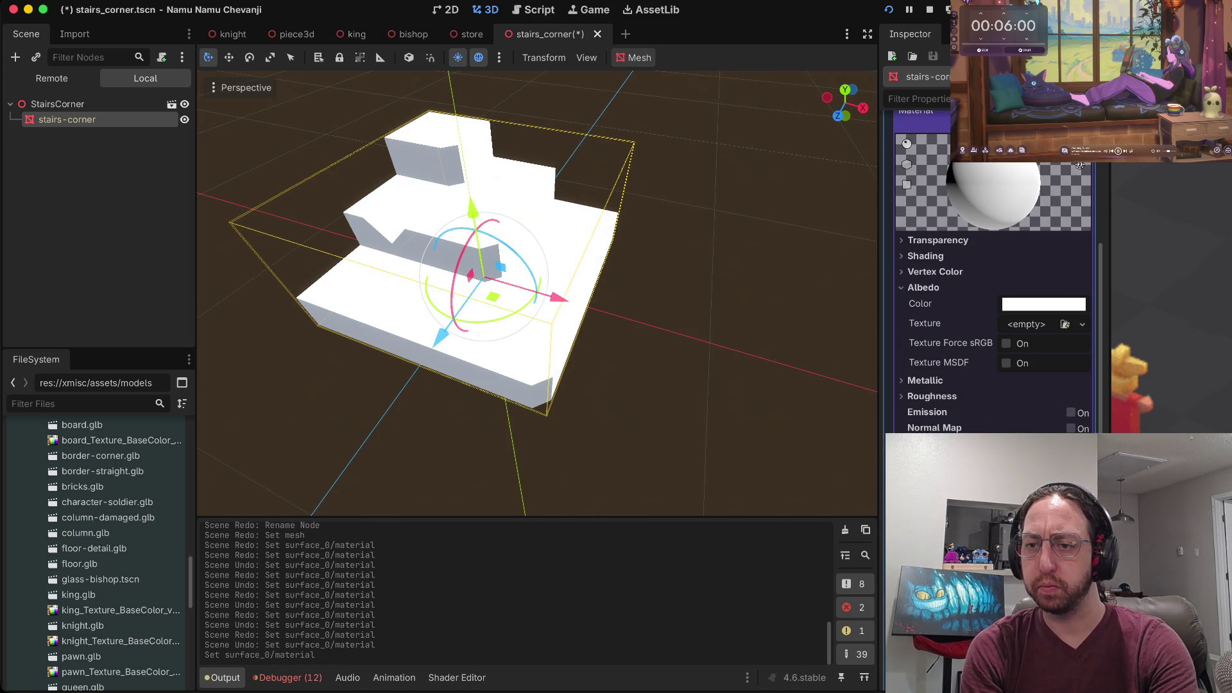
click(1044, 304)
mouse_move(1070, 359)
mouse_down()
mouse_move(1060, 425)
mouse_move(1024, 410)
mouse_up()
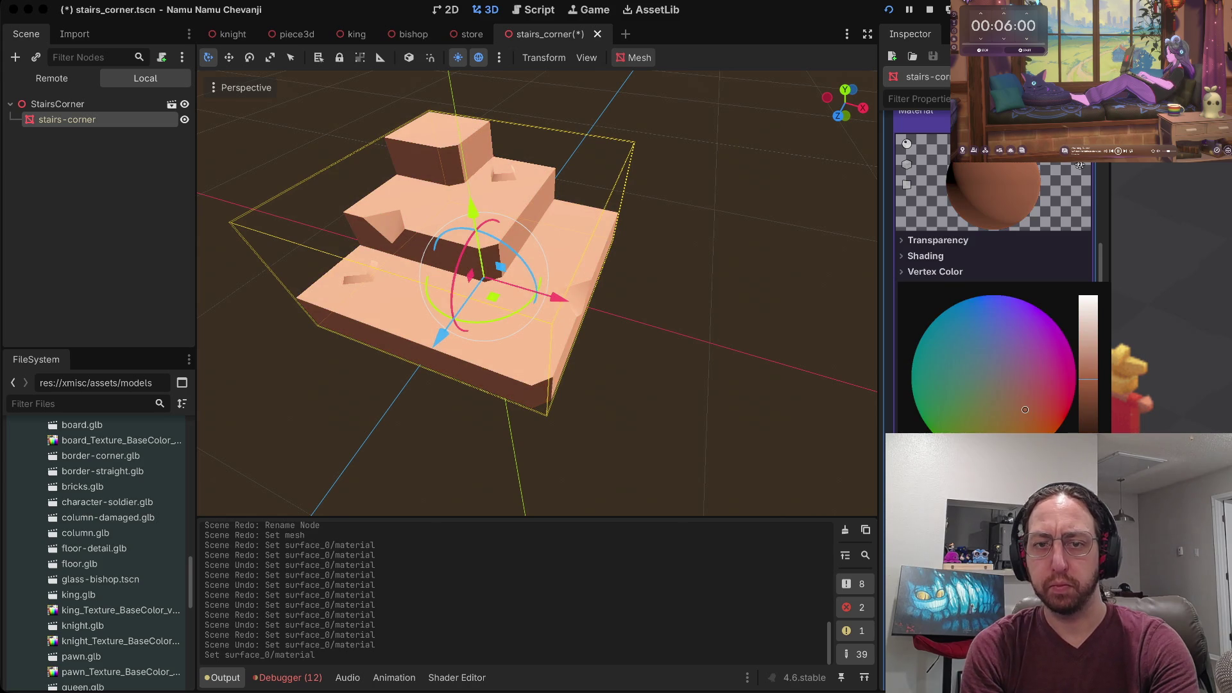
key(Escape)
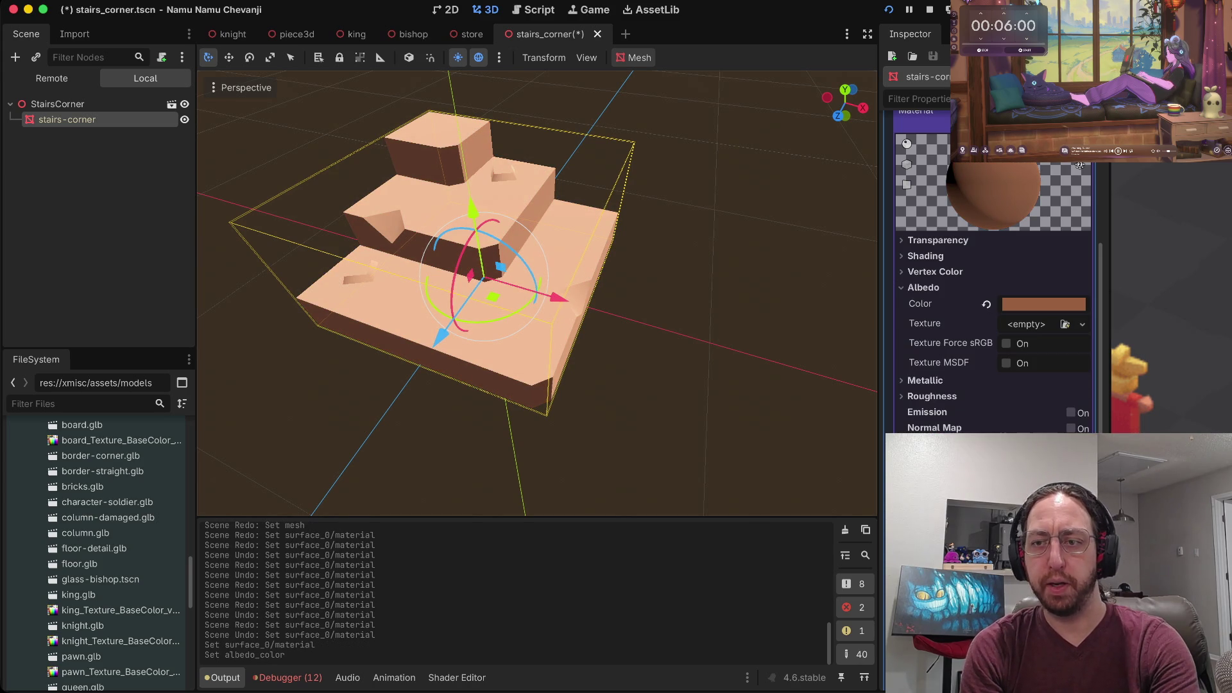
key(ctrl+s)
scroll(537, 293, up, 5)
key(Escape)
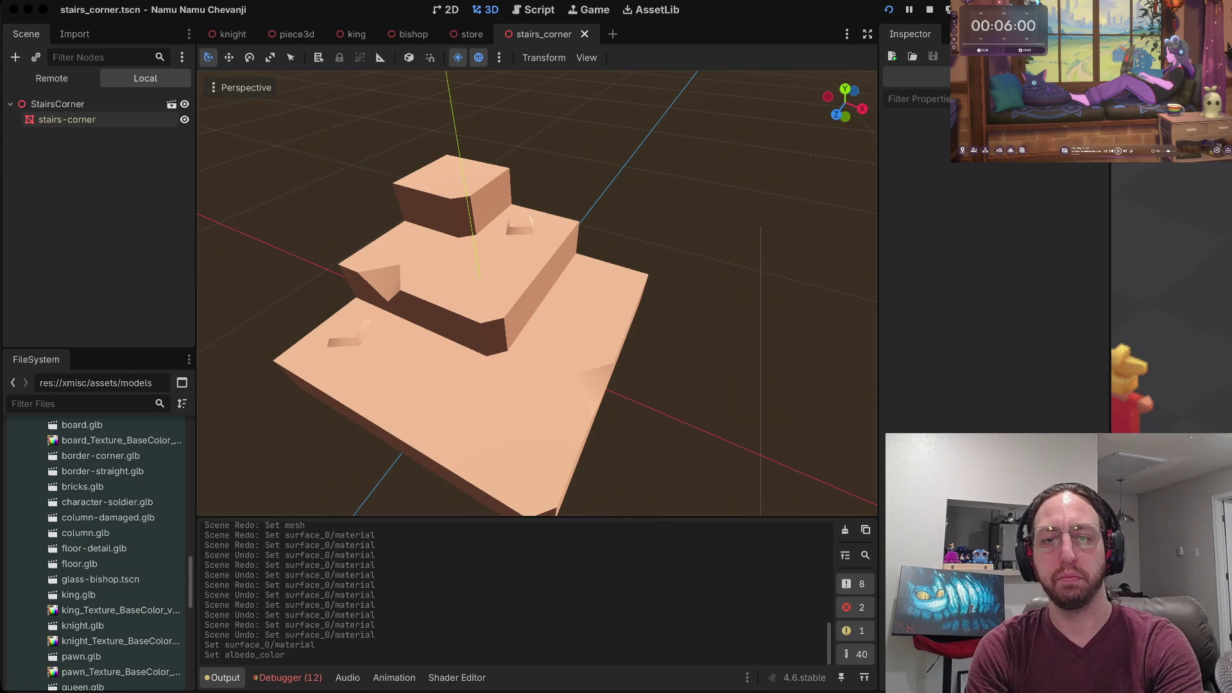
key(ctrl+Right)
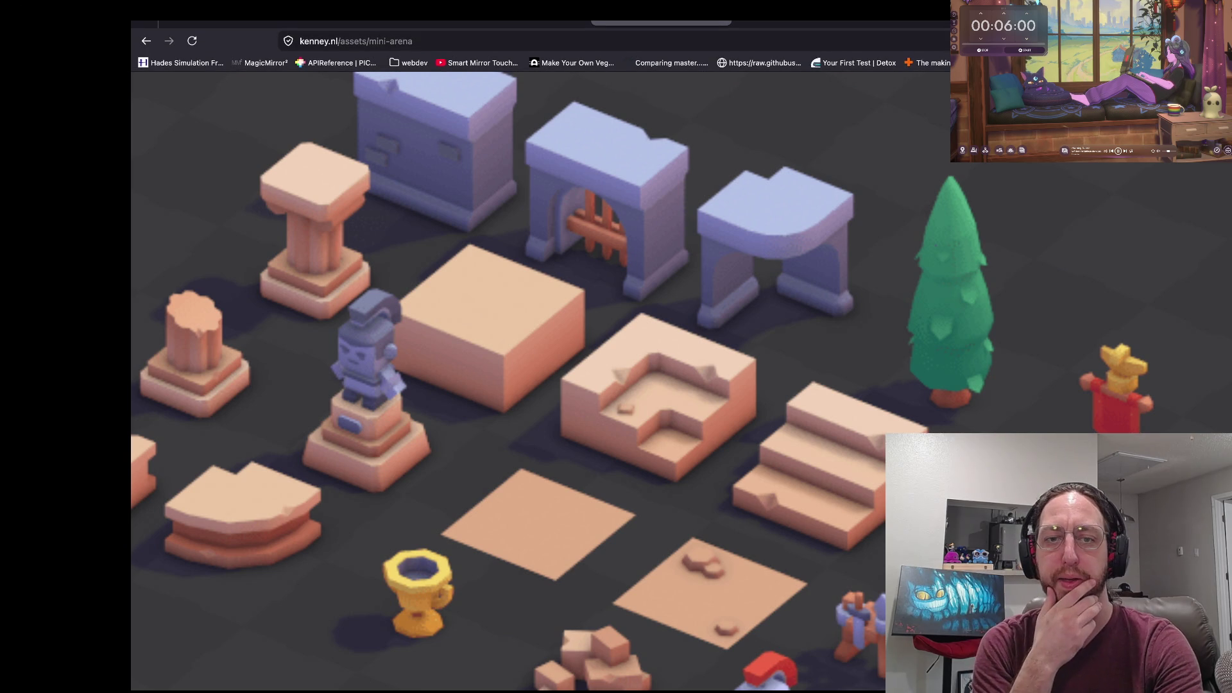
key(ctrl+Left)
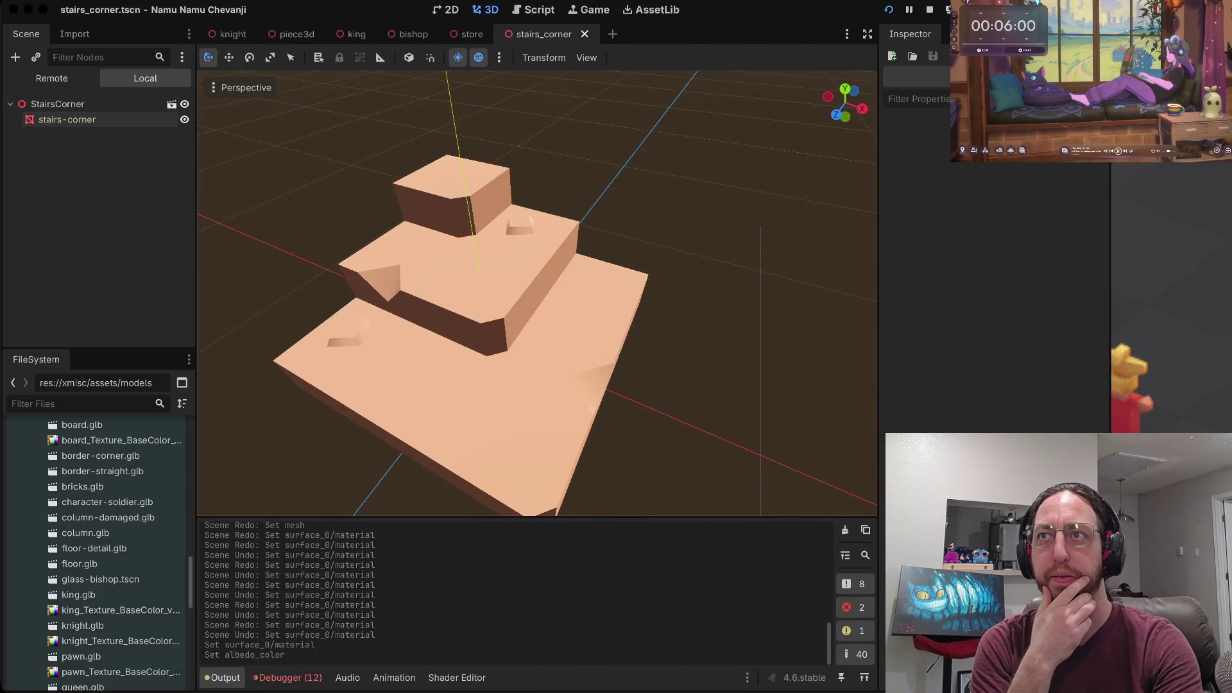
key(ctrl+Right)
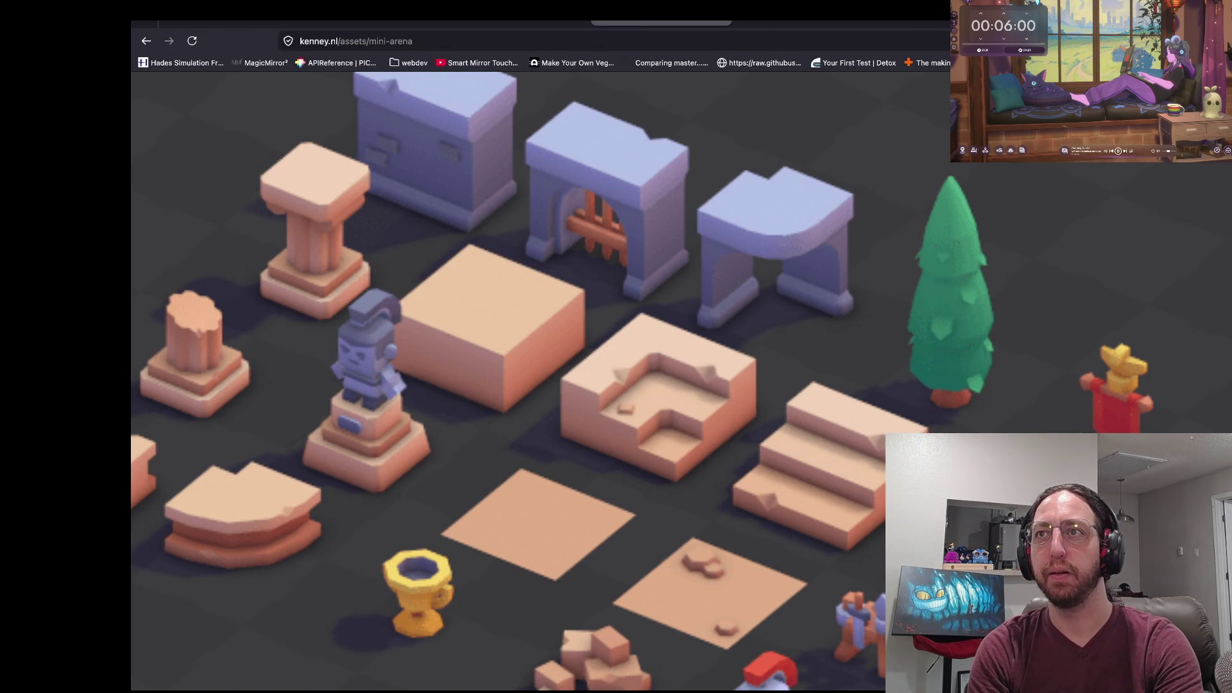
key(ctrl+Left)
key(ctrl+Right)
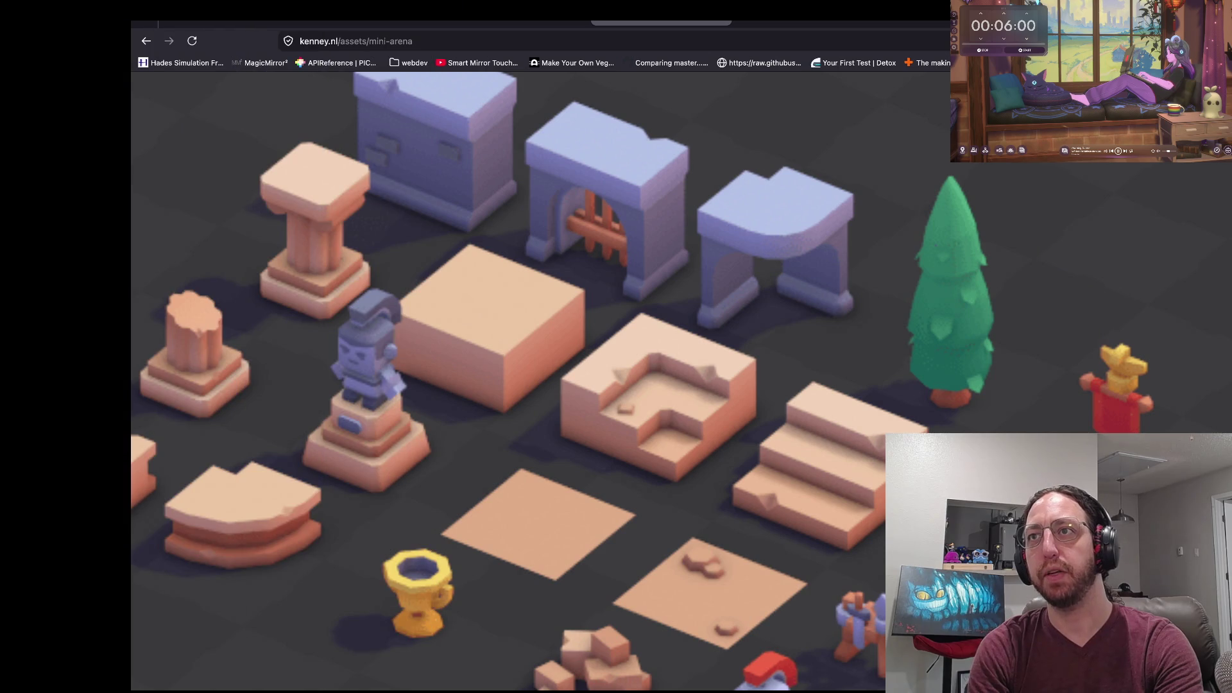
key(ctrl+Left)
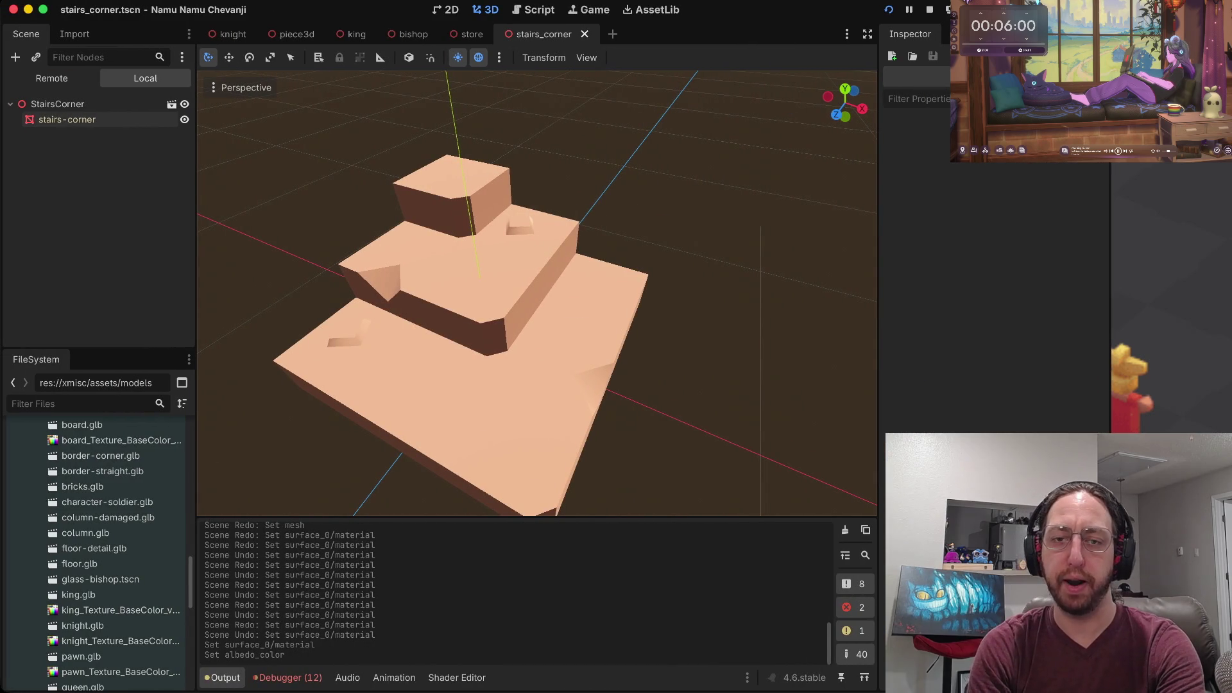
Select the stairs-corner mesh and try adjusting its albedo colour's brightness and tint.
click(57, 104)
click(67, 119)
click(1044, 304)
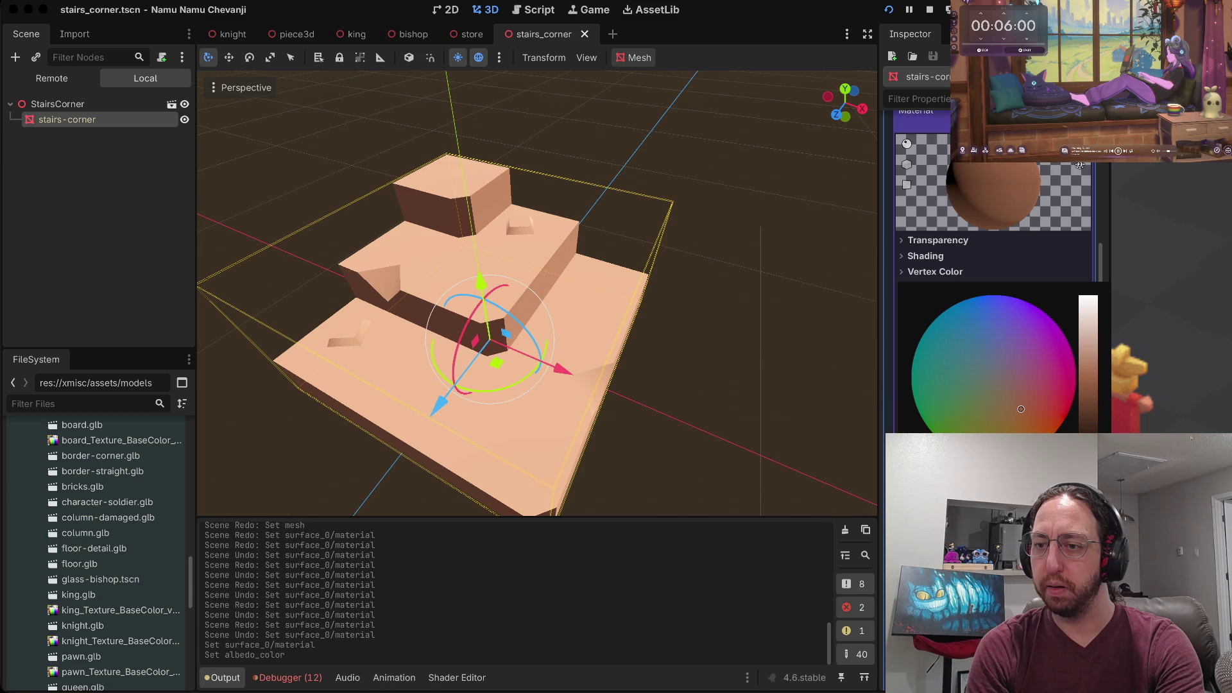
mouse_move(1088, 385)
mouse_down()
mouse_move(1088, 372)
mouse_move(1088, 391)
mouse_up()
drag(1021, 408, 1006, 407)
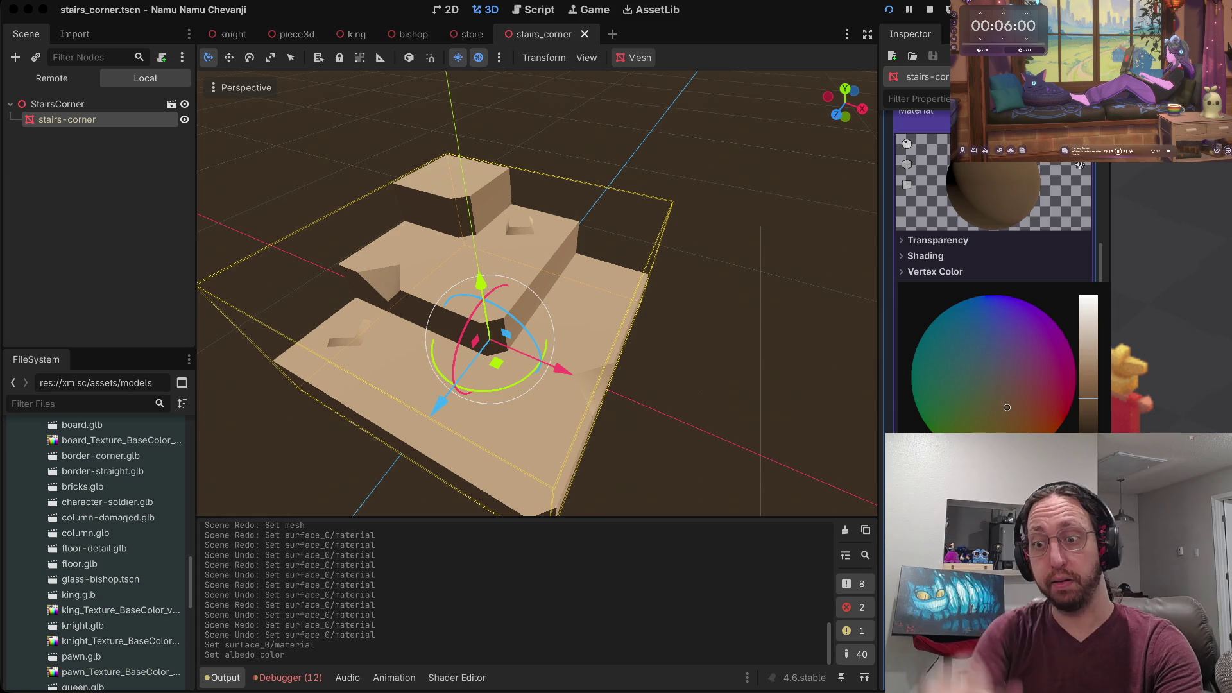
key(Escape)
Restore the original peach colour and bring up the Albedo Texture's new texture types.
key(super+z)
key(super+z)
key(super+shift+z)
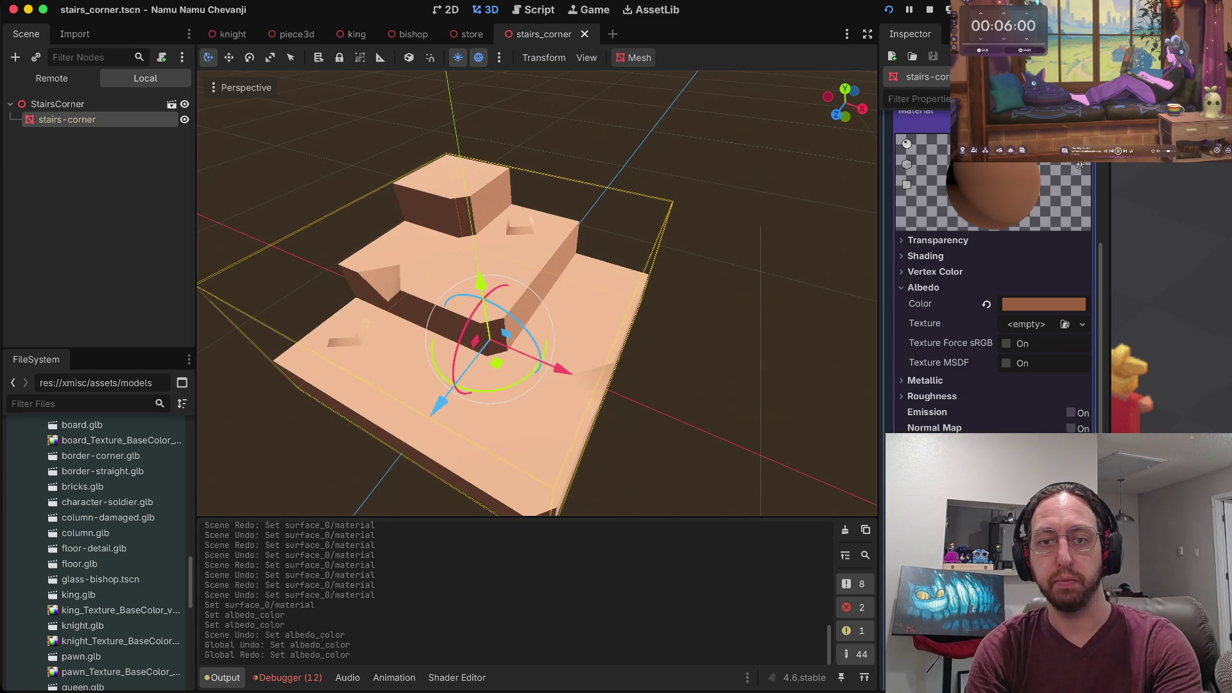
key(Escape)
click(67, 120)
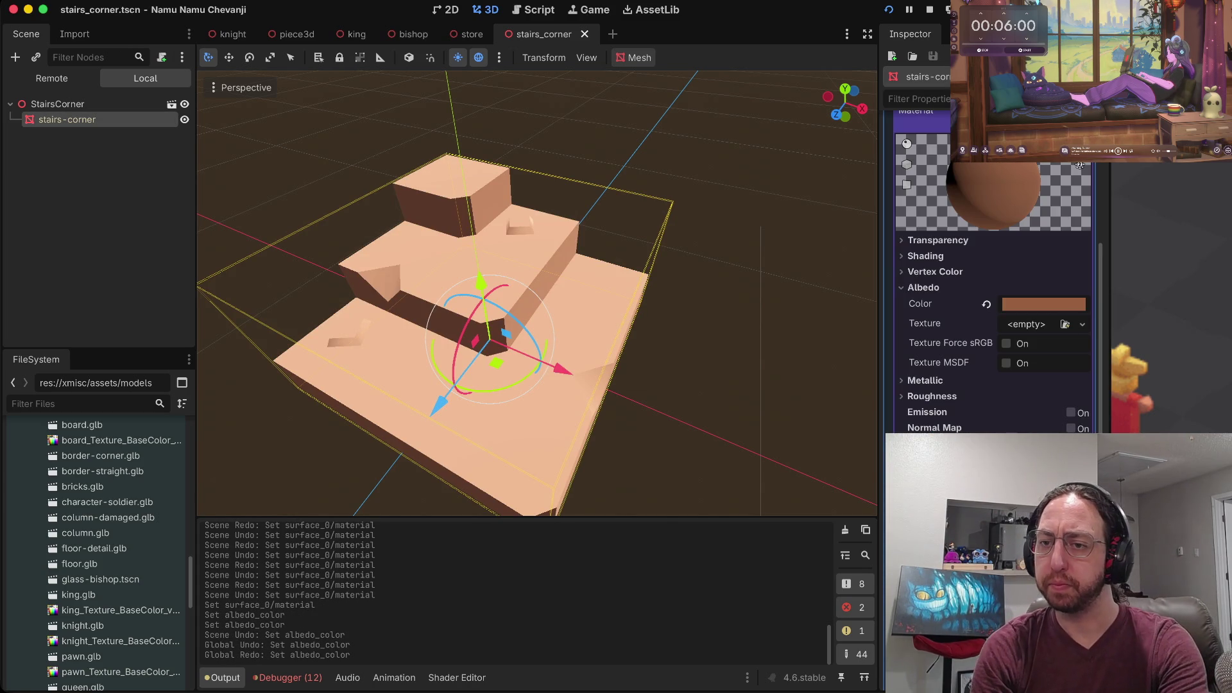
click(1082, 324)
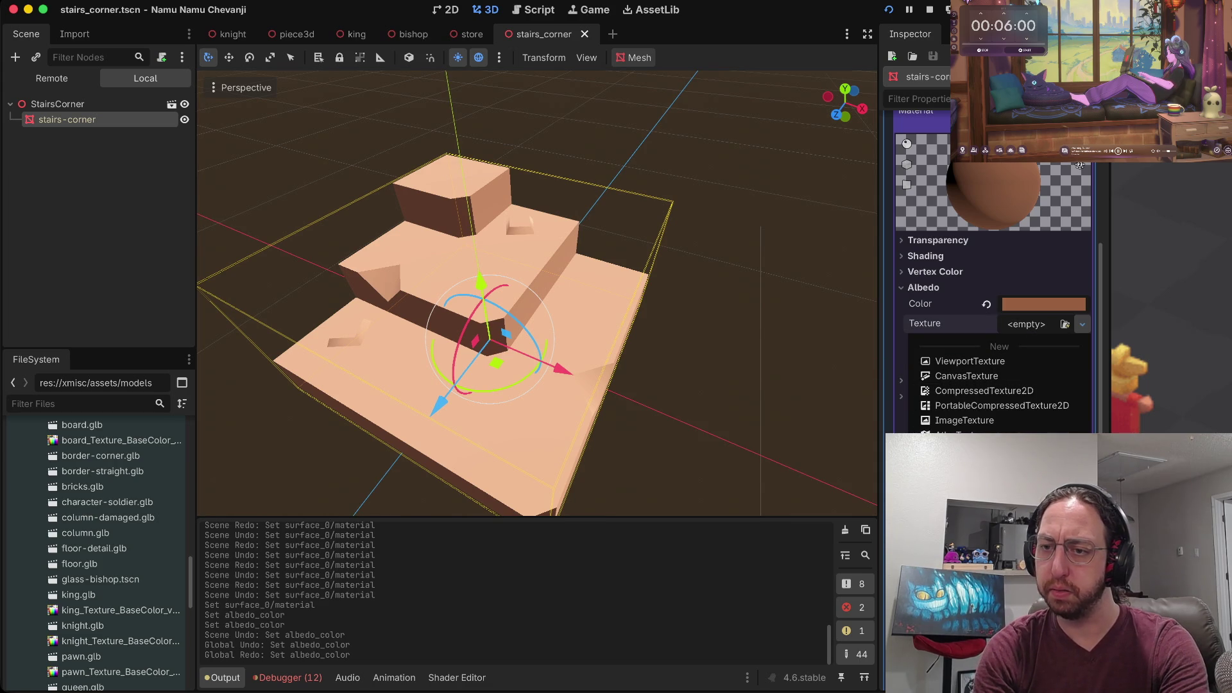
key(Escape)
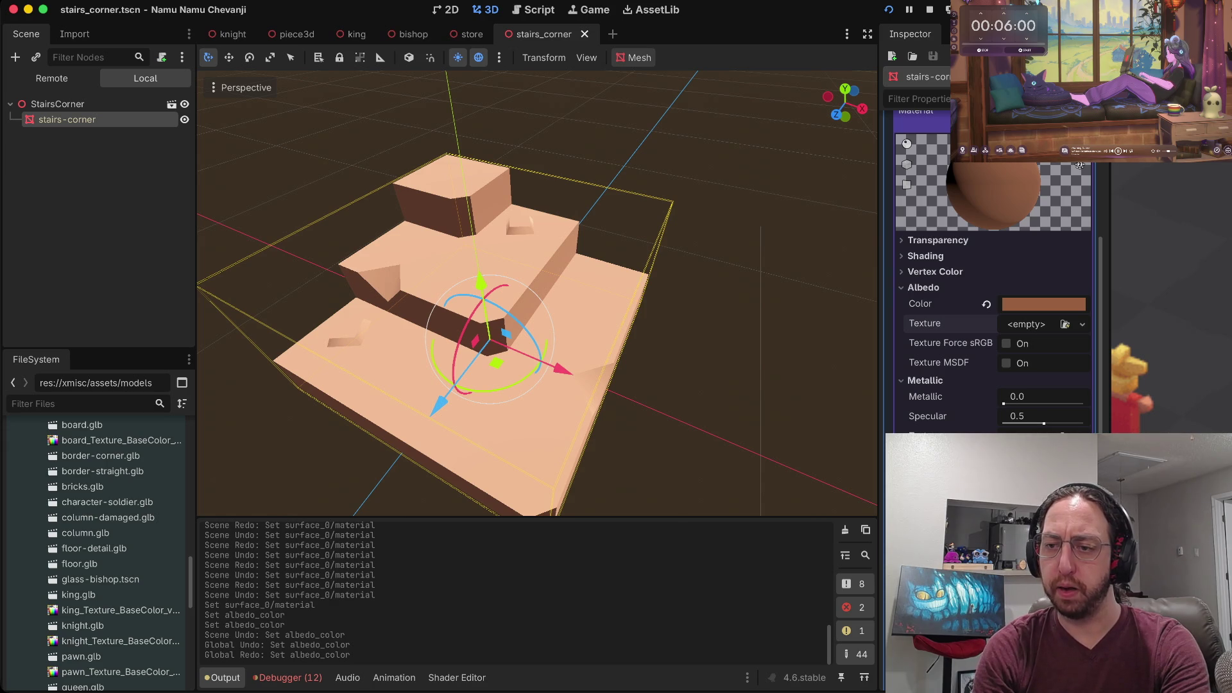
click(1082, 324)
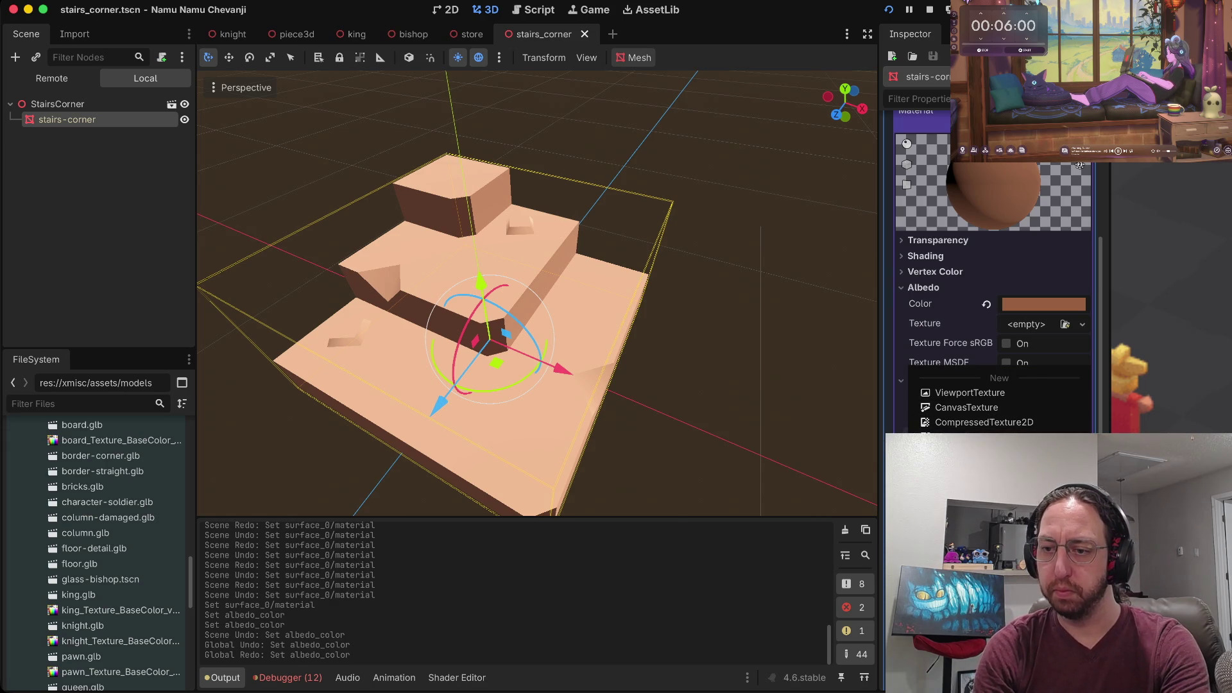
Set Metallic to 1.0 with a finer-frequency FastNoiseLite NoiseTexture2D as the metallic texture.
key(Return)
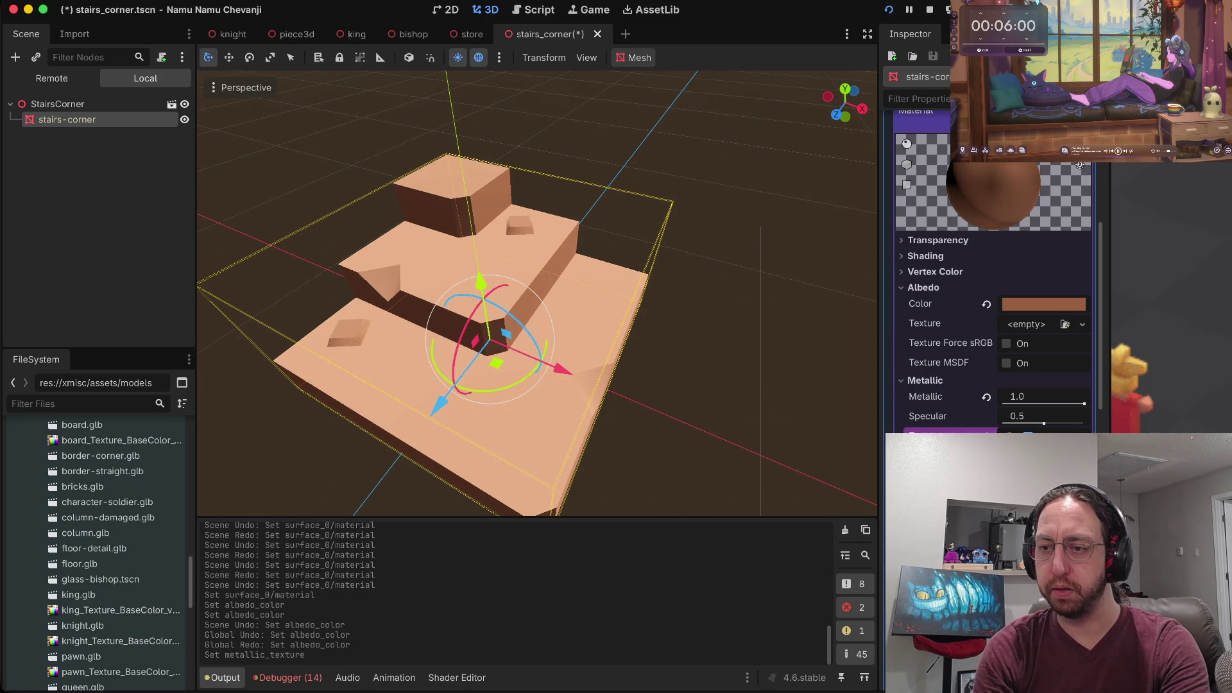
scroll(994, 398, down, 3)
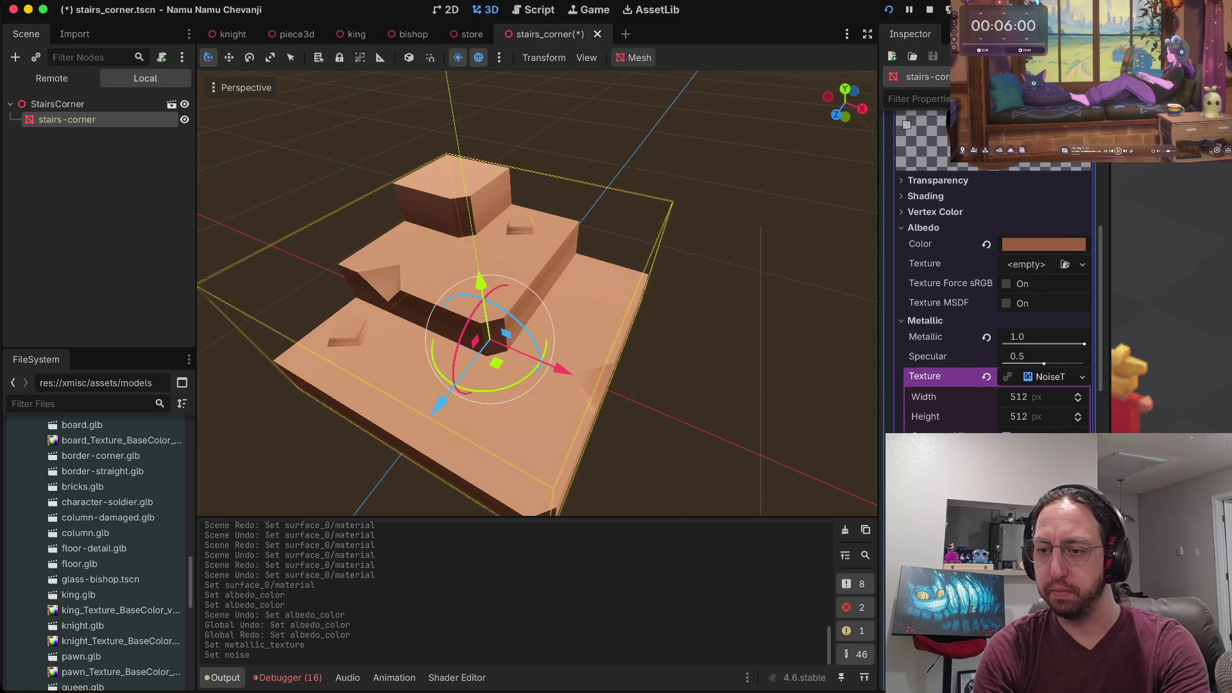
scroll(994, 289, down, 4)
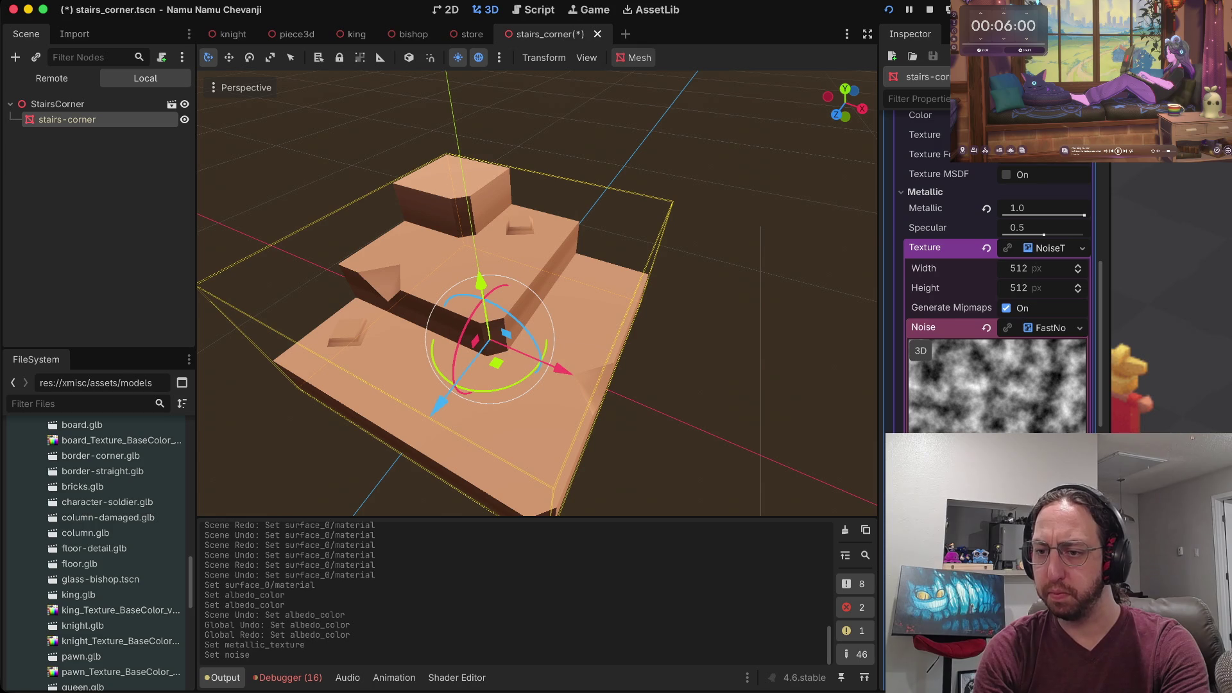
mouse_move(1026, 468)
mouse_down()
mouse_move(1065, 469)
mouse_move(1027, 468)
mouse_up()
click(1046, 328)
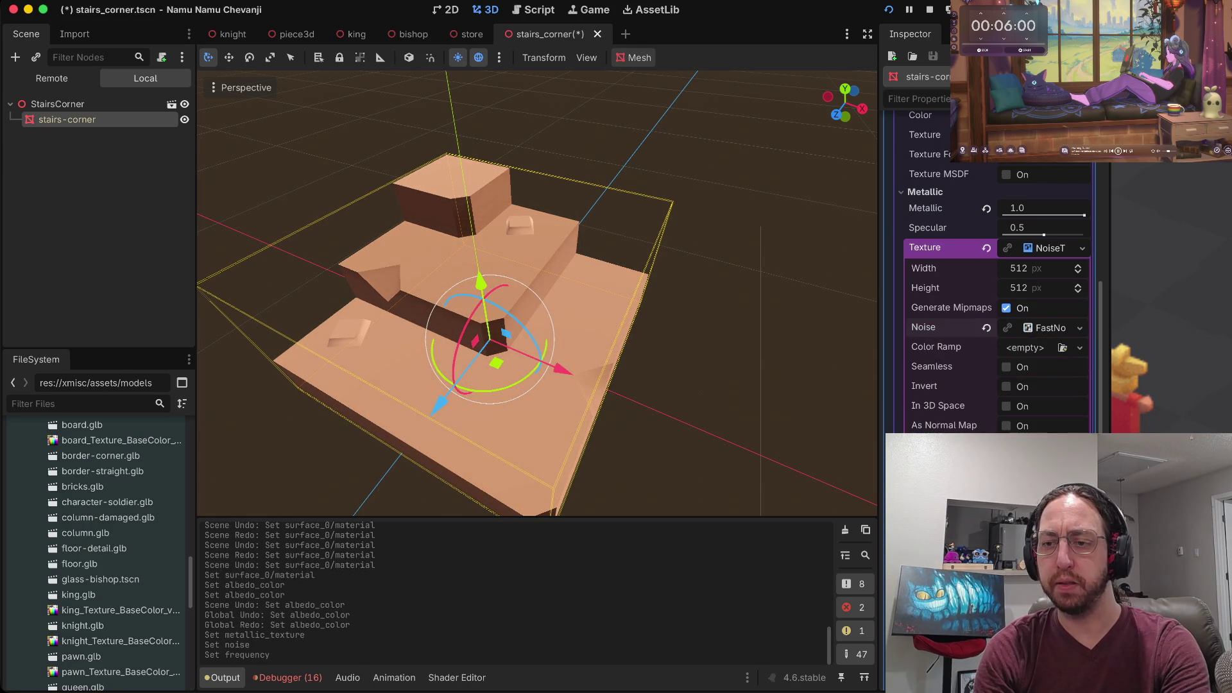
scroll(994, 289, down, 4)
scroll(994, 269, down, 10)
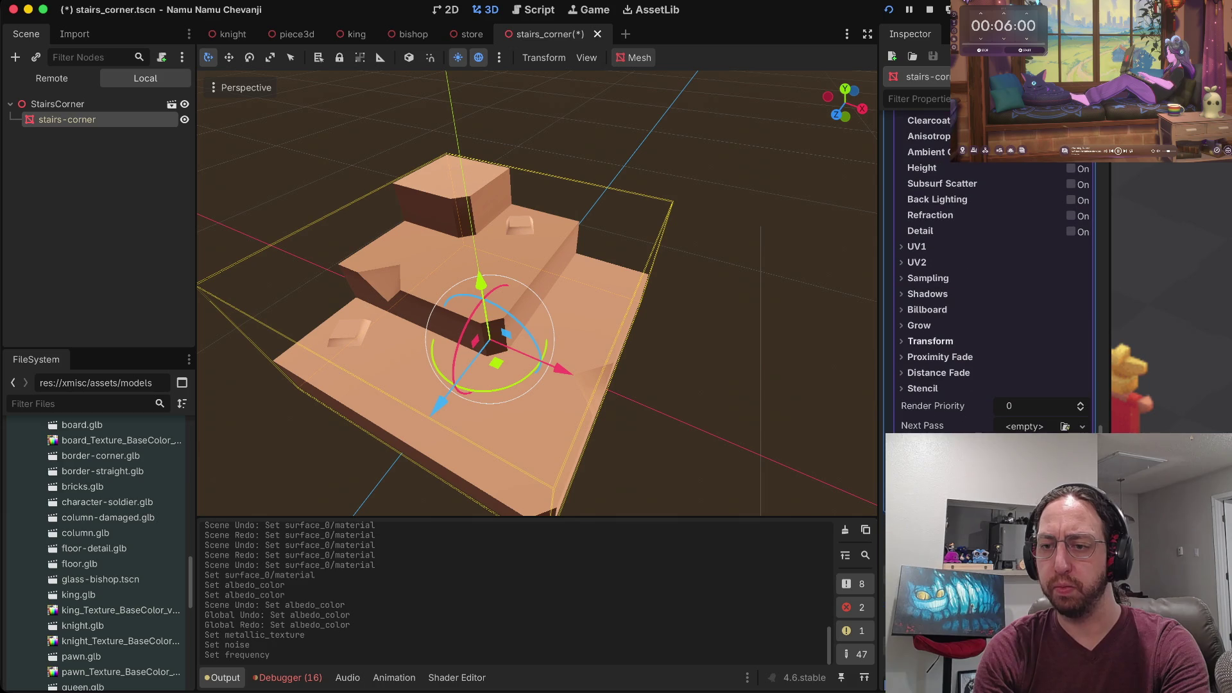
scroll(994, 269, down, 5)
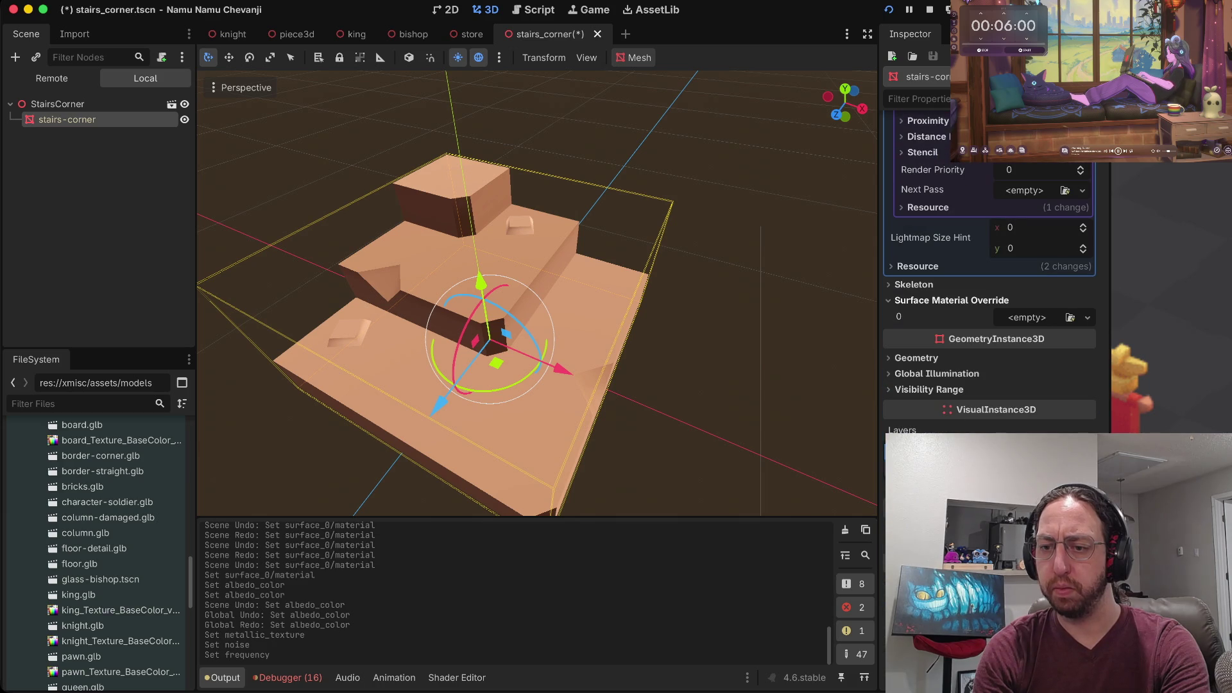
scroll(994, 269, up, 15)
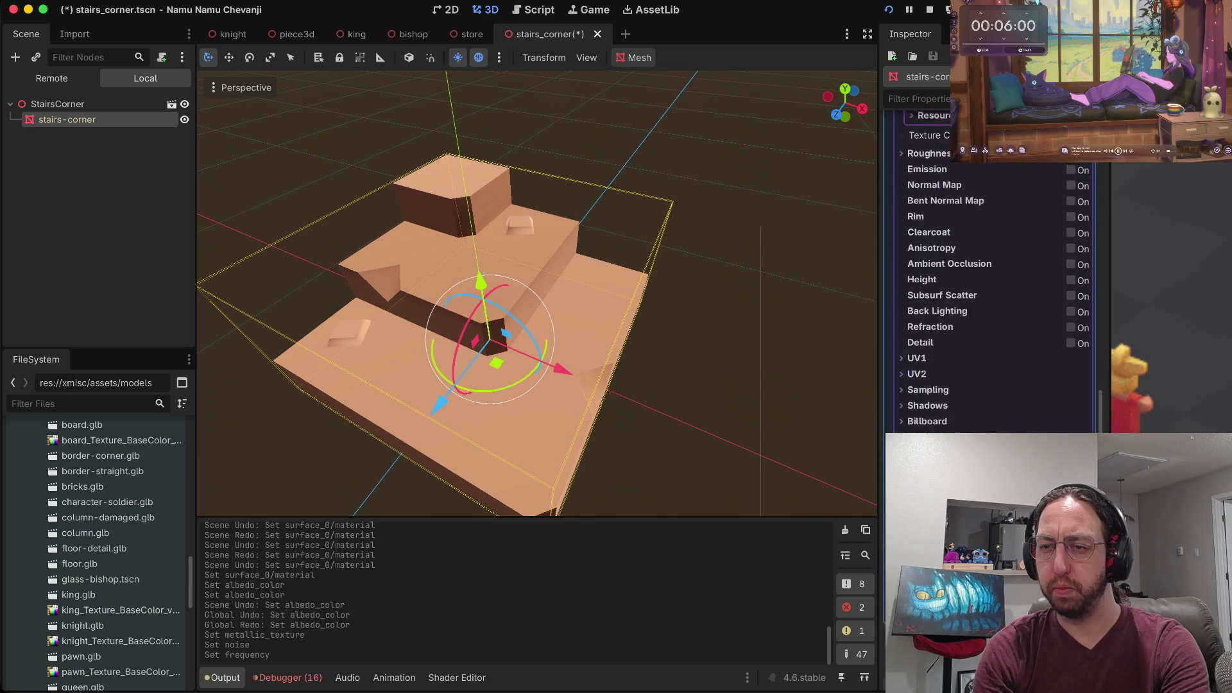
scroll(994, 269, up, 10)
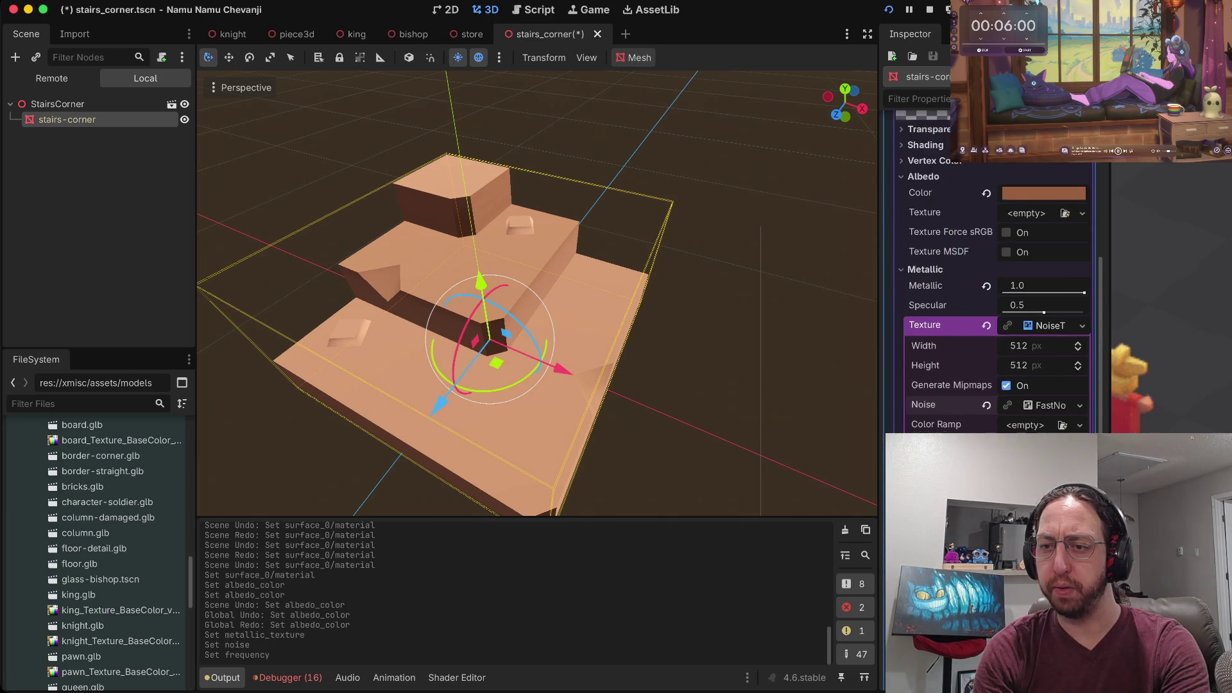
scroll(994, 270, up, 3)
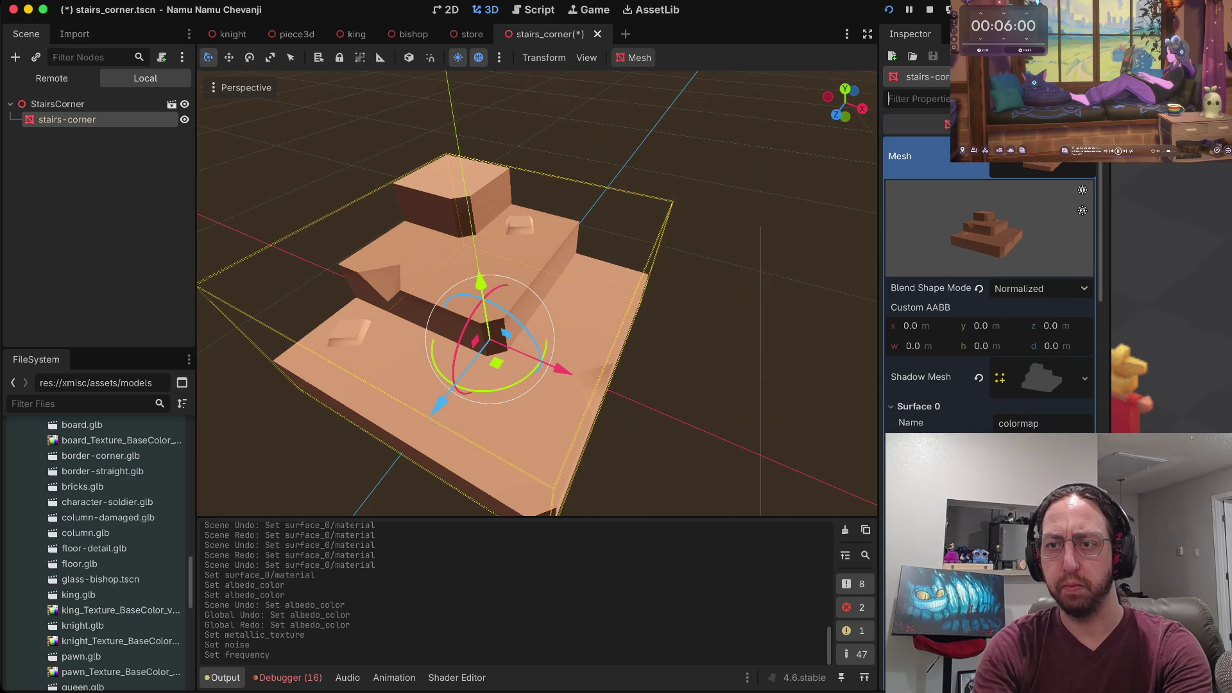
Filter properties for 'triplan' to enable UV1 and World Triplanar, then clear the filter.
text(triplan)
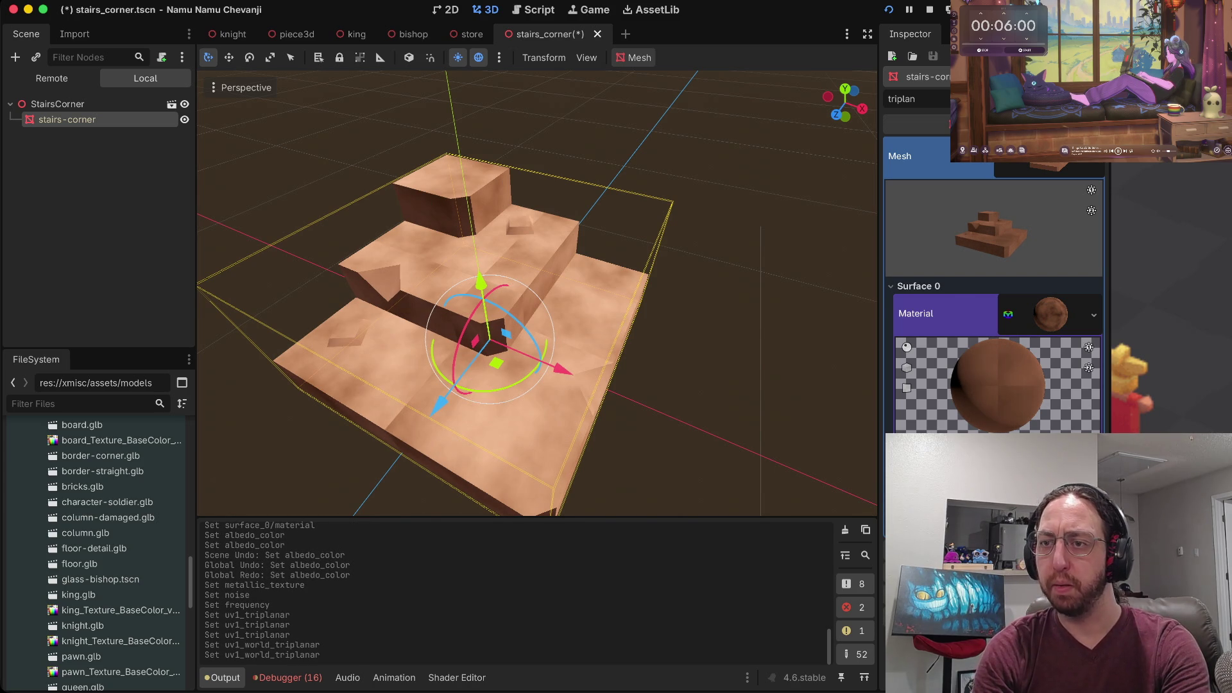
key(super+a)
key(BackSpace)
Scroll back through the material properties to the Metallic settings.
scroll(993, 288, down, 5)
scroll(1026, 375, down, 3)
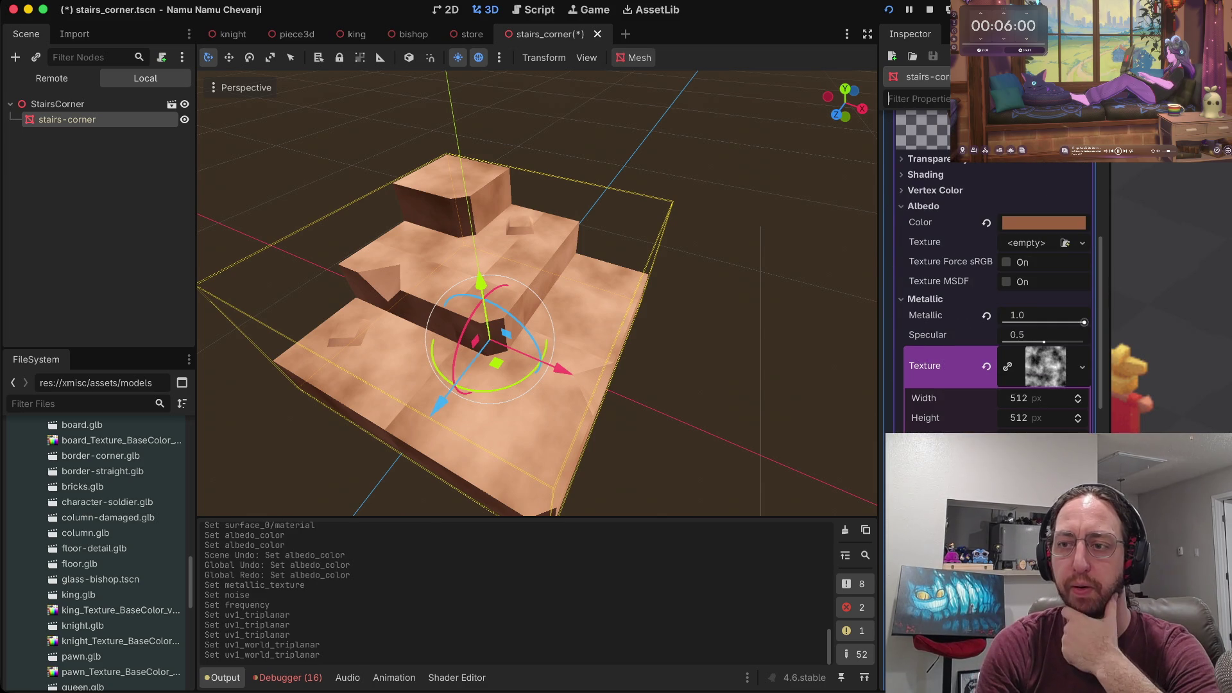
scroll(993, 270, up, 4)
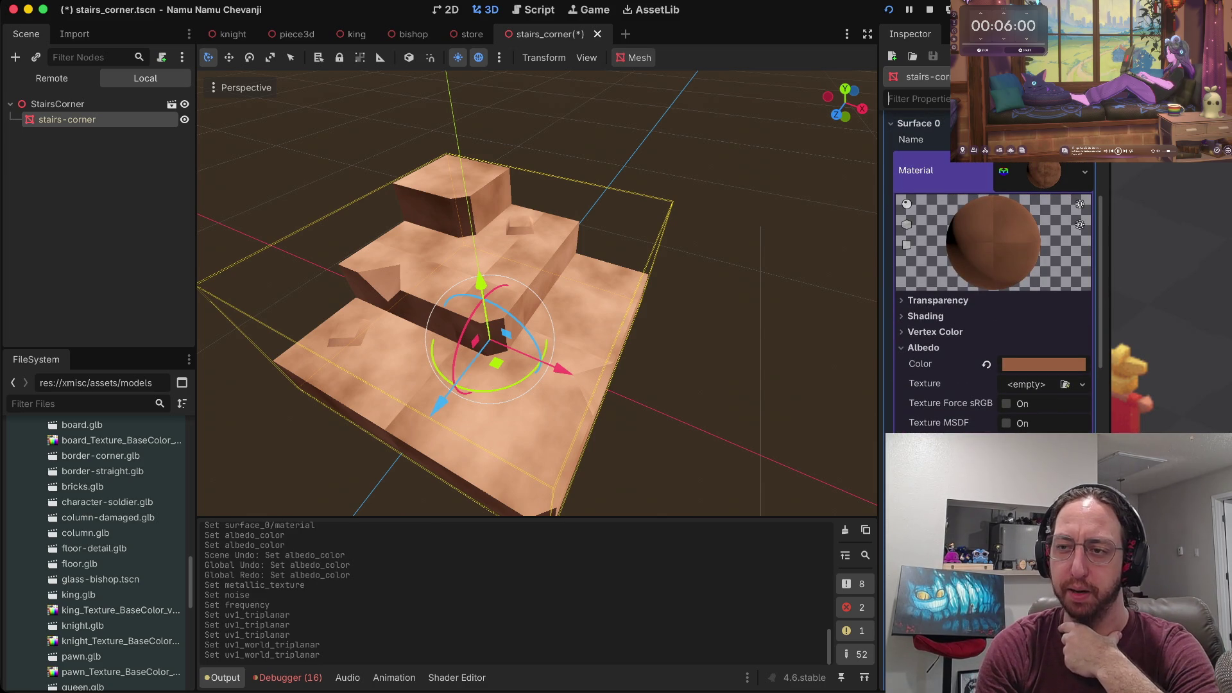
scroll(993, 302, down, 4)
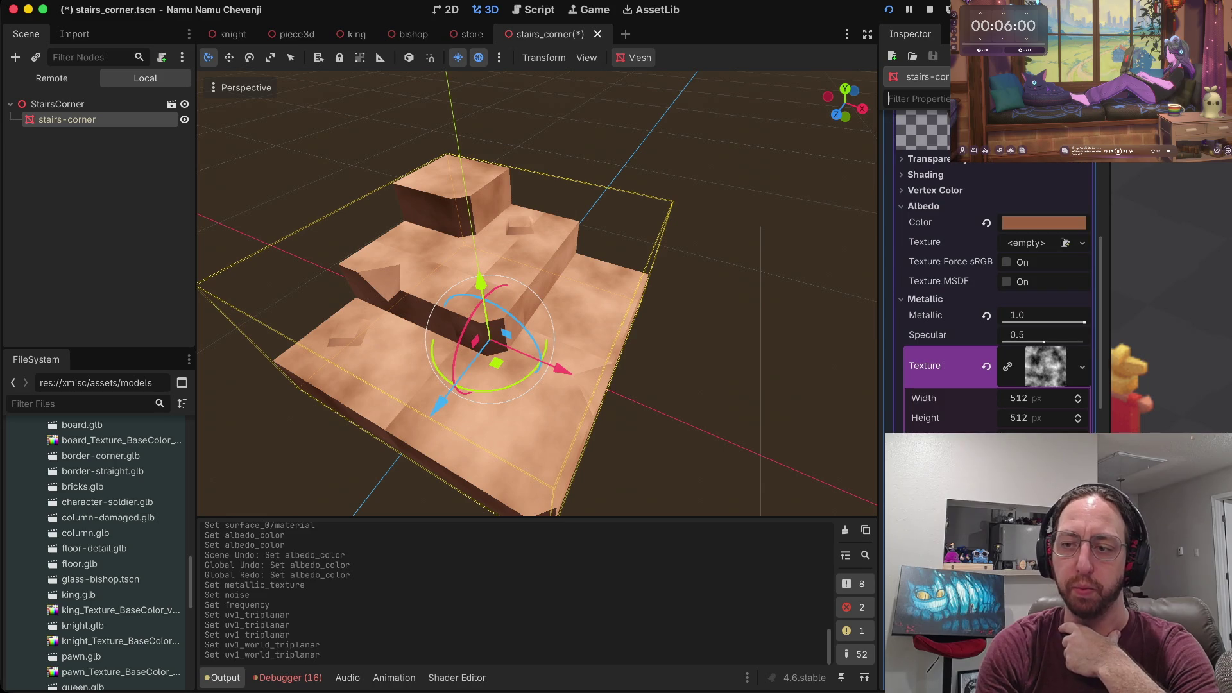
scroll(993, 289, up, 4)
scroll(993, 289, down, 4)
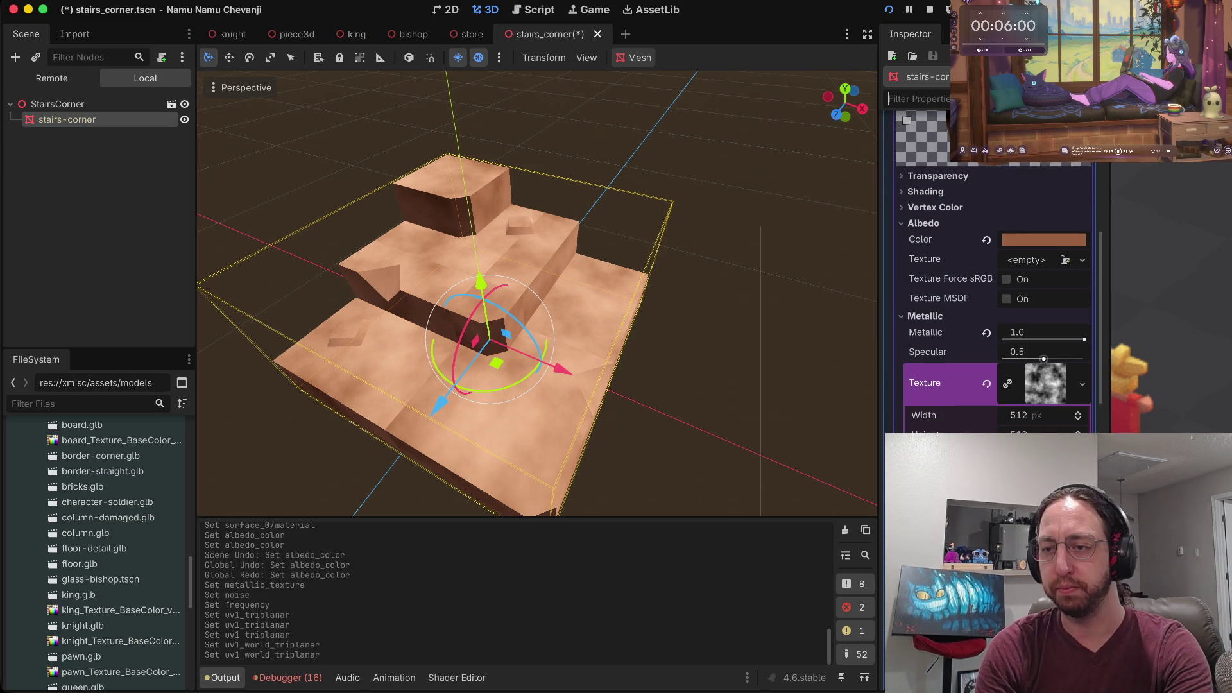
scroll(993, 289, down, 3)
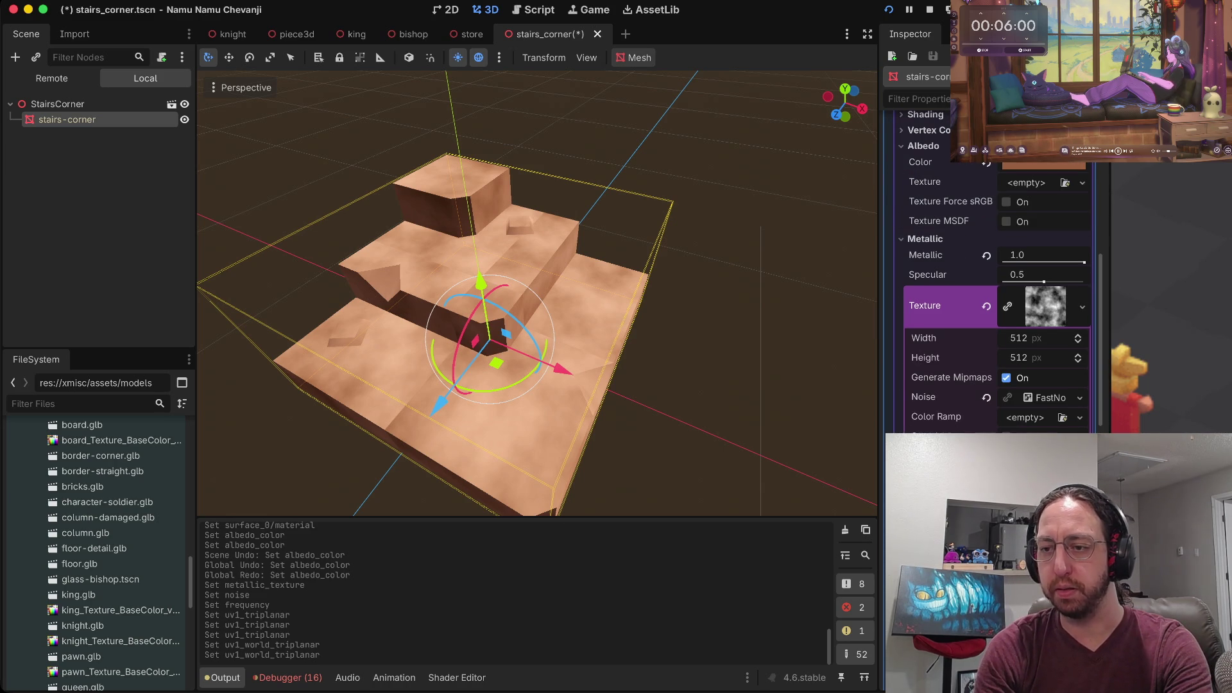
Change the metallic noise to Perlin at frequency 0.0093, after briefly trying Cellular.
click(1050, 398)
scroll(993, 289, down, 5)
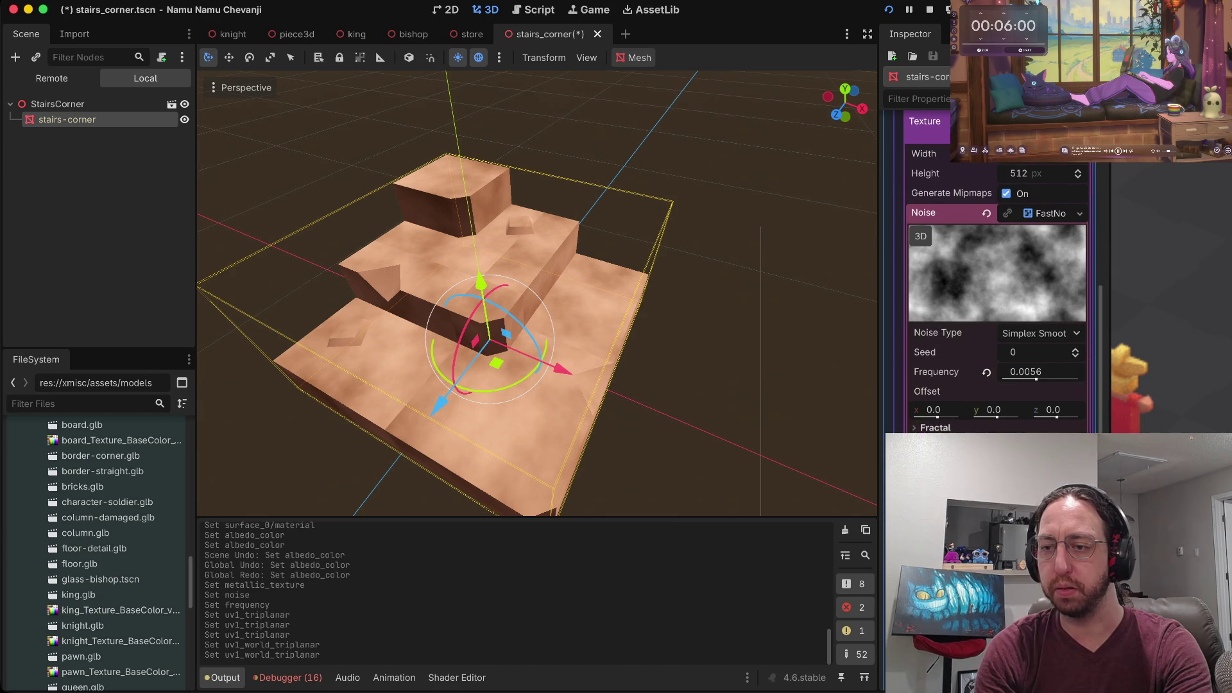
mouse_move(1035, 379)
mouse_down()
mouse_move(1065, 379)
mouse_move(1027, 380)
mouse_move(1052, 379)
mouse_move(1040, 379)
mouse_up()
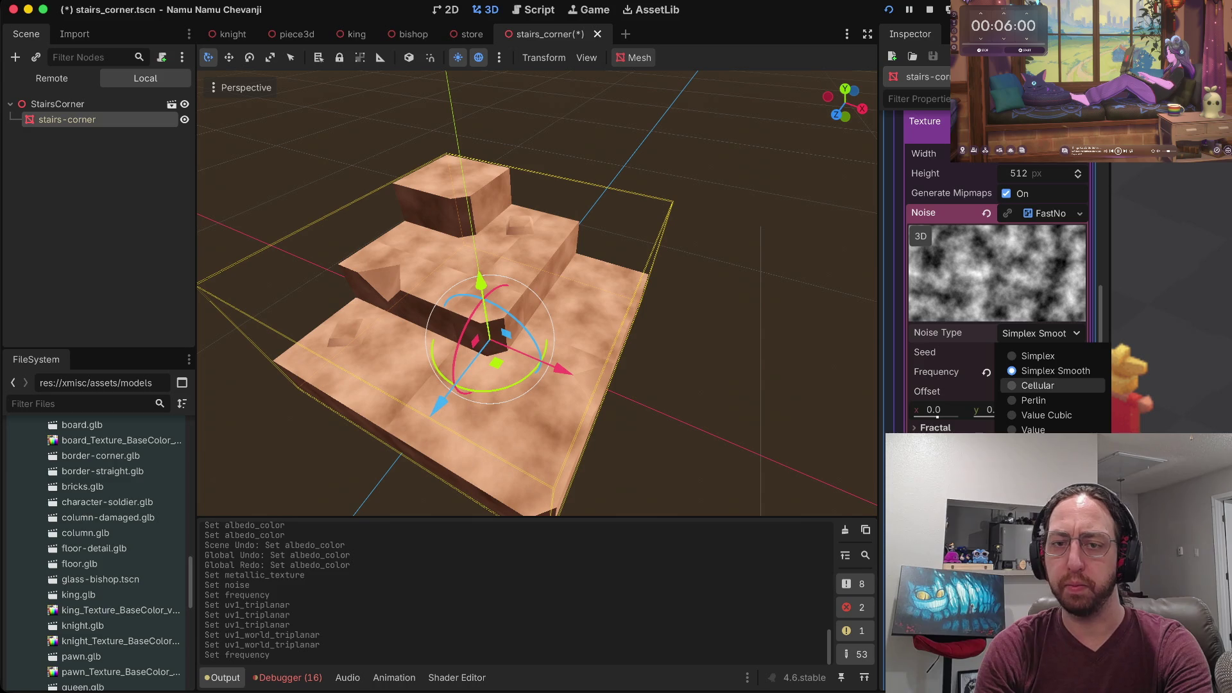
click(1038, 385)
mouse_move(1040, 379)
mouse_down()
mouse_move(1052, 379)
mouse_move(1027, 379)
mouse_move(1041, 379)
mouse_up()
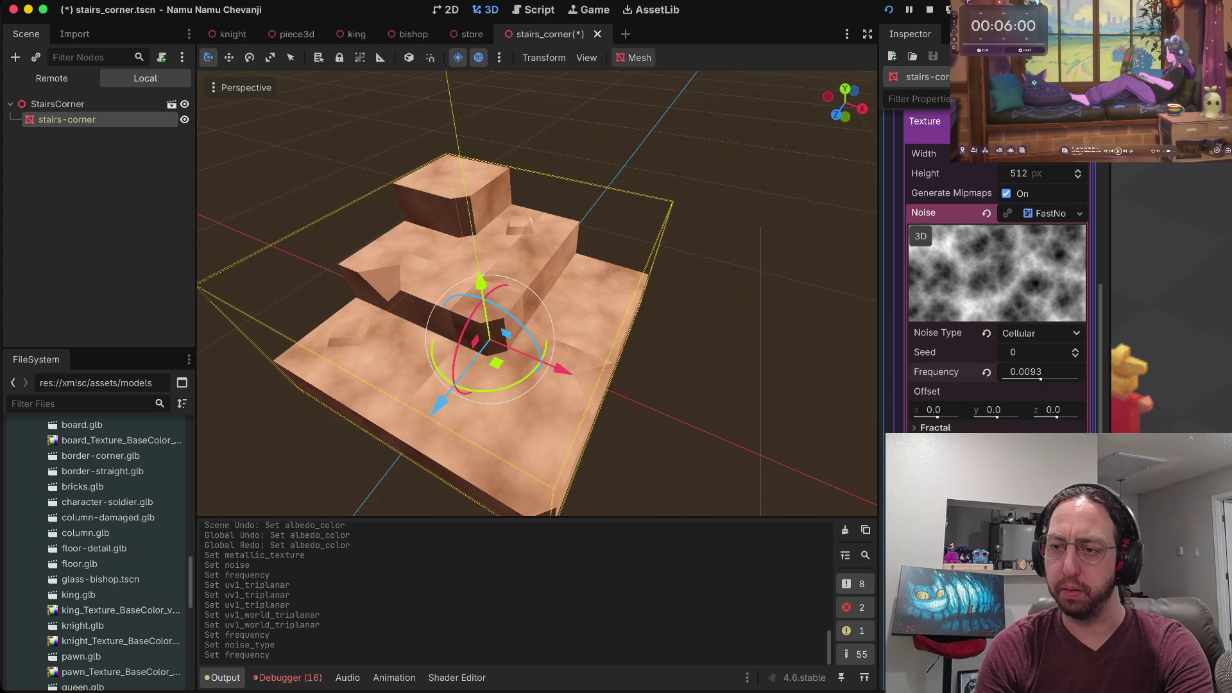
click(1039, 333)
click(1026, 401)
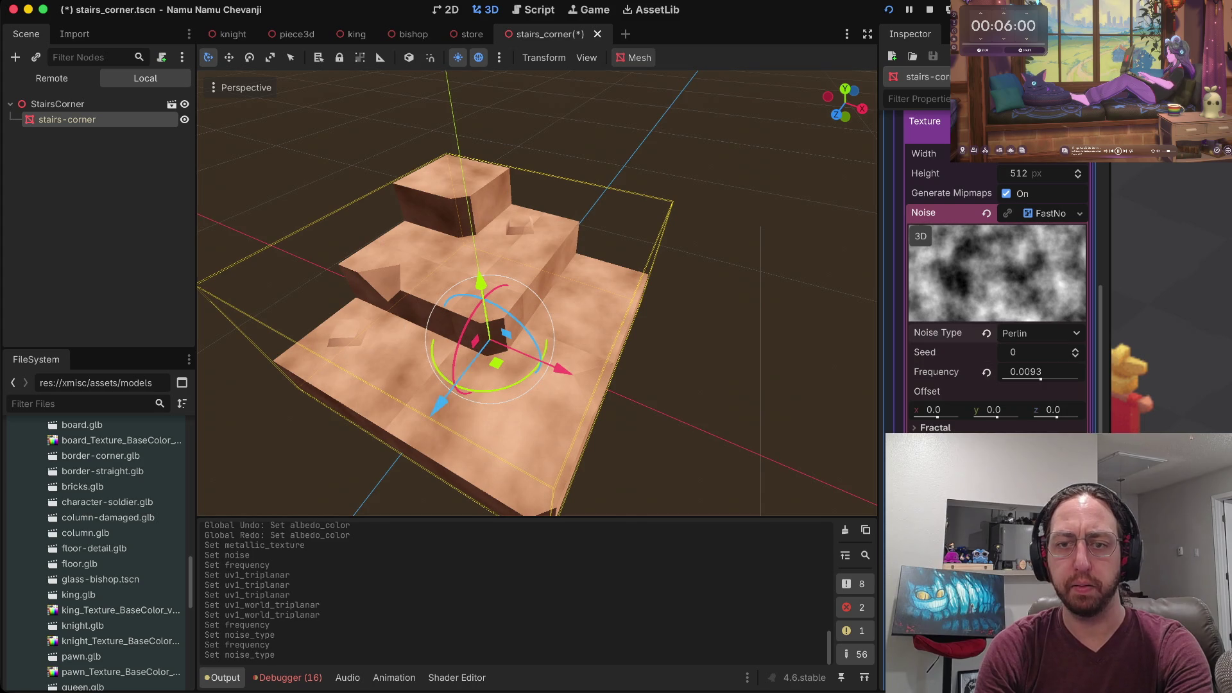
Deselect to check the texture, then reselect the stairs-corner mesh to edit its material.
key(Escape)
scroll(537, 292, up, 3)
scroll(537, 293, down, 8)
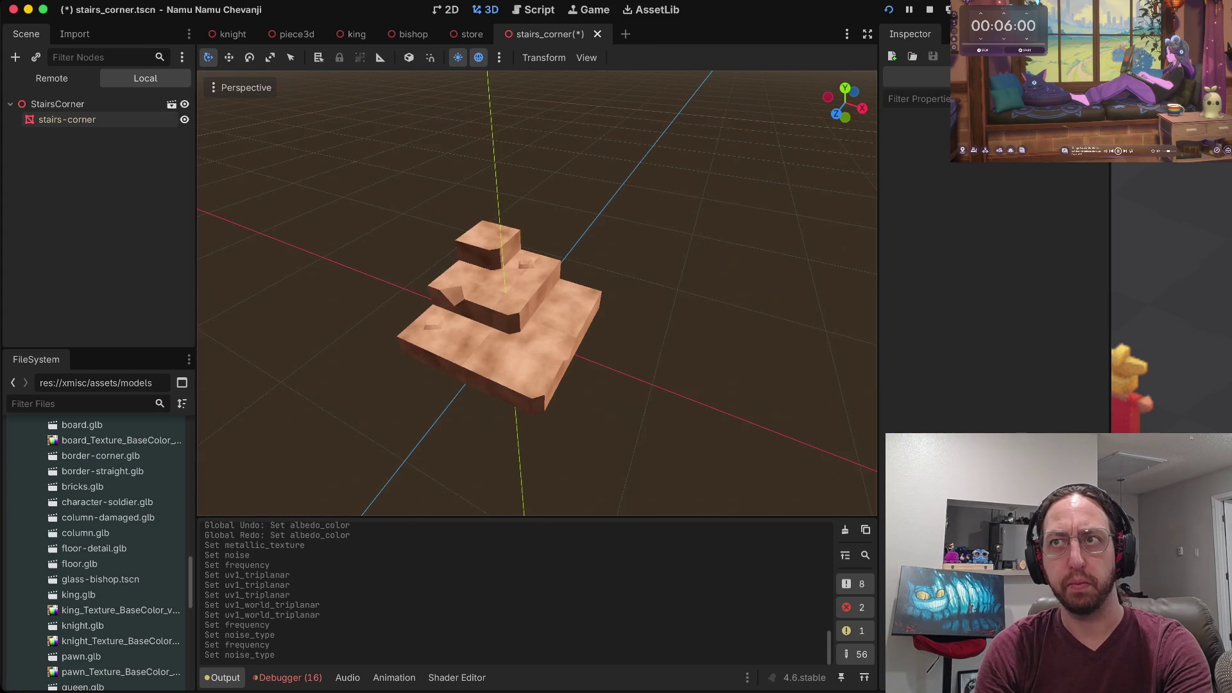
scroll(537, 292, up, 2)
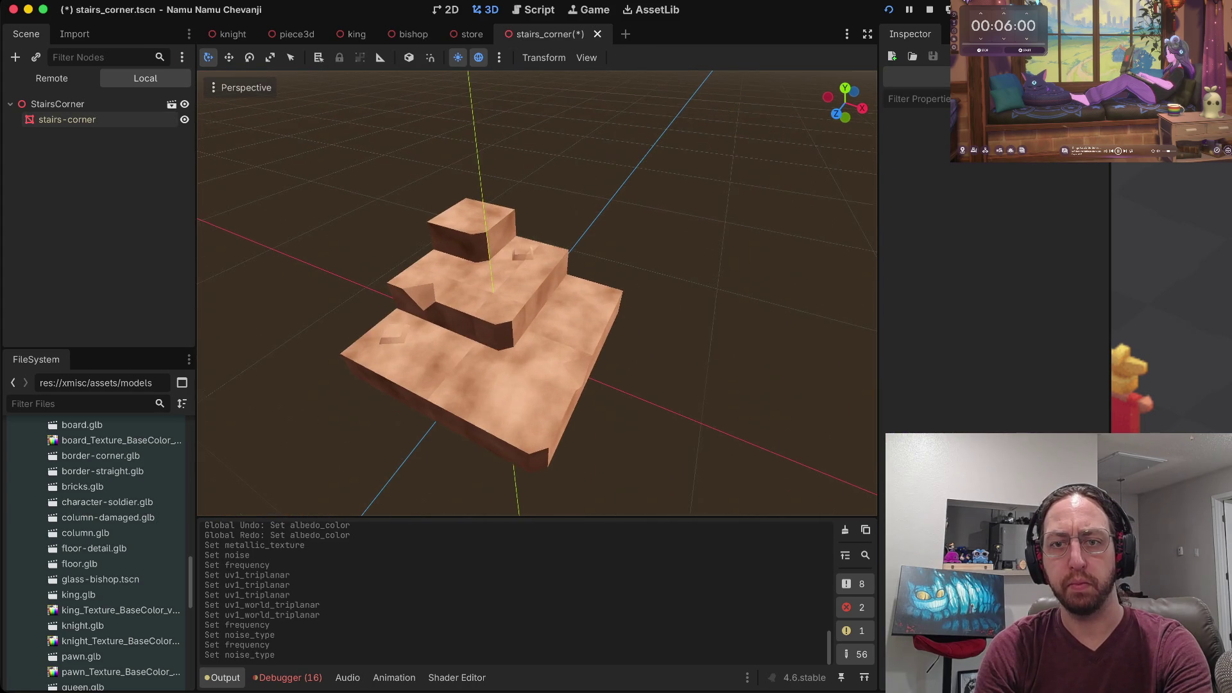
scroll(537, 292, up, 2)
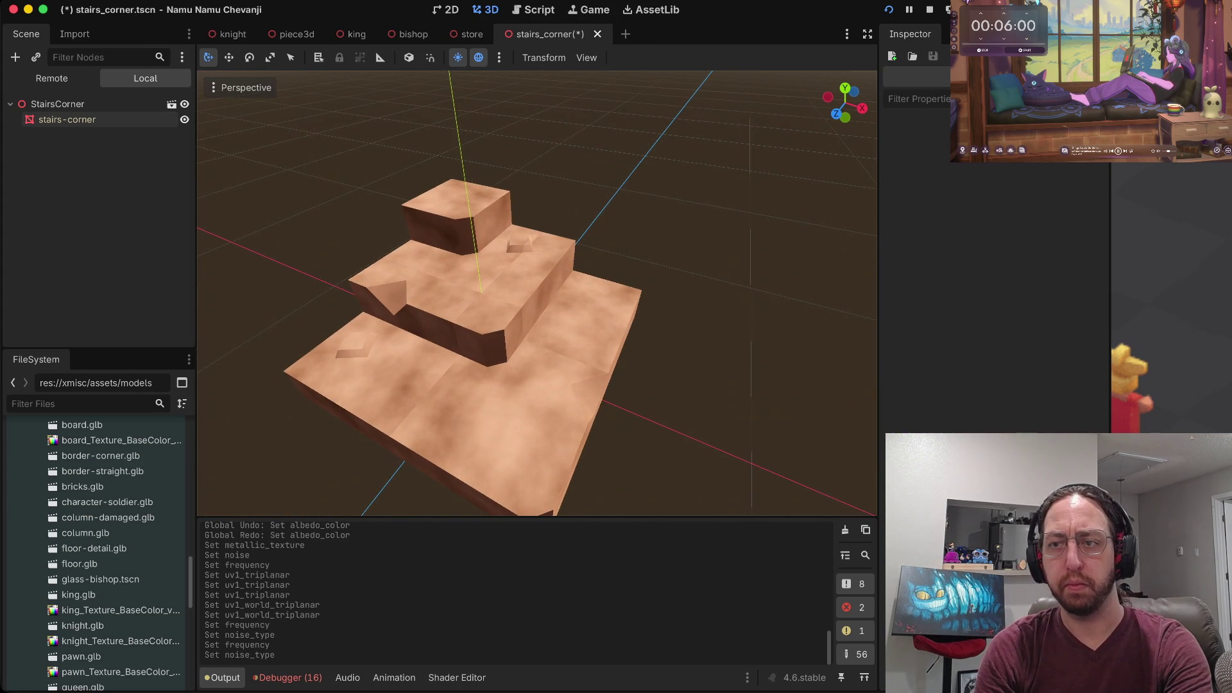
click(66, 120)
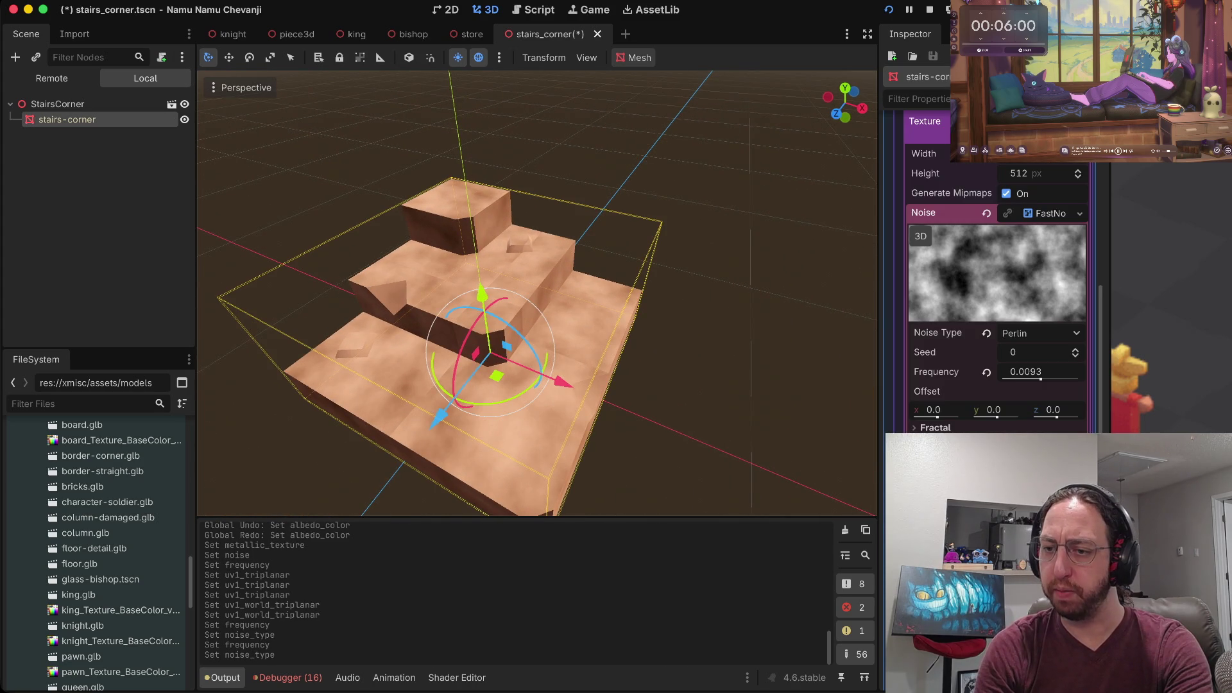
Collapse the Metallic texture details and enable Normal Map on the stairs material.
scroll(997, 270, down, 5)
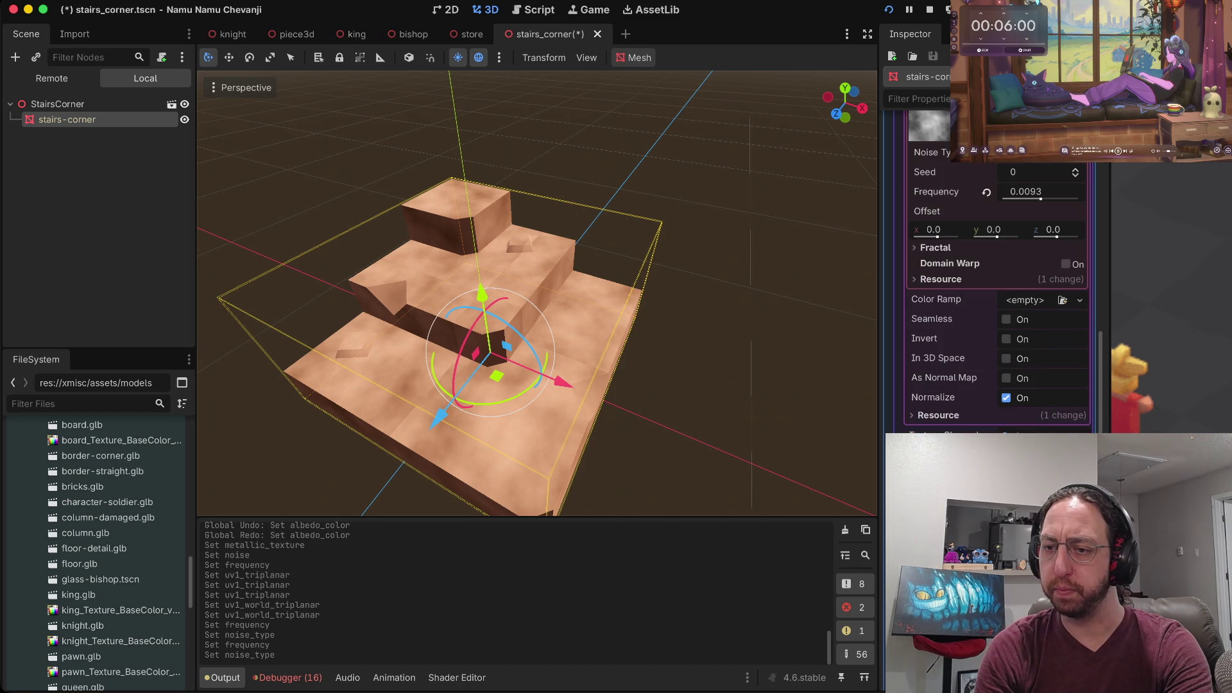
scroll(997, 270, up, 10)
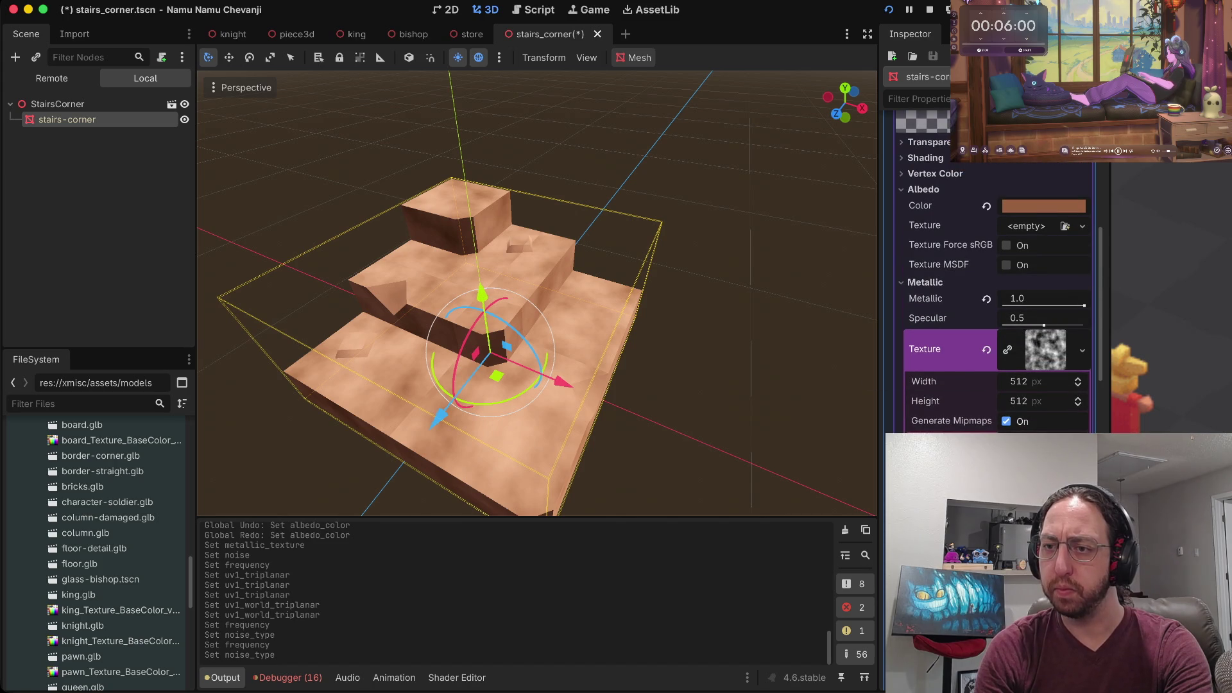
scroll(997, 270, down, 2)
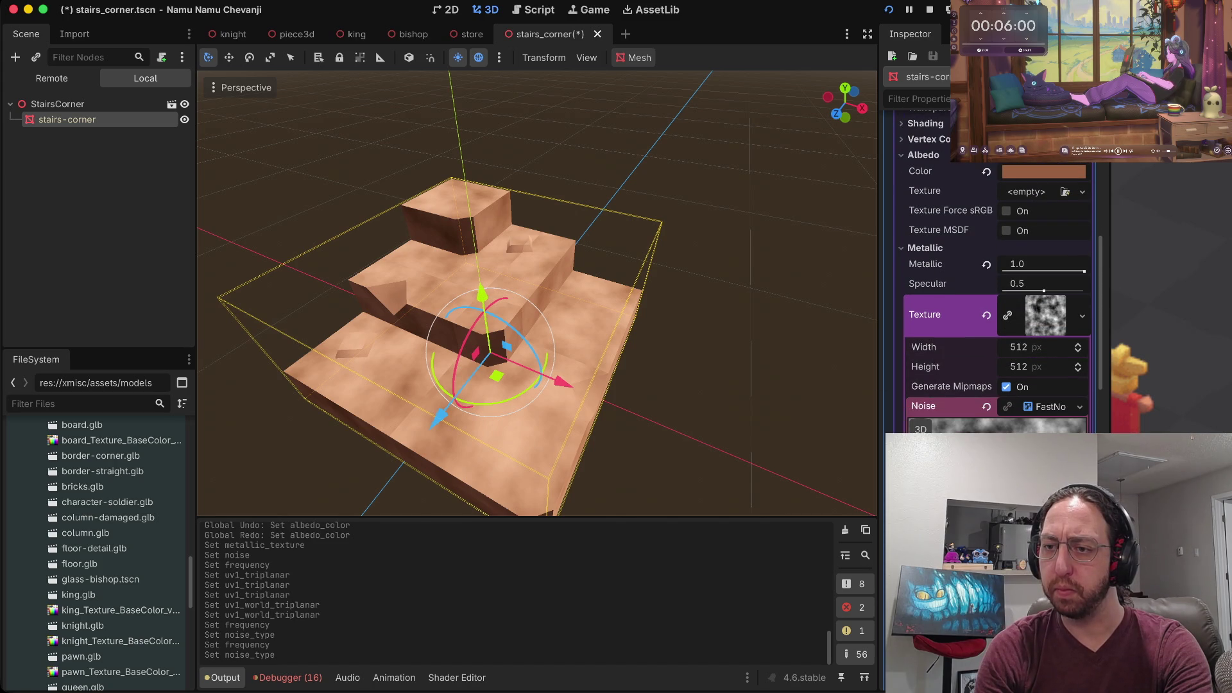
click(1045, 315)
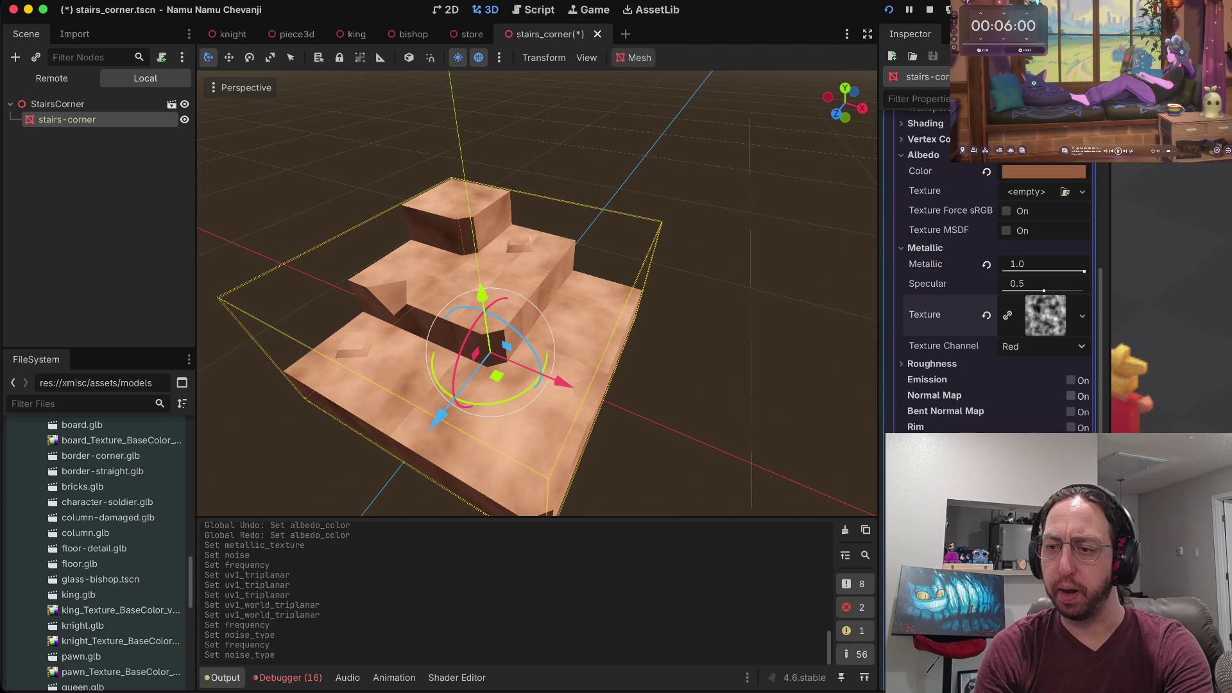
click(1070, 395)
click(1083, 431)
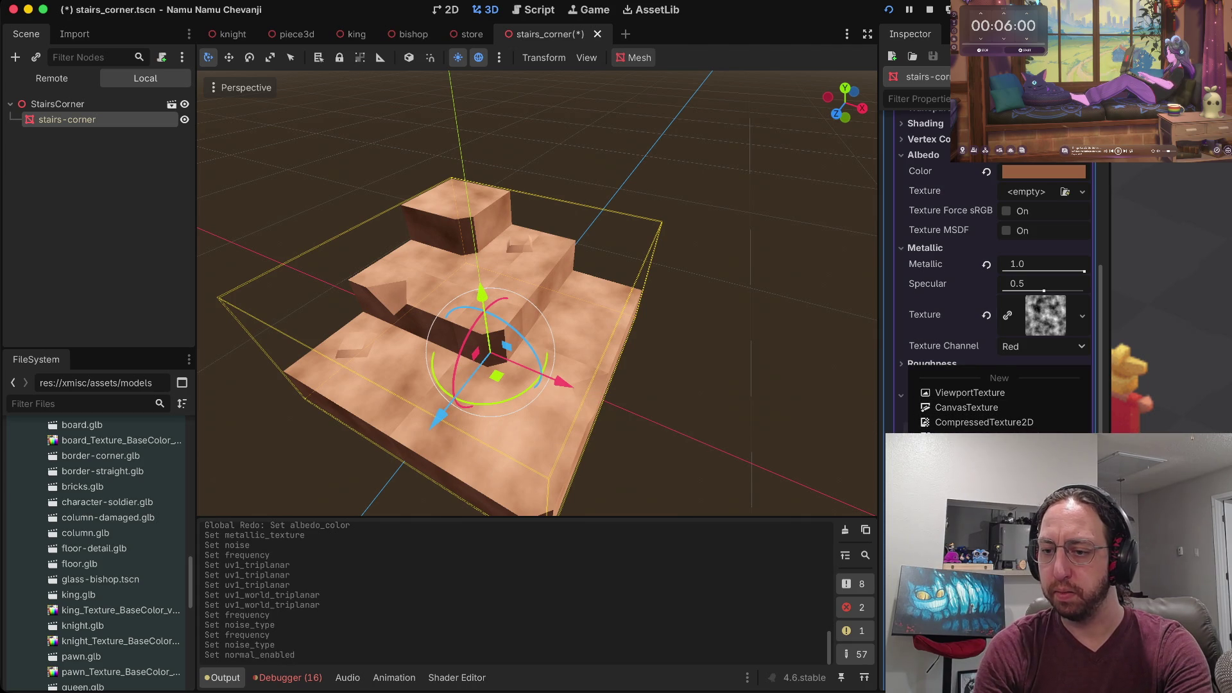
Assign a new NoiseTexture2D as the normal map texture, generated in 3D space.
click(981, 481)
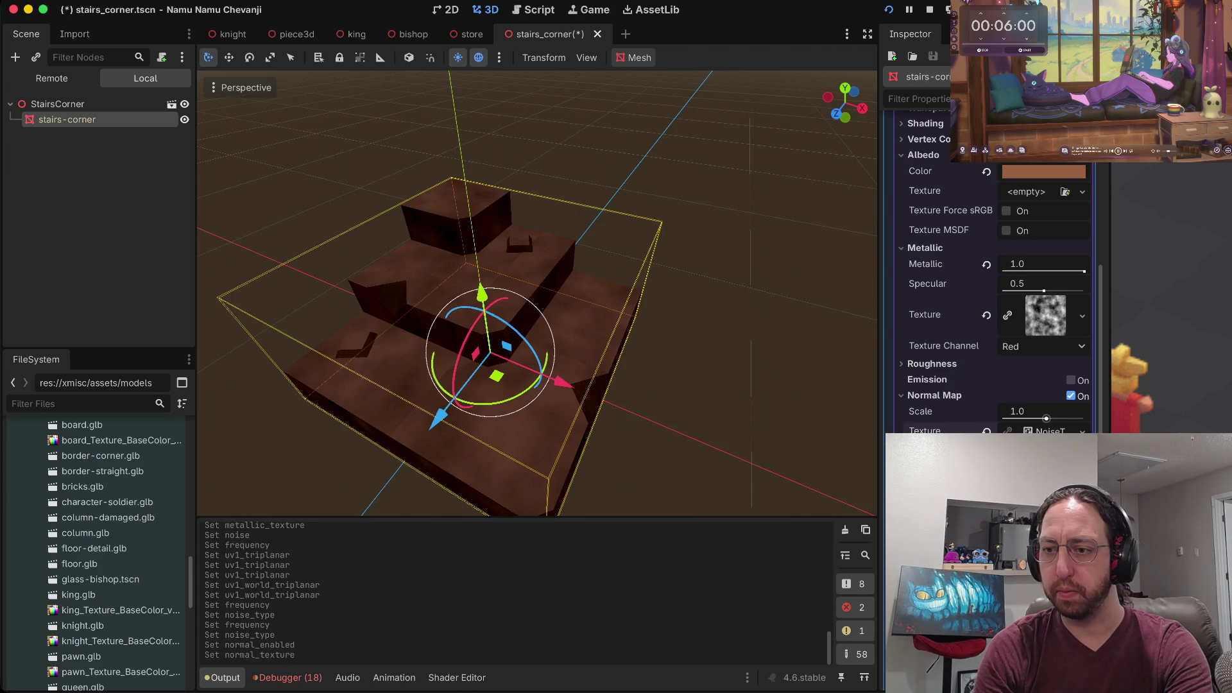
click(1046, 430)
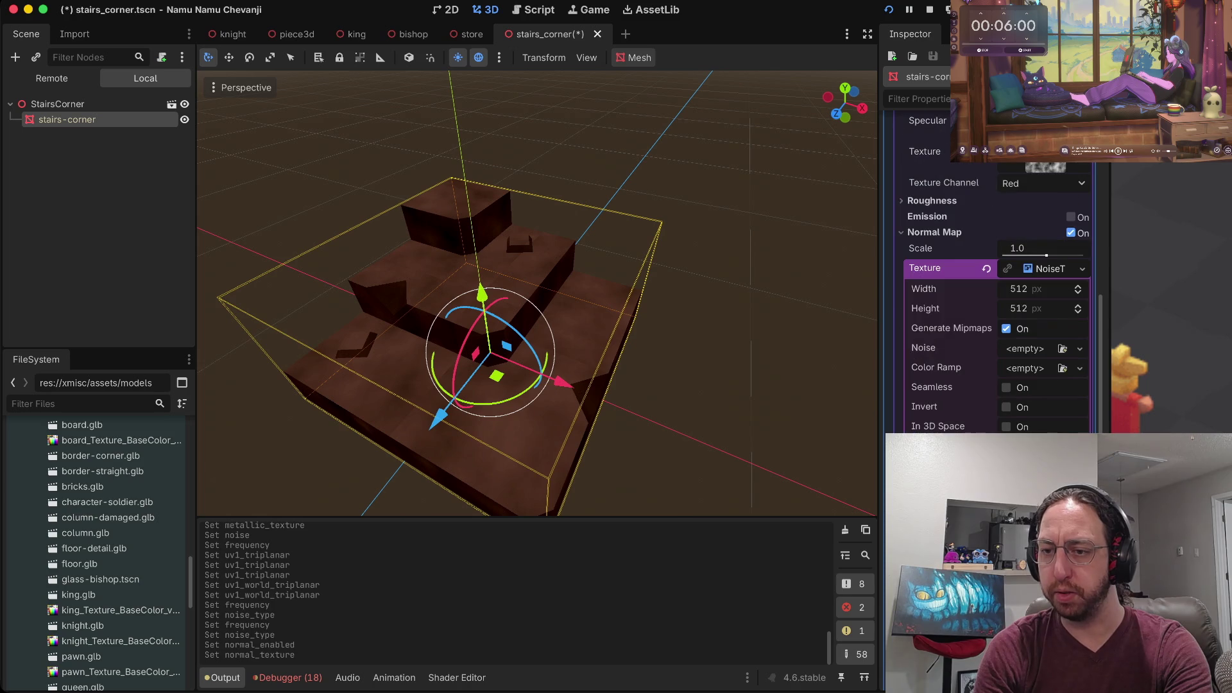
click(1006, 427)
scroll(994, 321, up, 3)
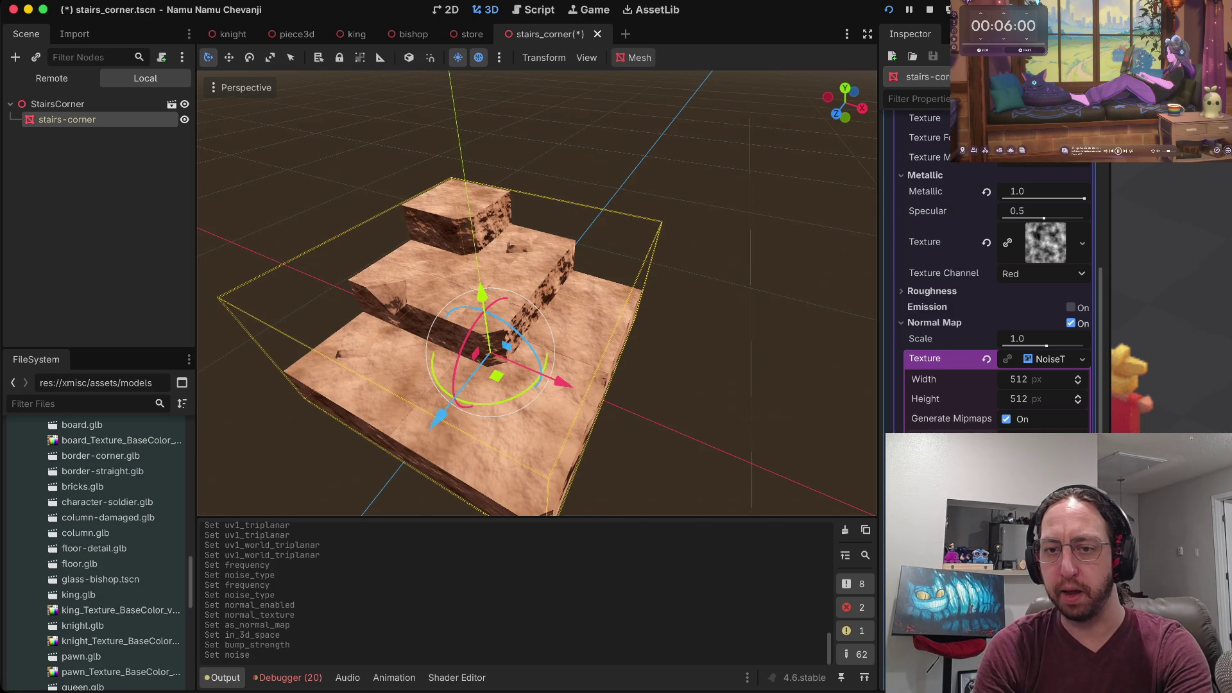
Deselect to view the rough rocky surface, then reselect the stairs-corner mesh.
key(Escape)
scroll(536, 292, up, 1)
scroll(537, 293, up, 3)
scroll(537, 292, down, 2)
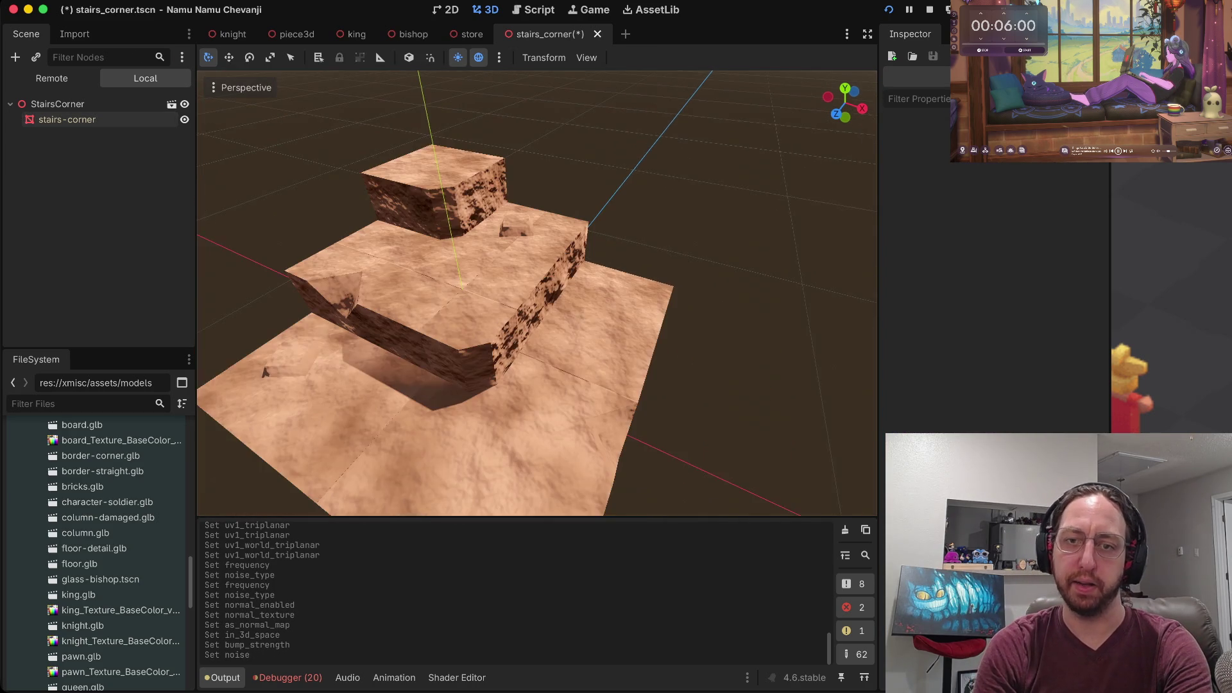
scroll(536, 293, down, 2)
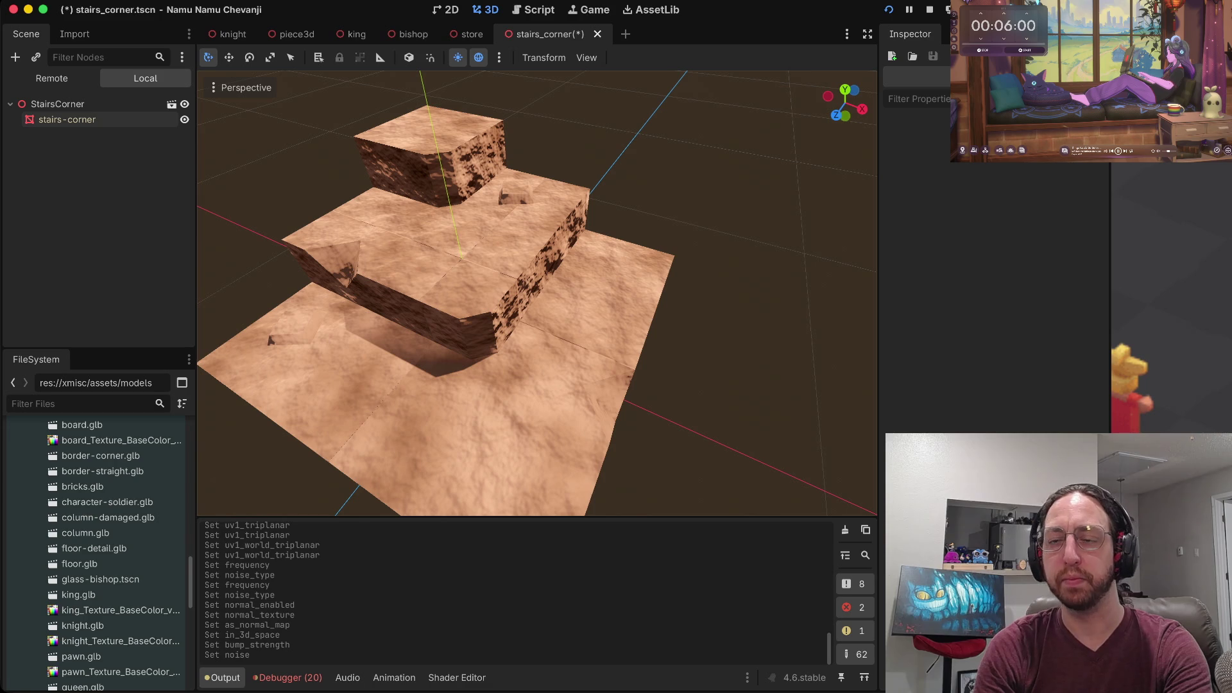
click(67, 119)
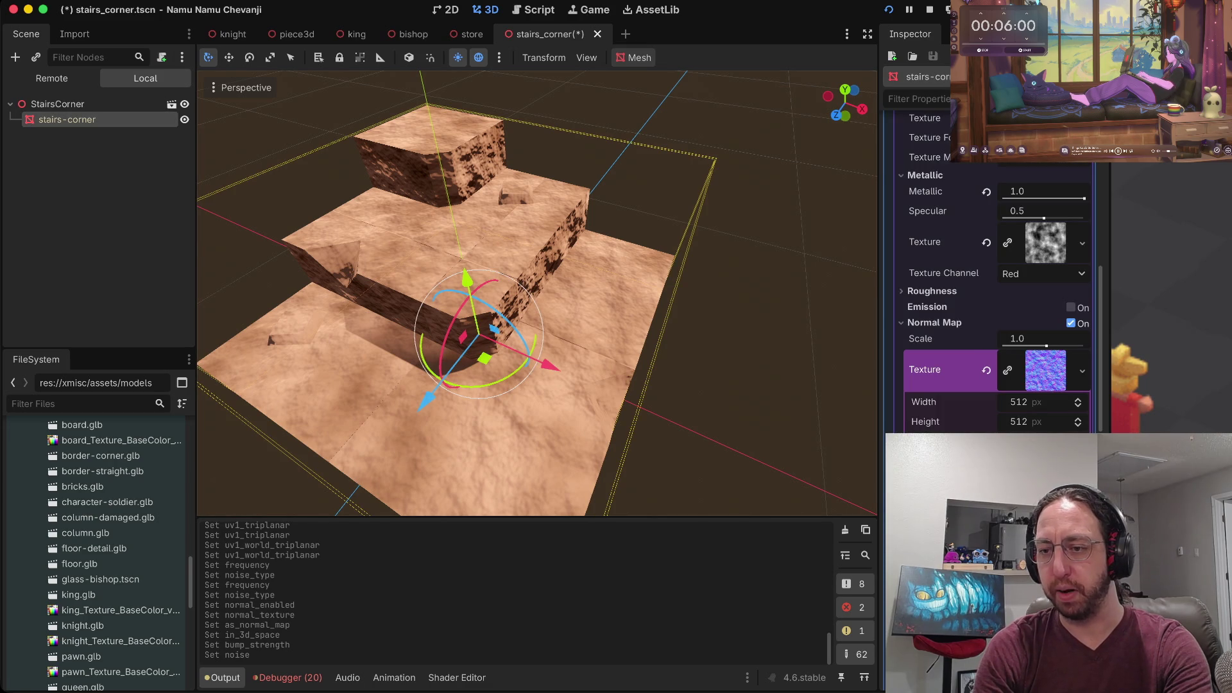
Fly around the stairs to inspect the rocky surface and save the stairs_corner scene.
scroll(994, 273, down, 3)
scroll(994, 272, up, 4)
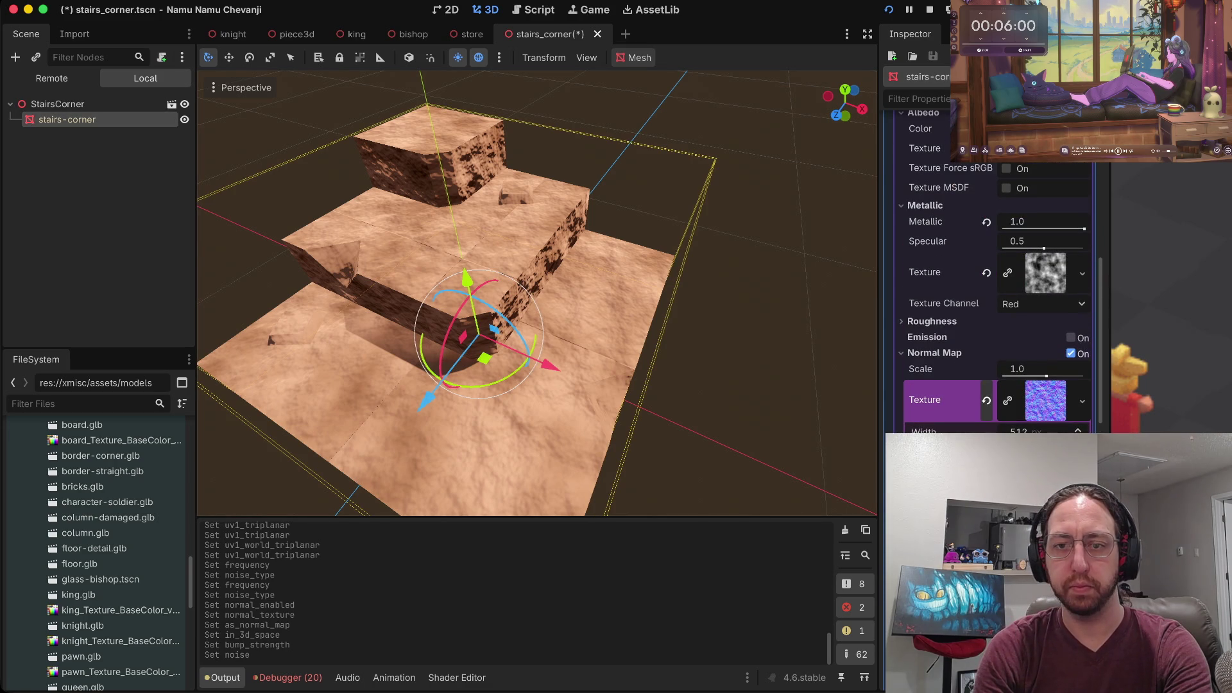
key(Escape)
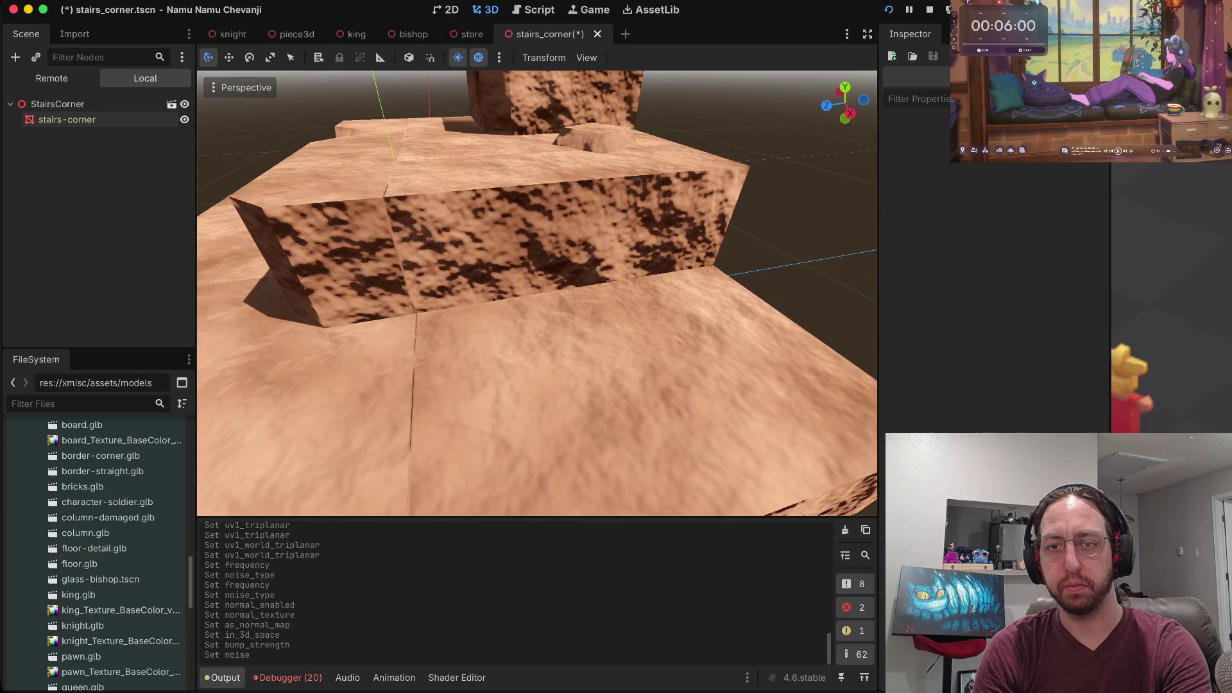
key(s)
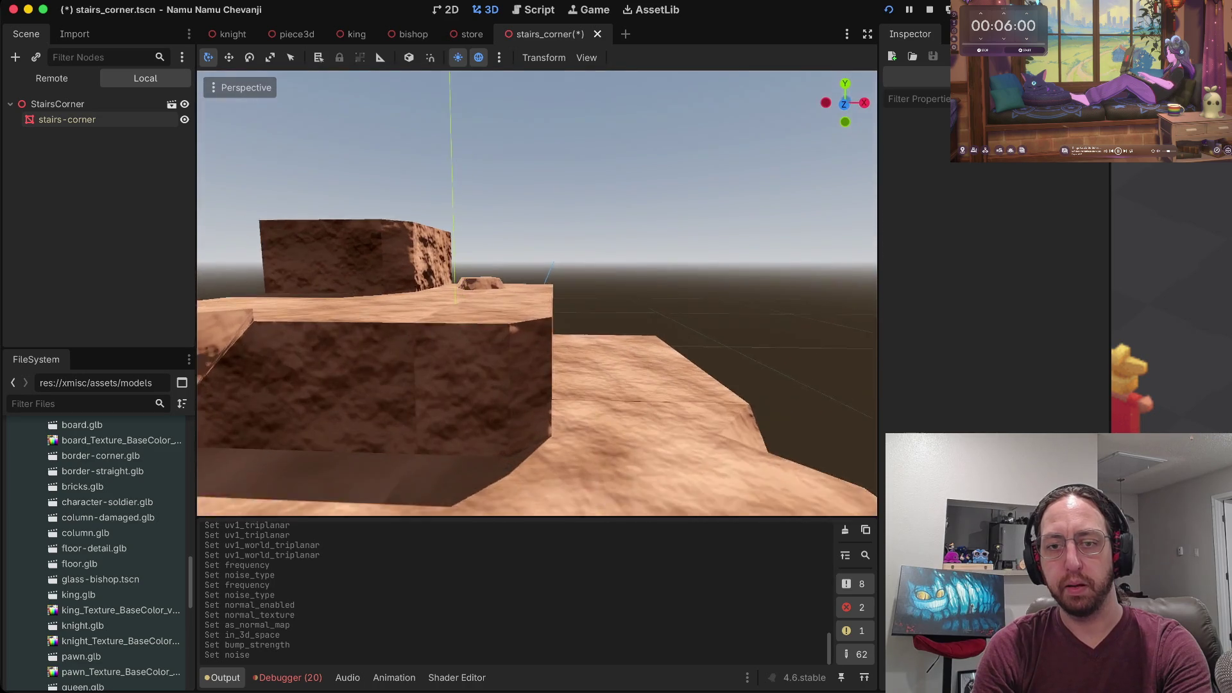
key(s)
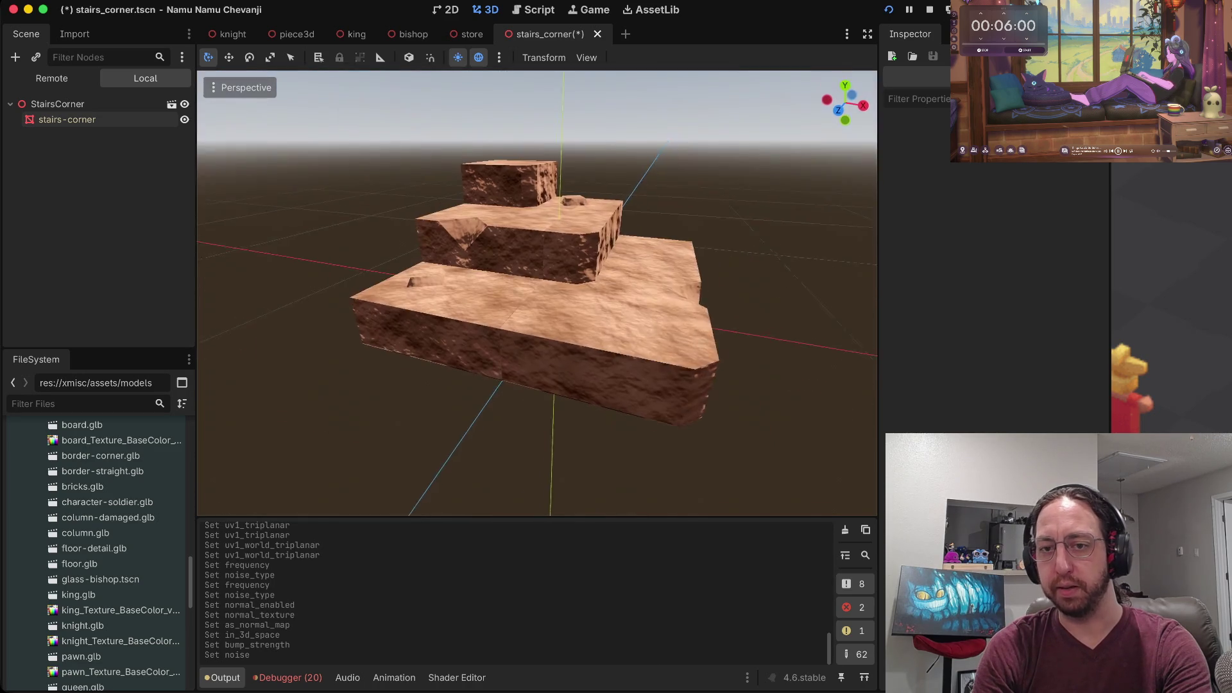
key(w)
key(s)
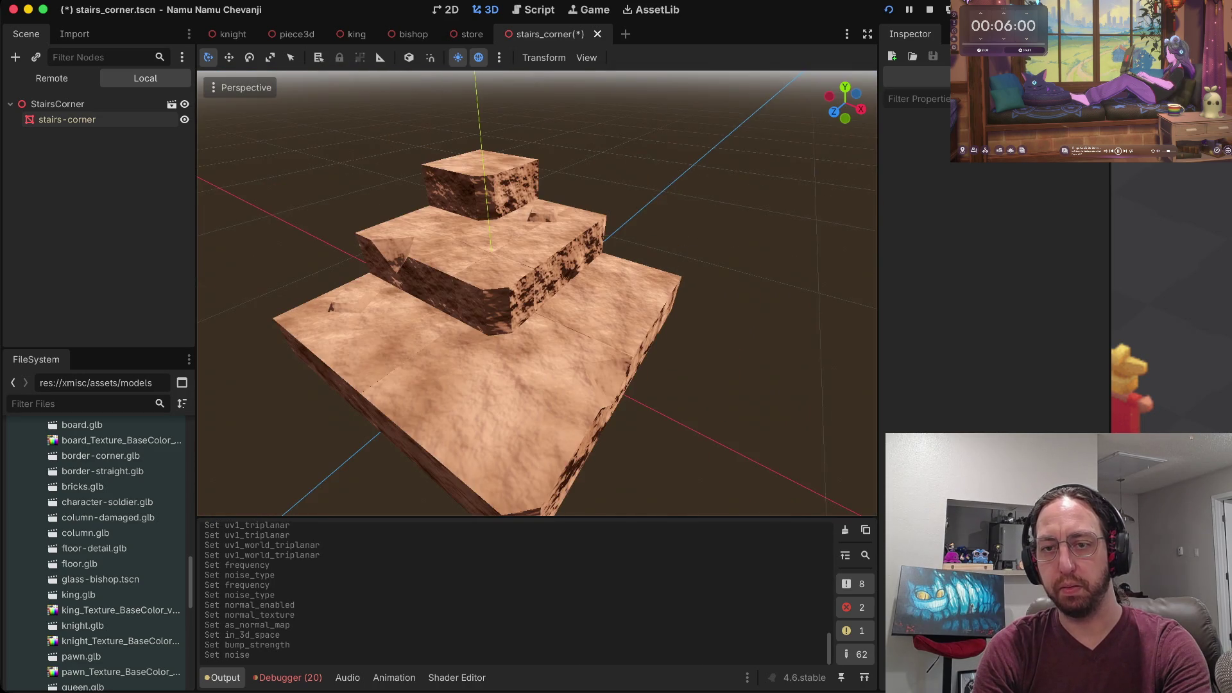
key(d)
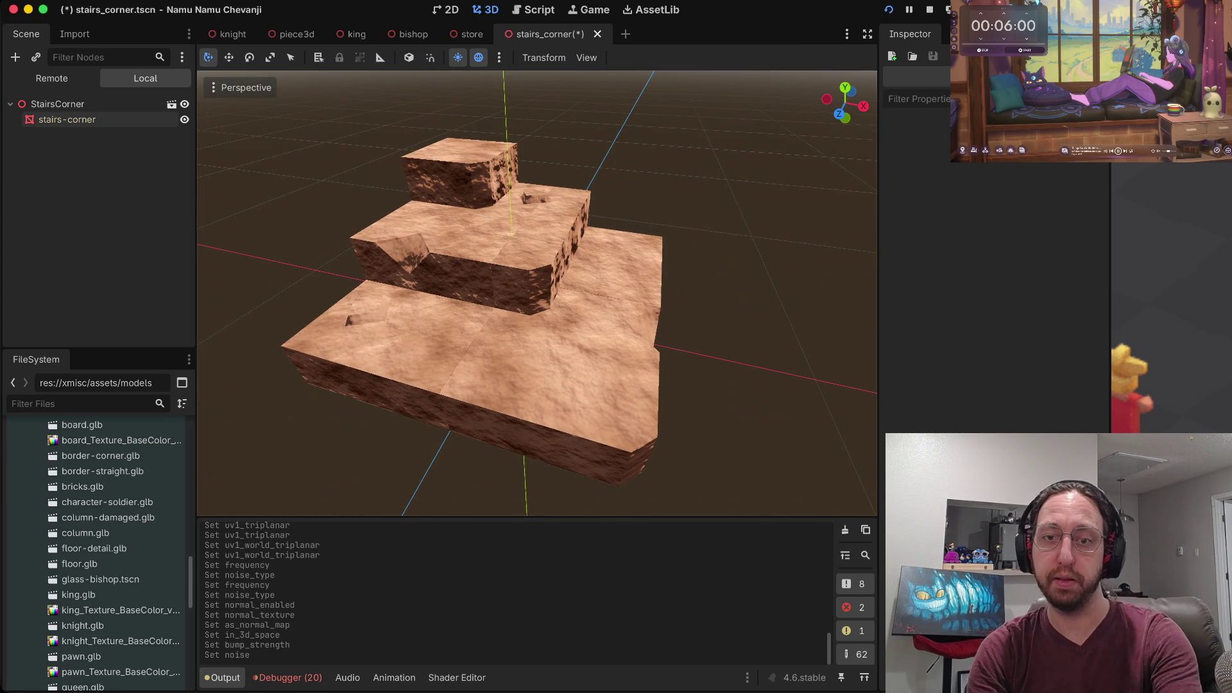
key(ctrl+s)
Pull the view back for a wider look and select the StairsCorner root node.
key(s)
key(w)
key(s)
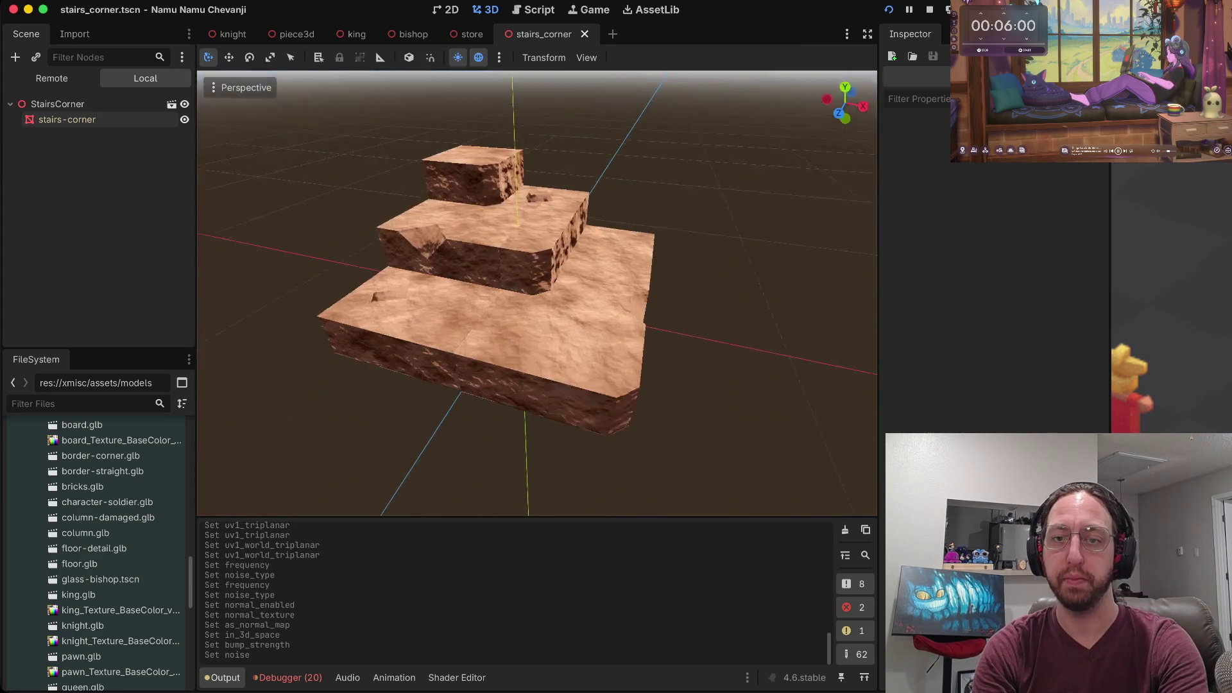
key(e)
click(58, 104)
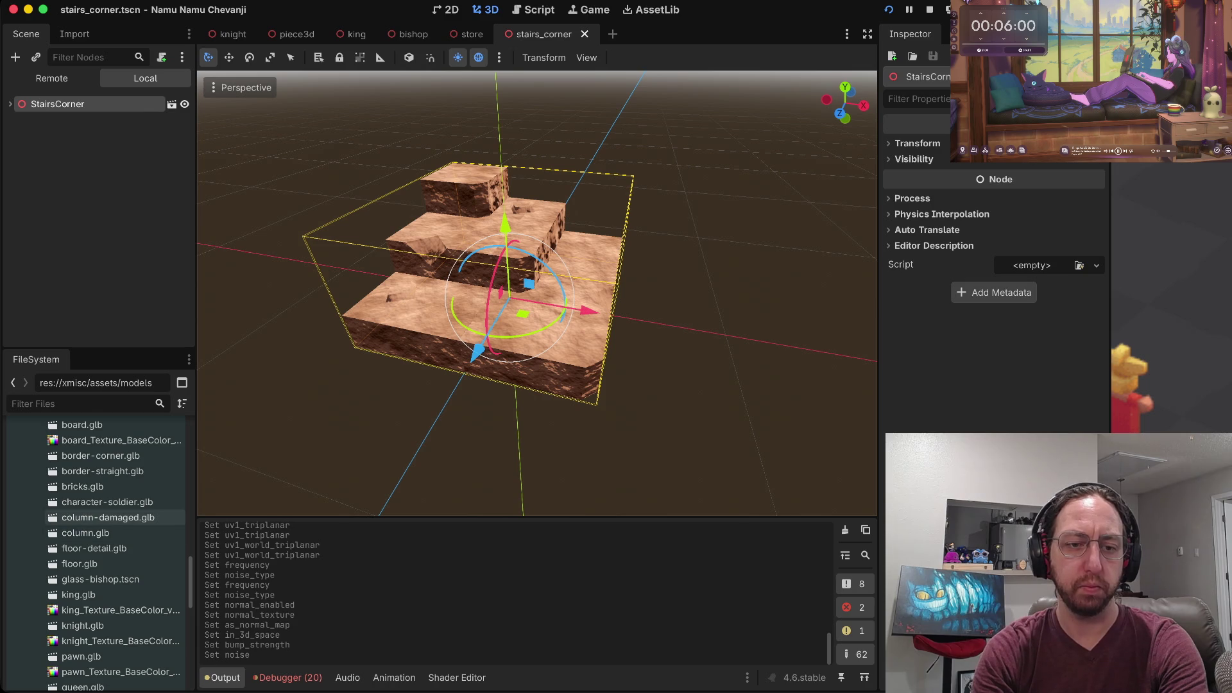
Drag the _ModelScenes folder onto GameObjects in the FileSystem dock and confirm the move.
scroll(96, 551, up, 10)
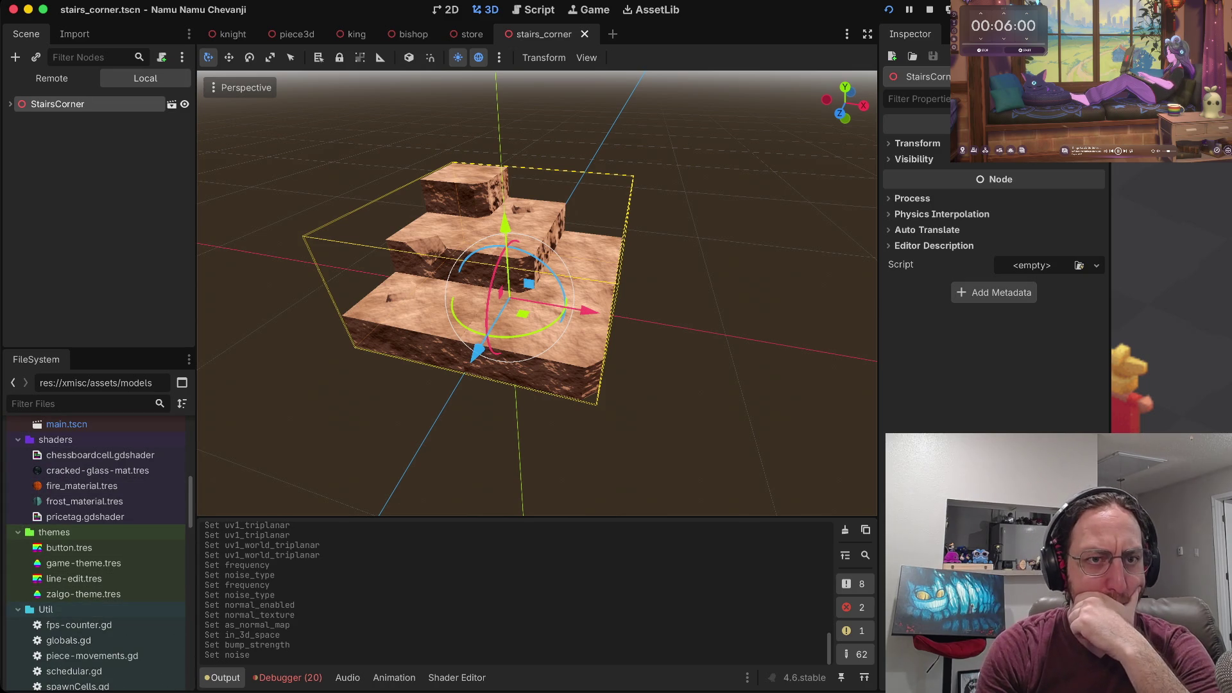
scroll(96, 552, up, 5)
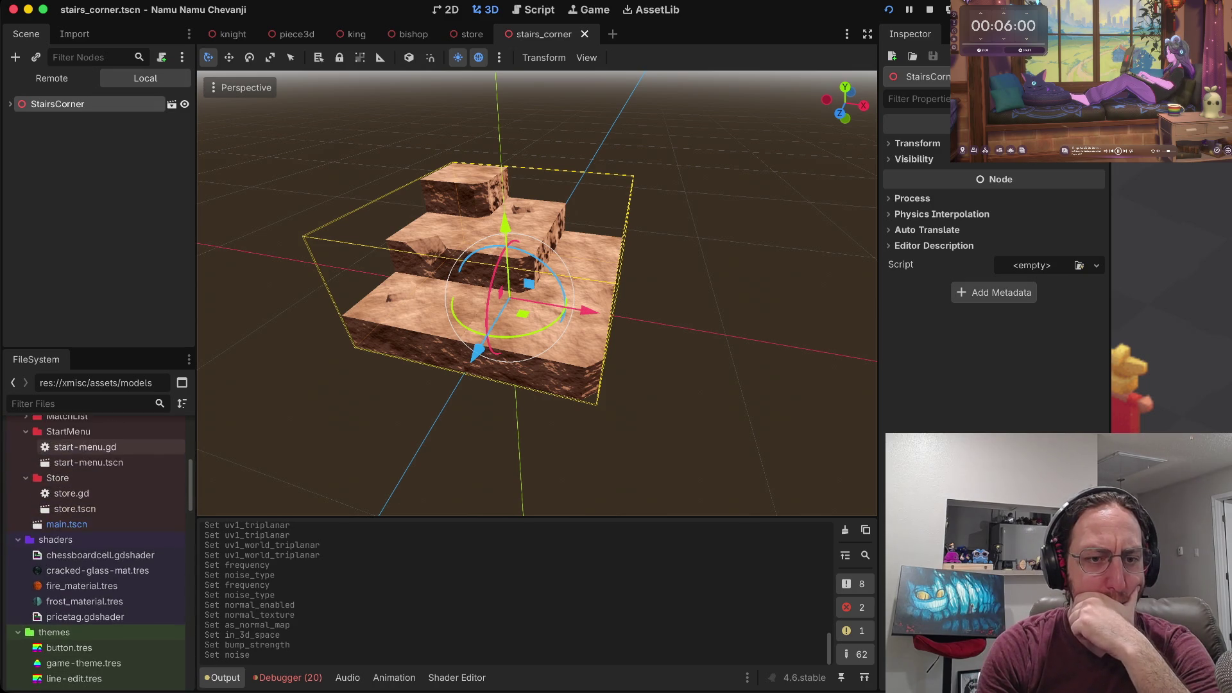
scroll(96, 552, up, 2)
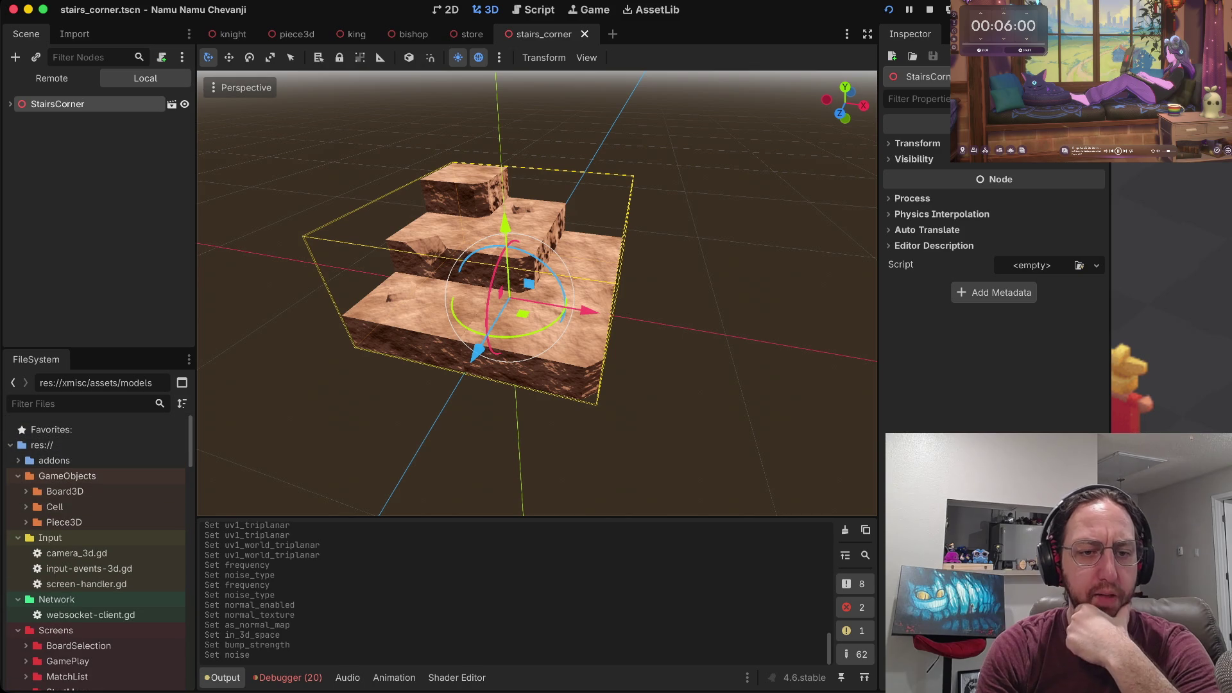
scroll(97, 546, down, 7)
scroll(96, 546, down, 5)
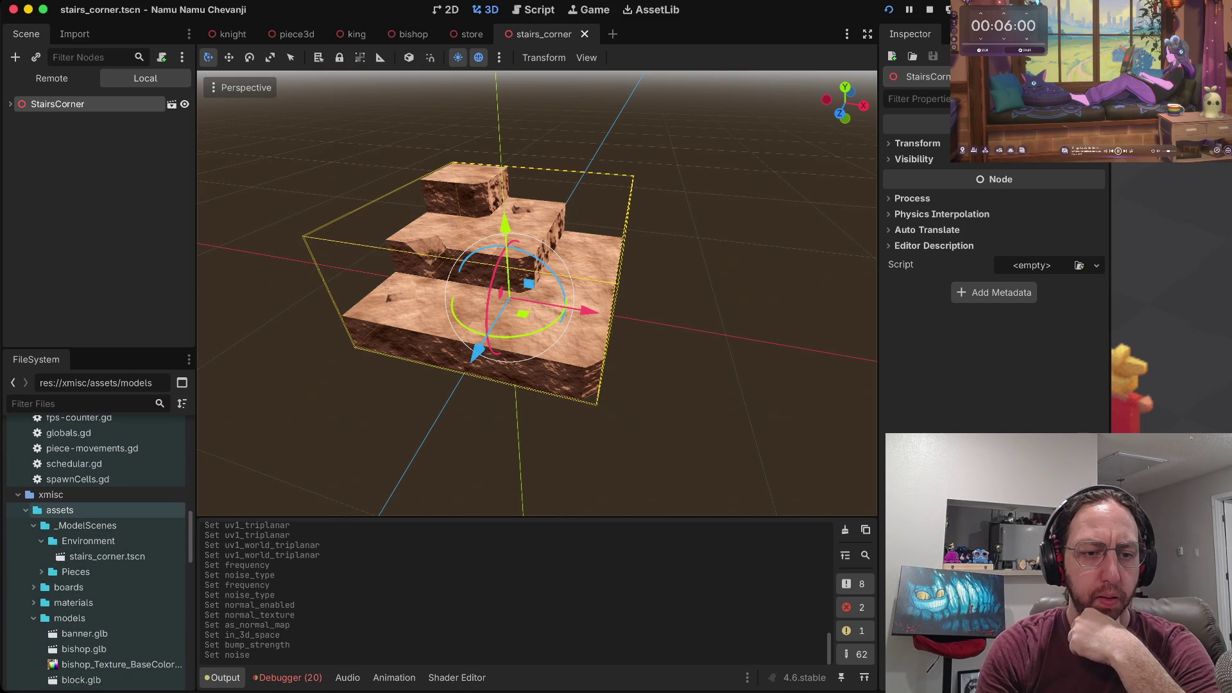
scroll(96, 545, up, 3)
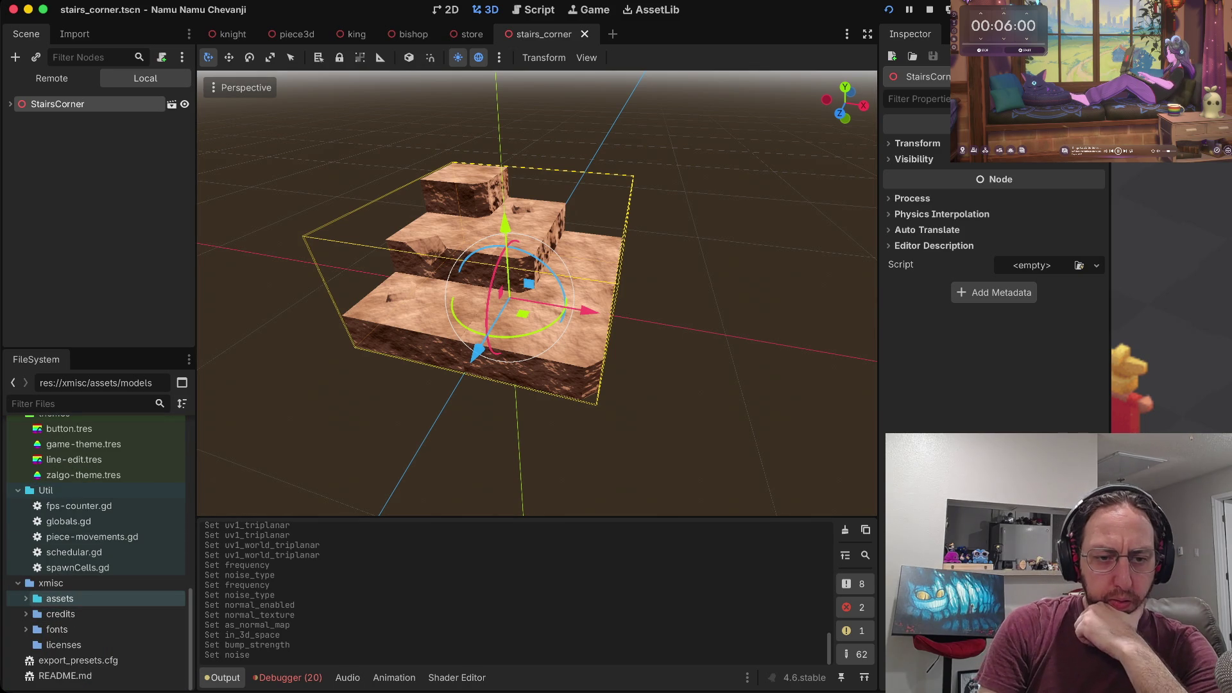
scroll(96, 546, up, 2)
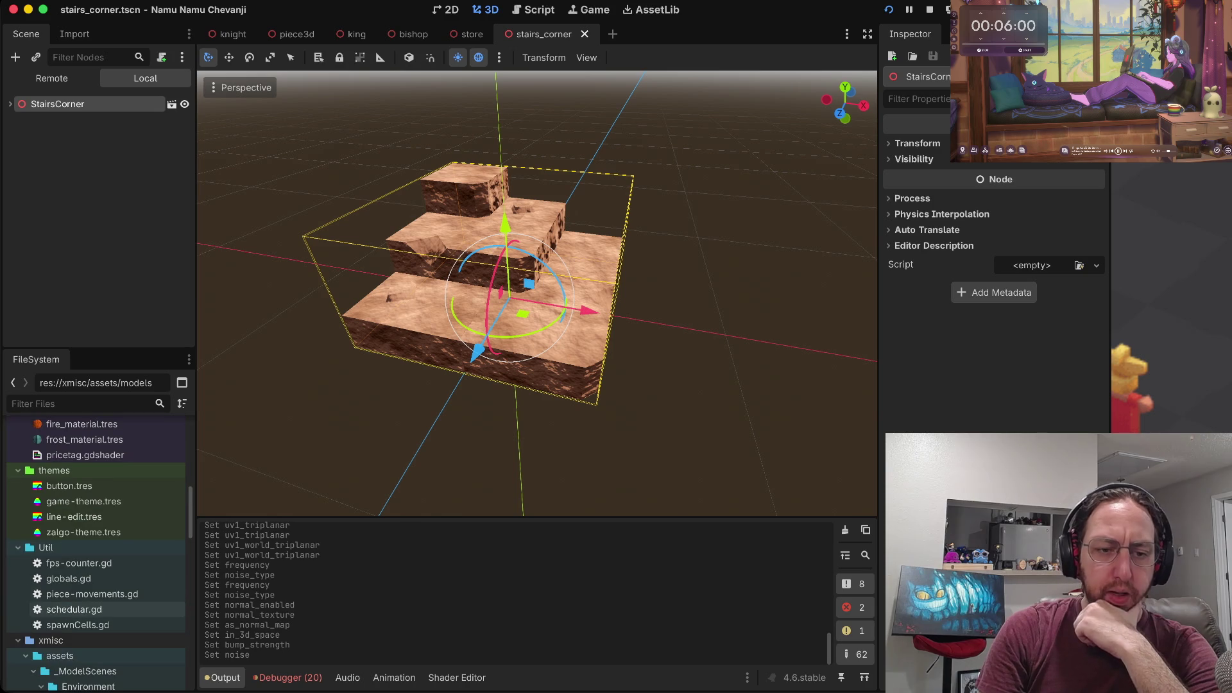
scroll(96, 546, down, 5)
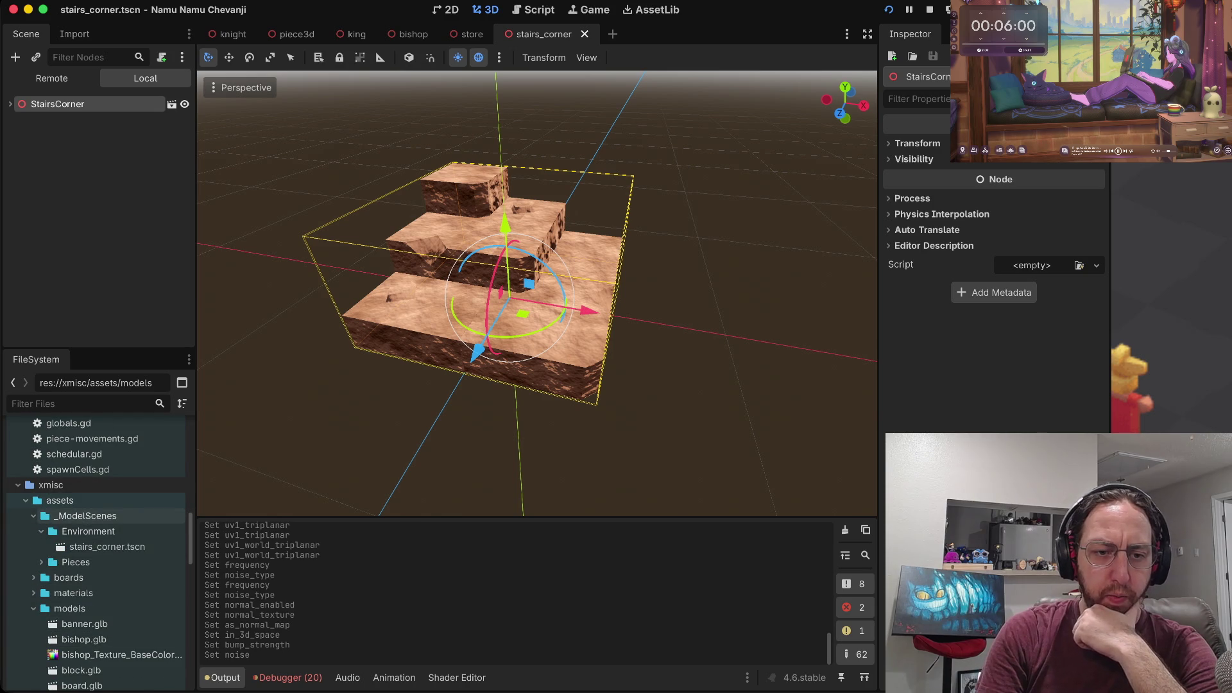
scroll(96, 546, up, 5)
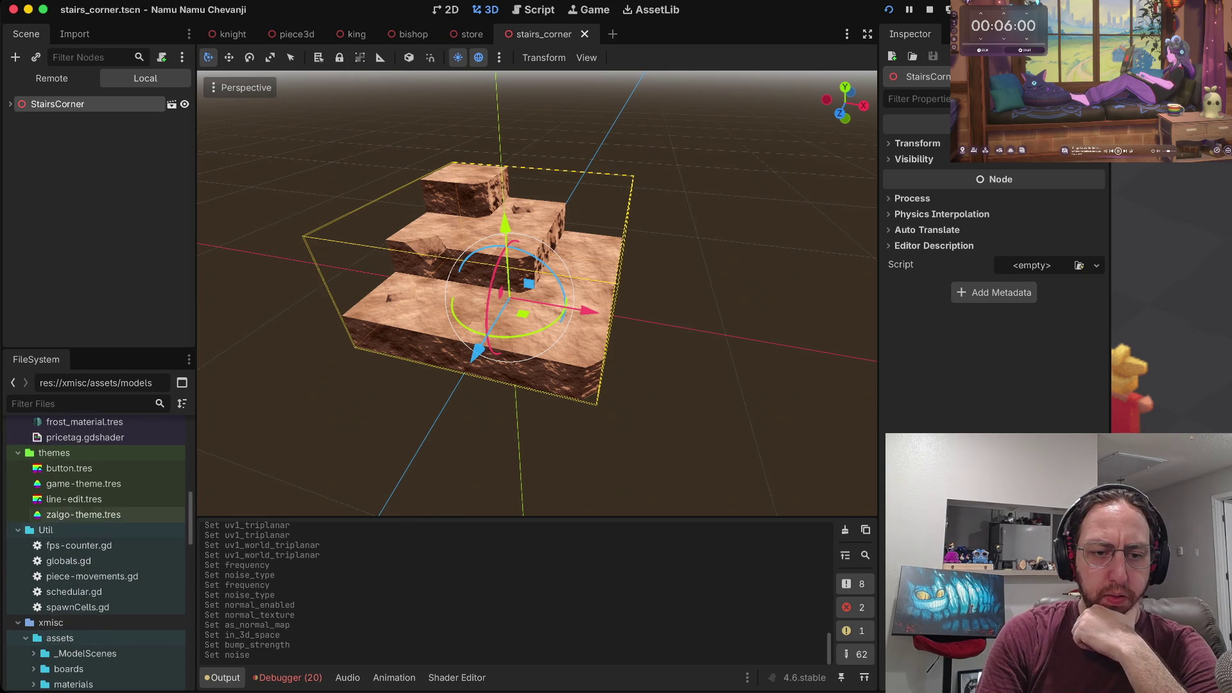
mouse_move(83, 653)
mouse_down()
mouse_move(116, 449)
mouse_move(96, 432)
mouse_move(83, 513)
mouse_move(90, 478)
mouse_up()
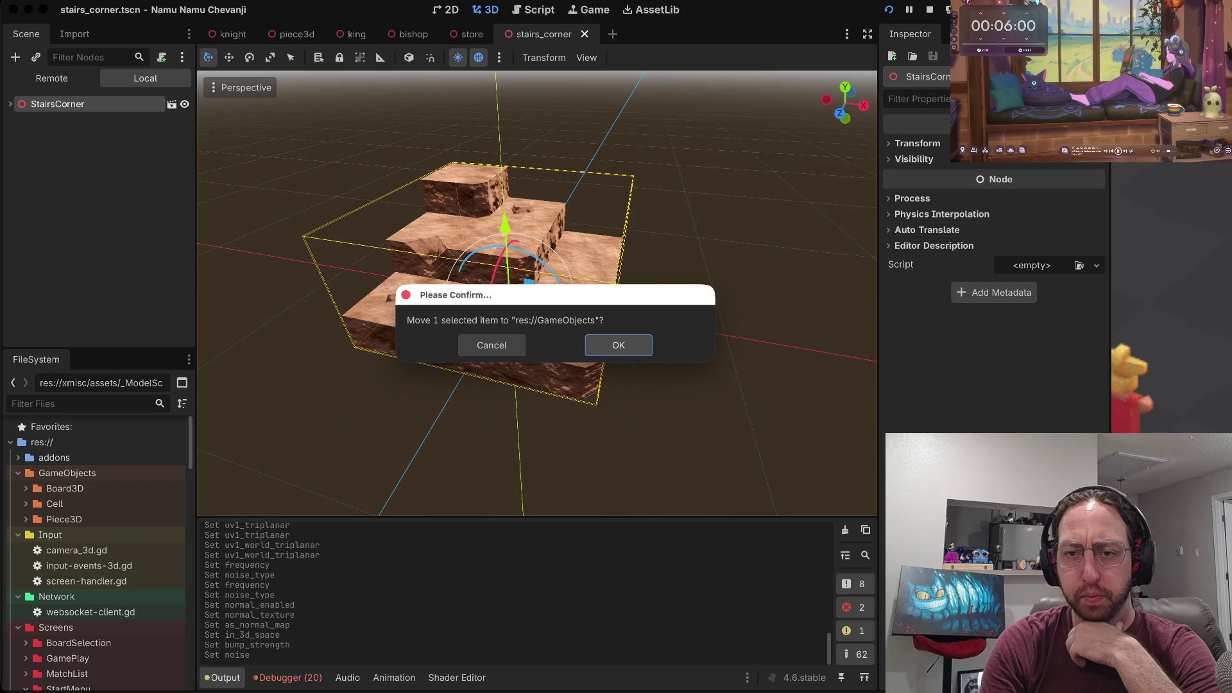
key(Return)
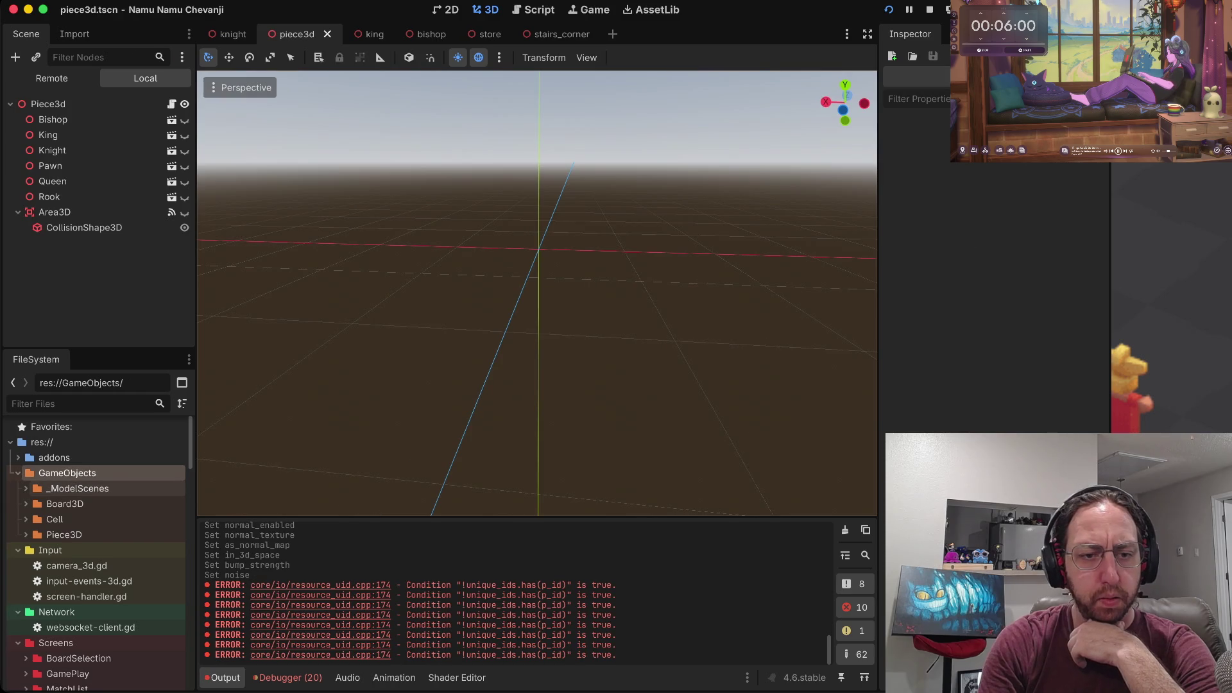
Move the Environment and Pieces folders up into GameObjects.
click(80, 503)
shift+click(68, 519)
drag(68, 519, 103, 474)
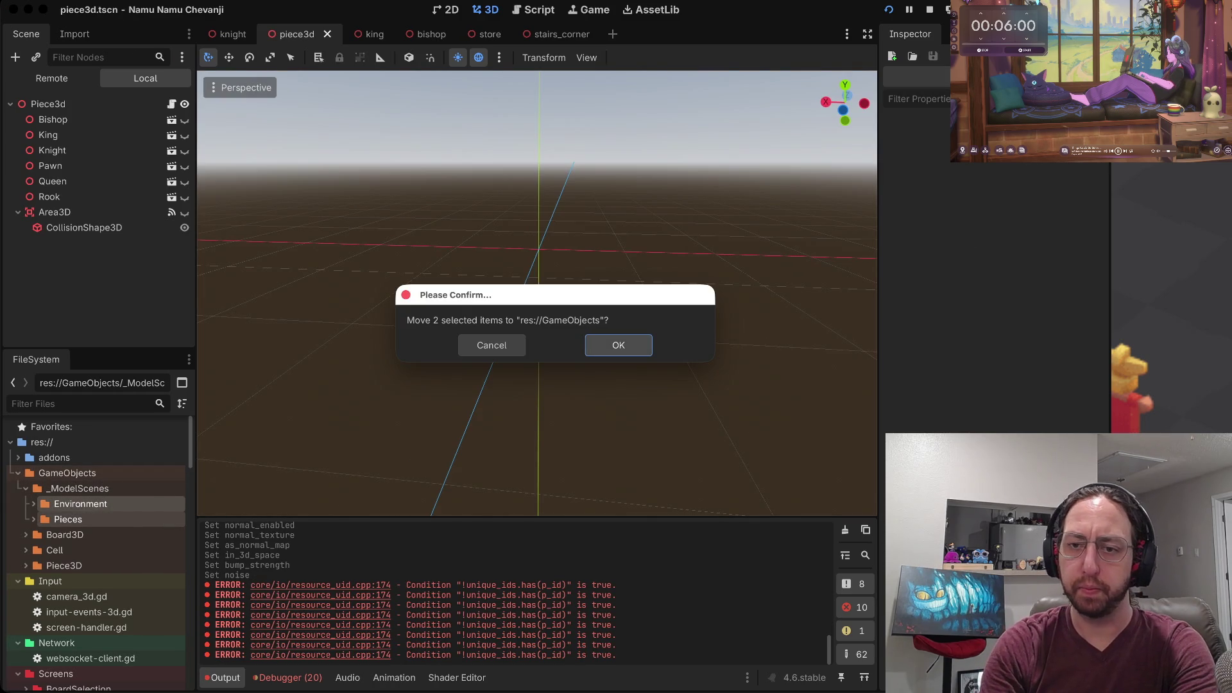
click(618, 344)
Delete the now-empty _ModelScenes folder.
click(116, 488)
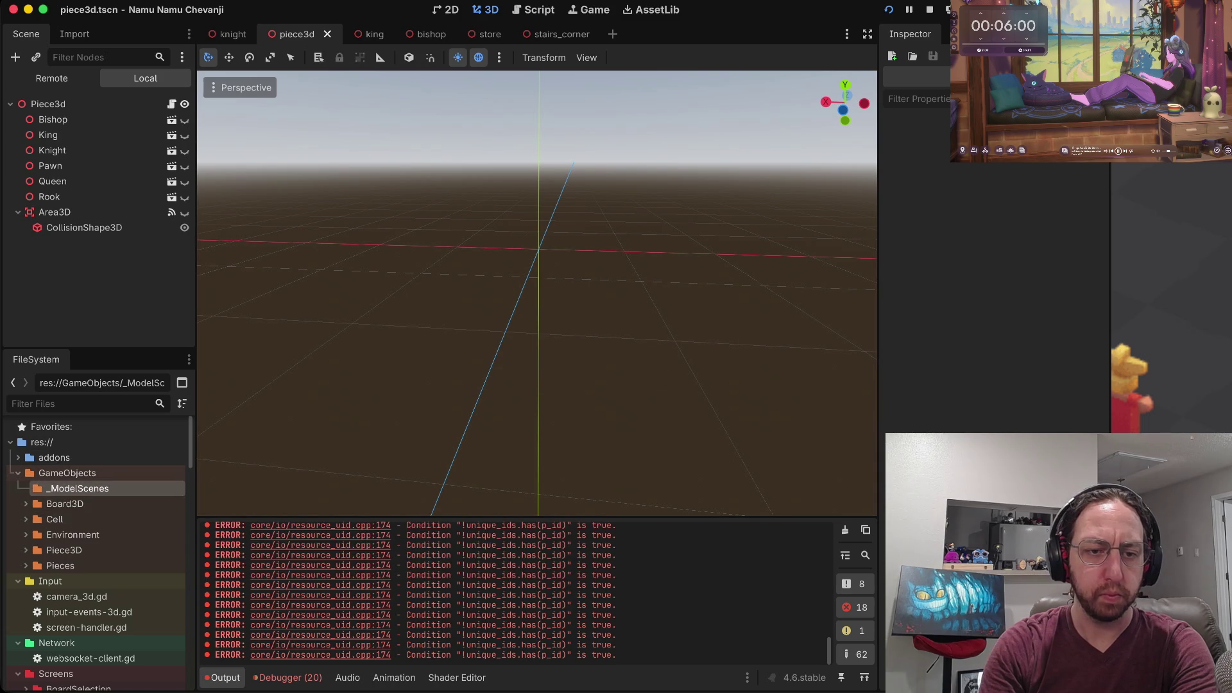
right_click(115, 488)
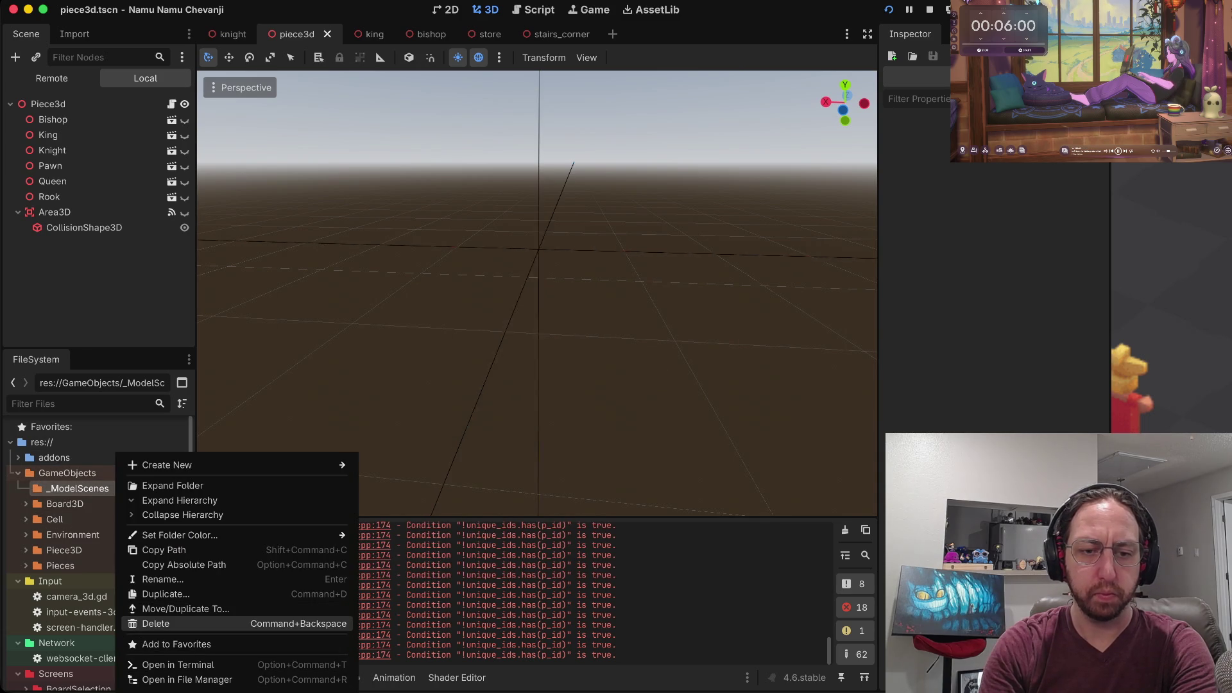
click(156, 623)
click(653, 395)
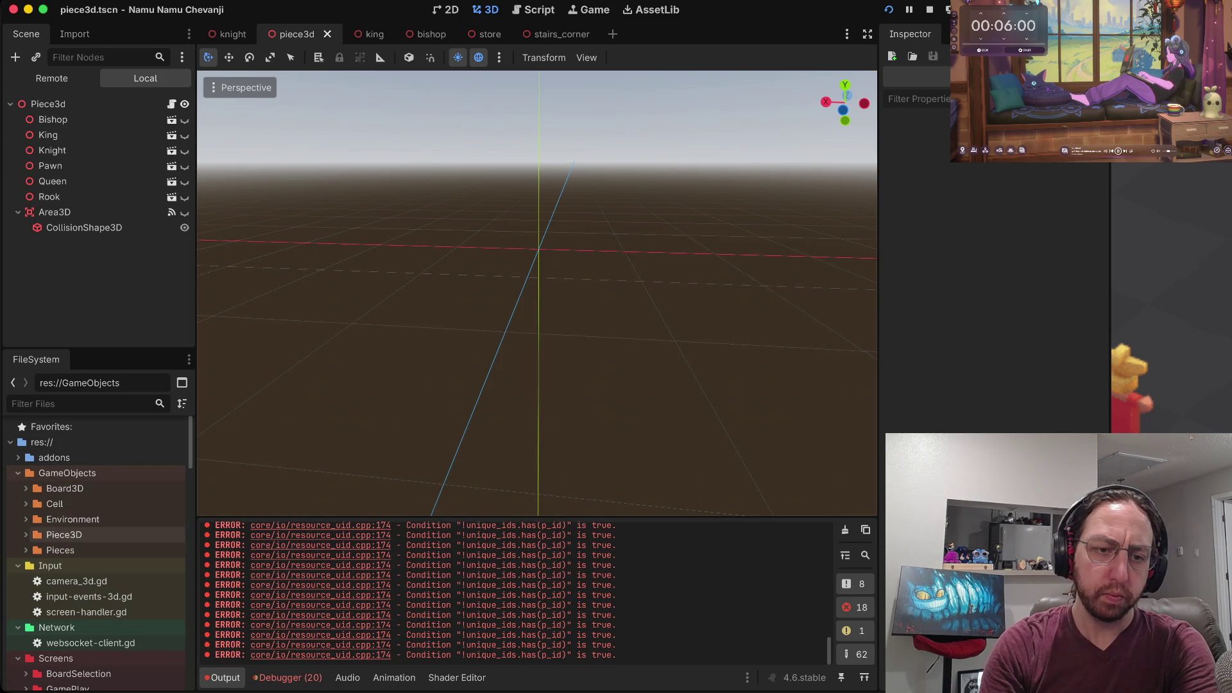
Move the Pieces folder into the Piece3D folder.
click(25, 549)
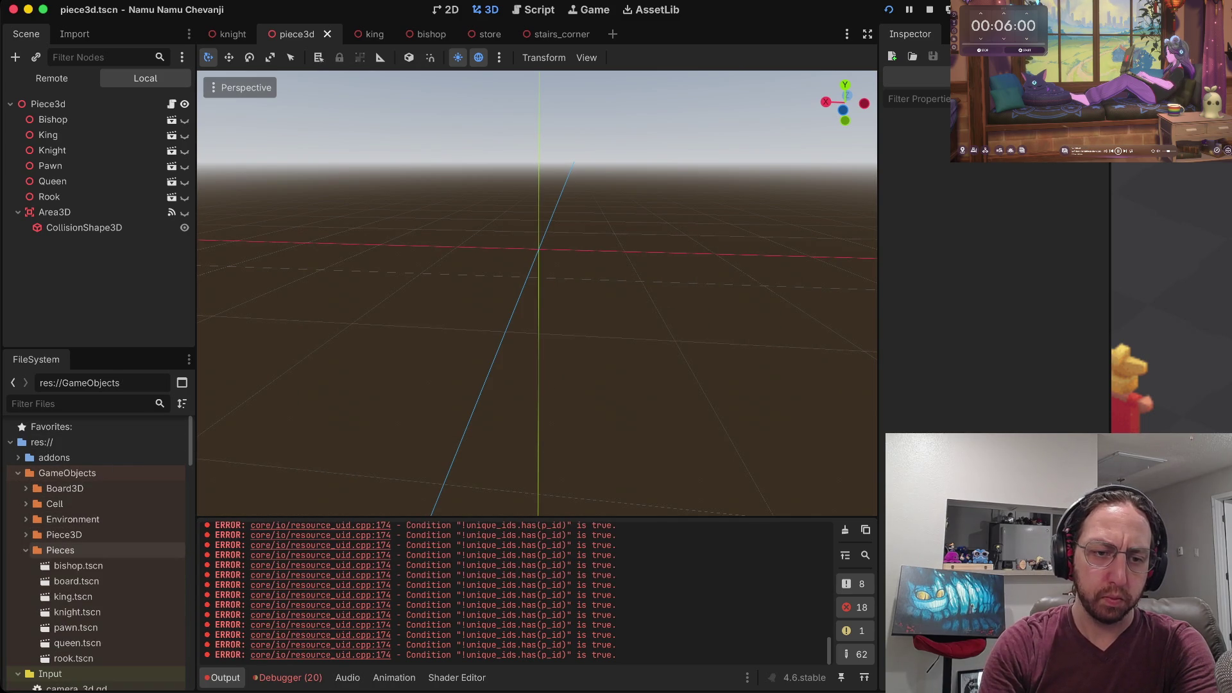
click(26, 534)
scroll(97, 539, down, 3)
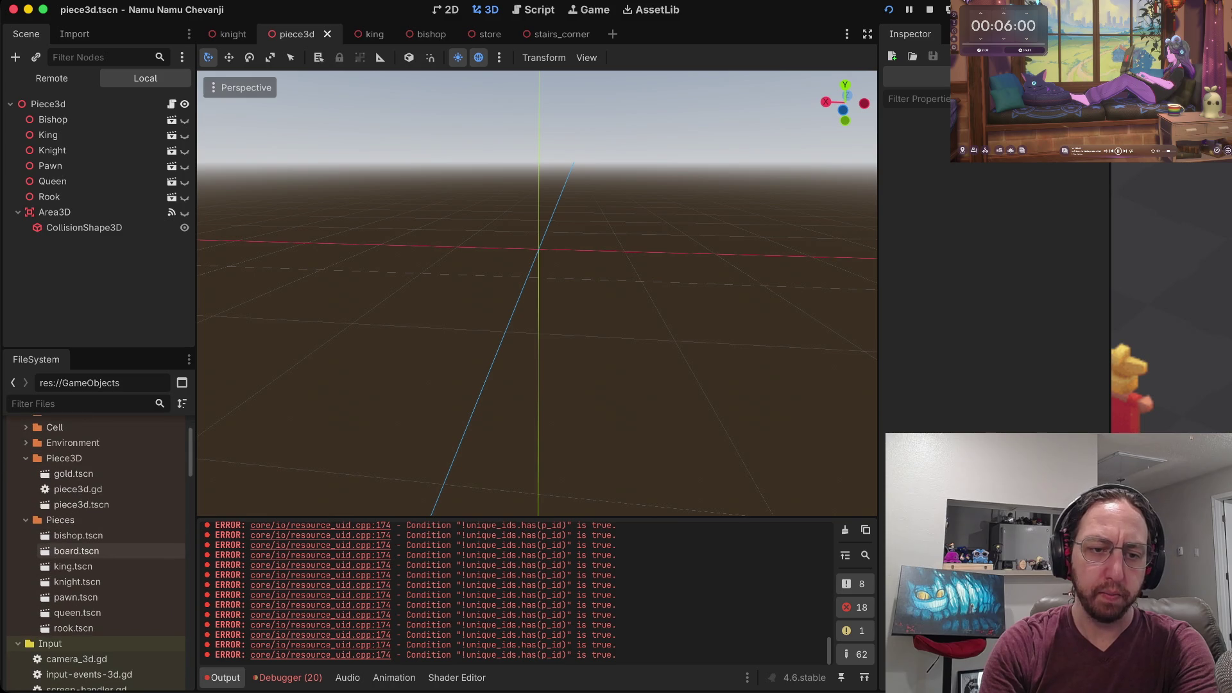
click(60, 520)
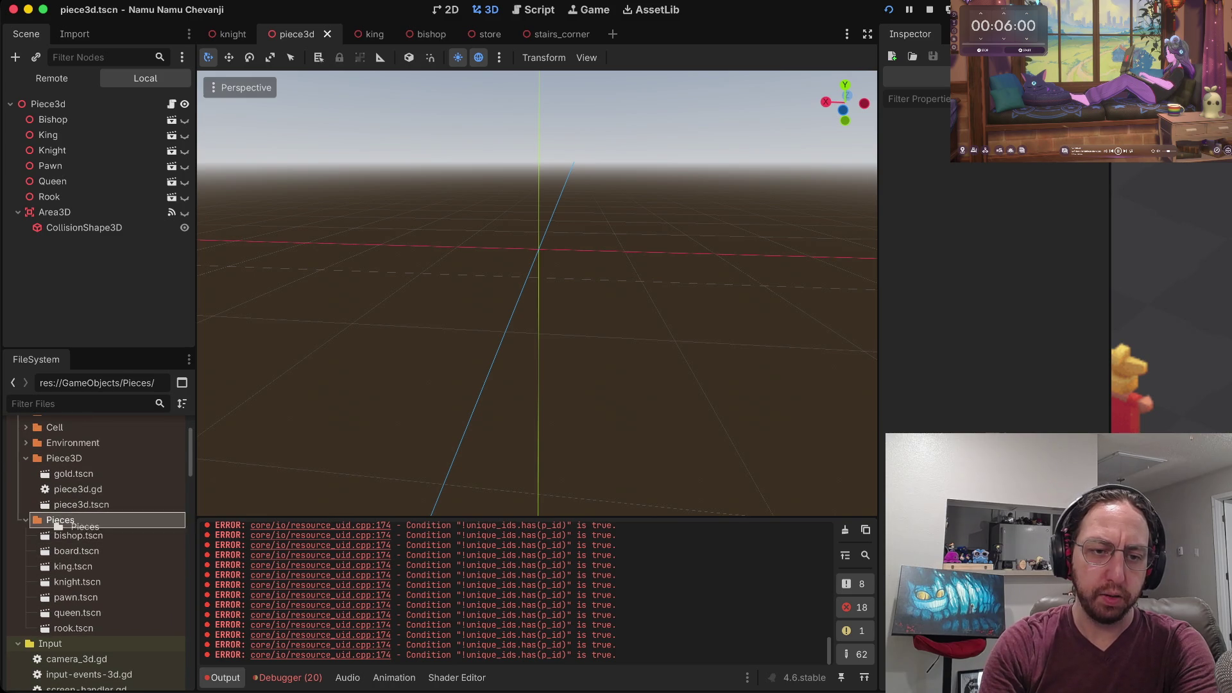
drag(81, 465, 81, 463)
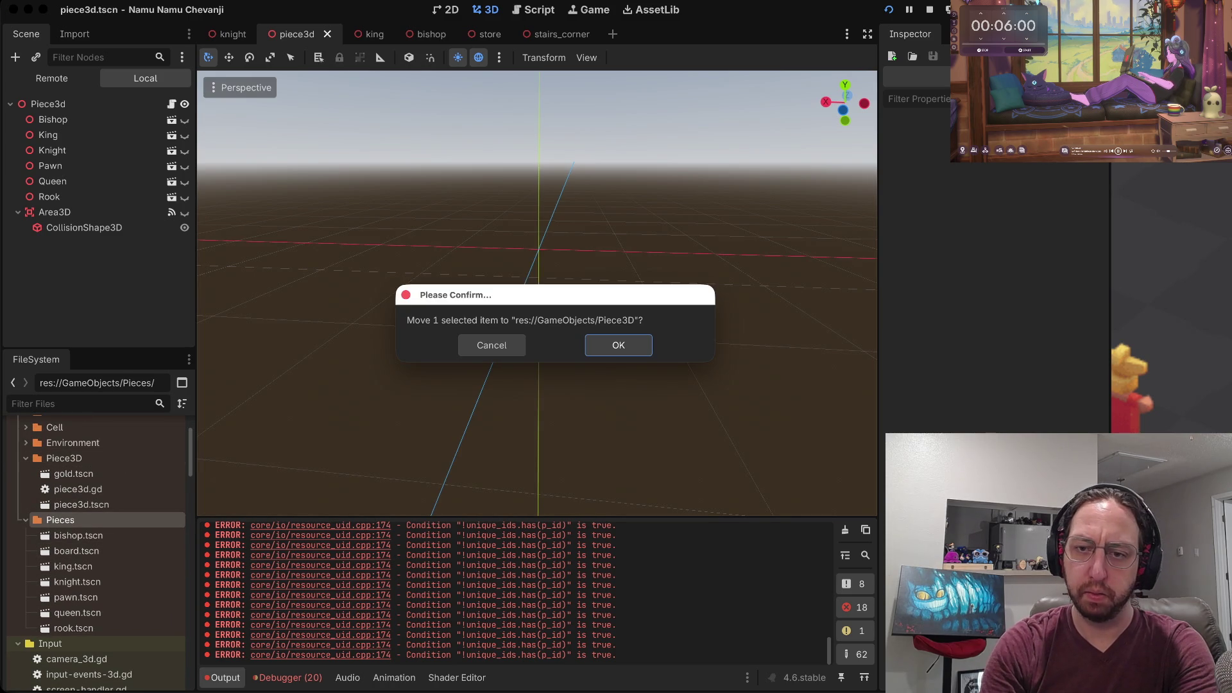
key(Return)
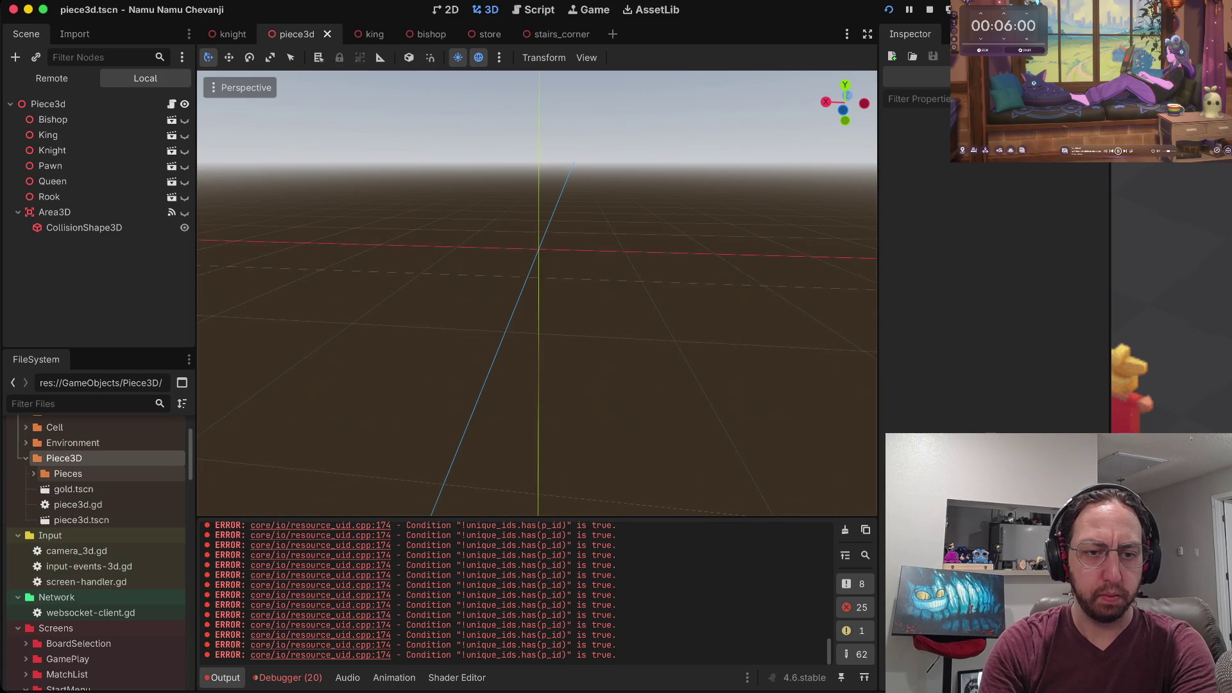
Check the piece scene files, open piece3d.tscn and show the Bishop model.
click(34, 473)
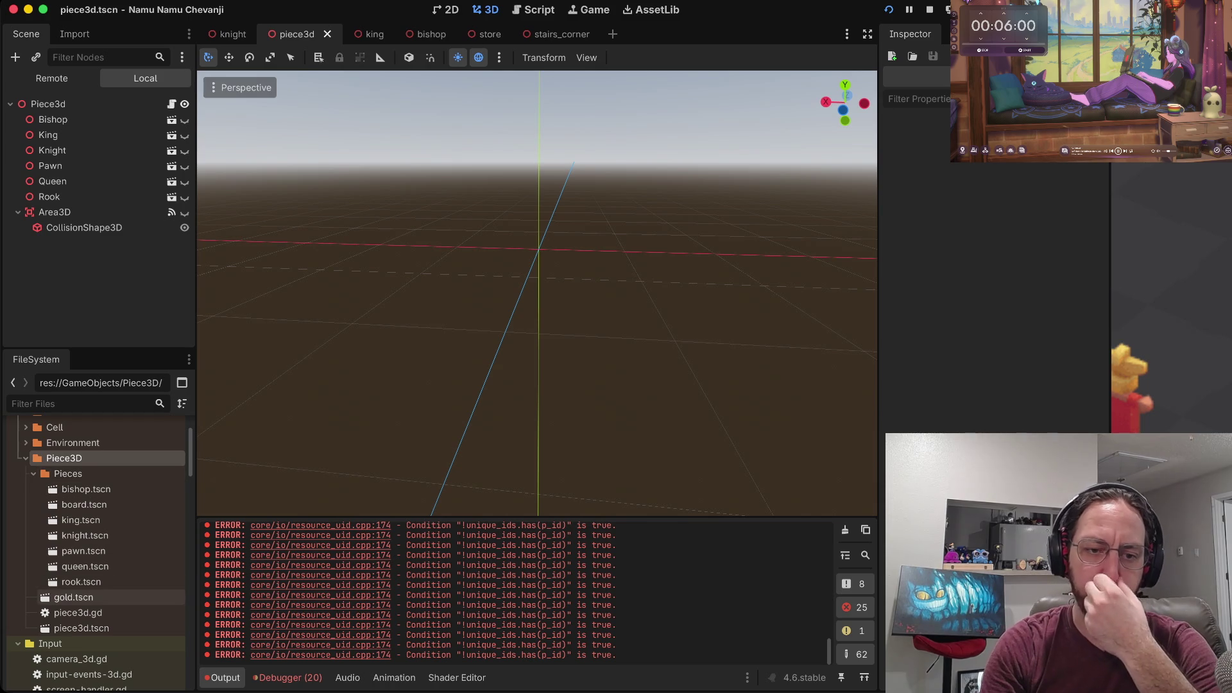
click(86, 489)
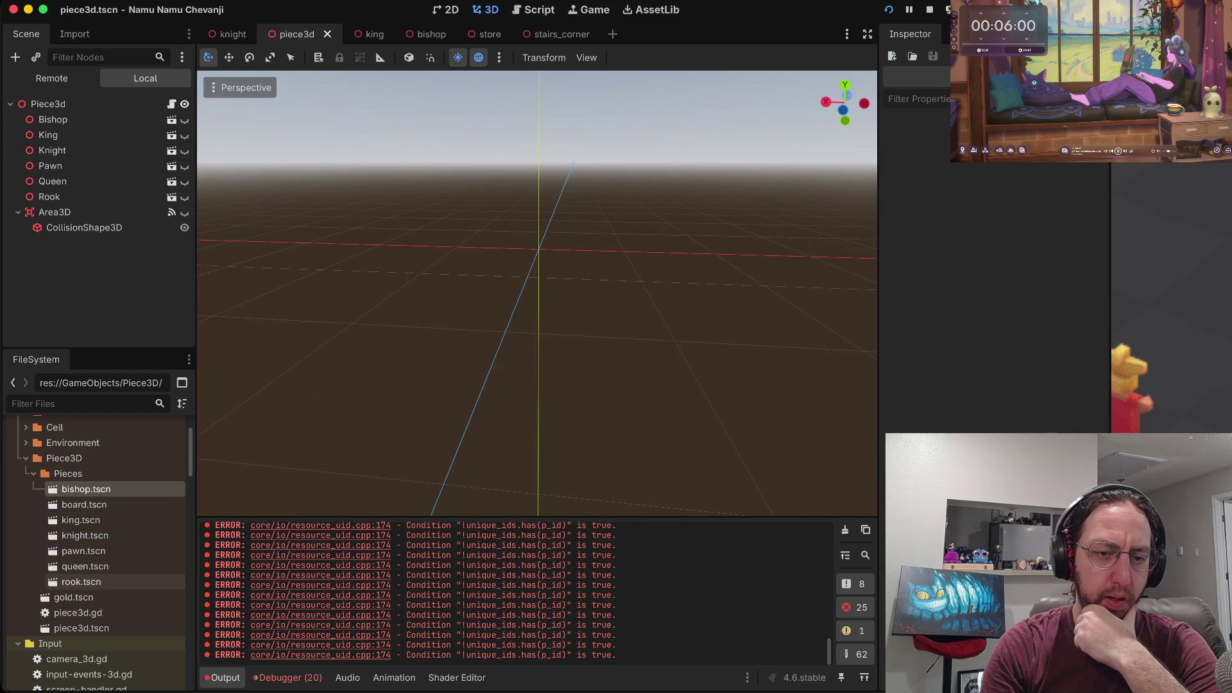
click(34, 473)
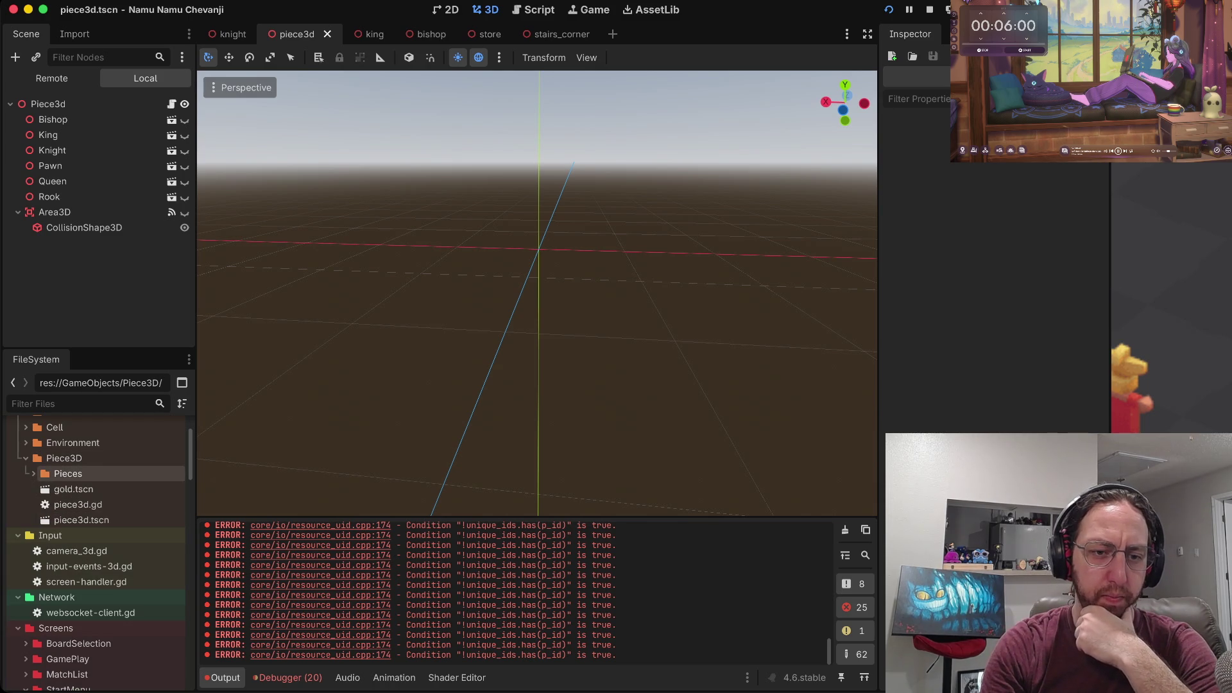
click(82, 520)
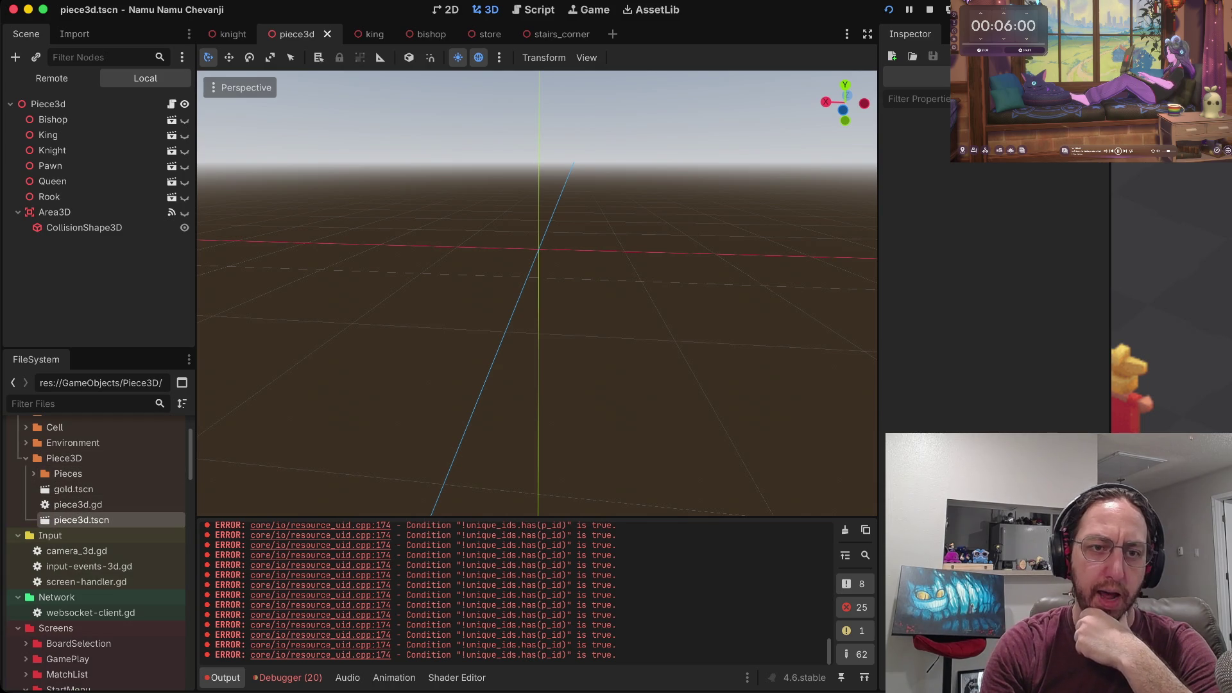
click(184, 119)
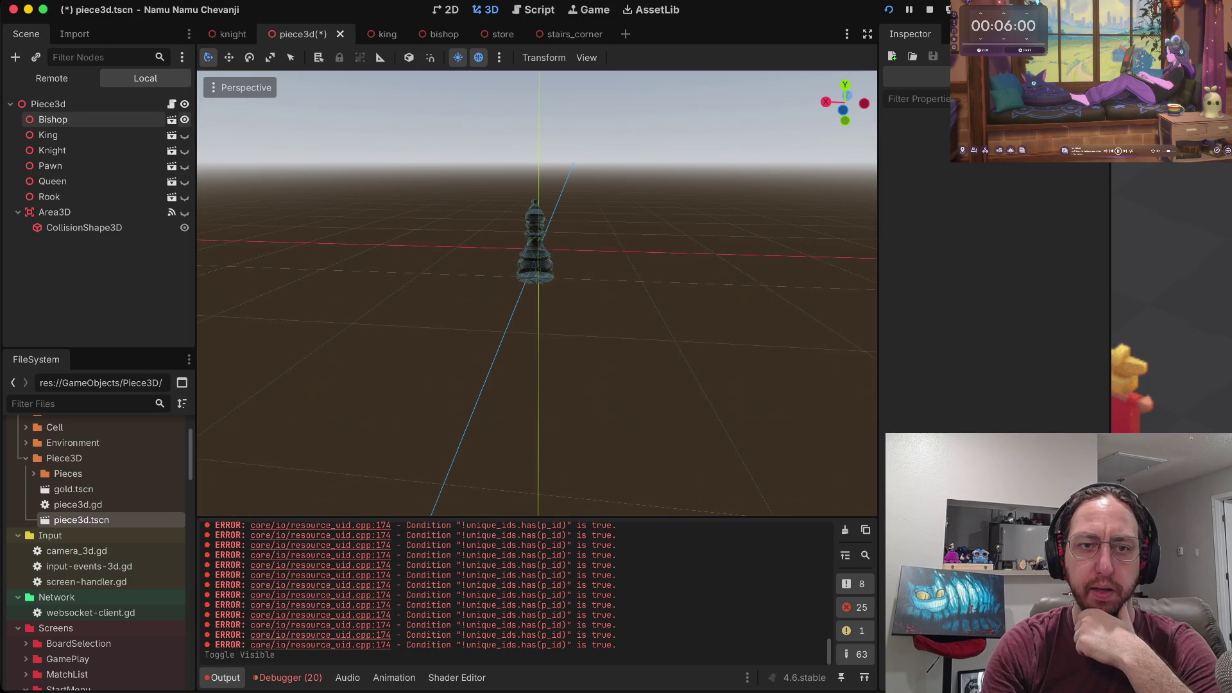
Show the King, Knight, Pawn, Queen and Rook models in the piece3d scene.
click(184, 134)
click(184, 151)
click(184, 166)
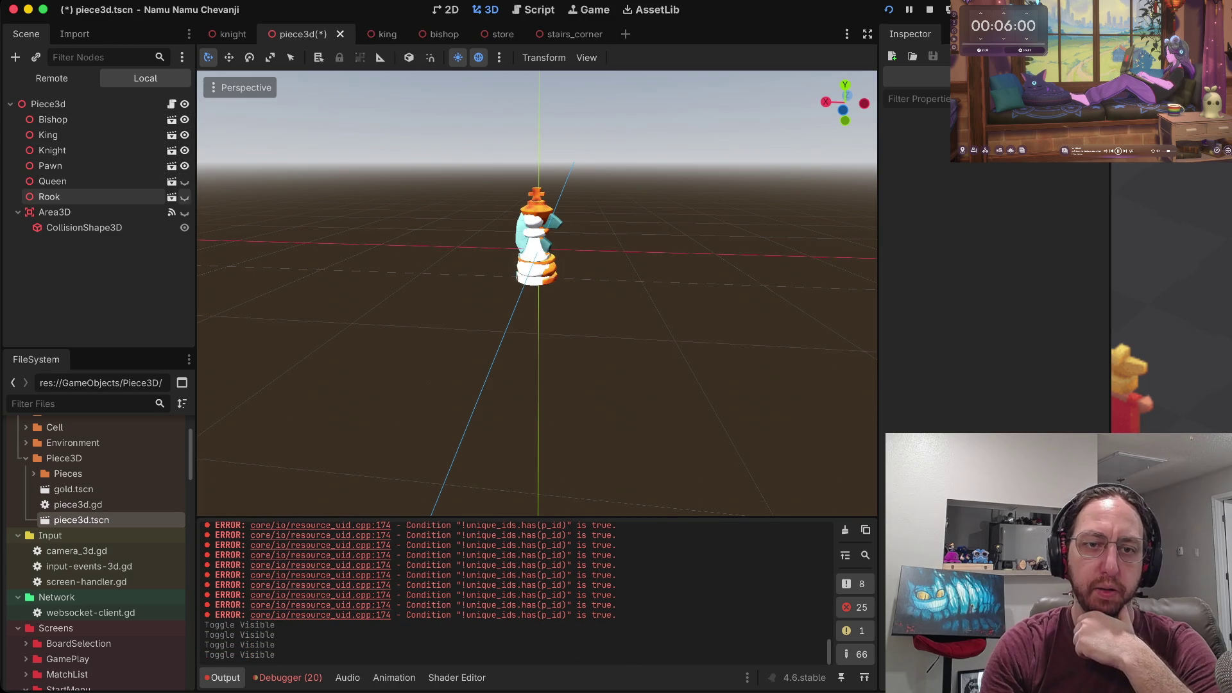
click(184, 181)
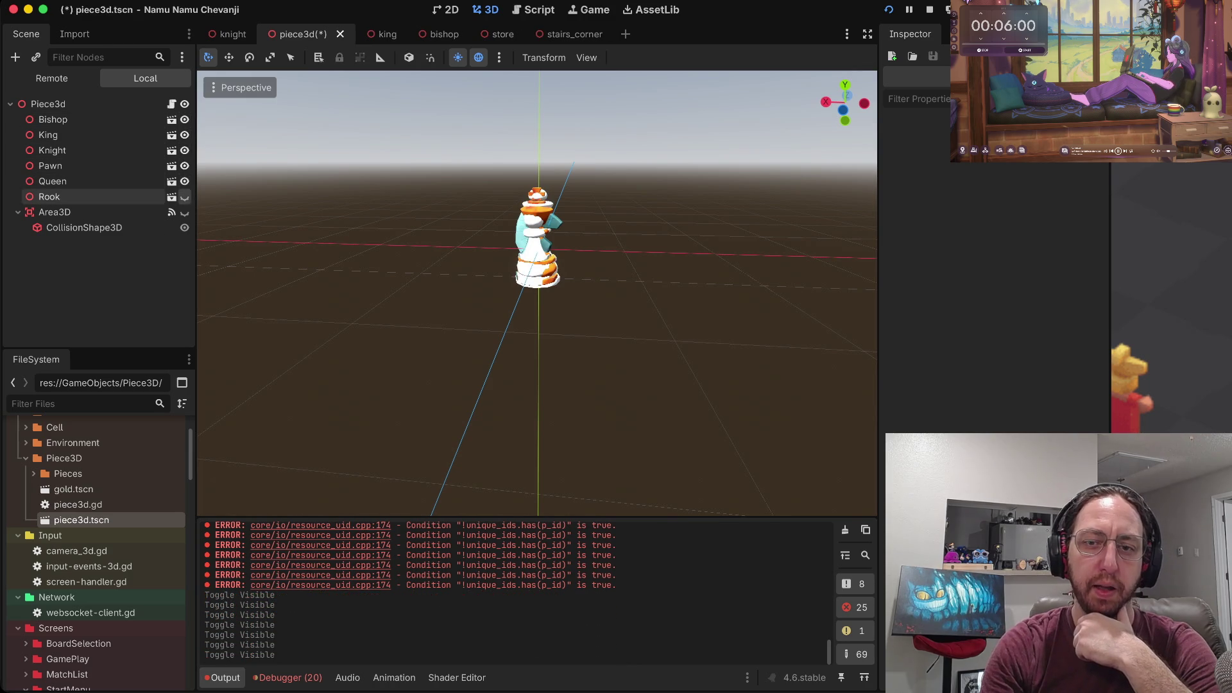
click(185, 197)
Hide the Rook, Queen, Pawn, Knight, King and Bishop models again, collapsing Piece3D.
click(184, 197)
click(184, 196)
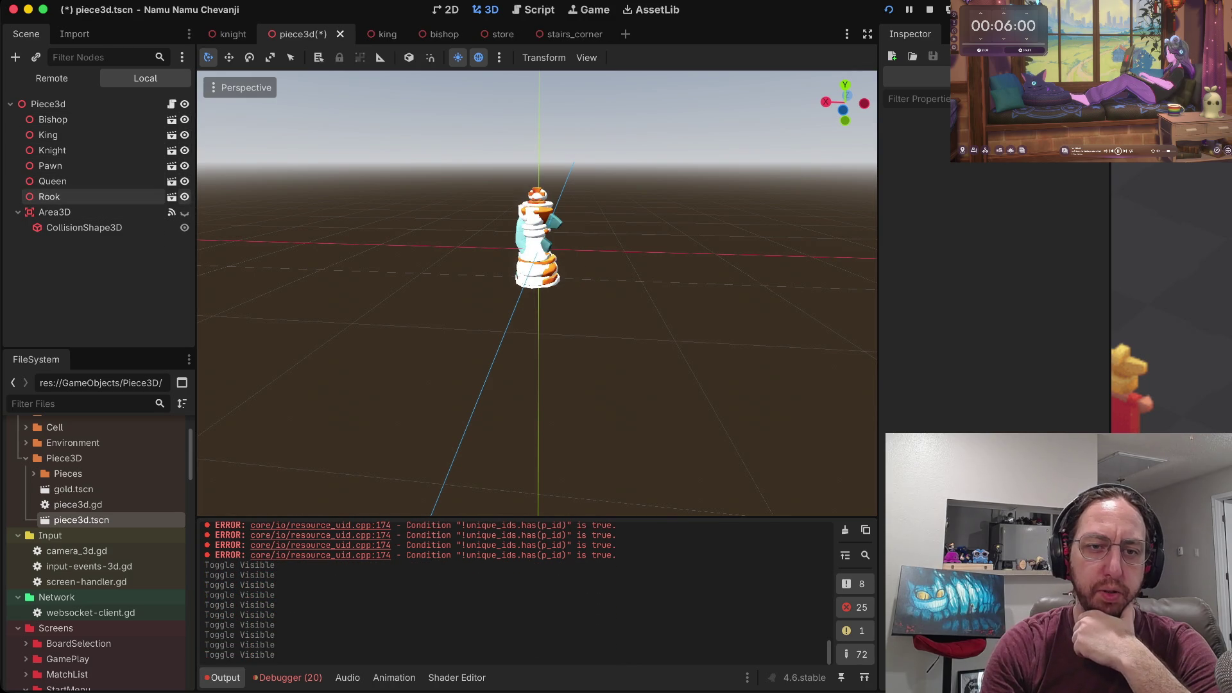
click(184, 197)
click(184, 180)
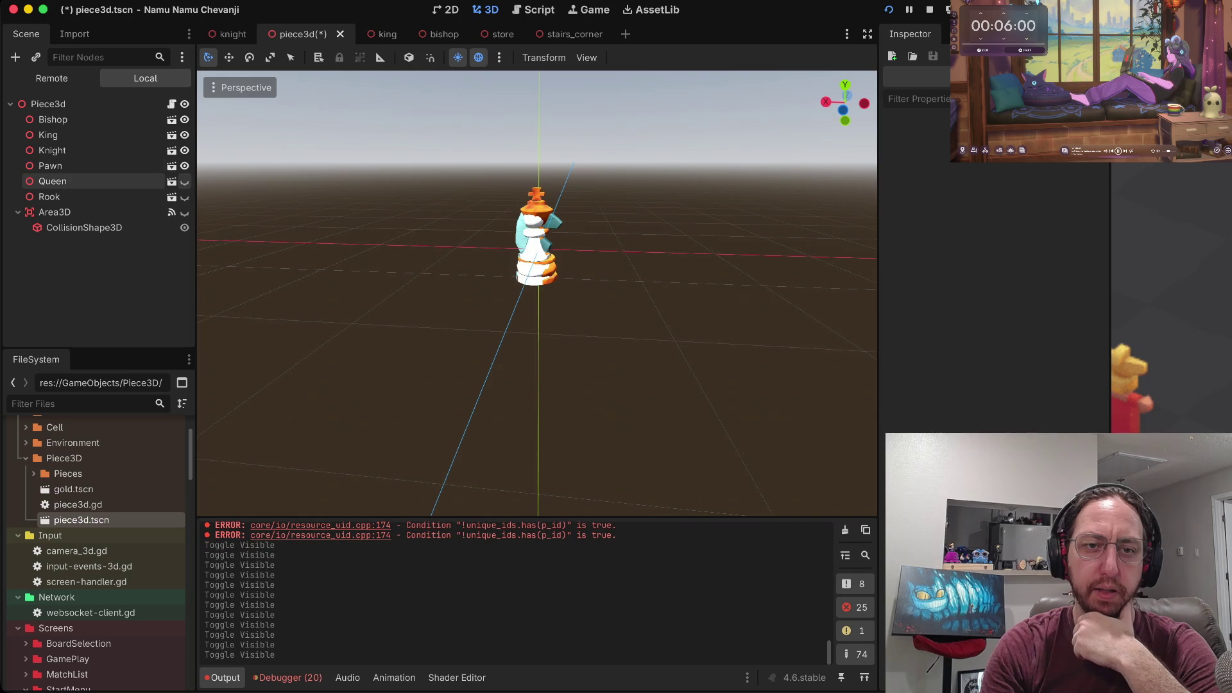
click(184, 166)
click(184, 150)
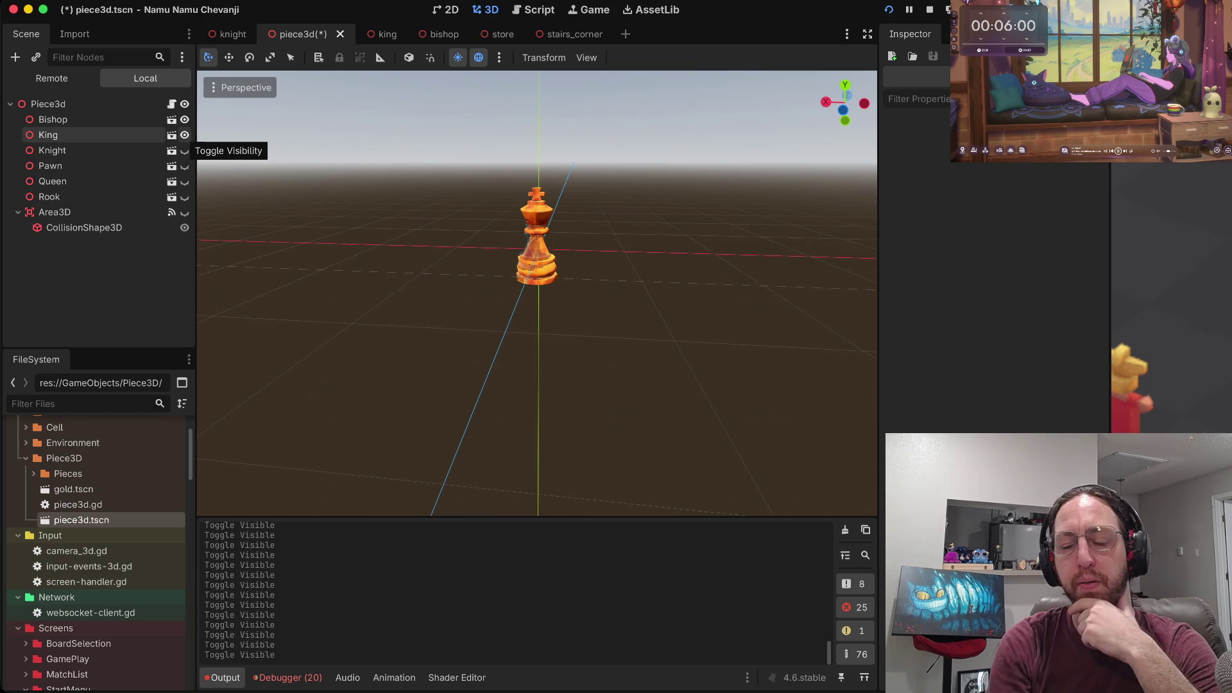
click(184, 135)
click(184, 120)
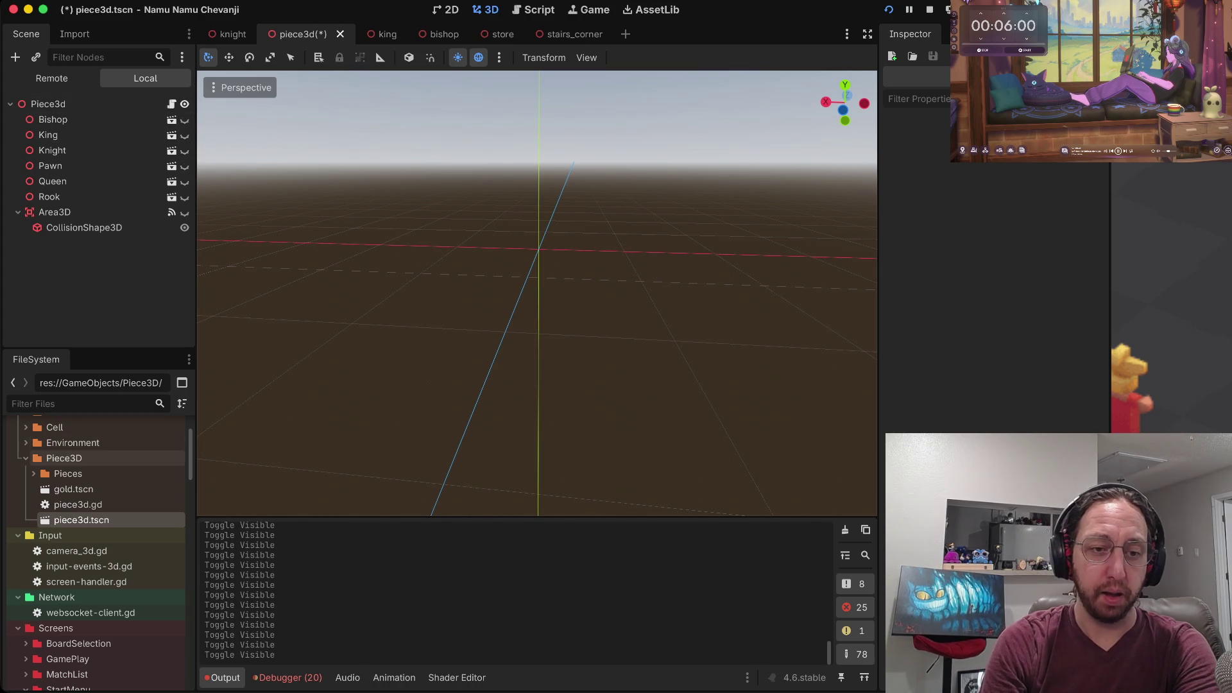
click(26, 458)
scroll(96, 449, up, 3)
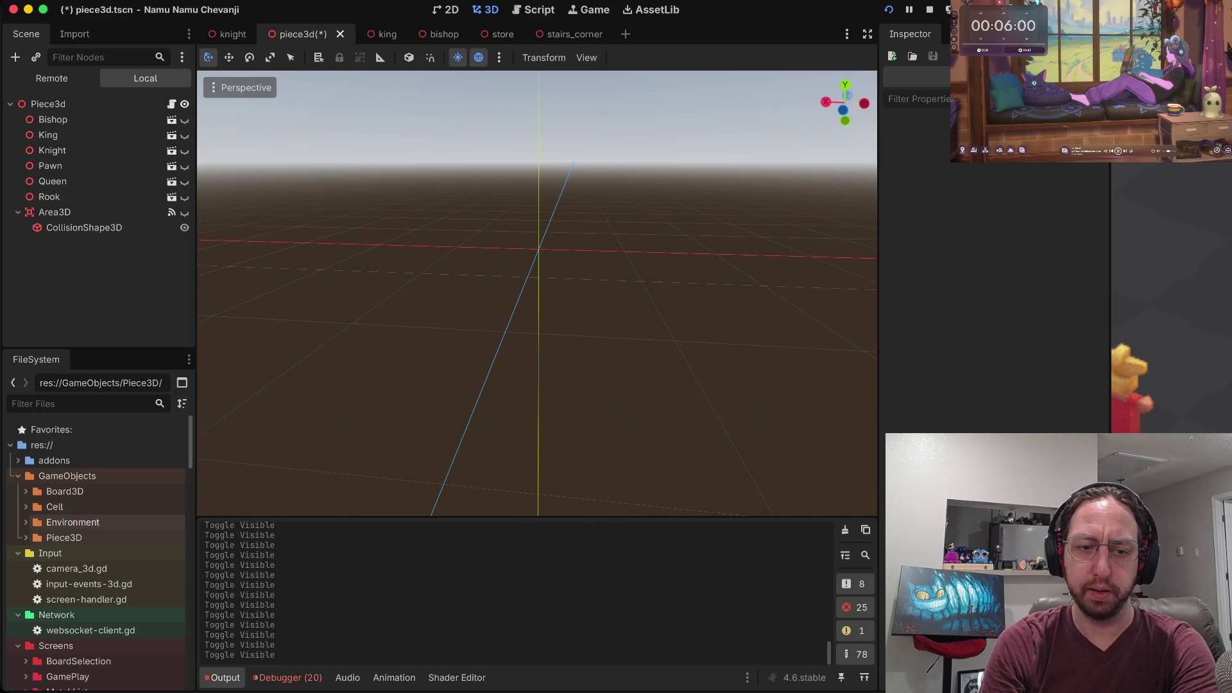
Open stairs_corner.tscn from the Environment folder and save it.
click(25, 522)
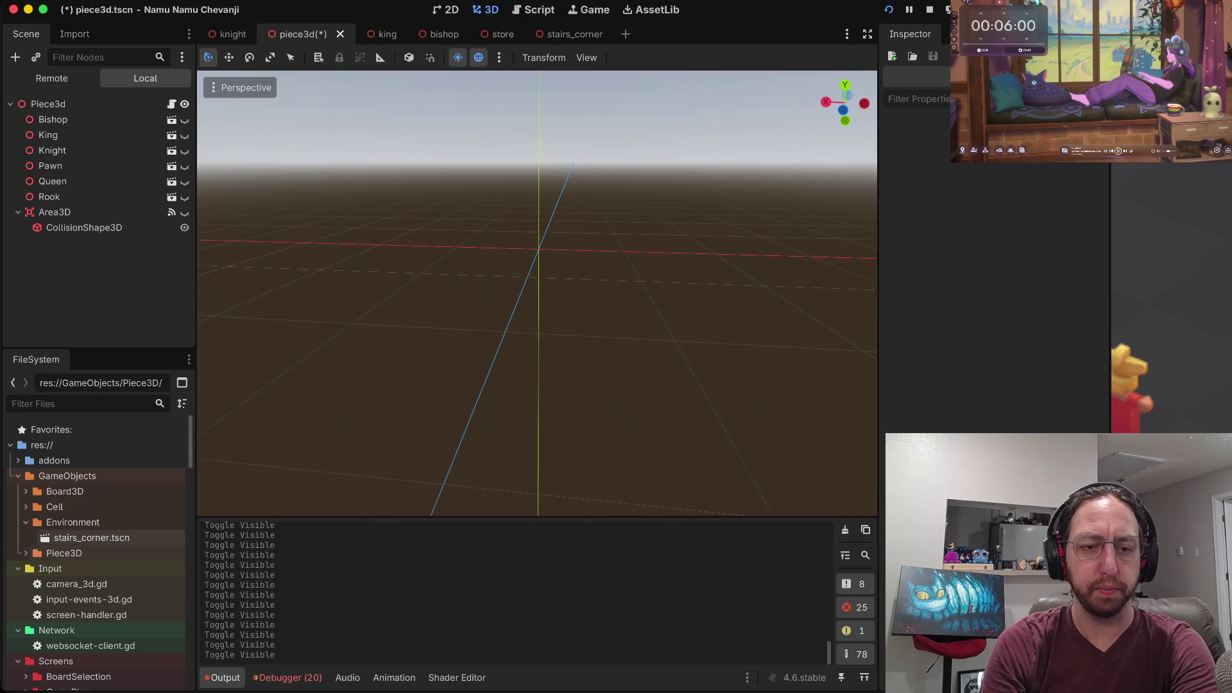
double_click(92, 537)
key(ctrl+s)
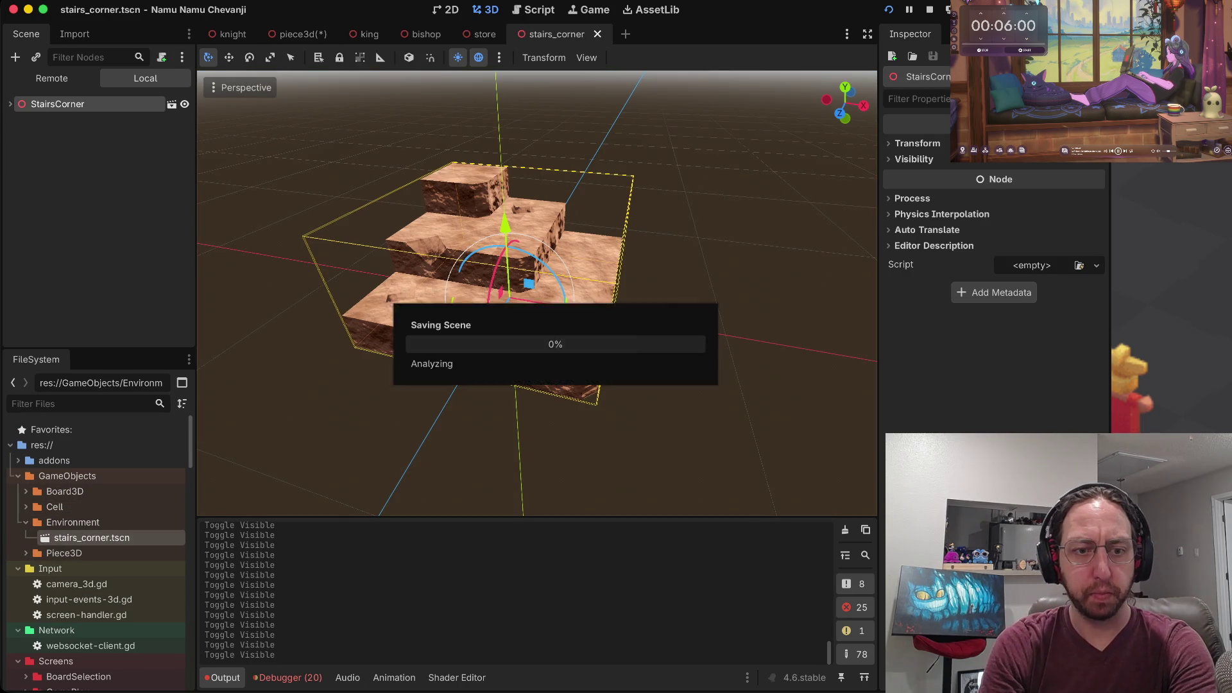
Duplicate stairs_corner.tscn as stairs_corner_flat.tscn and open the copy.
click(72, 522)
click(64, 552)
click(92, 538)
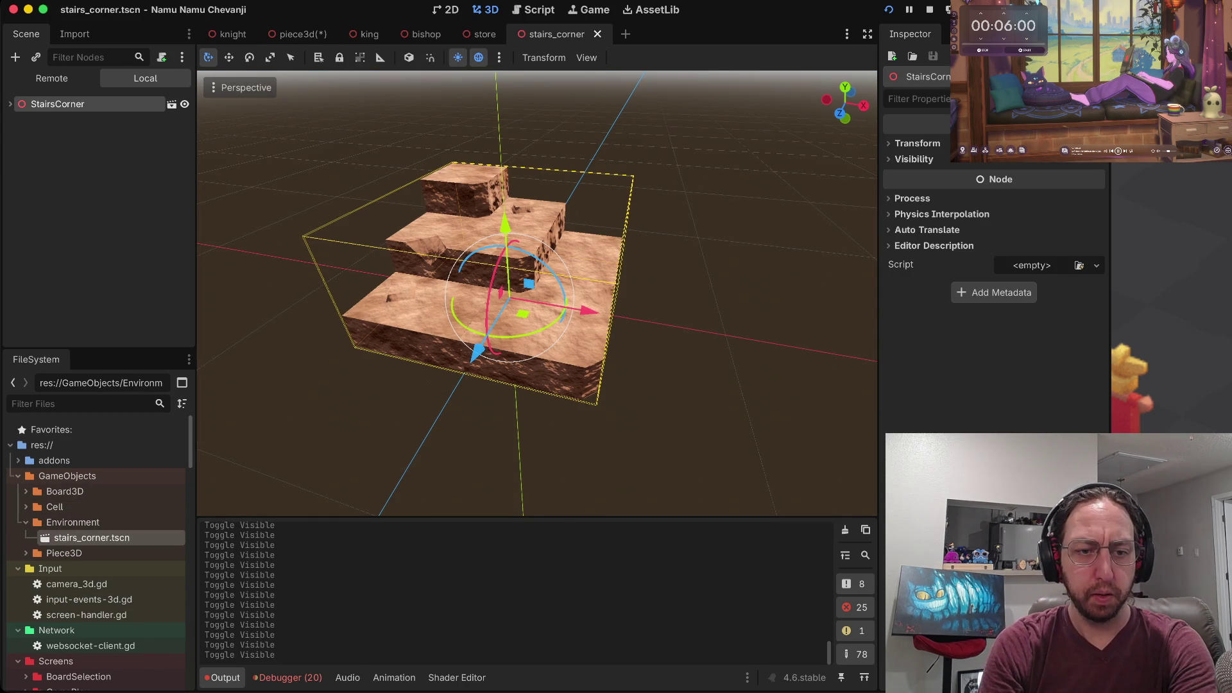
click(73, 522)
click(92, 538)
right_click(94, 537)
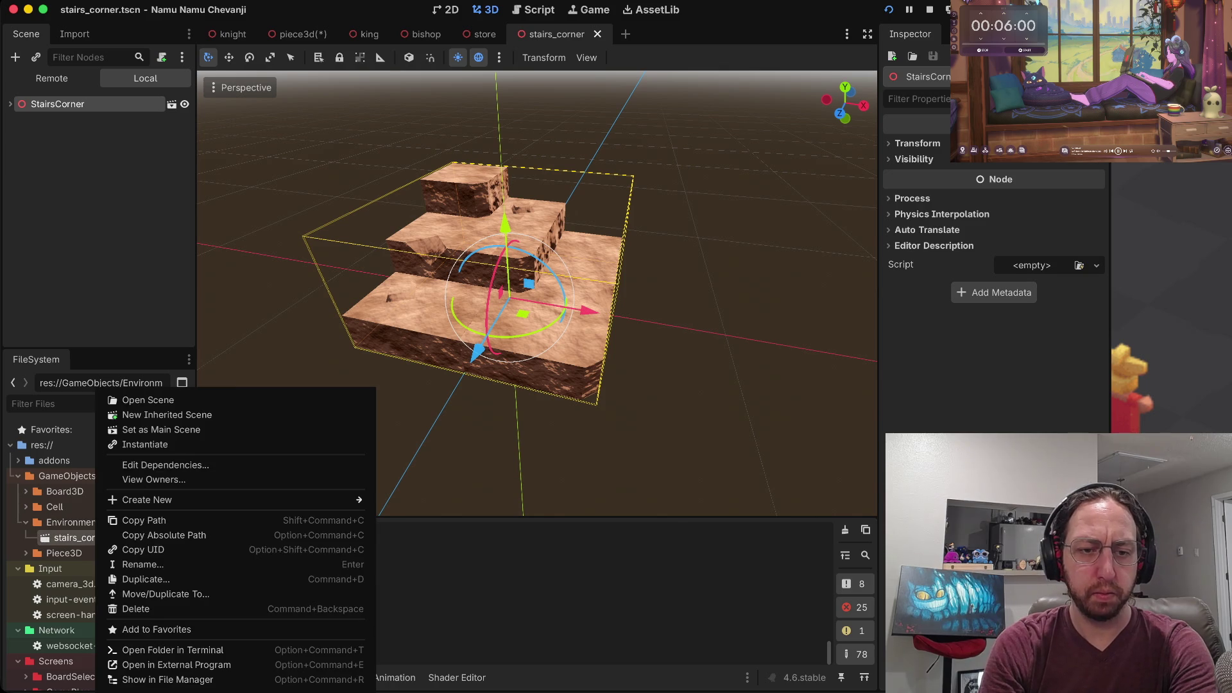
click(148, 579)
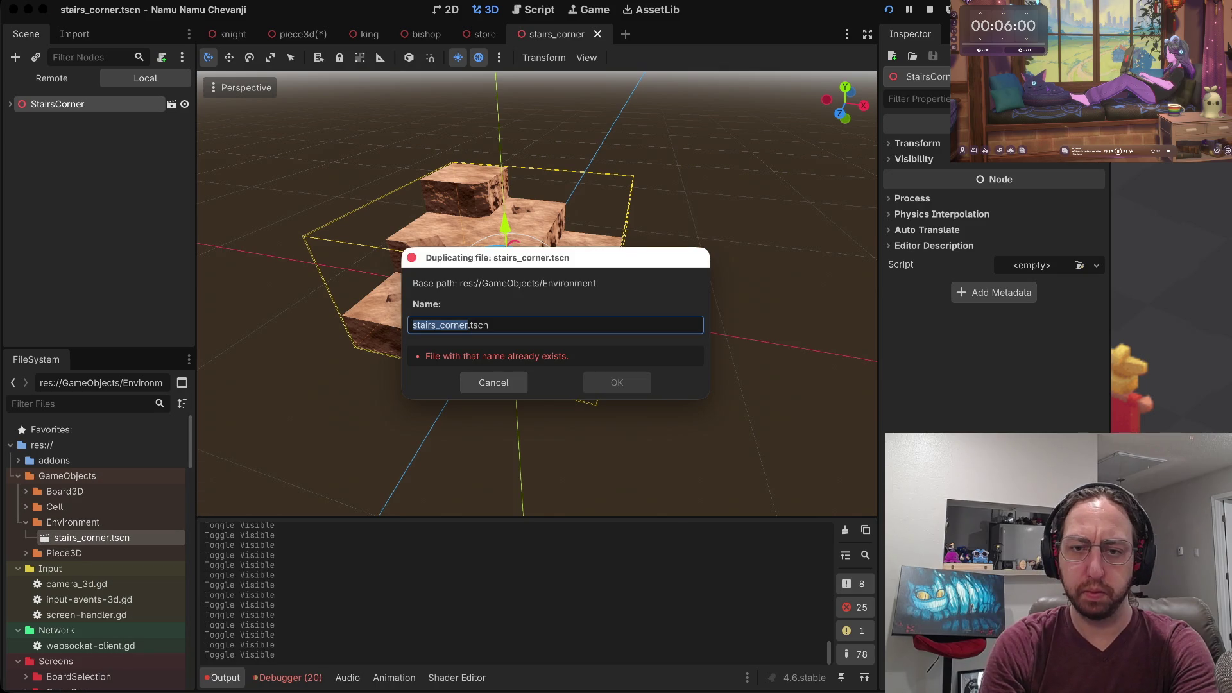
text(_flat)
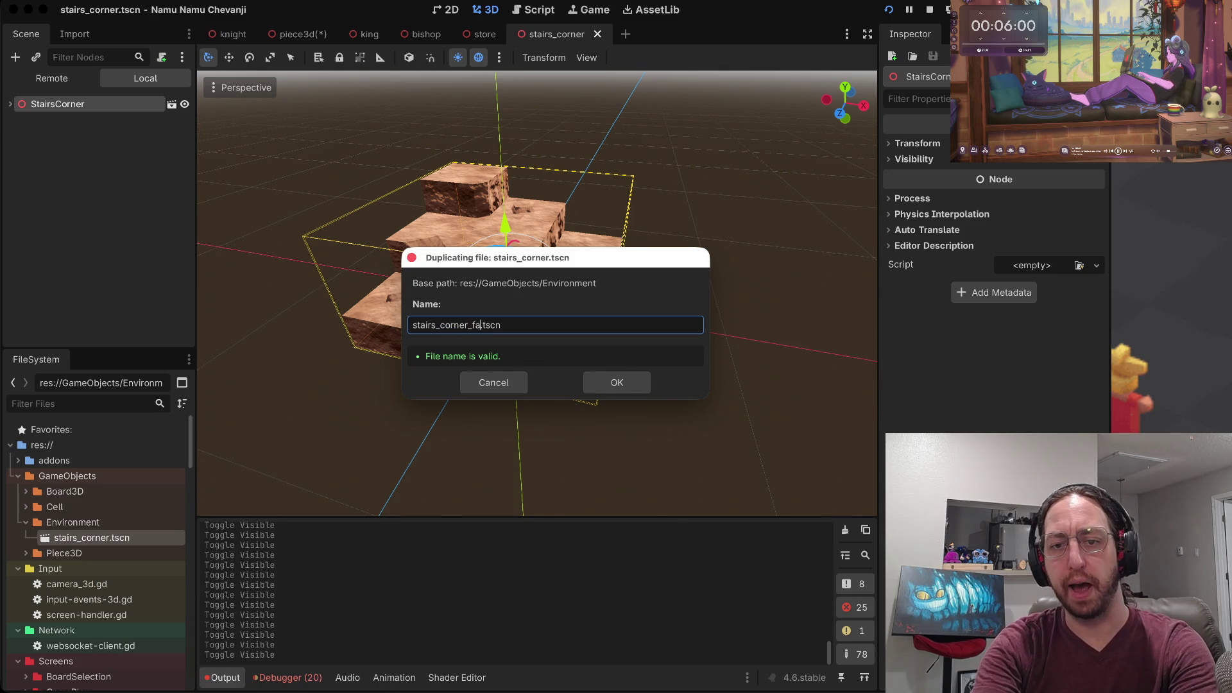
text(lat)
key(Return)
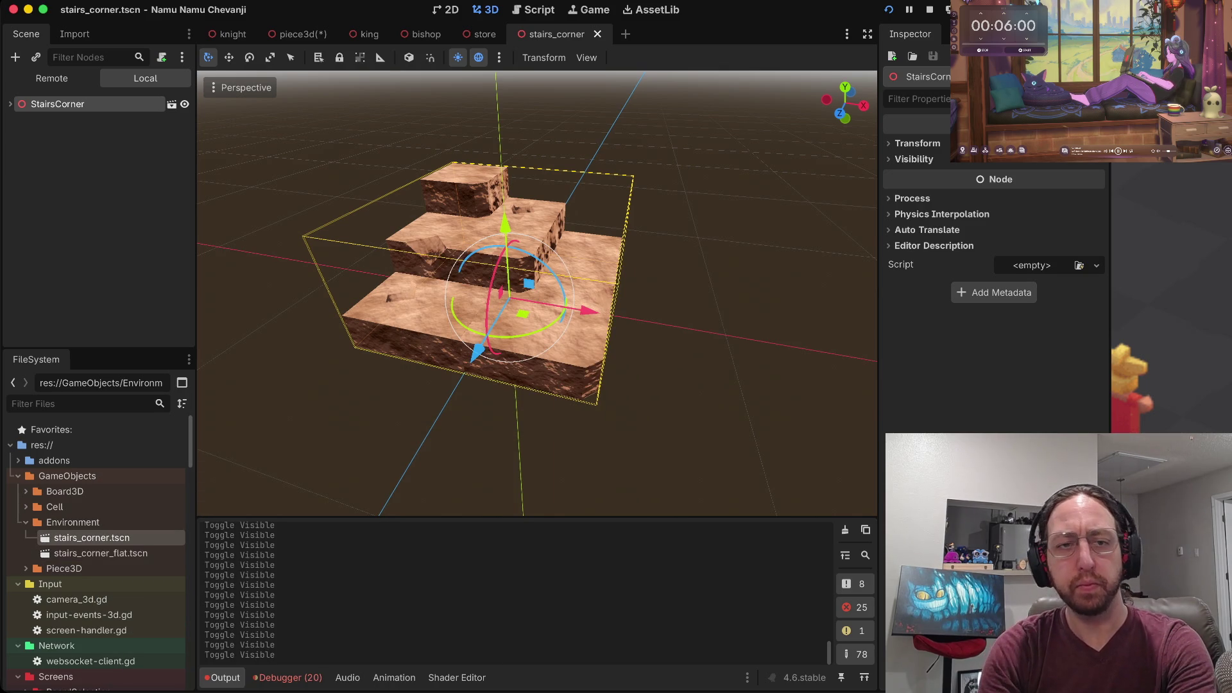
double_click(101, 553)
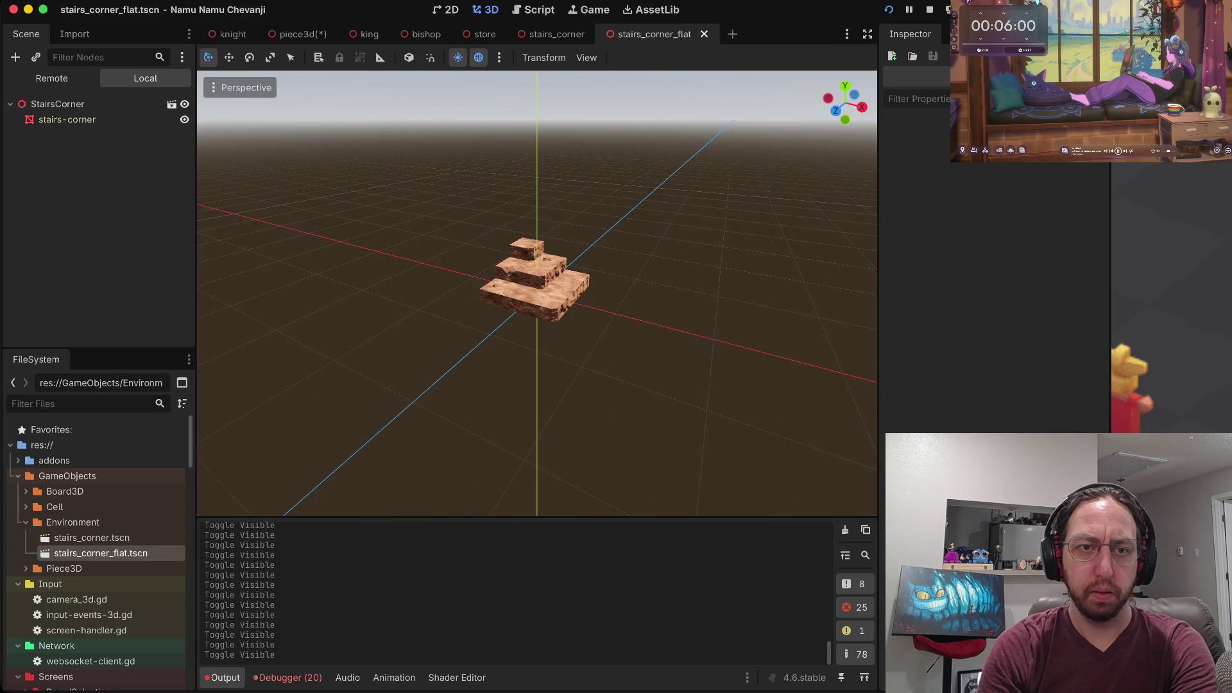
Turn off Normal Map in the stairs-corner mesh's Surface 0 material.
click(67, 119)
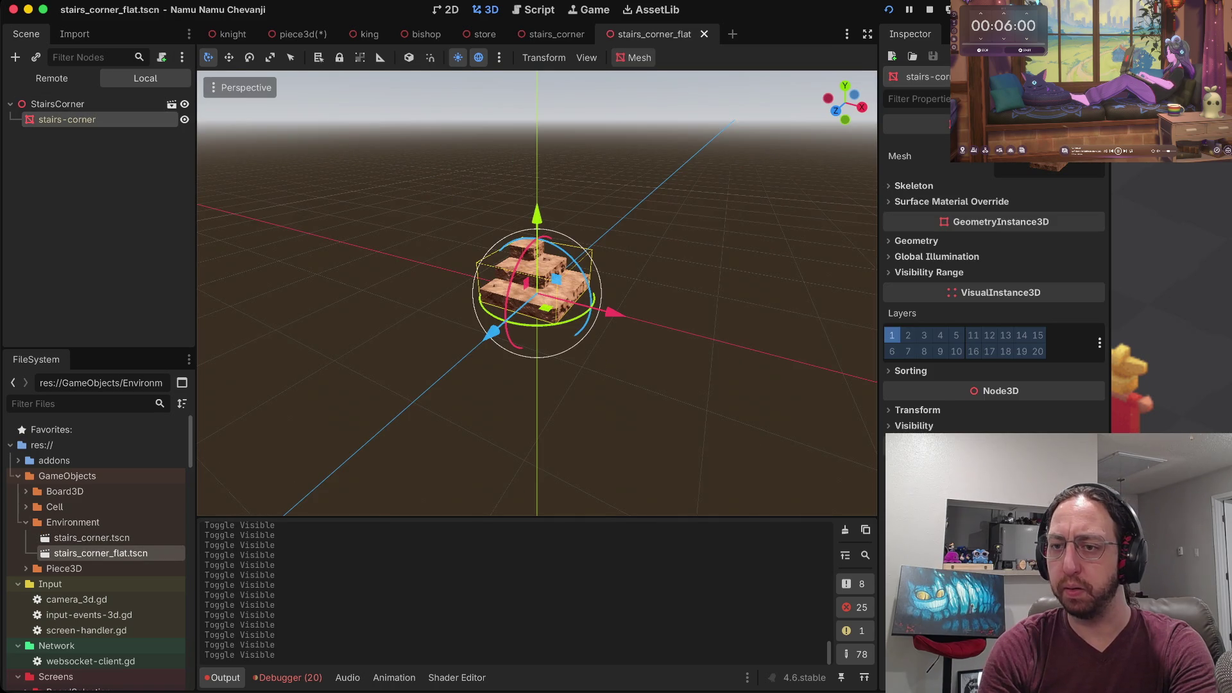
click(1043, 168)
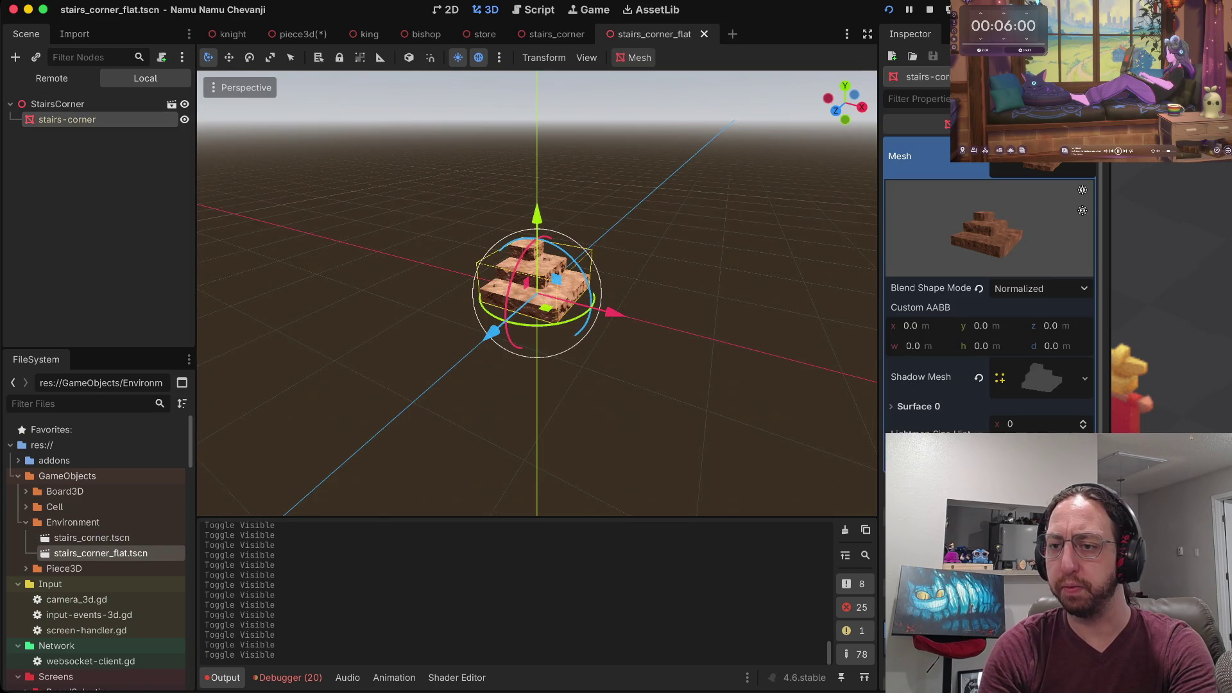
scroll(991, 288, down, 5)
click(918, 264)
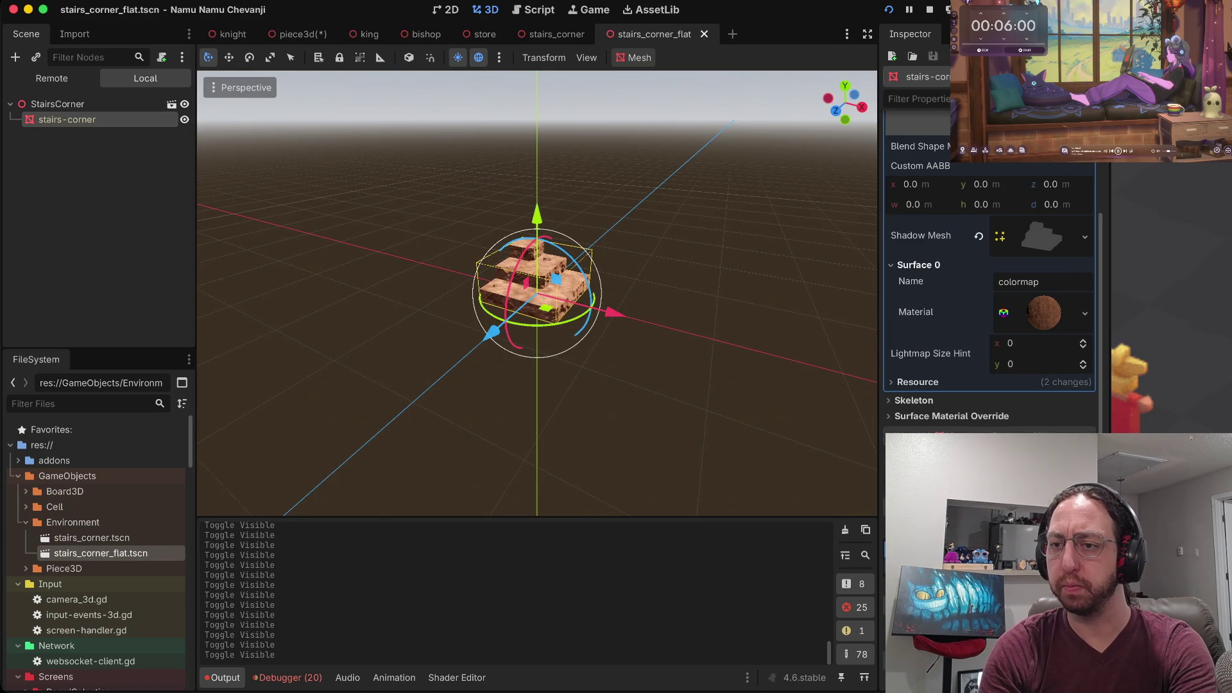
click(1044, 312)
scroll(991, 288, down, 4)
scroll(991, 289, down, 3)
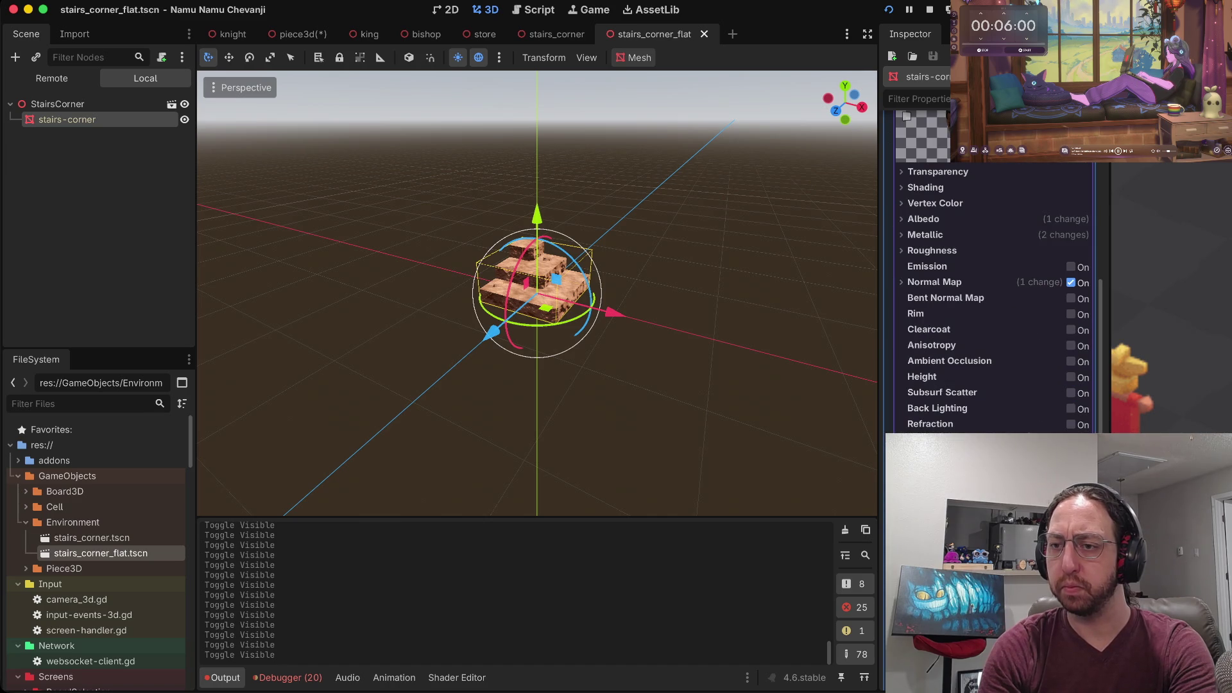
click(1070, 282)
Save the stairs_corner_flat scene.
scroll(537, 294, up, 6)
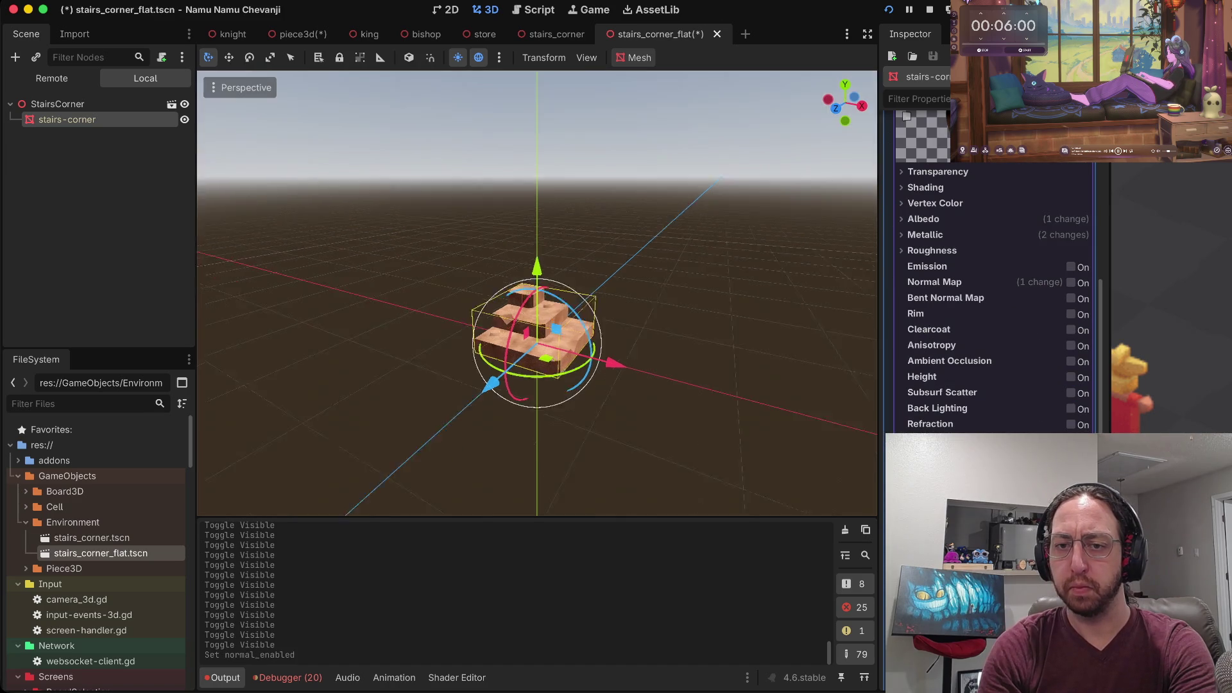
scroll(537, 293, down, 2)
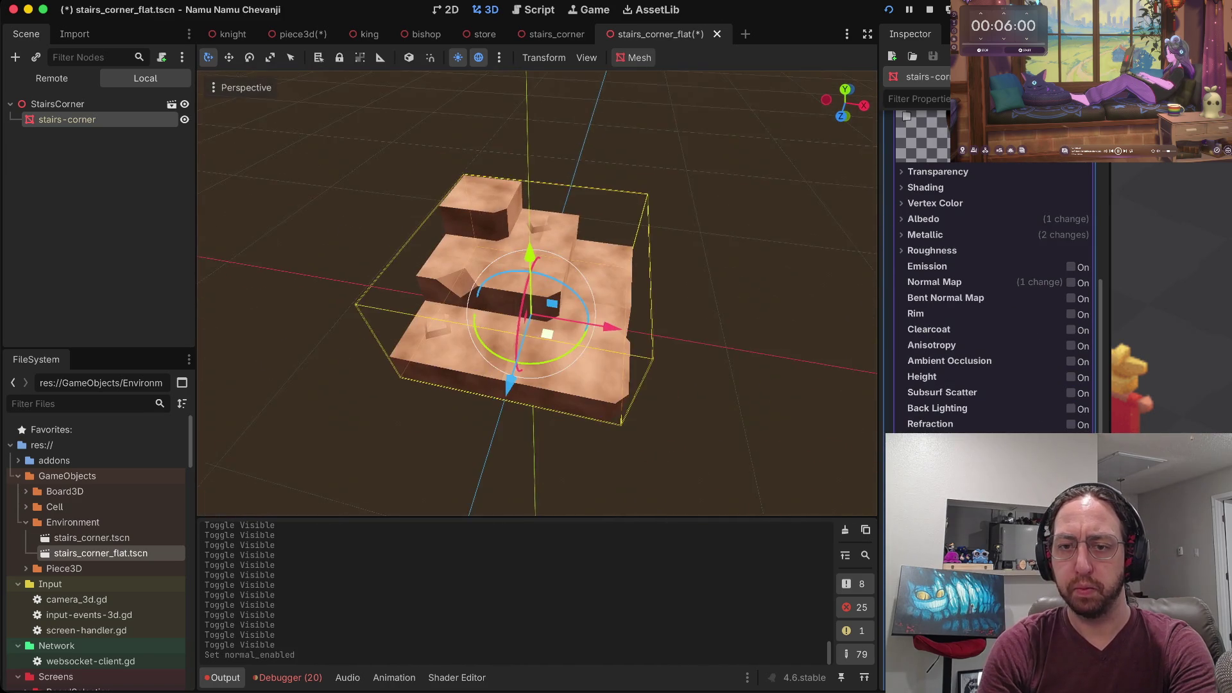
scroll(537, 293, up, 2)
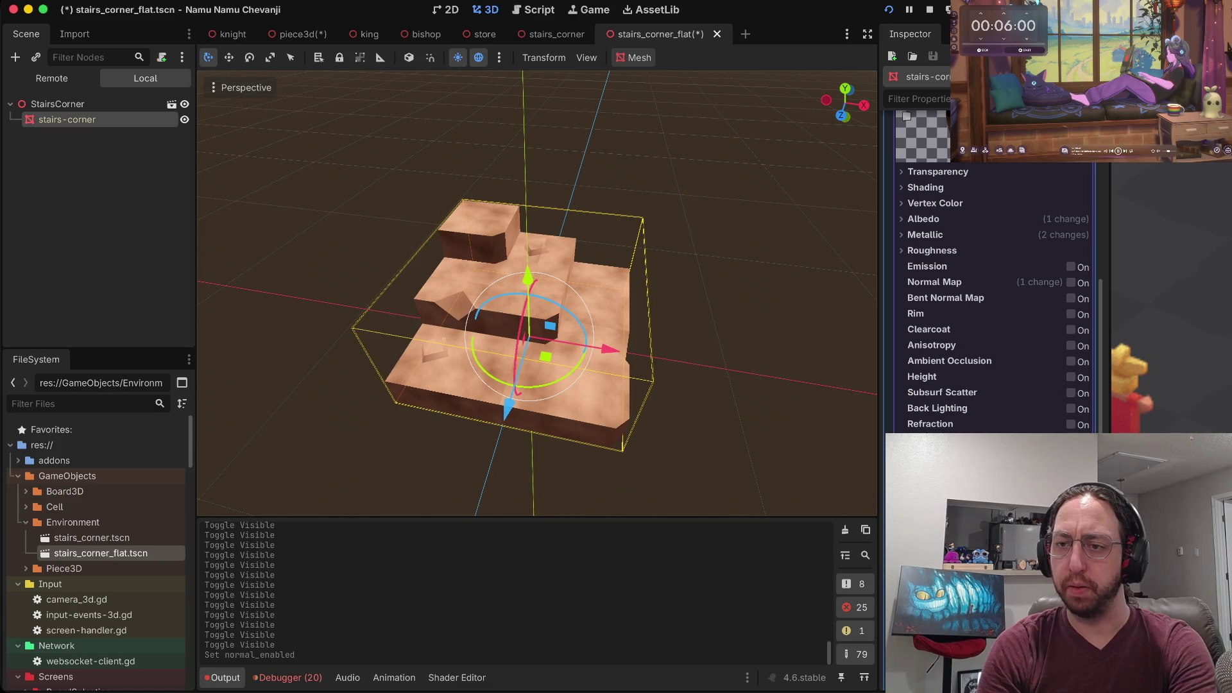
key(ctrl+s)
right_click(132, 552)
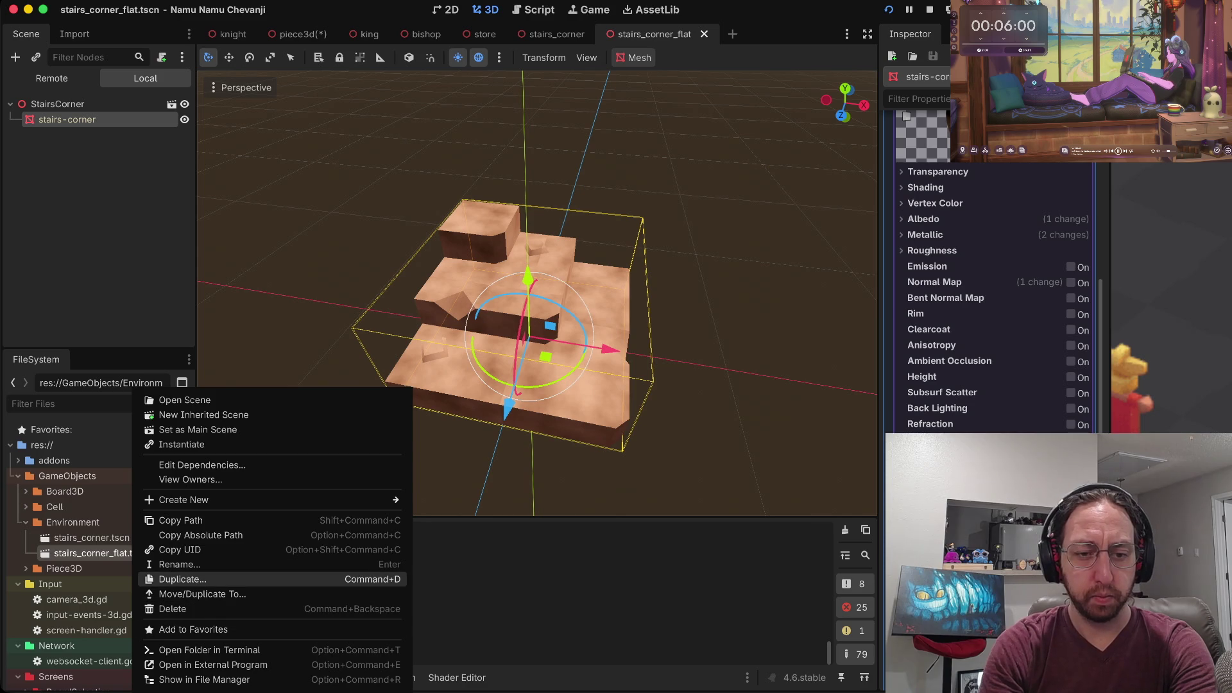
Duplicate stairs_corner_flat.tscn, naming the copy stairs_corner_flat_texture.tscn, and select the new file.
click(183, 579)
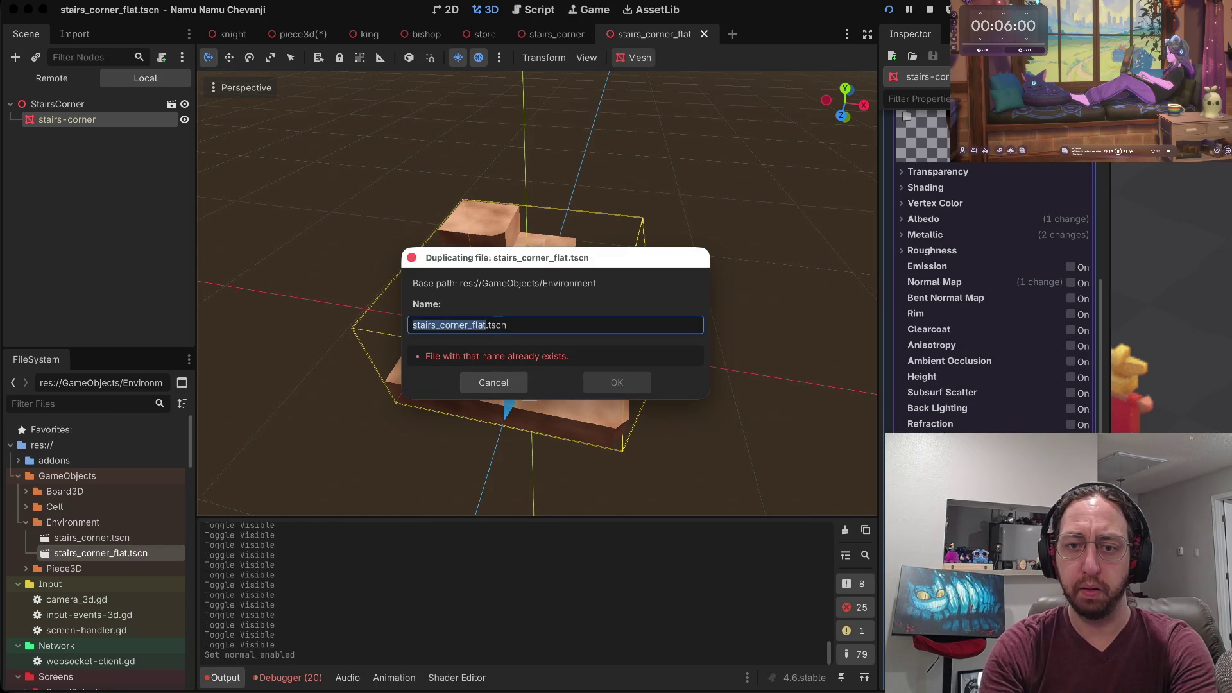
key(Right)
key(BackSpace)
key(BackSpace)
key(BackSpace)
text(tex)
key(BackSpace)
key(BackSpace)
key(BackSpace)
text(_flat_texture)
key(Return)
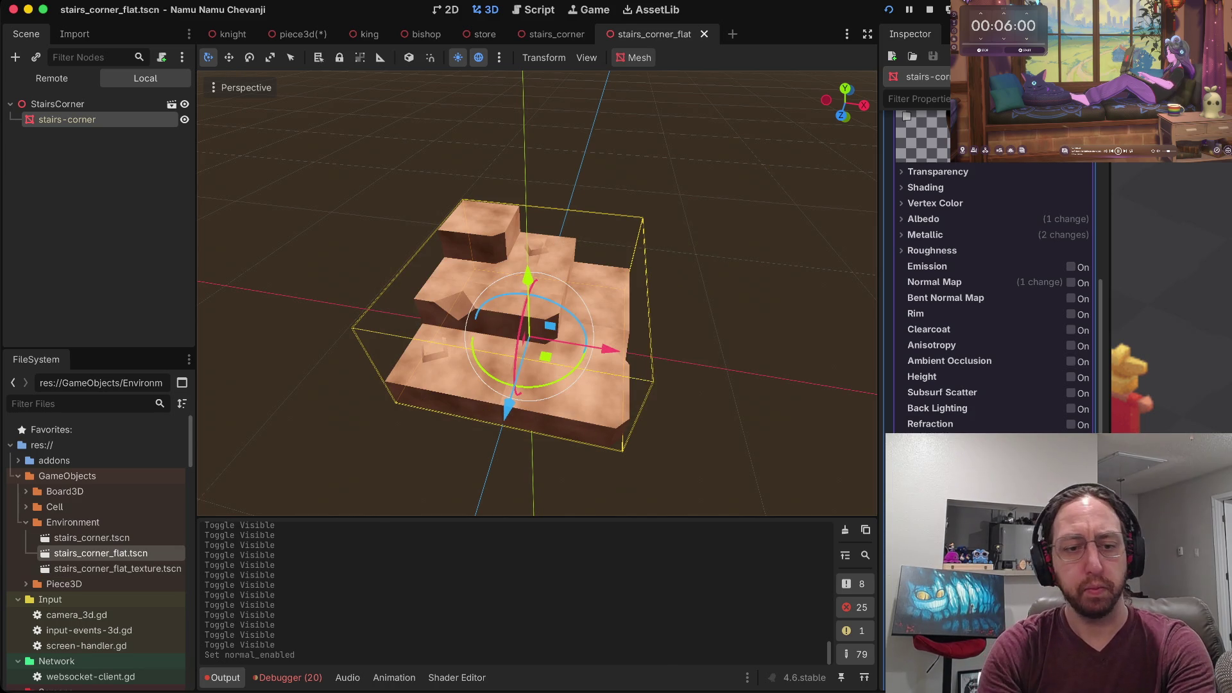
click(118, 568)
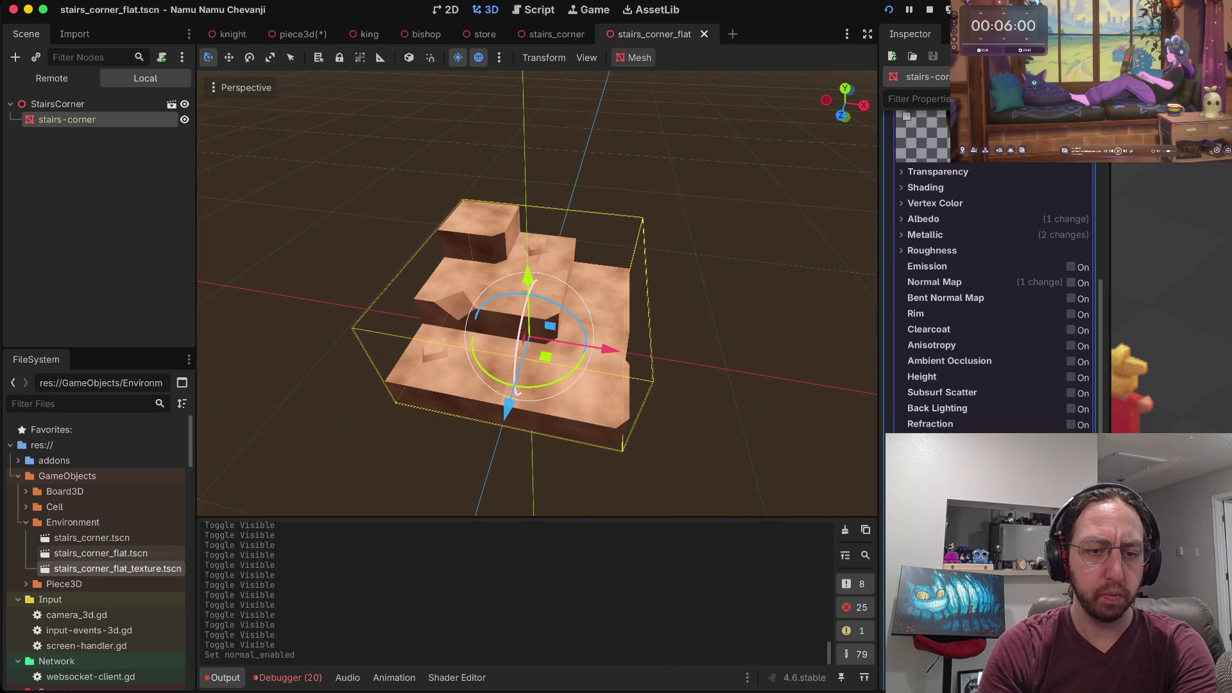
click(101, 553)
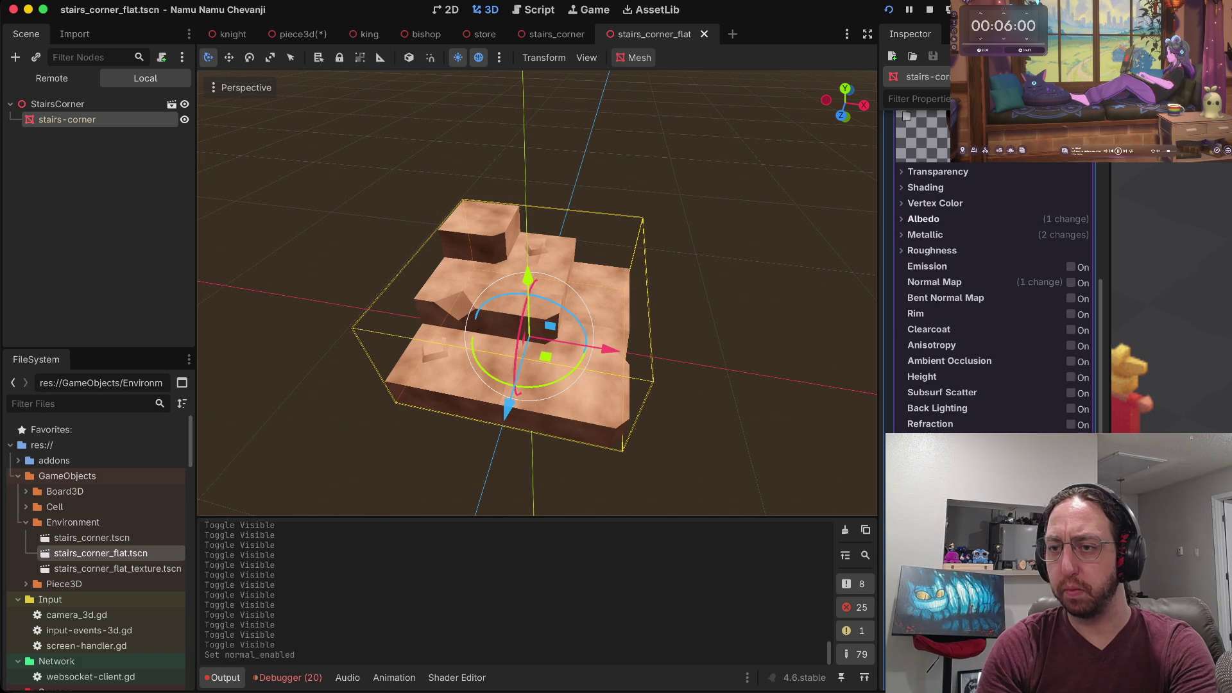
Clear the Metallic texture from the stairs_corner_flat material and save the scene.
click(923, 218)
click(924, 312)
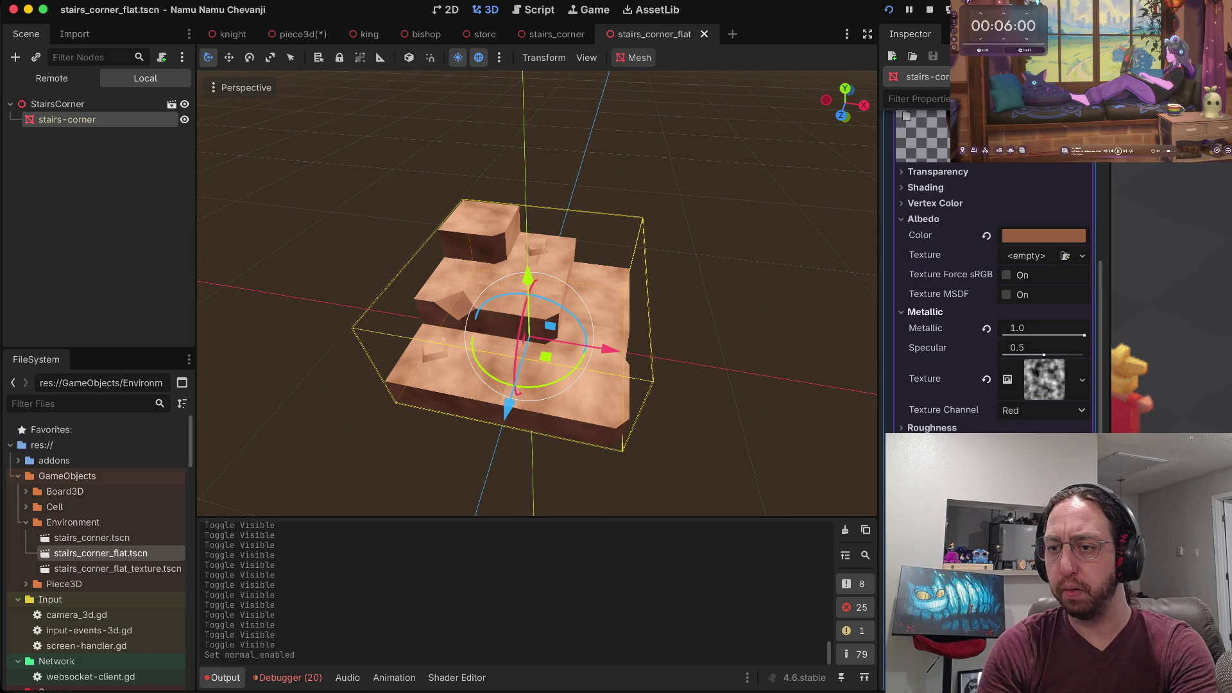
click(986, 368)
key(ctrl+s)
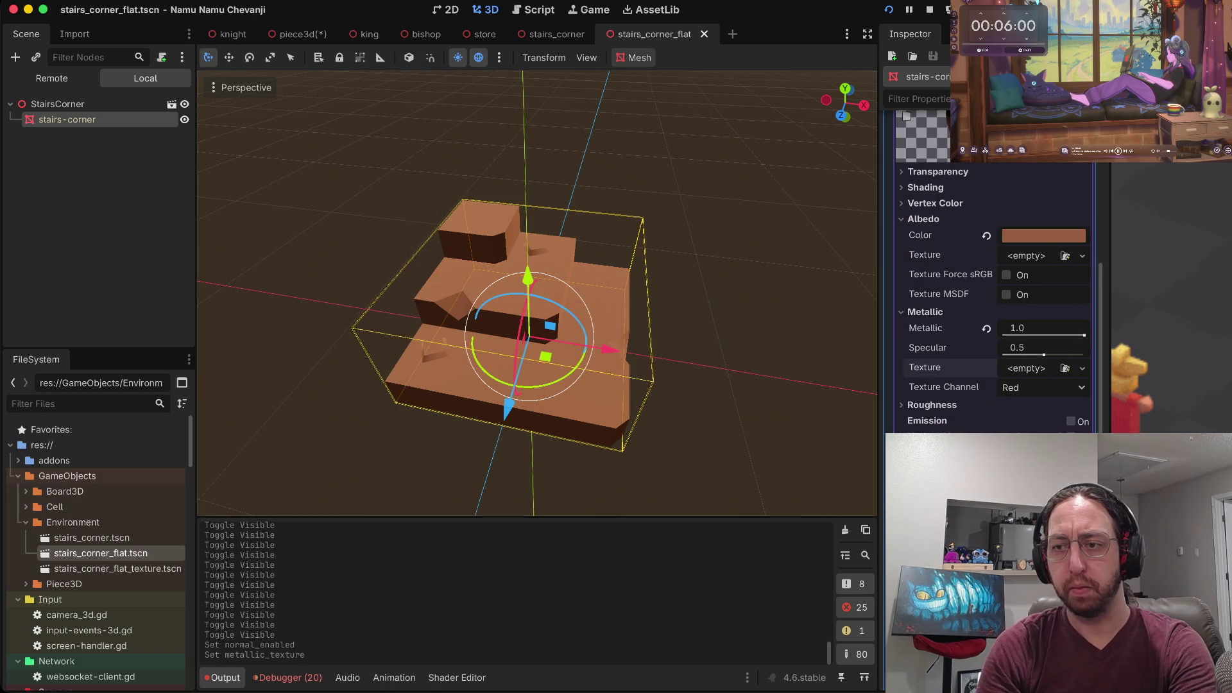
Deselect the stairs mesh and select the stairs_corner_flat_texture.tscn file in the FileSystem dock.
key(Escape)
click(68, 120)
key(Escape)
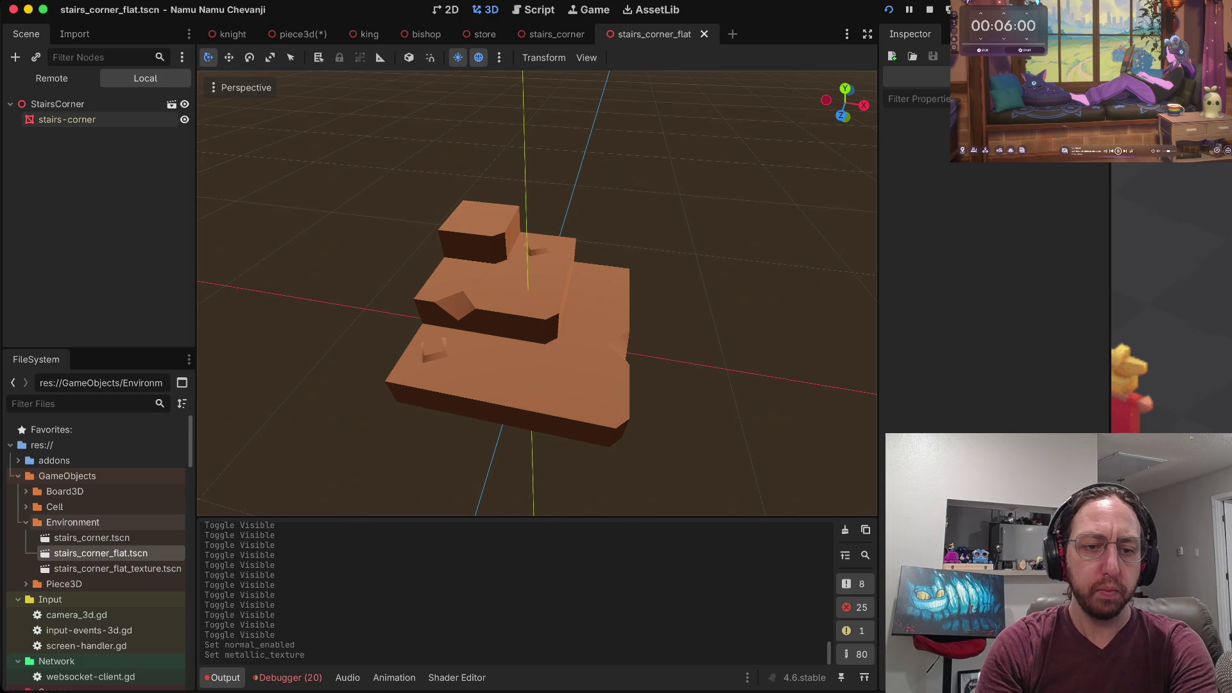
click(117, 568)
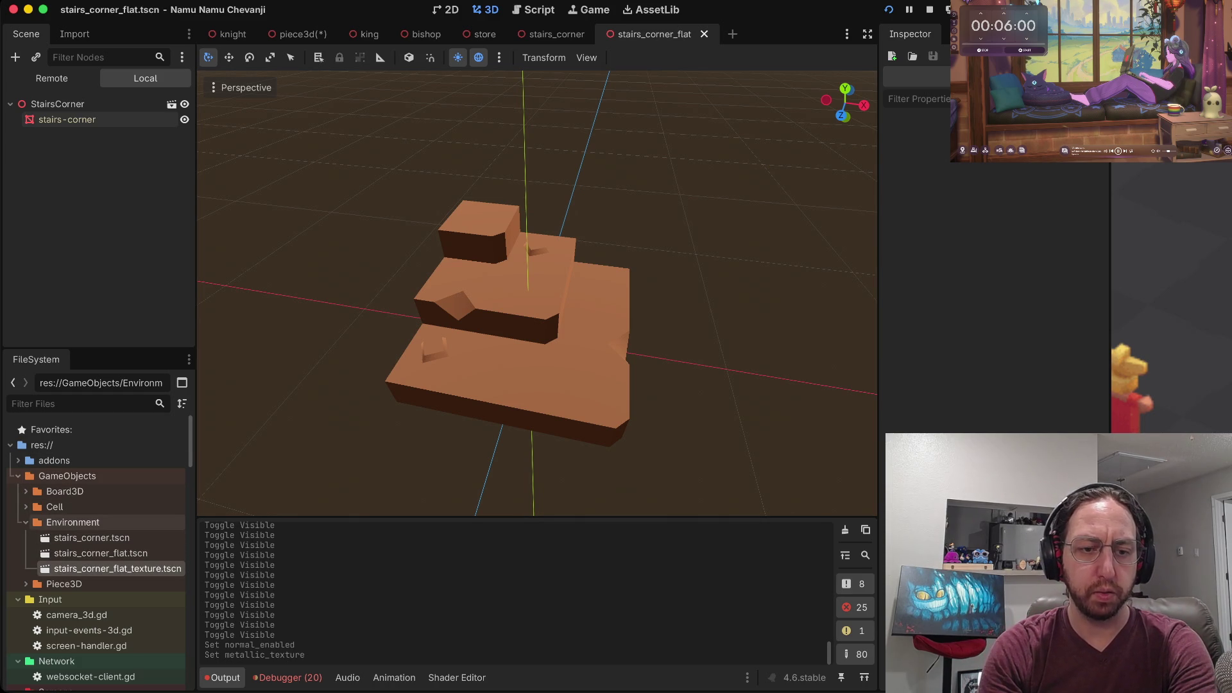
scroll(96, 488, down, 5)
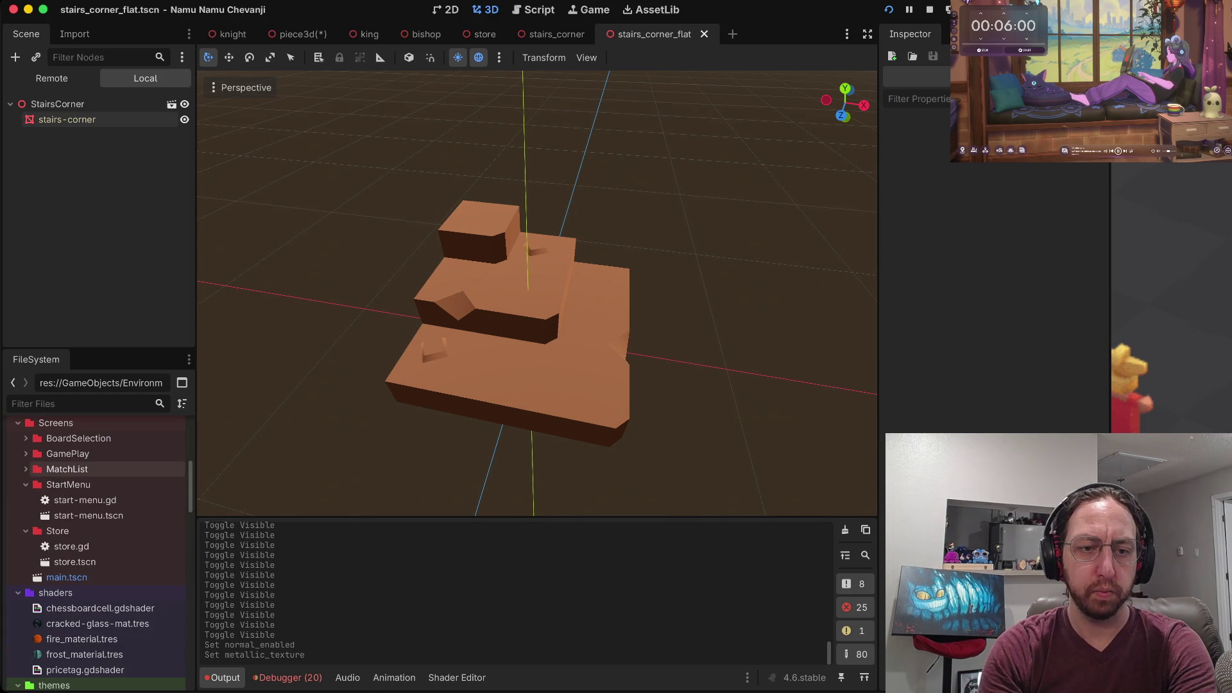
Open store.tscn and drag the three stair-corner scene files into its viewport.
double_click(75, 561)
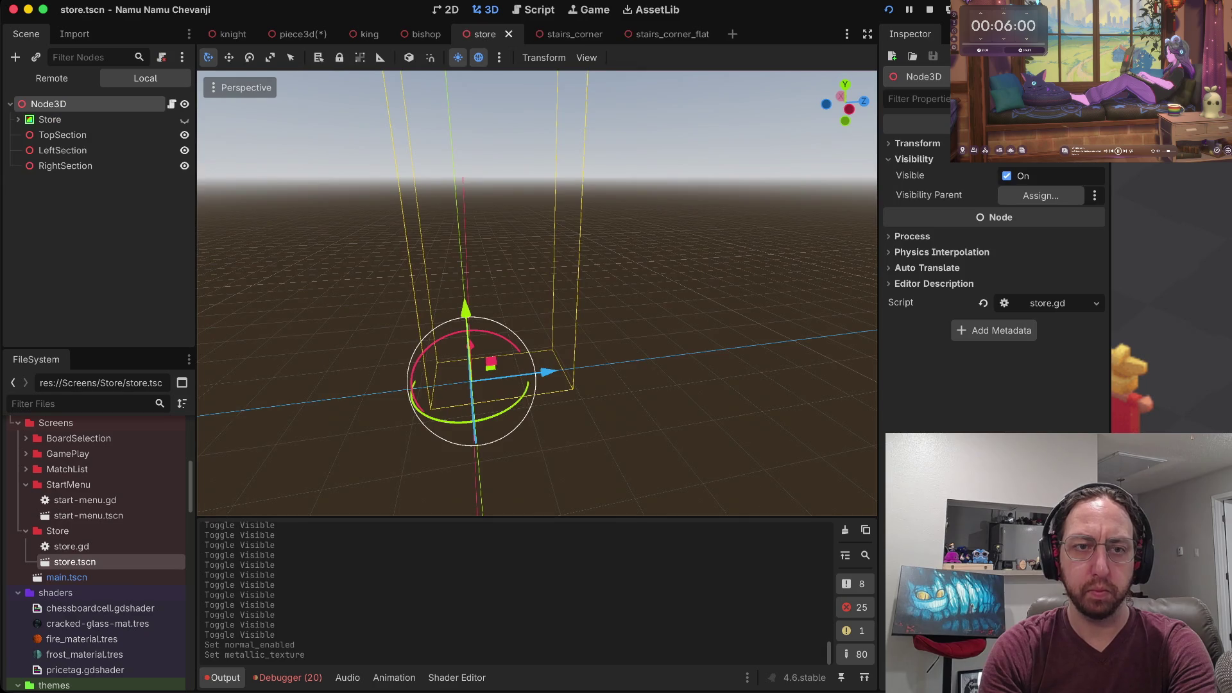
scroll(96, 552, up, 10)
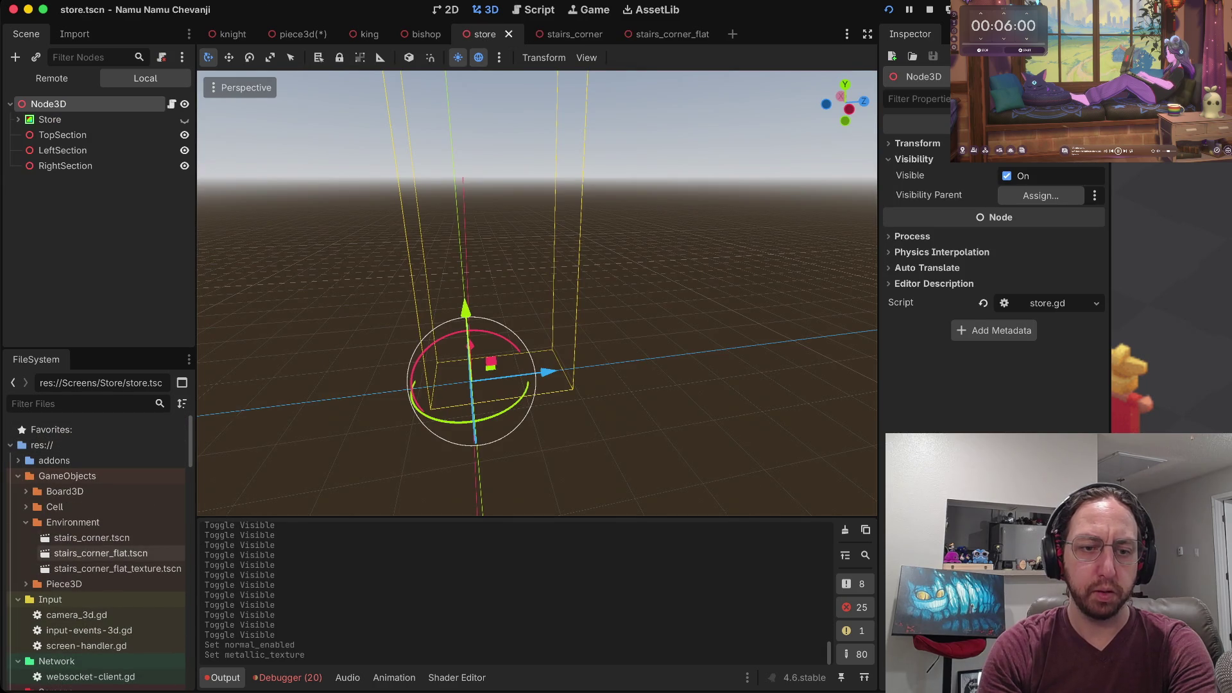
click(90, 537)
shift+click(83, 567)
drag(86, 569, 378, 385)
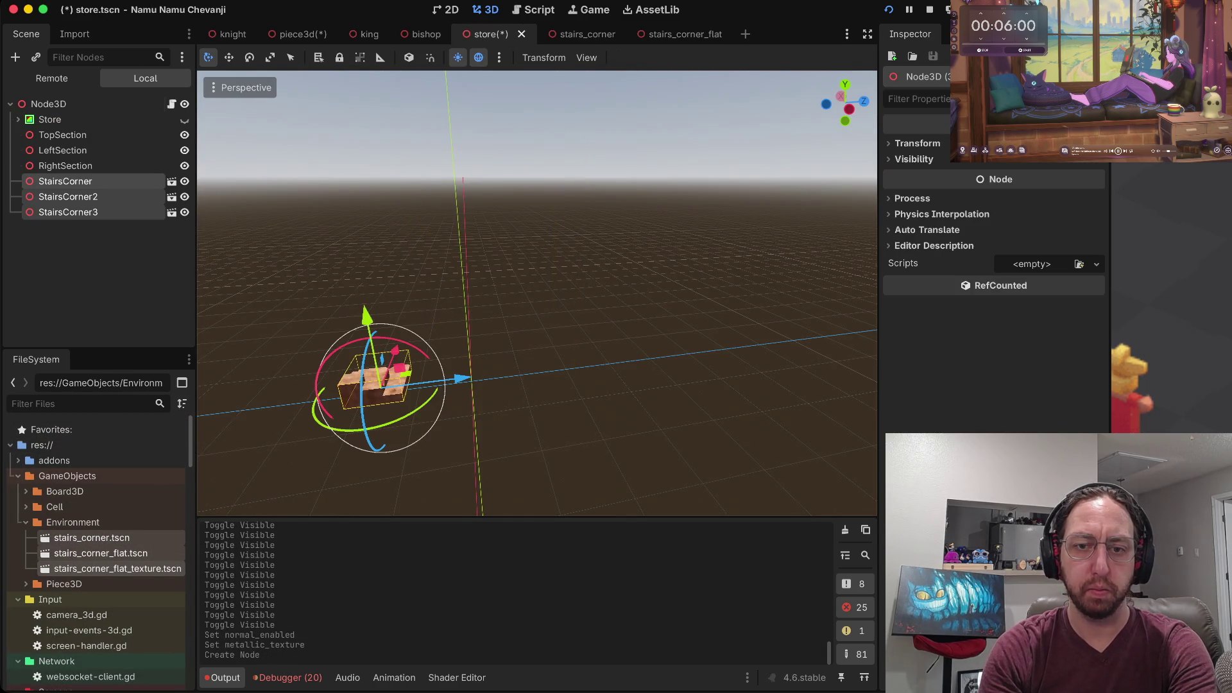
Move StairsCorner along X and StairsCorner3 along Z, then save and test-run the store scene.
key(Up)
key(Down)
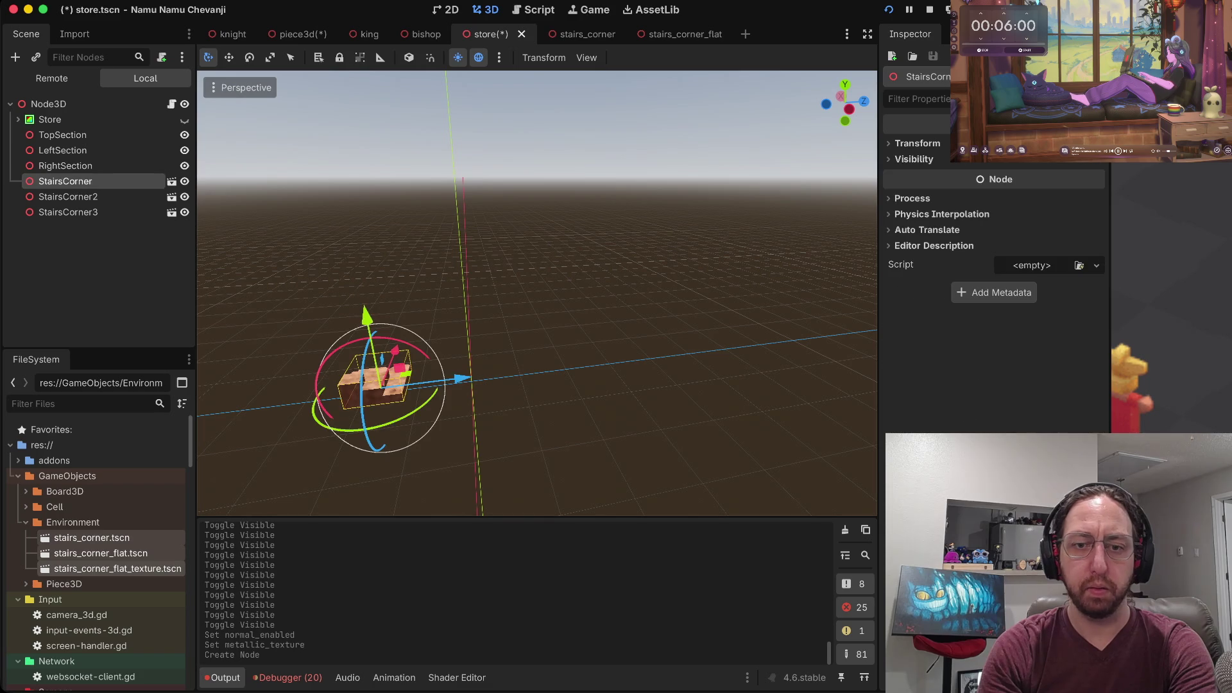
drag(462, 379, 650, 352)
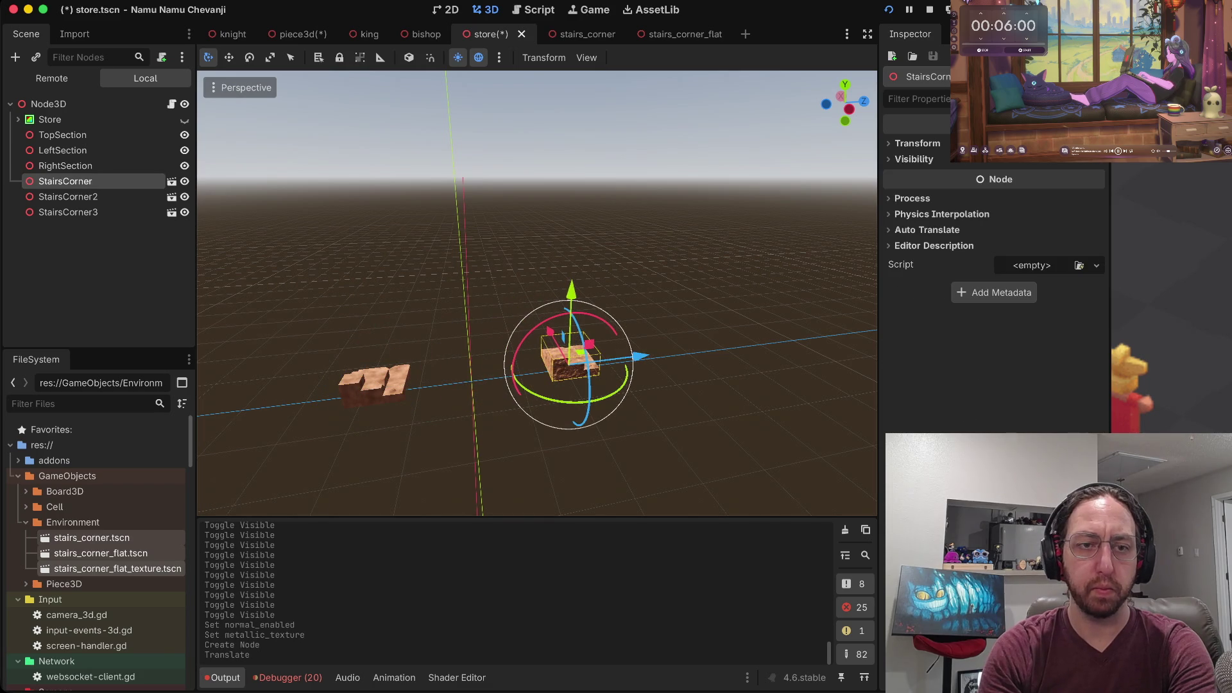
click(650, 353)
click(377, 385)
drag(449, 378, 544, 367)
click(641, 417)
key(super+s)
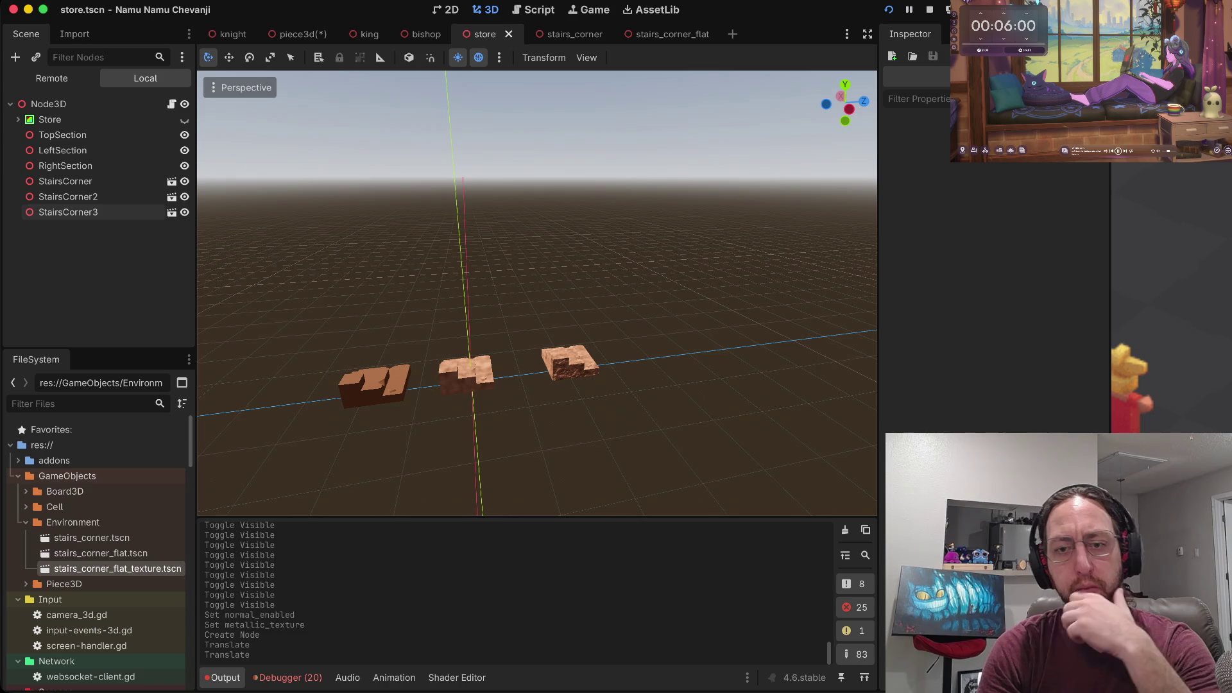
key(super+b)
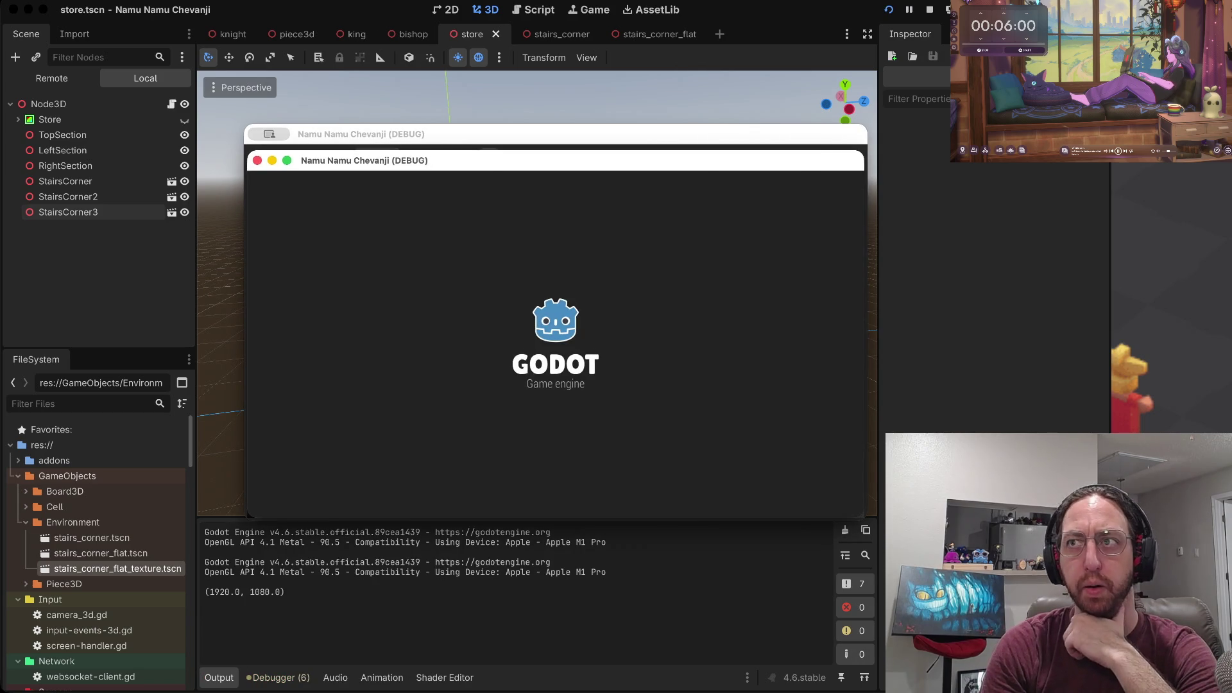
text(a)
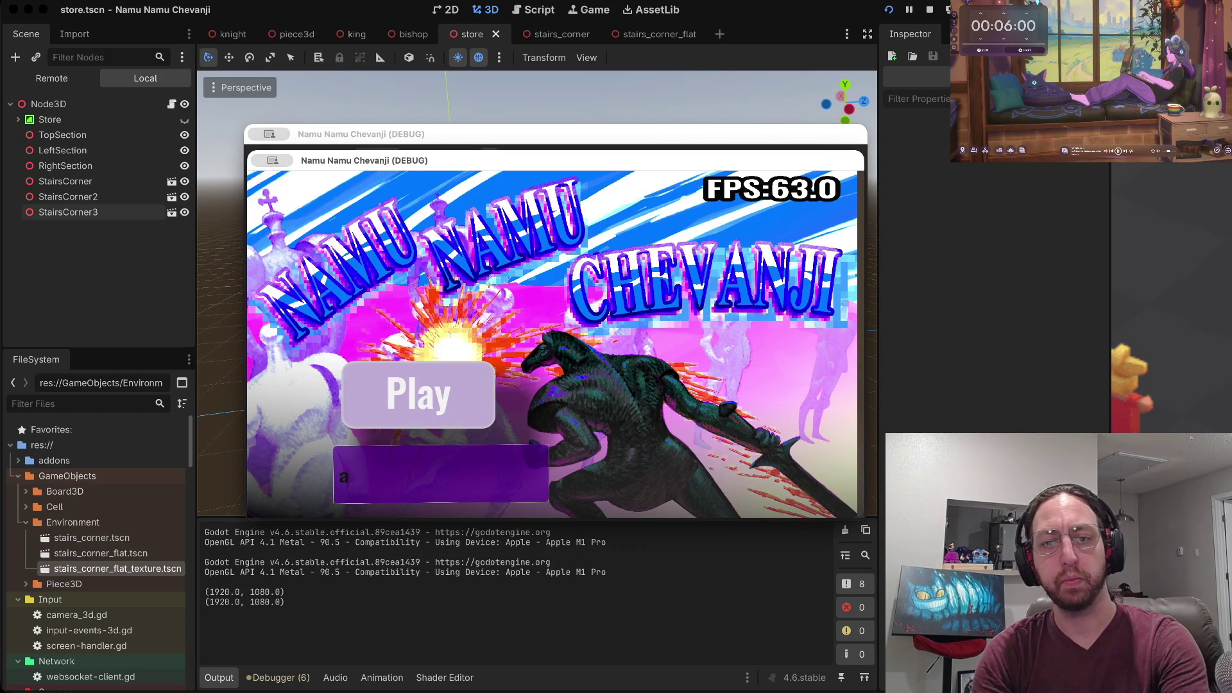
key(Return)
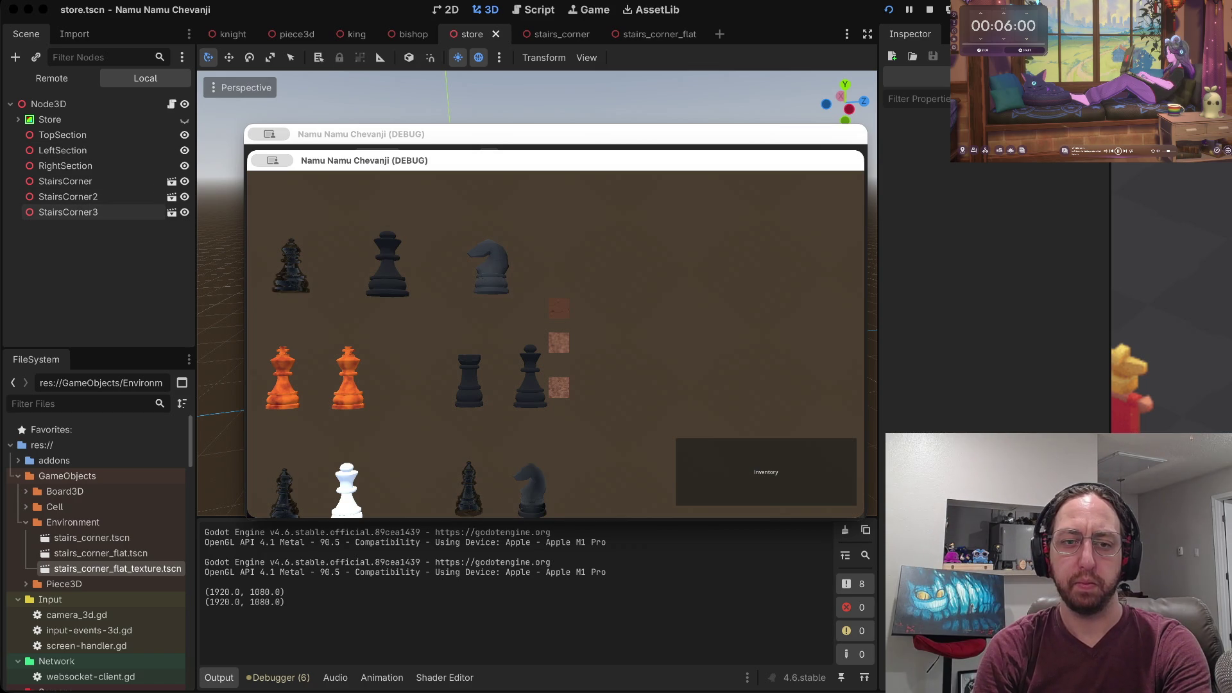
key(super+period)
scroll(537, 292, up, 5)
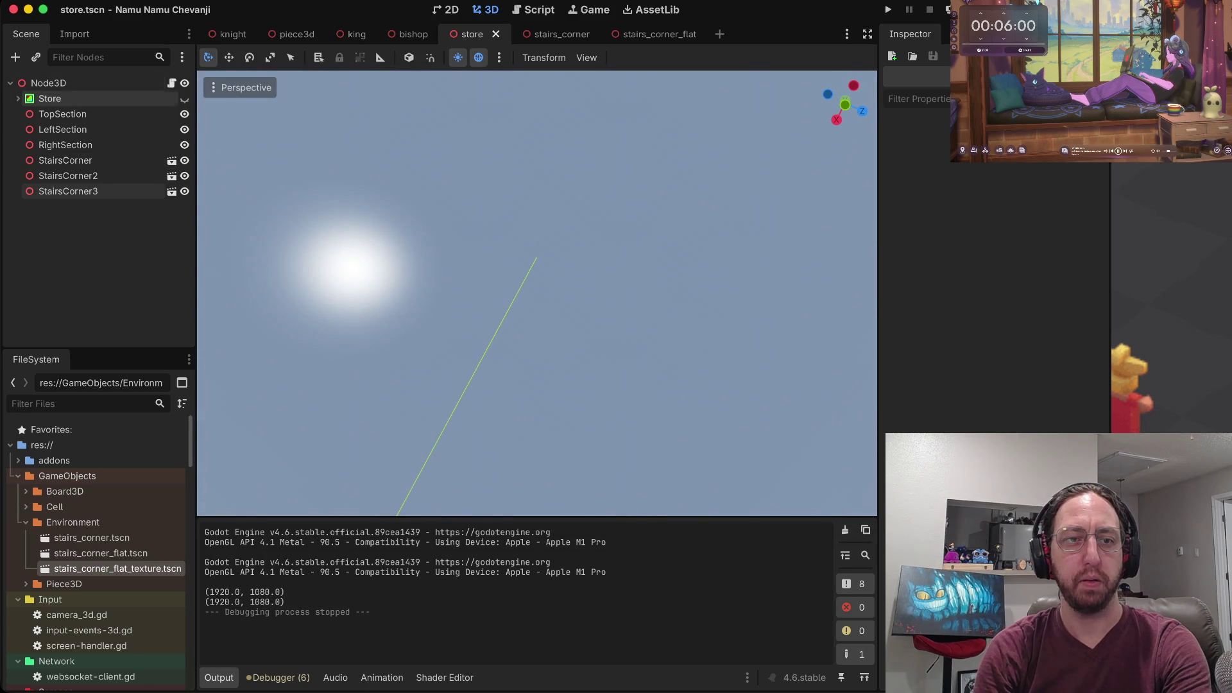
Orbit the viewport, then shift StairsCorner about -0.49 along its Z axis.
scroll(410, 362, up, 1)
scroll(537, 292, up, 1)
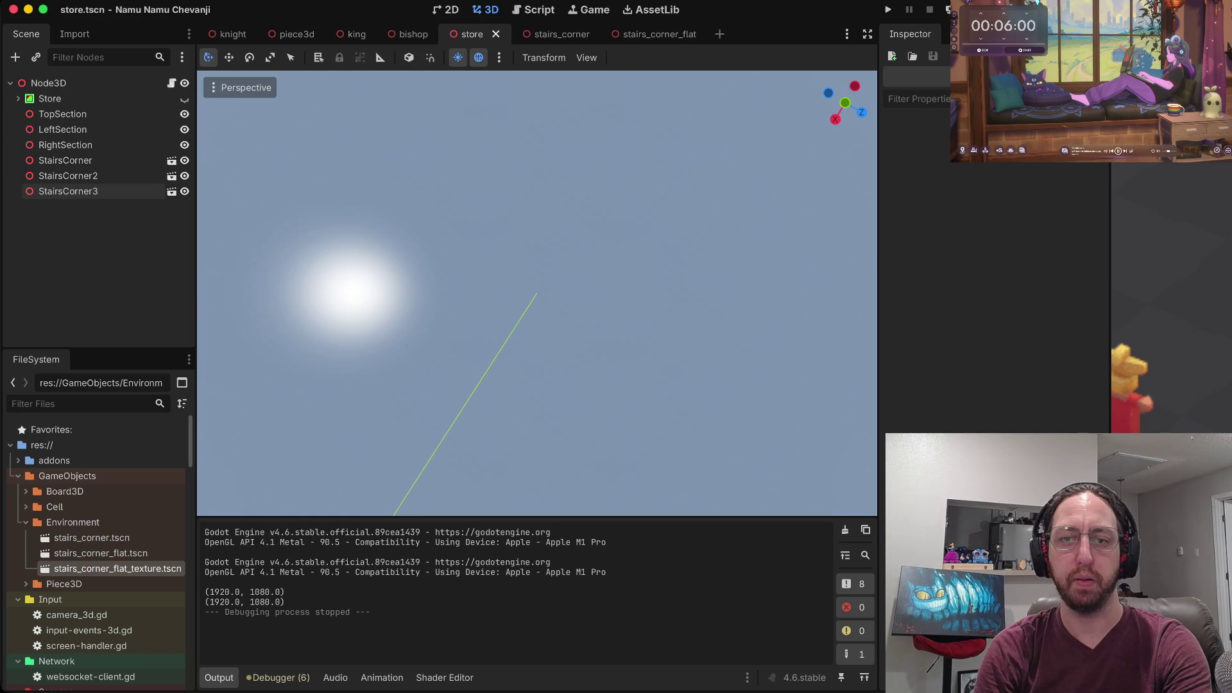
scroll(537, 292, down, 10)
scroll(537, 292, down, 15)
scroll(537, 292, down, 15)
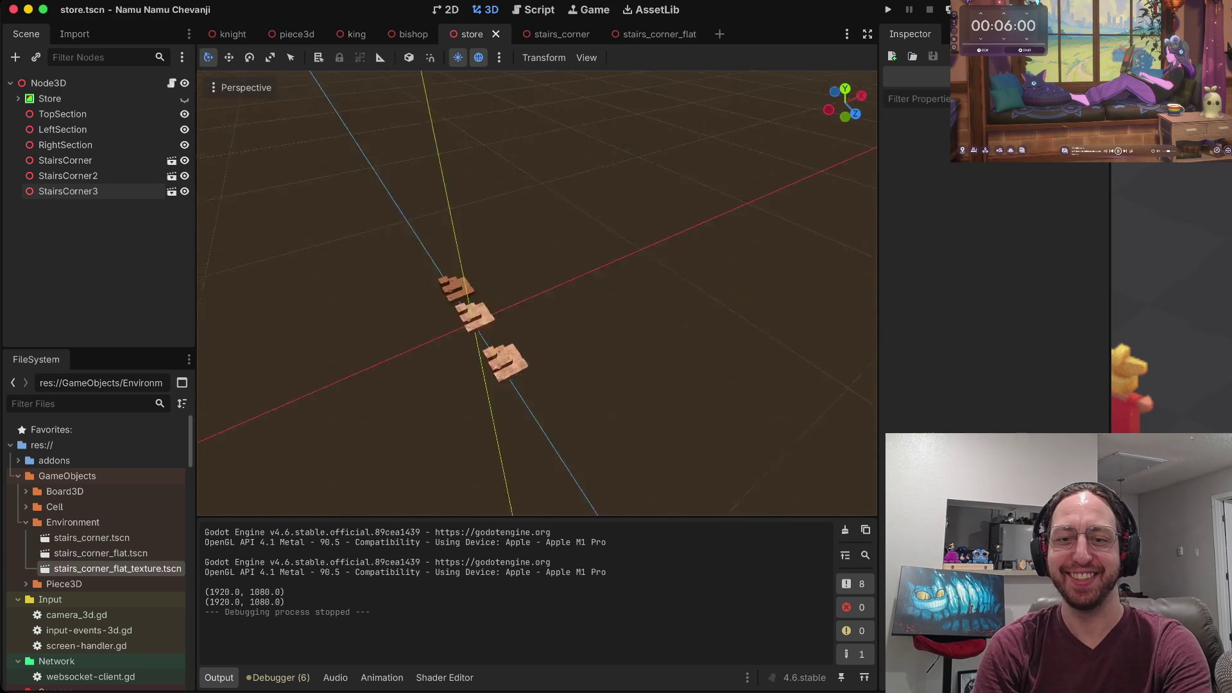
scroll(537, 292, up, 15)
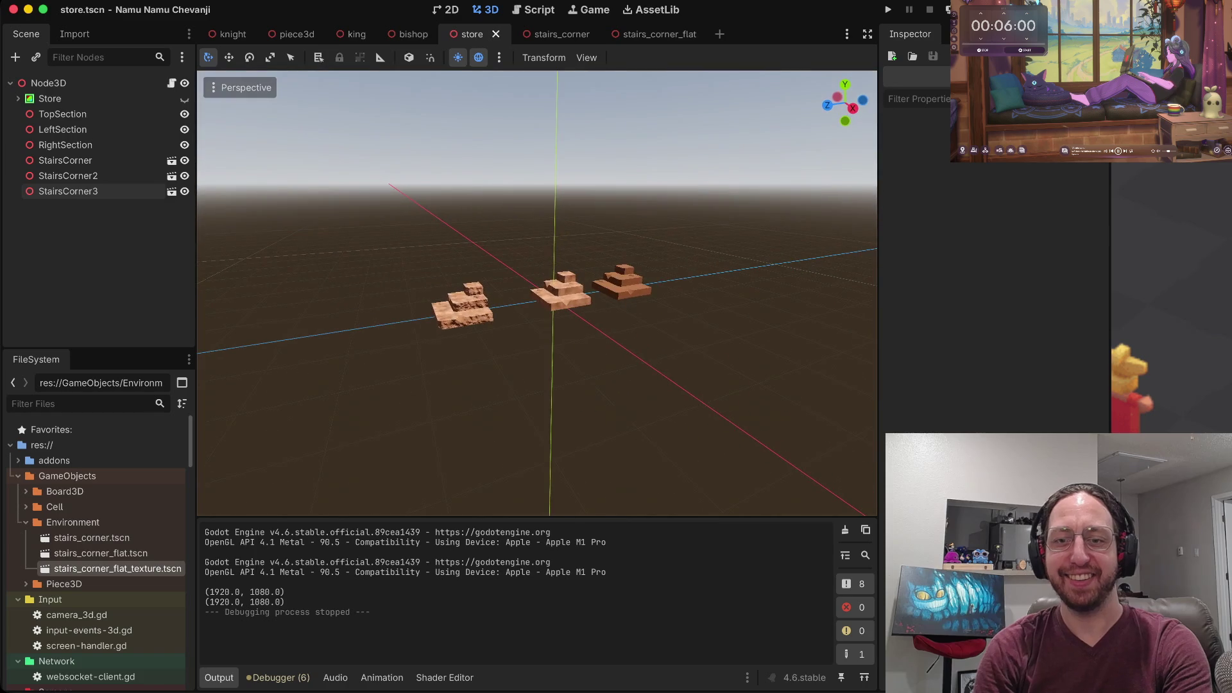
scroll(537, 292, down, 15)
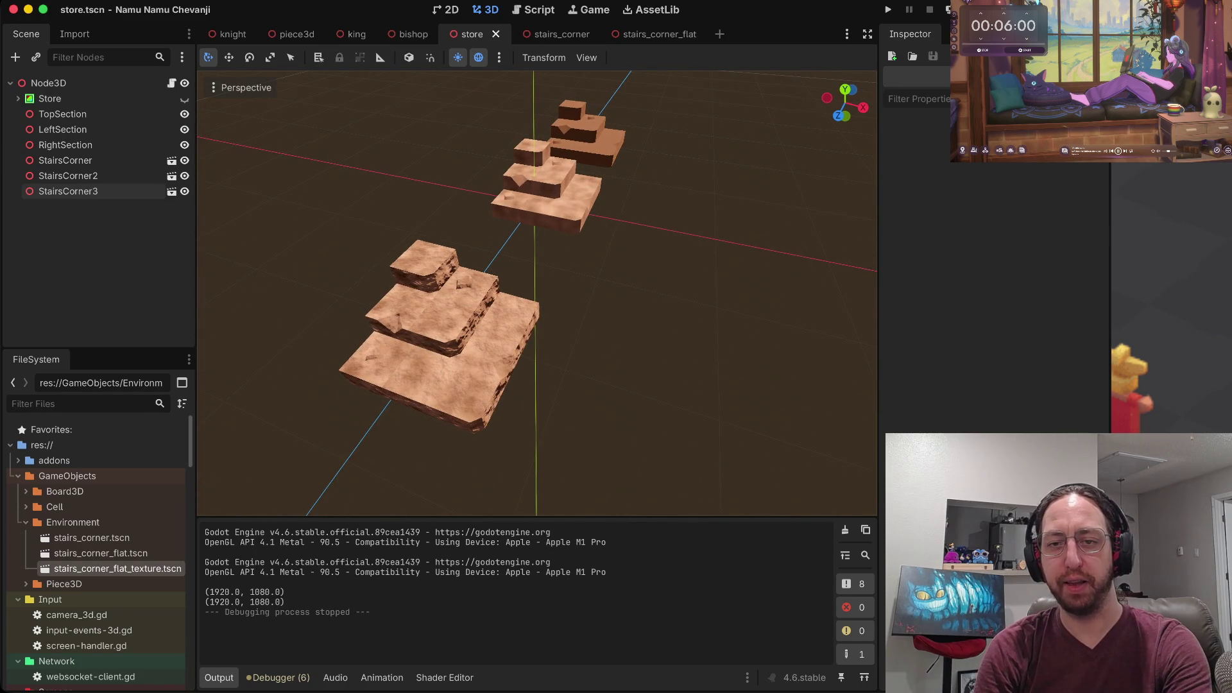
scroll(537, 293, up, 10)
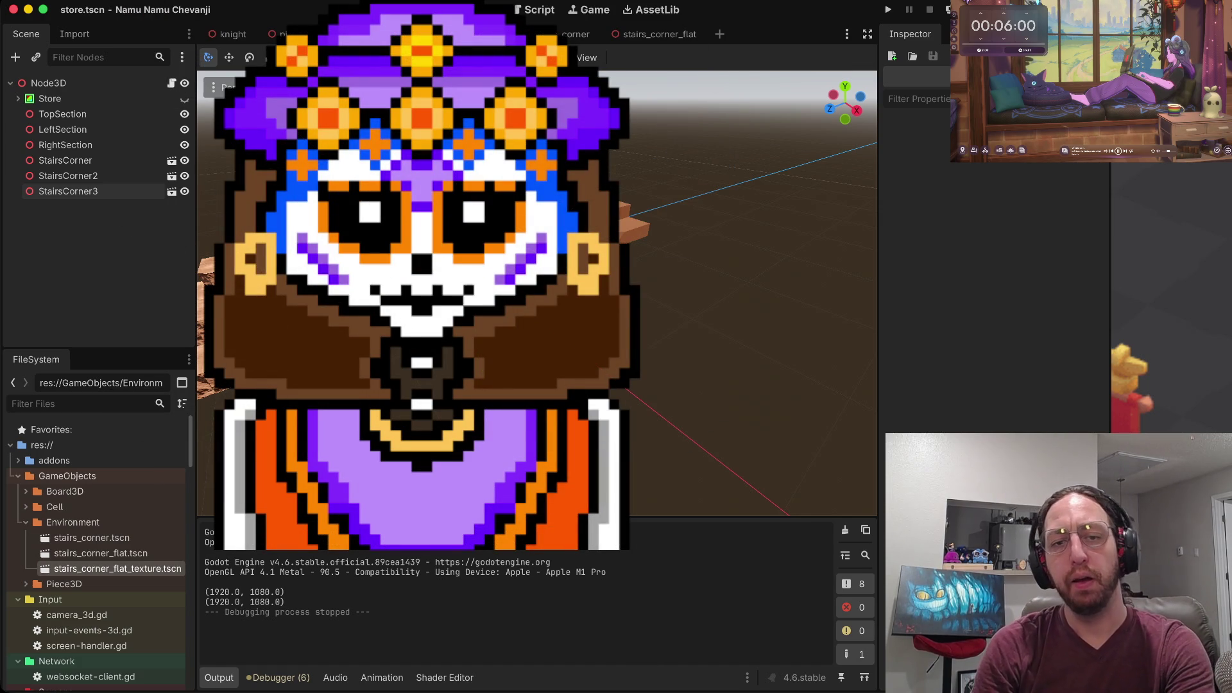
click(65, 160)
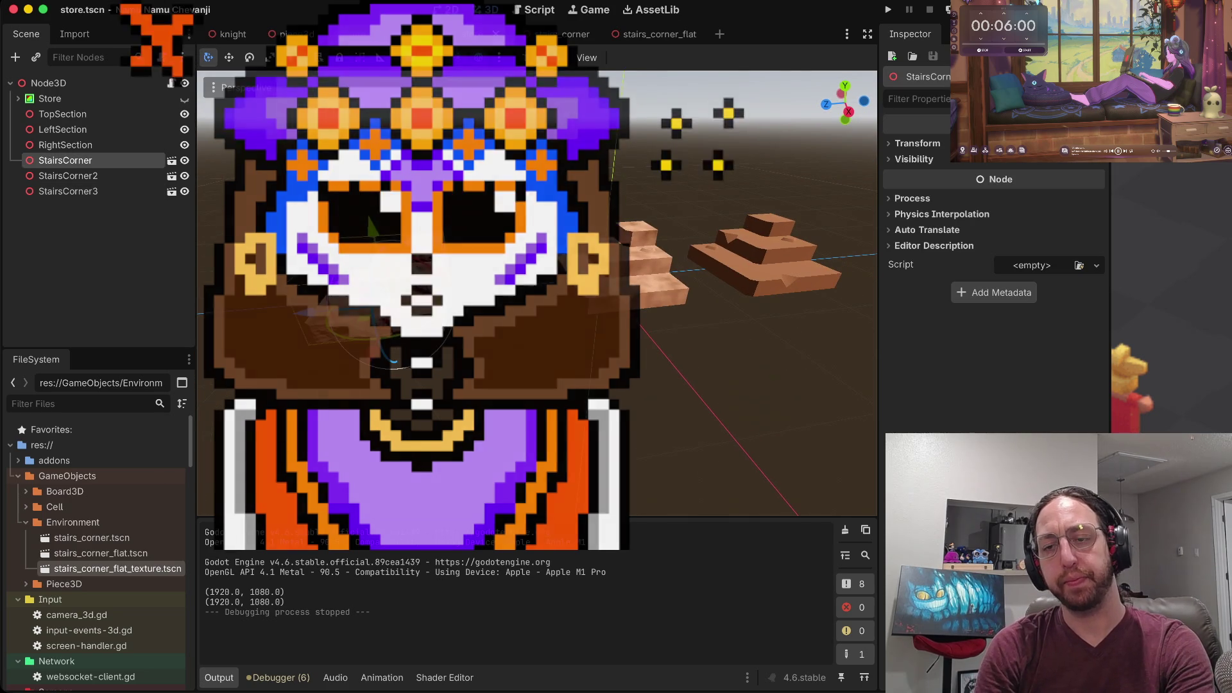
mouse_move(289, 315)
mouse_down()
mouse_move(398, 306)
mouse_move(372, 305)
mouse_up()
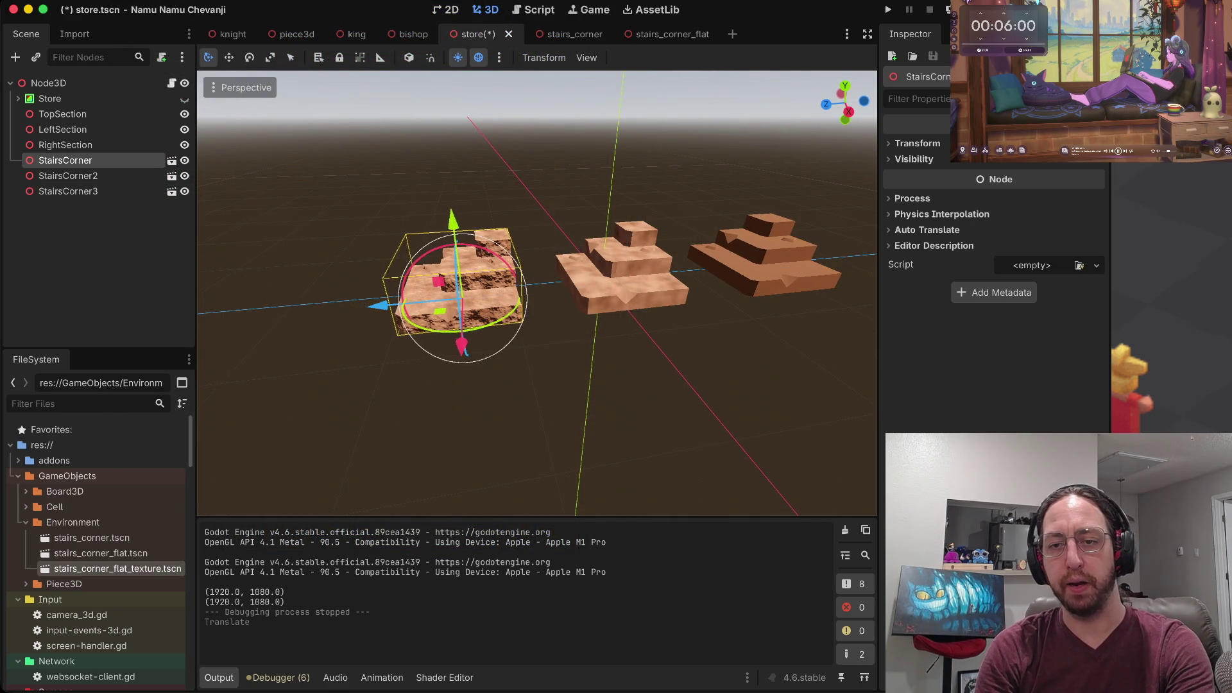
click(449, 417)
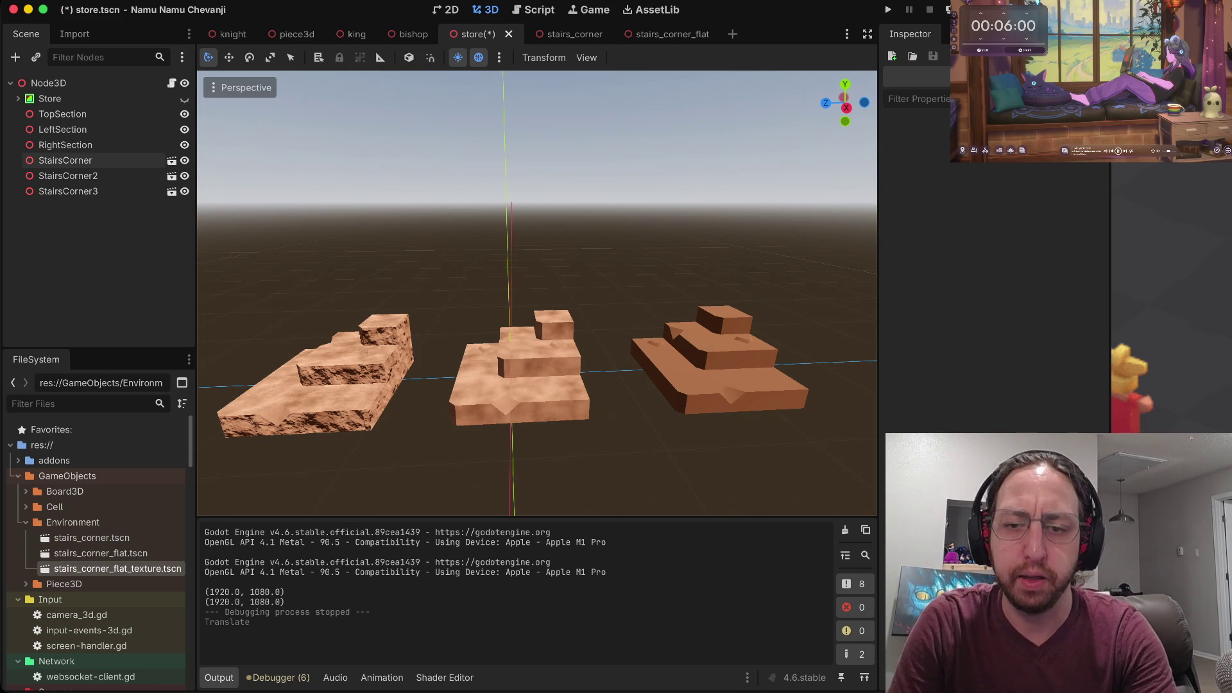
scroll(537, 293, right, 10)
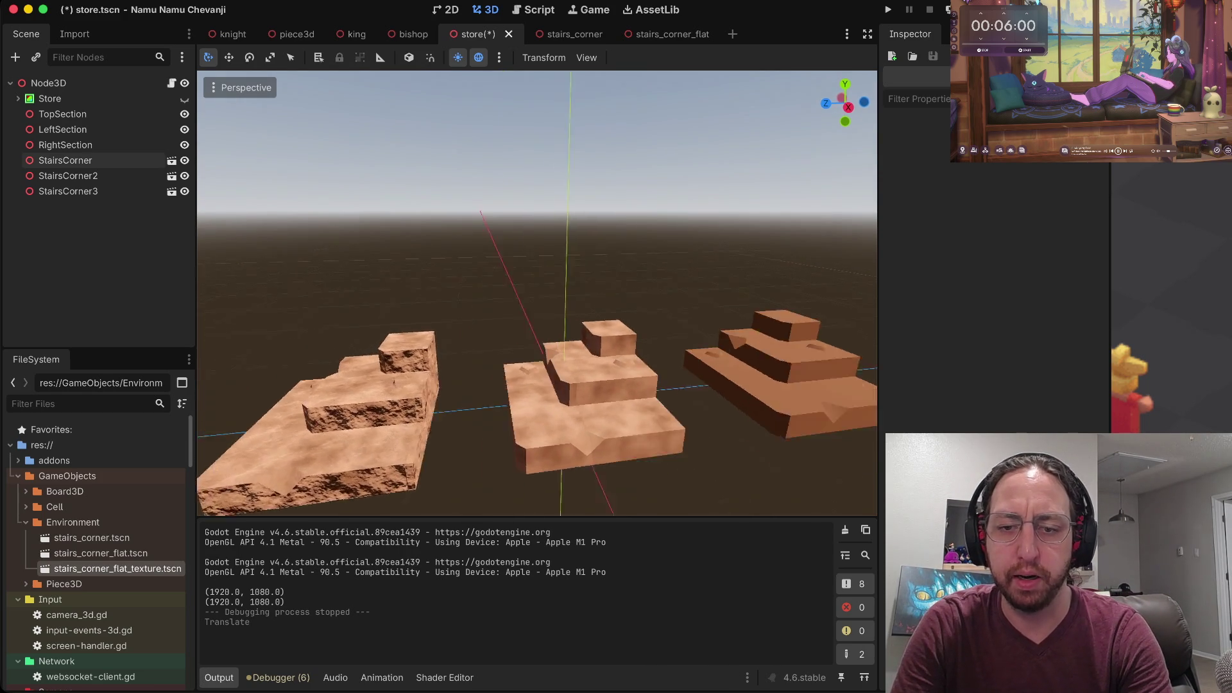
scroll(537, 293, right, 5)
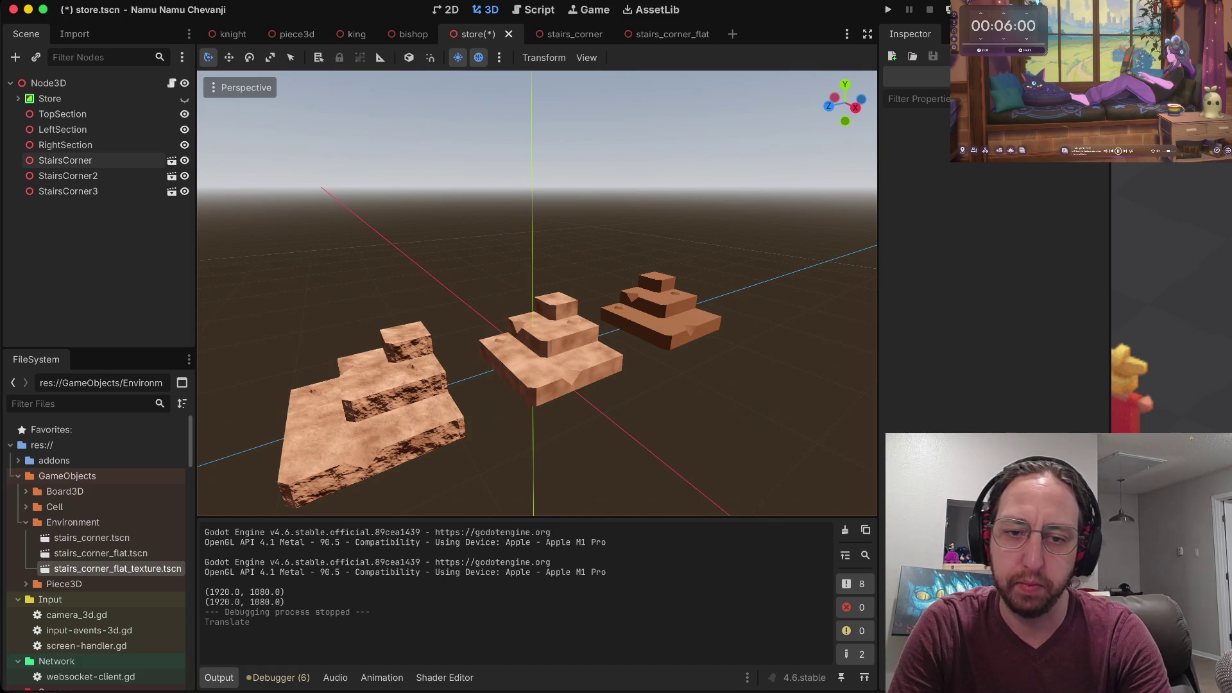
scroll(537, 292, up, 5)
scroll(537, 293, down, 5)
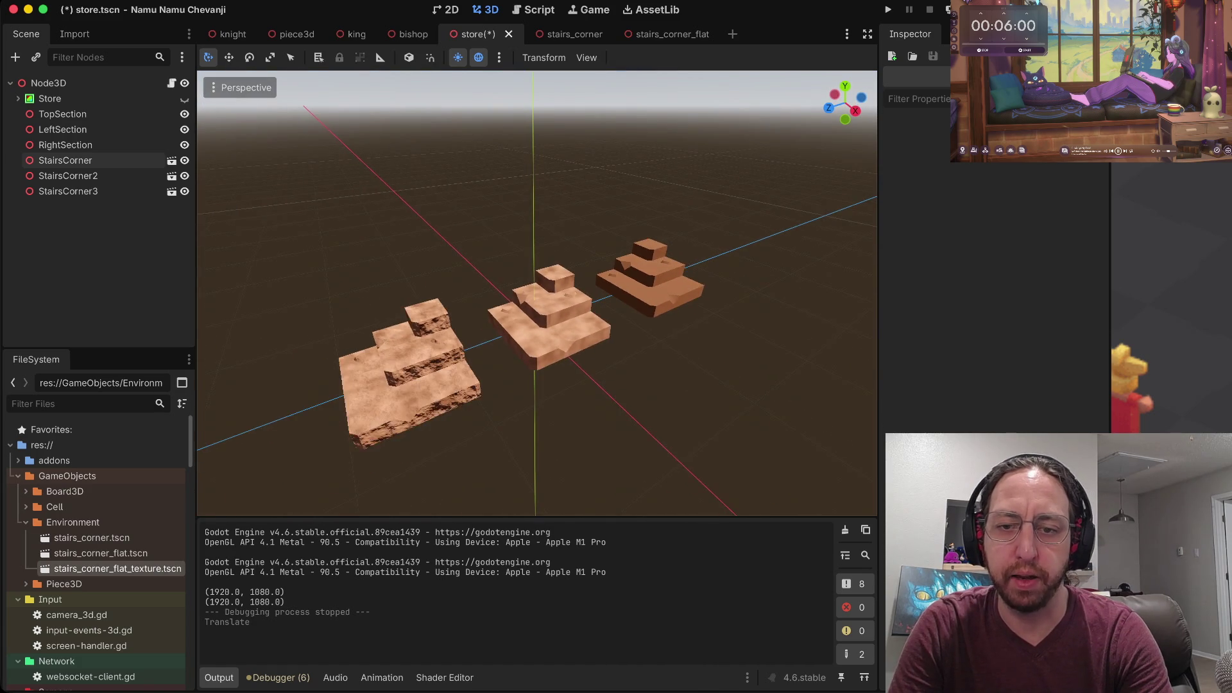
scroll(537, 293, left, 5)
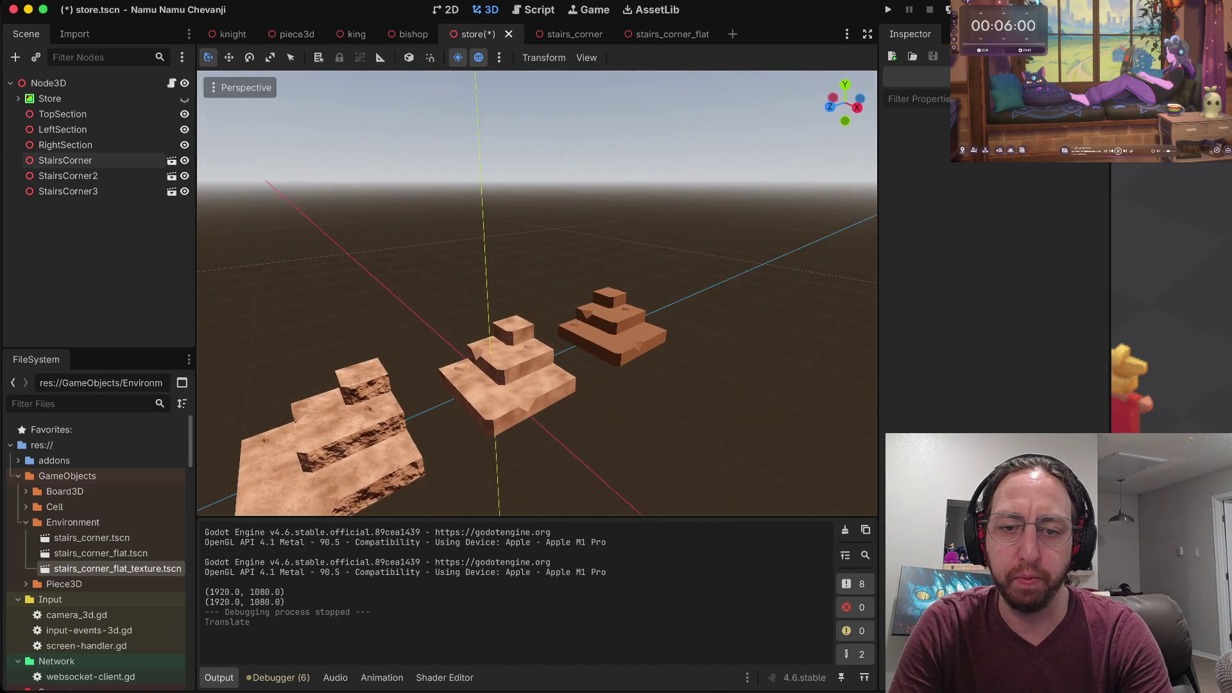
scroll(537, 292, right, 3)
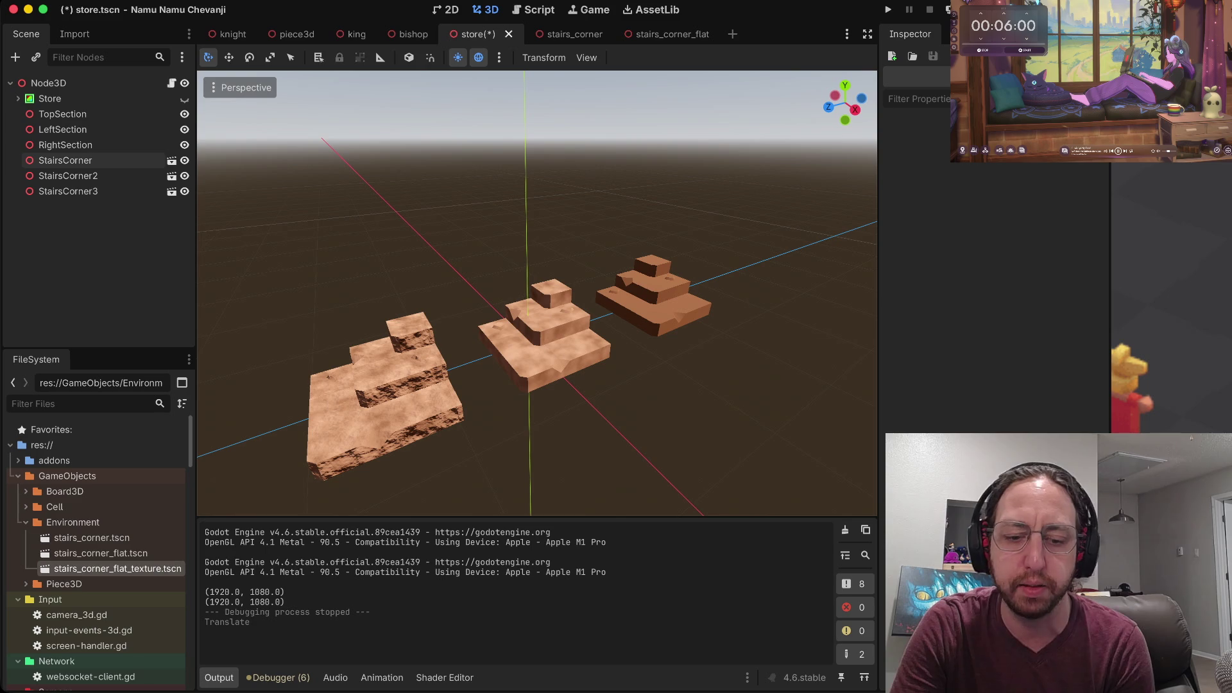
scroll(537, 293, up, 3)
scroll(537, 292, down, 5)
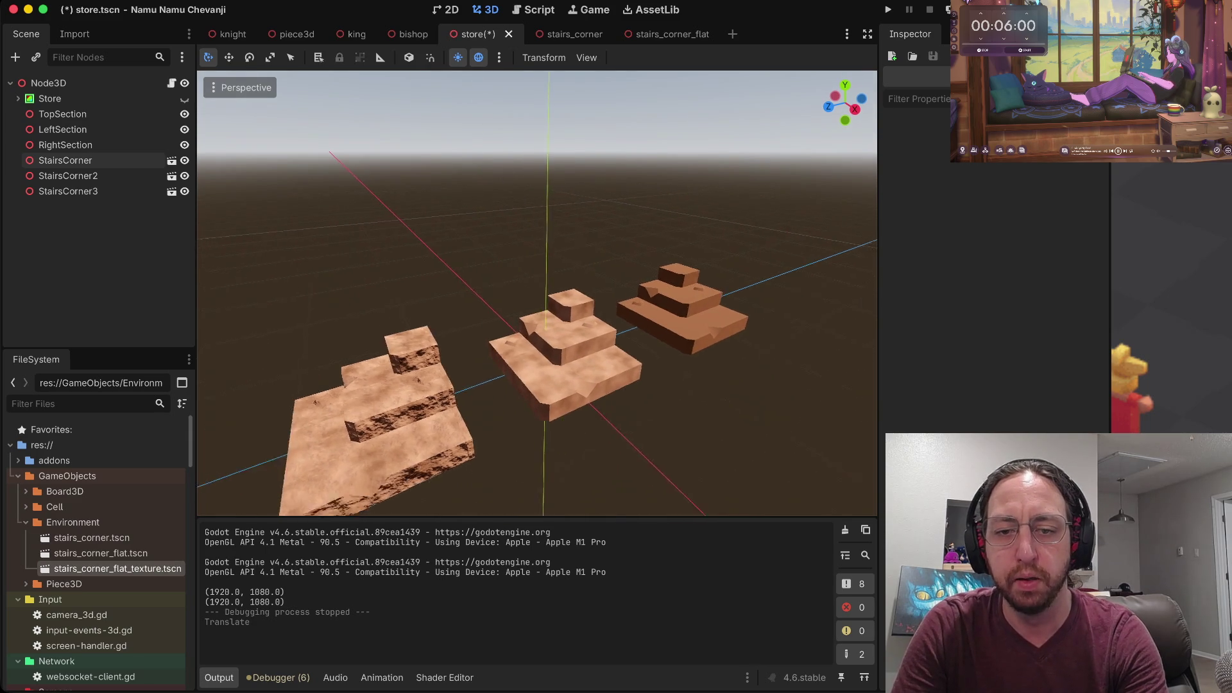
scroll(537, 292, up, 2)
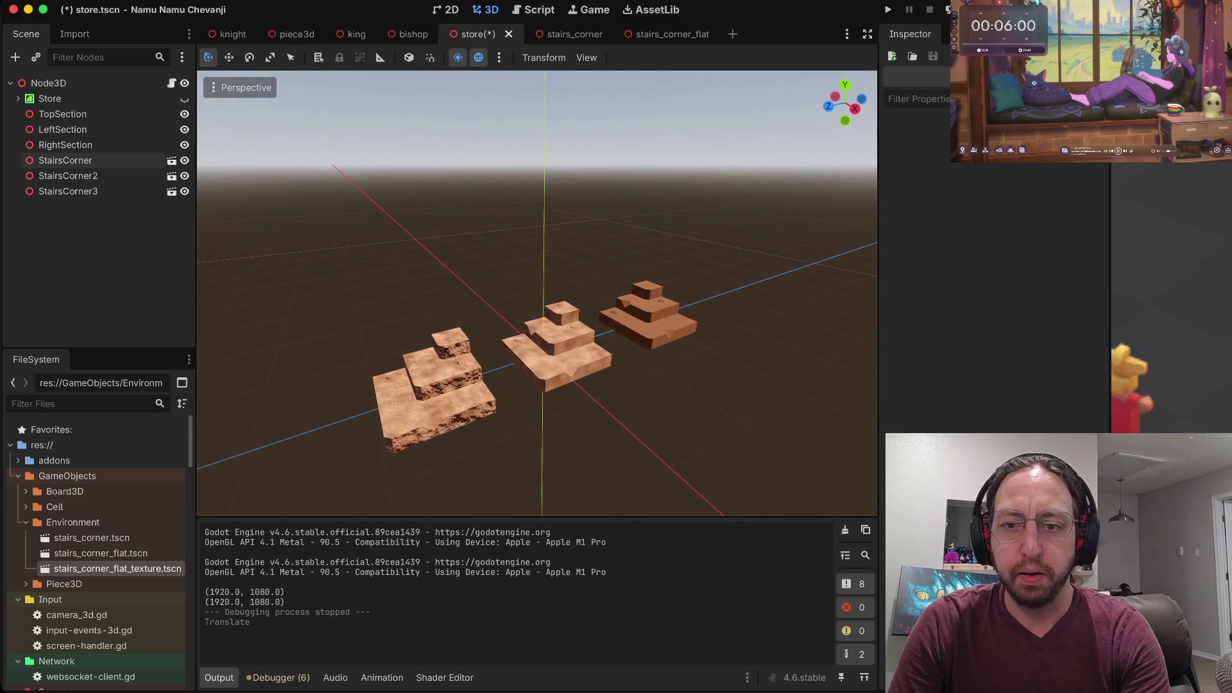
scroll(537, 293, up, 1)
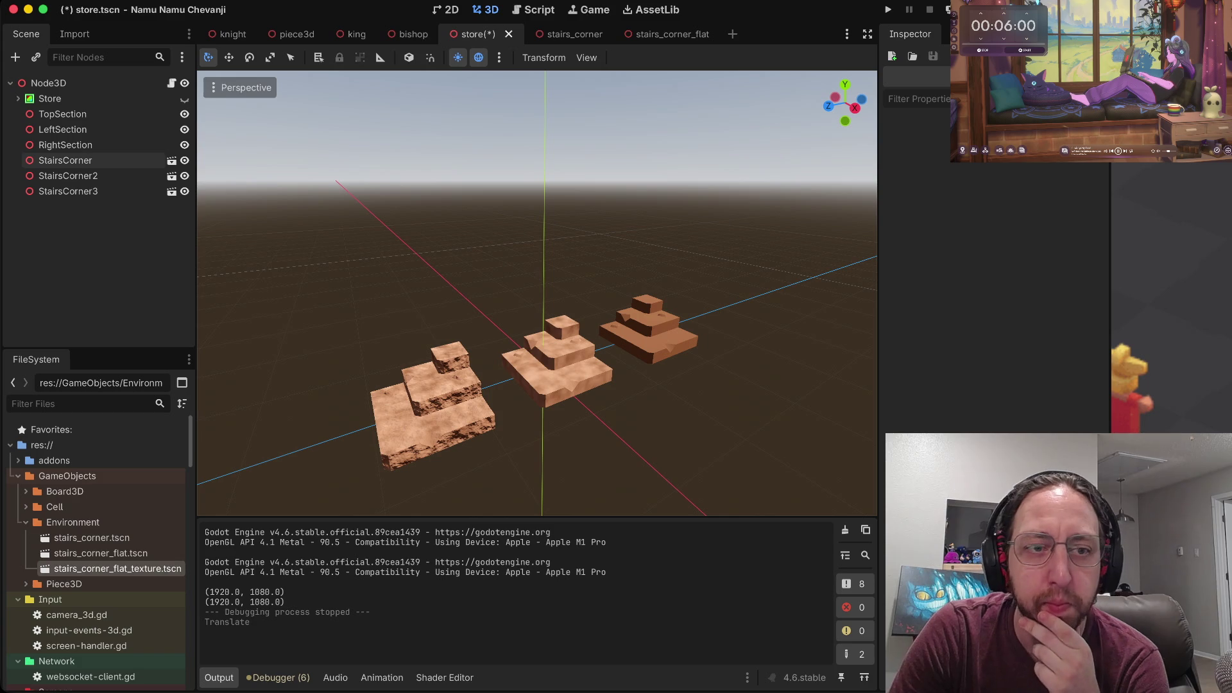
scroll(96, 488, down, 5)
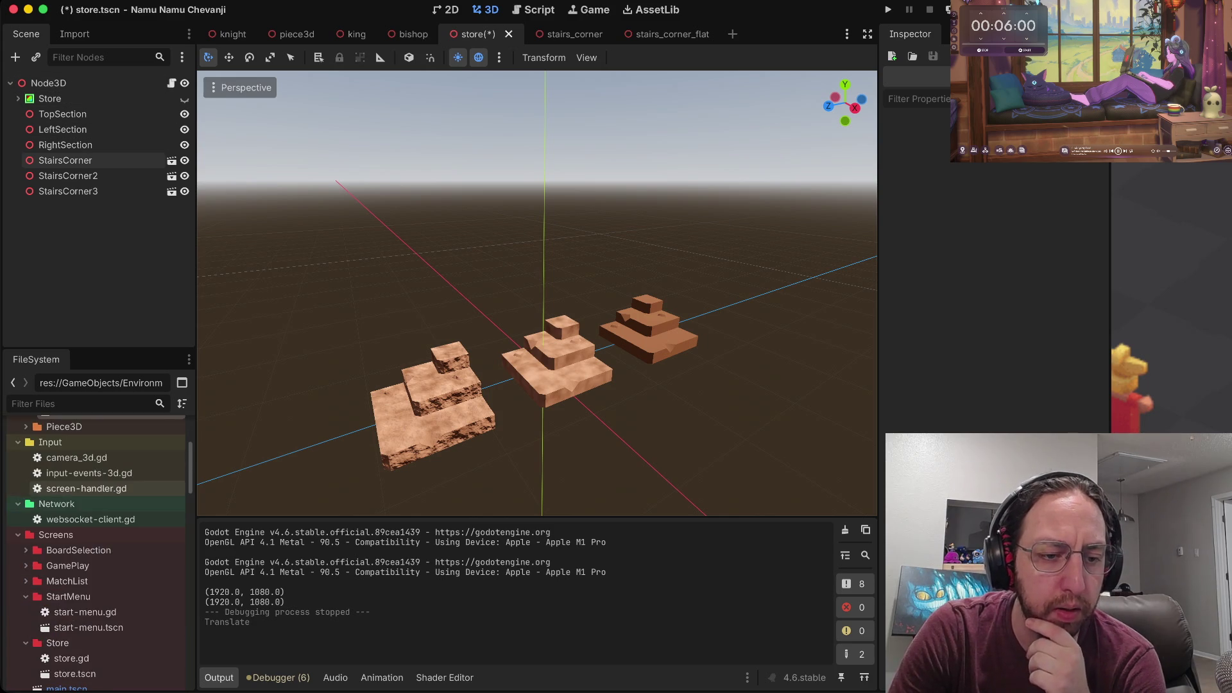
scroll(96, 578, down, 3)
Open main.tscn, expand Node3D, Lobby, Store and Inventory, and run the game.
click(66, 591)
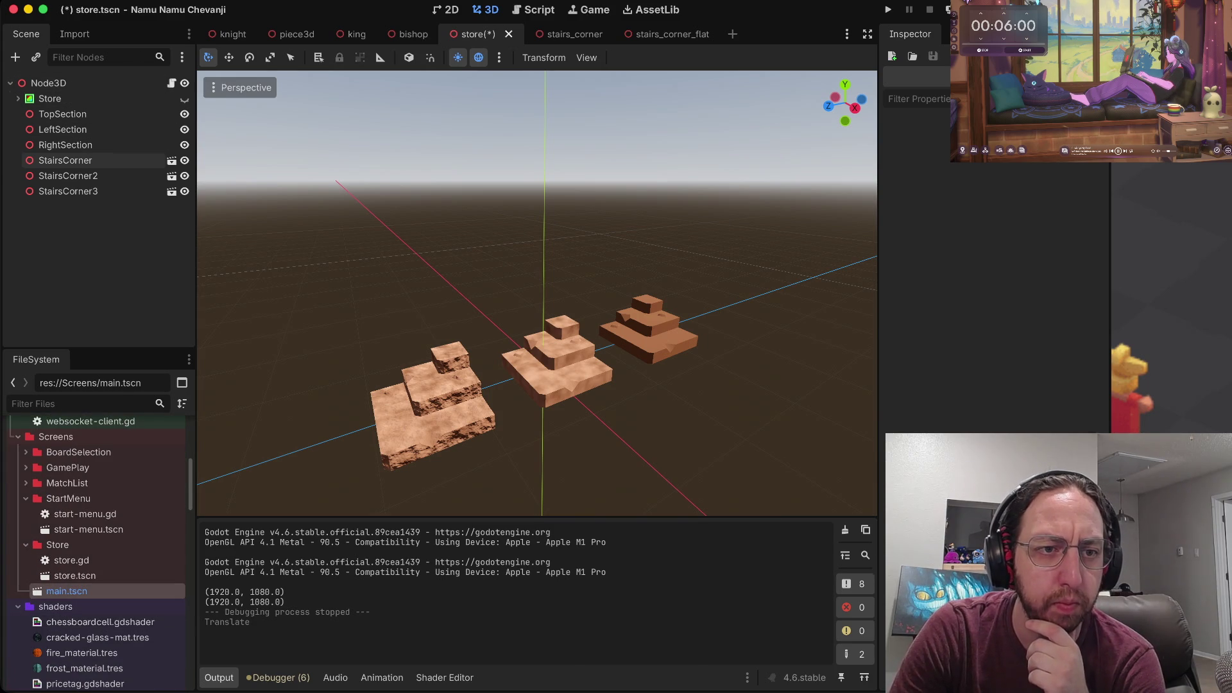
double_click(67, 591)
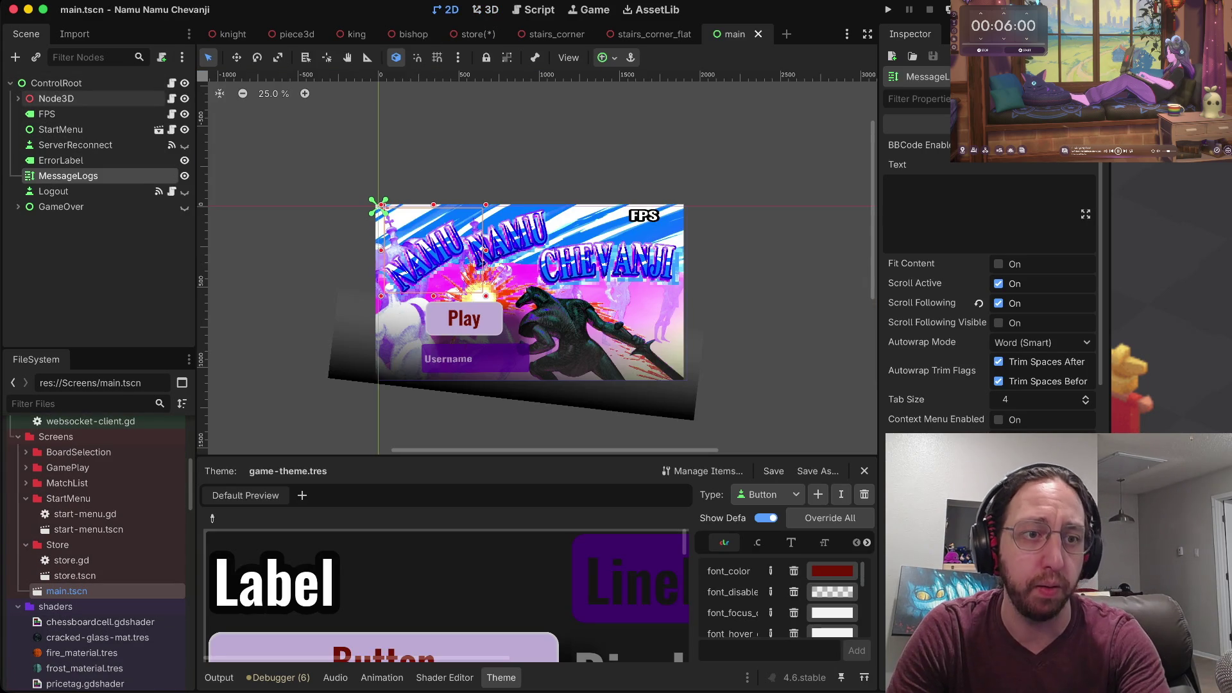
click(18, 99)
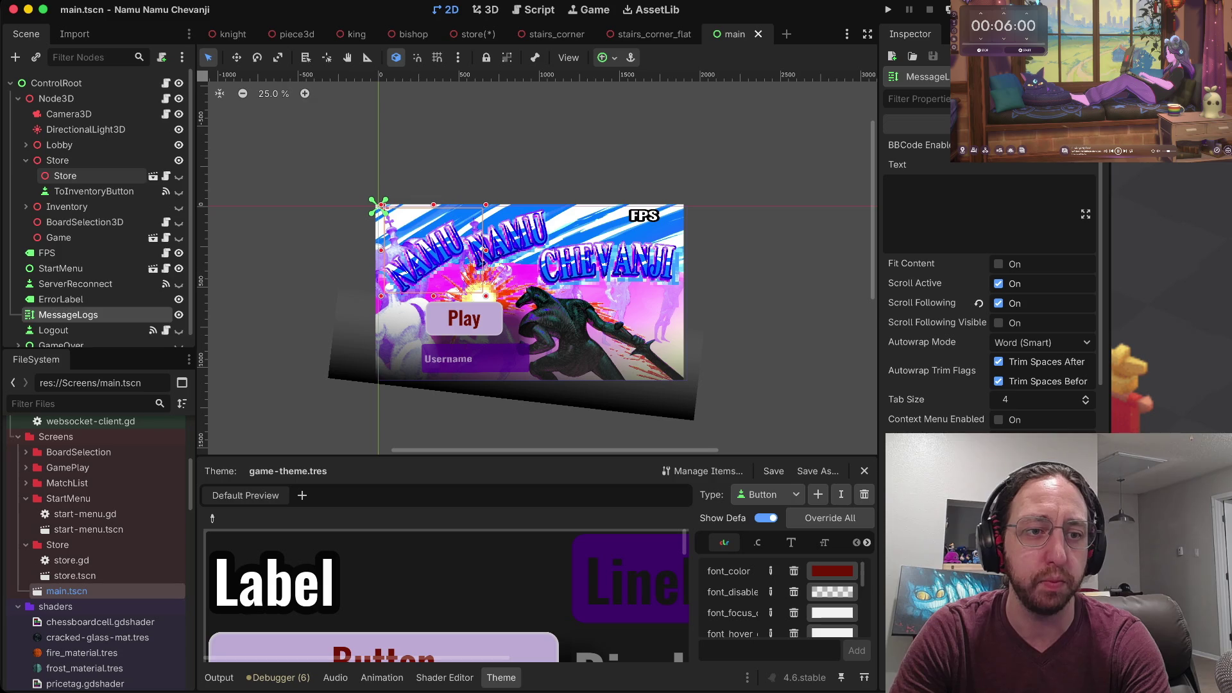
click(25, 160)
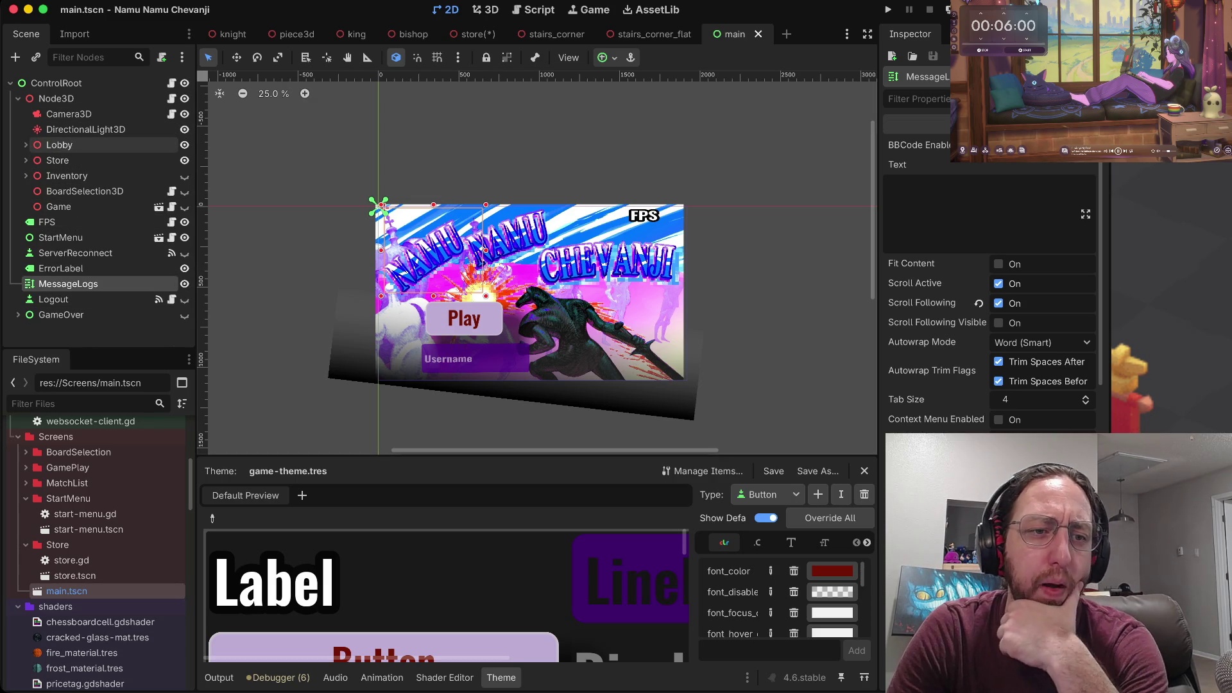
click(25, 144)
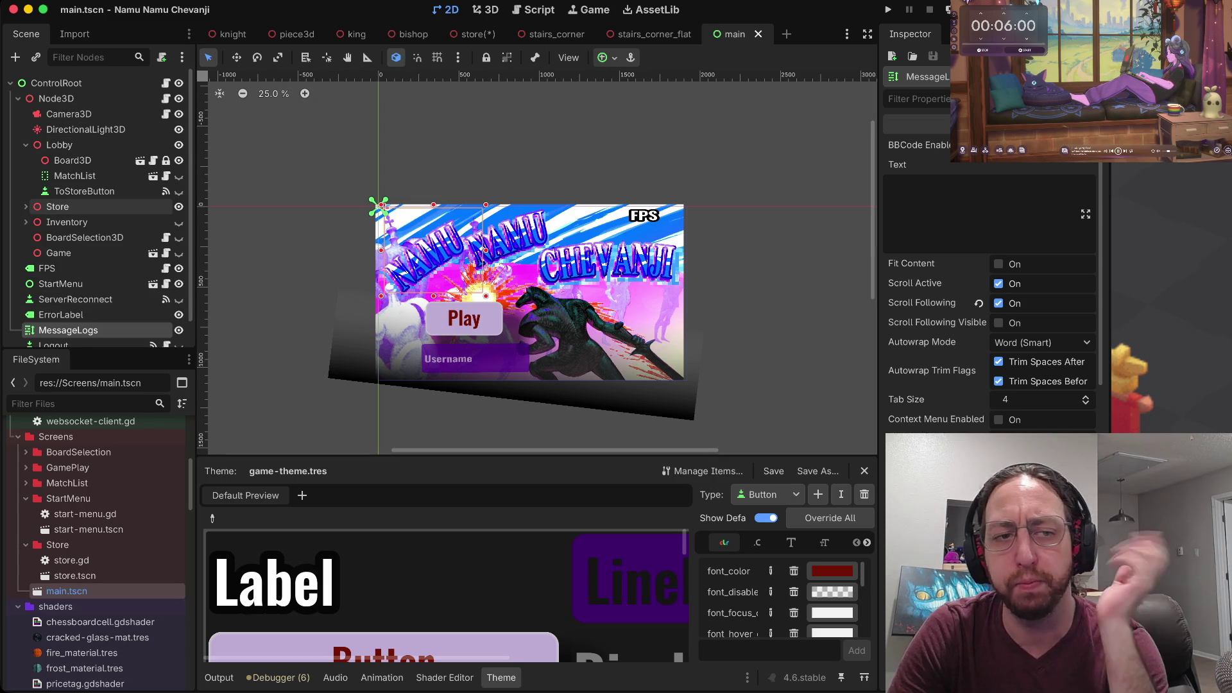
click(25, 206)
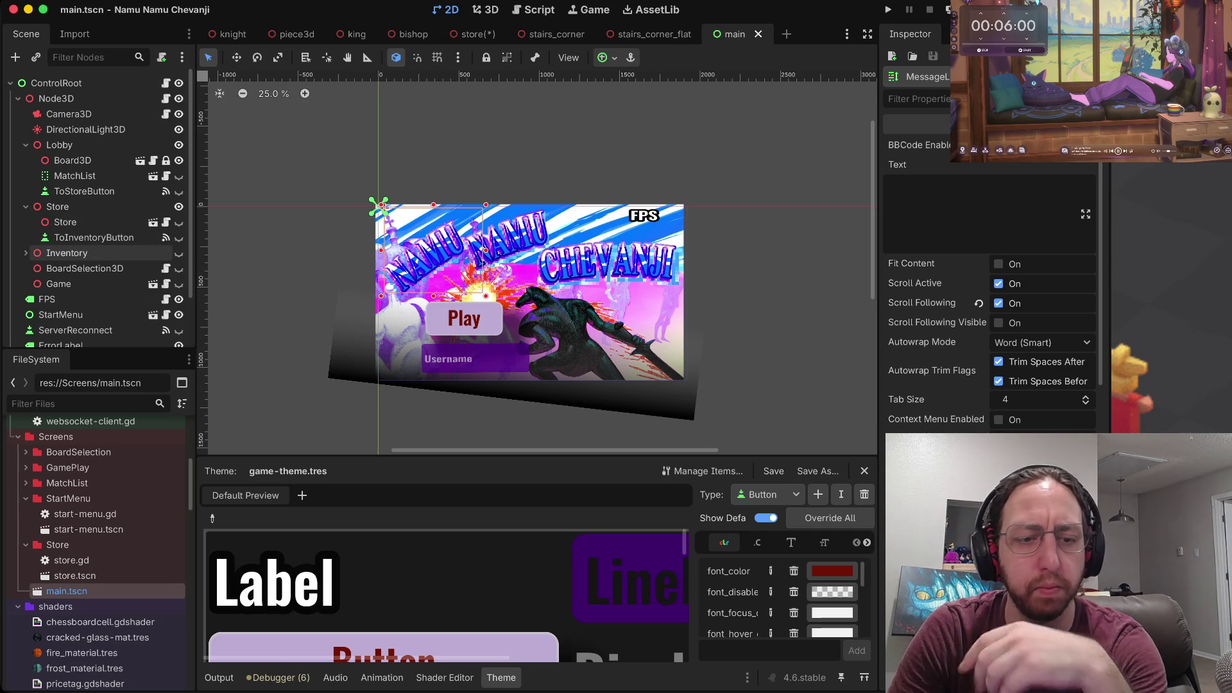
click(25, 253)
key(super+b)
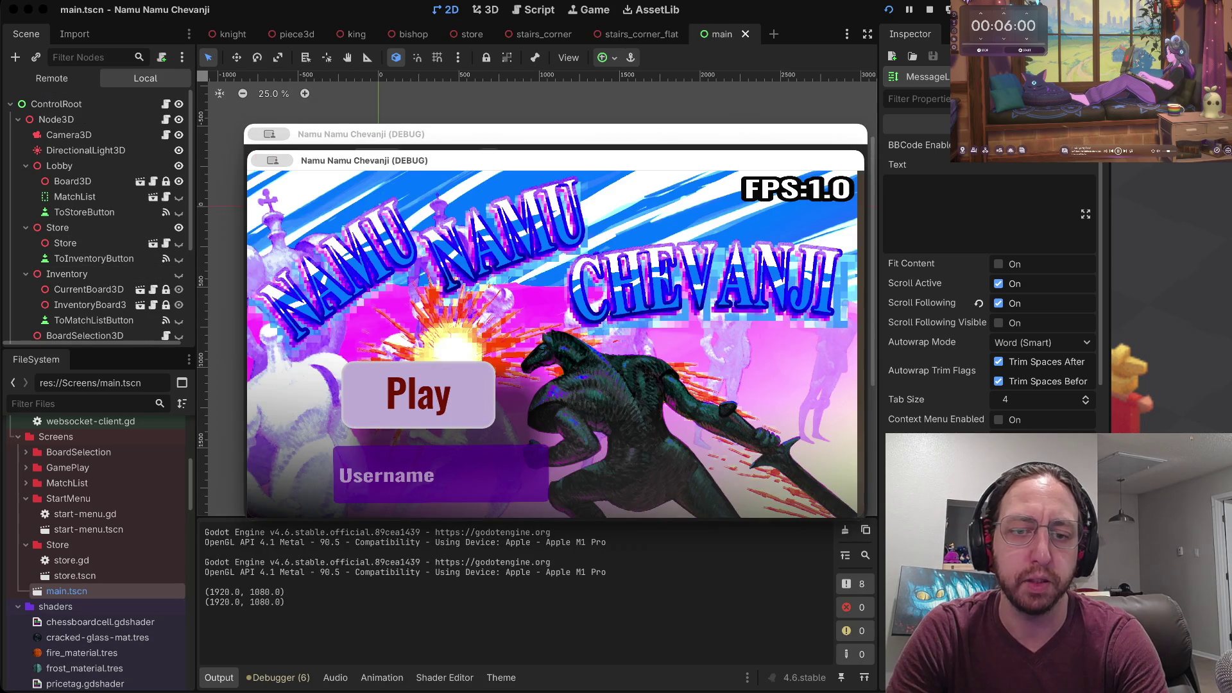
Enter a test username, visit Store and Inventory, move the white pawn C6 to C5, then stop.
text(a)
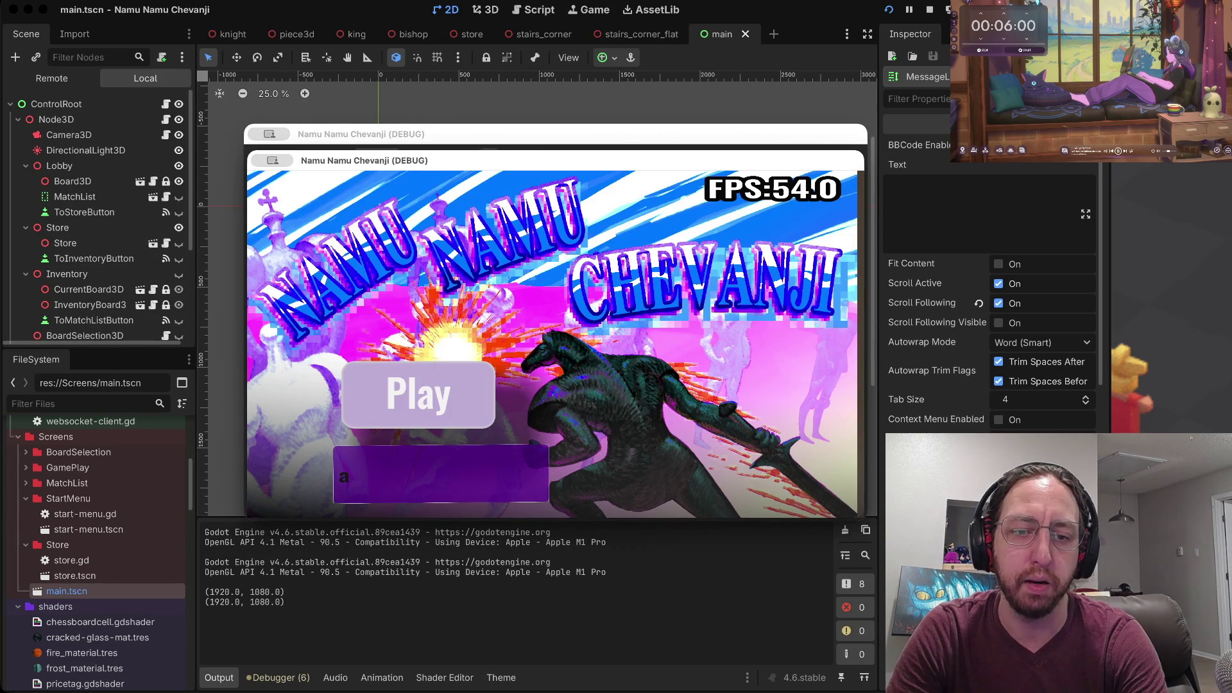
key(Return)
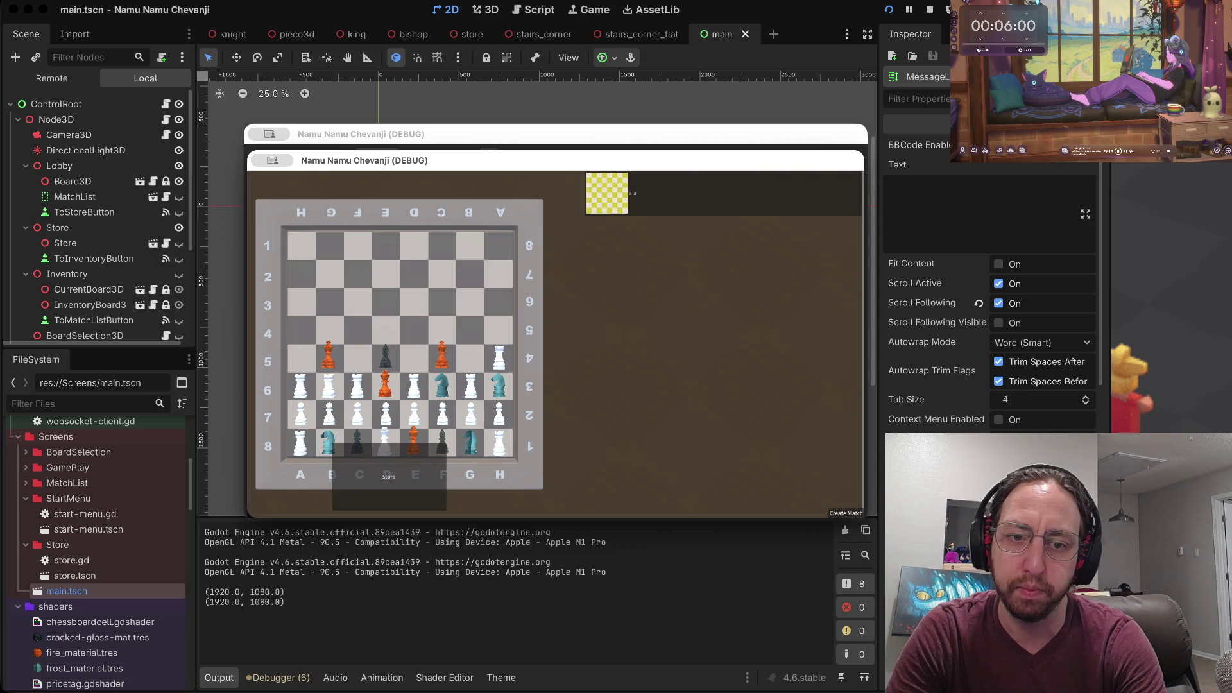
click(389, 476)
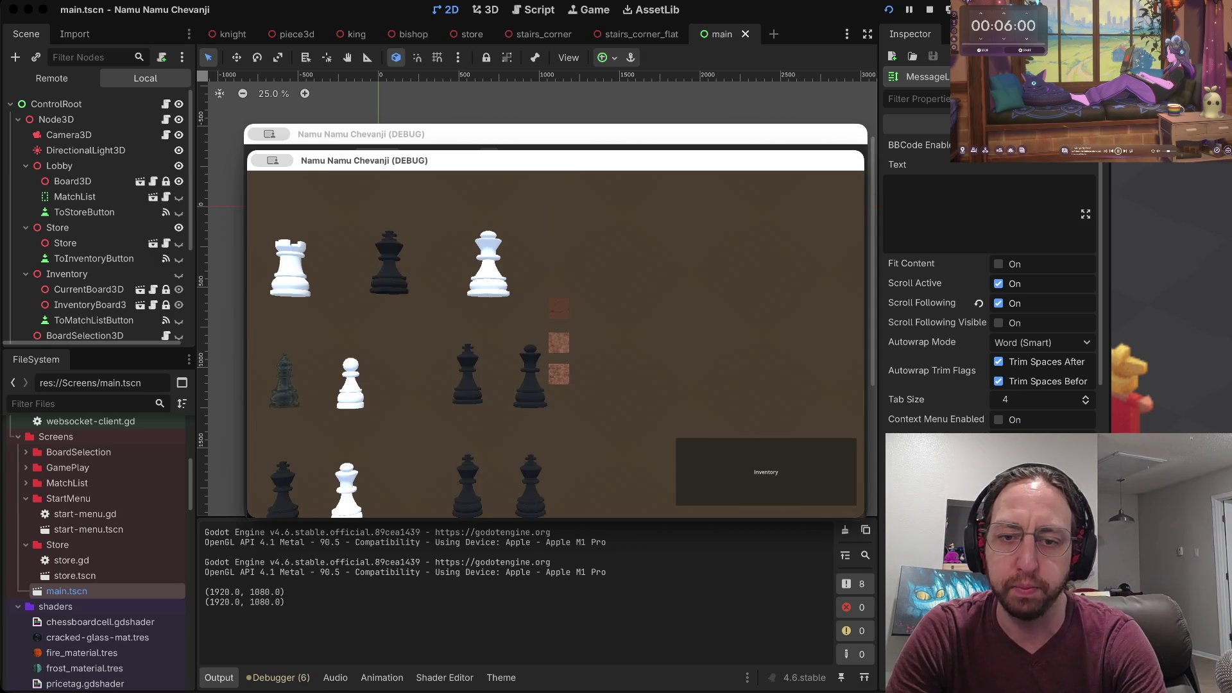
click(765, 471)
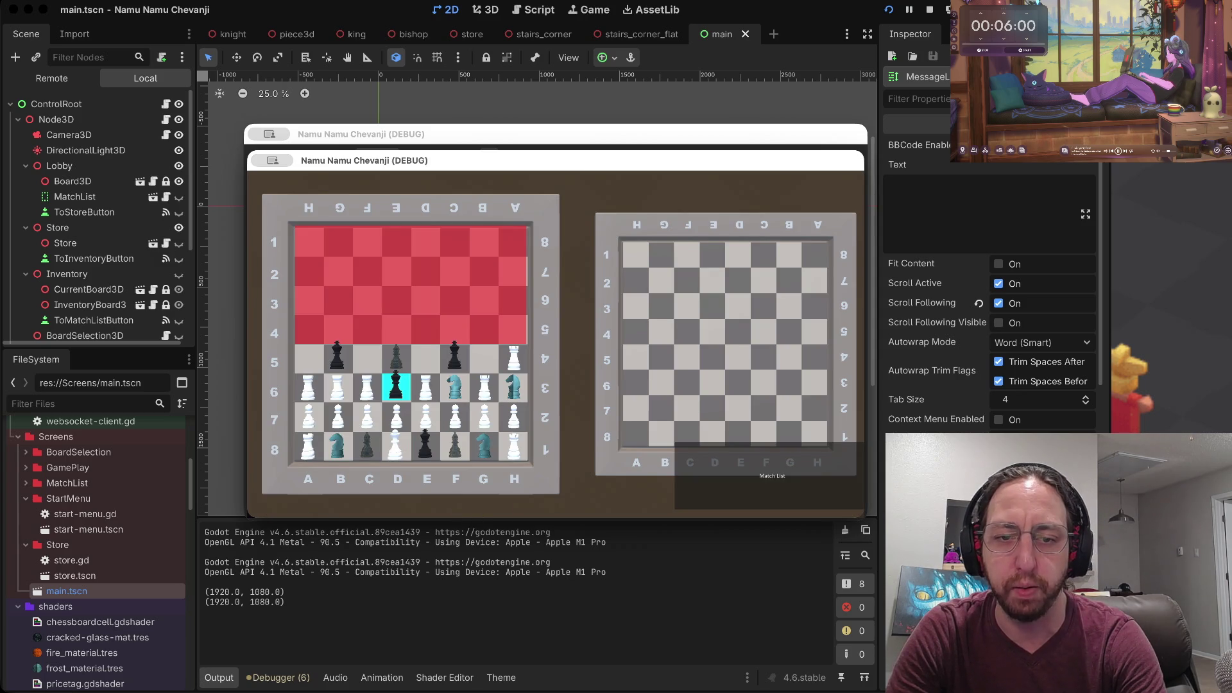
click(366, 387)
click(367, 358)
click(772, 475)
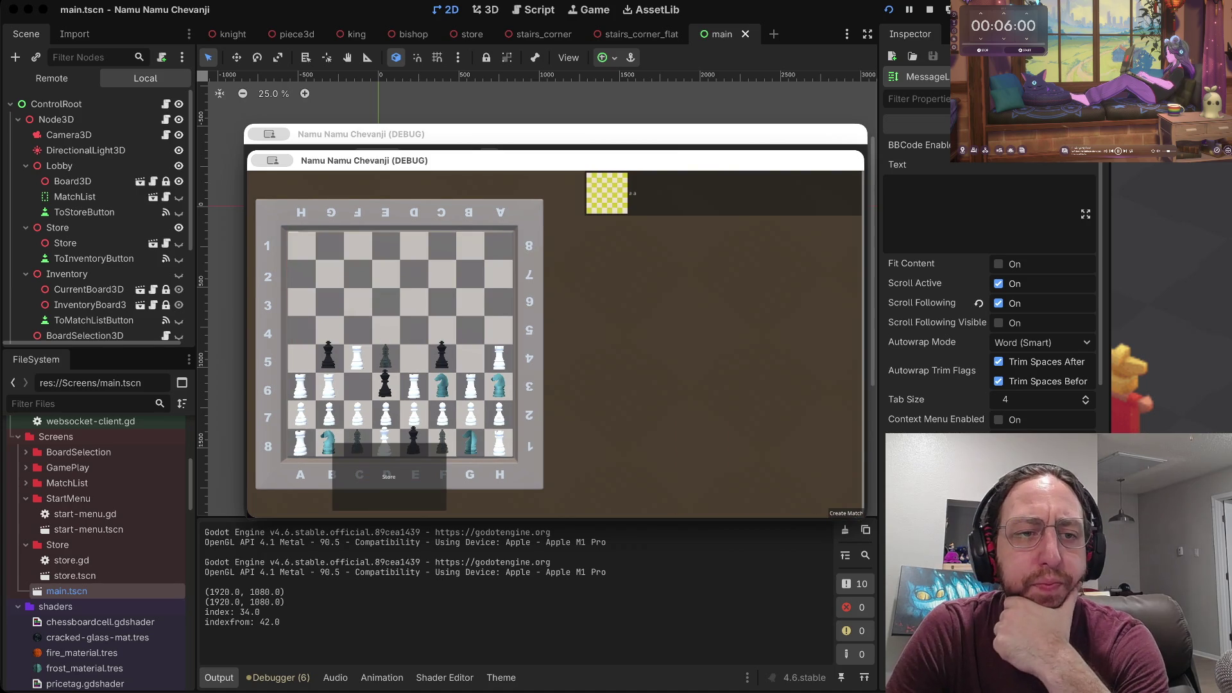
click(59, 165)
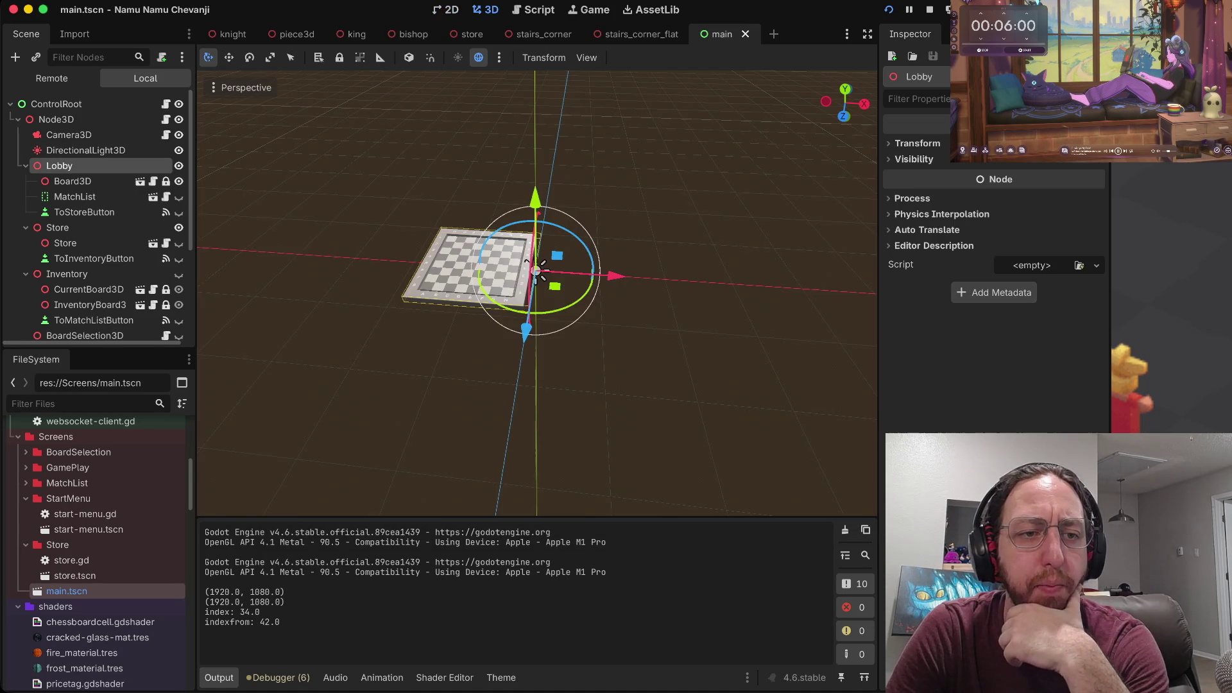
Toggle the Store, Inventory and Lobby nodes and orbit the main scene viewport.
click(25, 181)
click(25, 196)
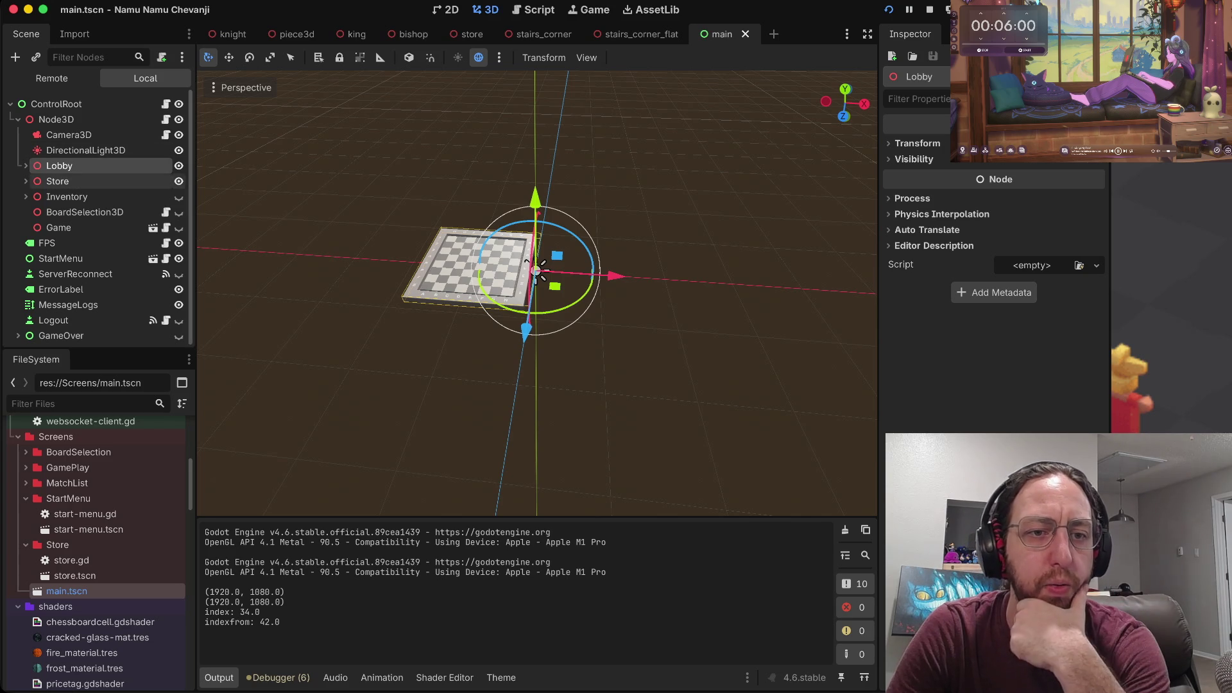
click(26, 181)
click(26, 165)
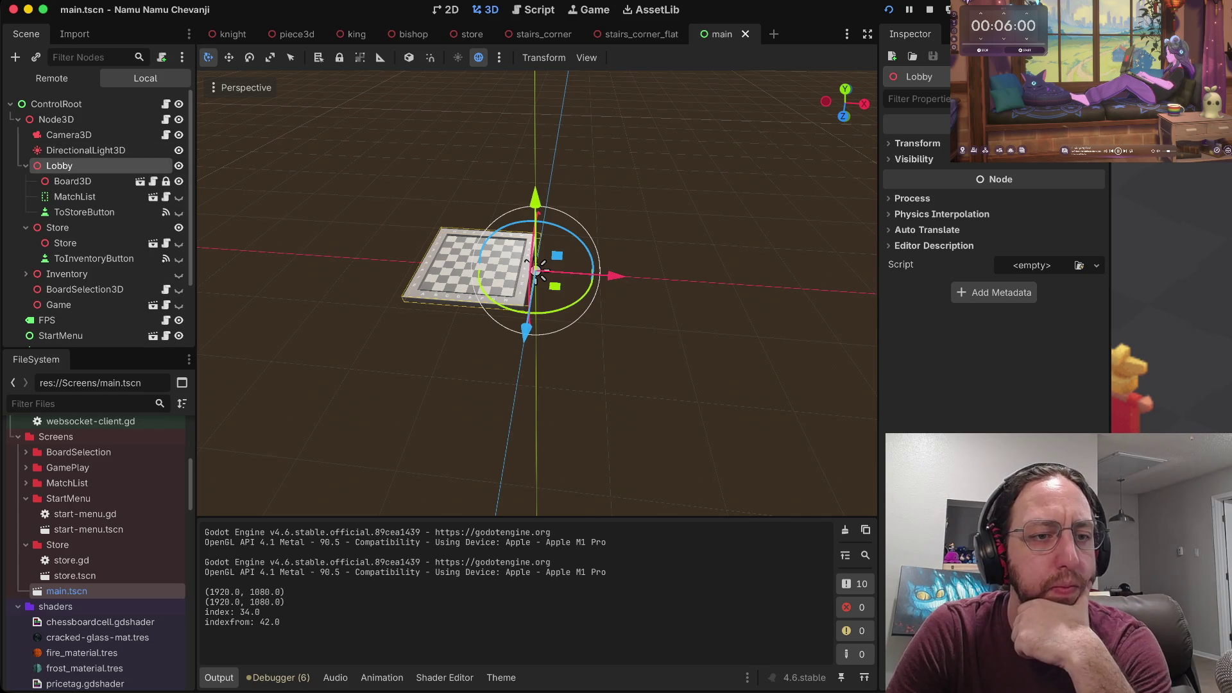
click(25, 273)
scroll(96, 256, down, 1)
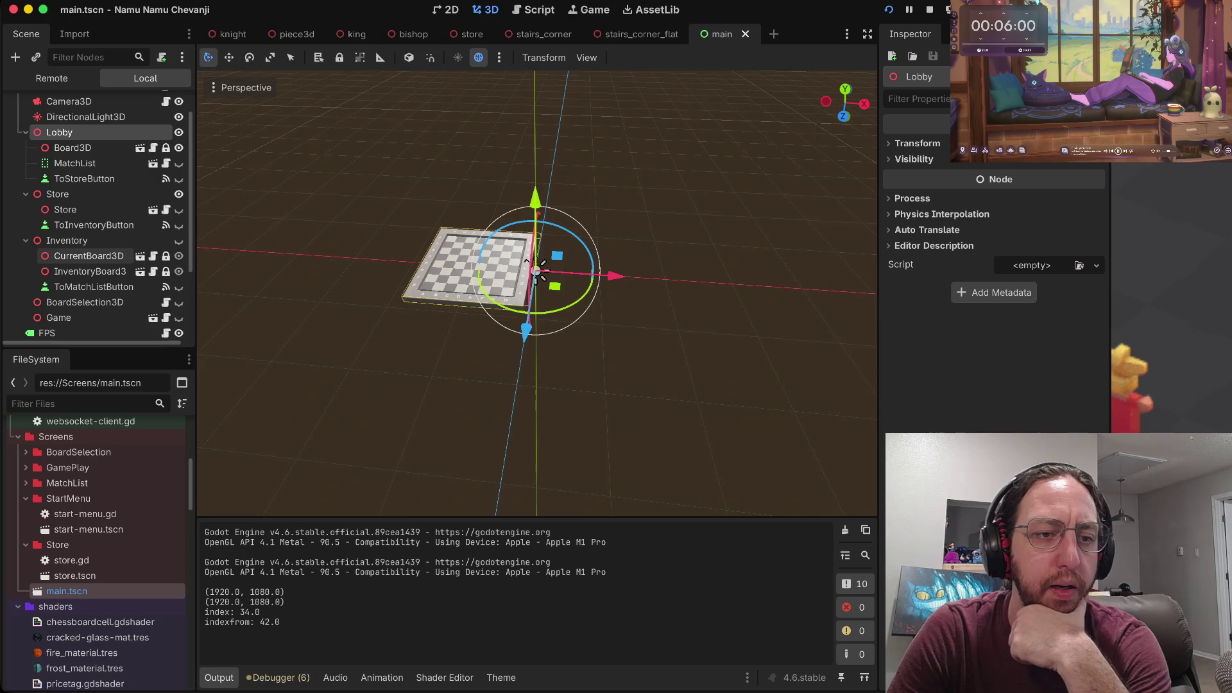
scroll(96, 257, up, 1)
scroll(97, 258, down, 4)
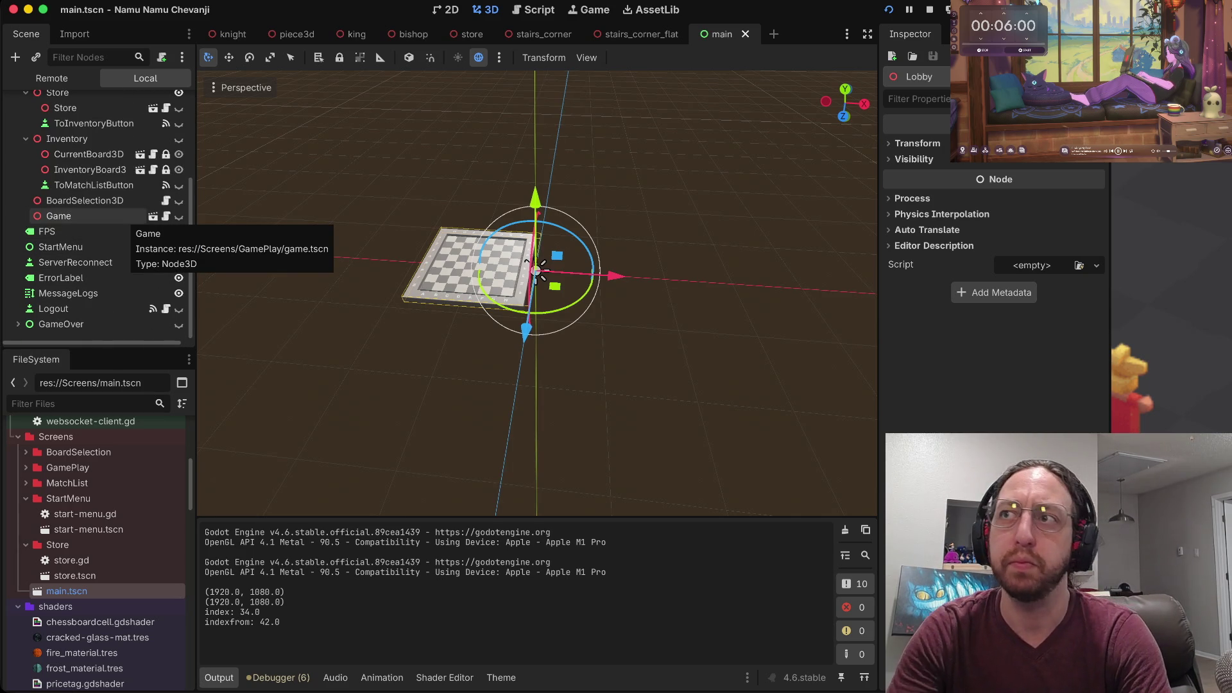
scroll(96, 212, up, 5)
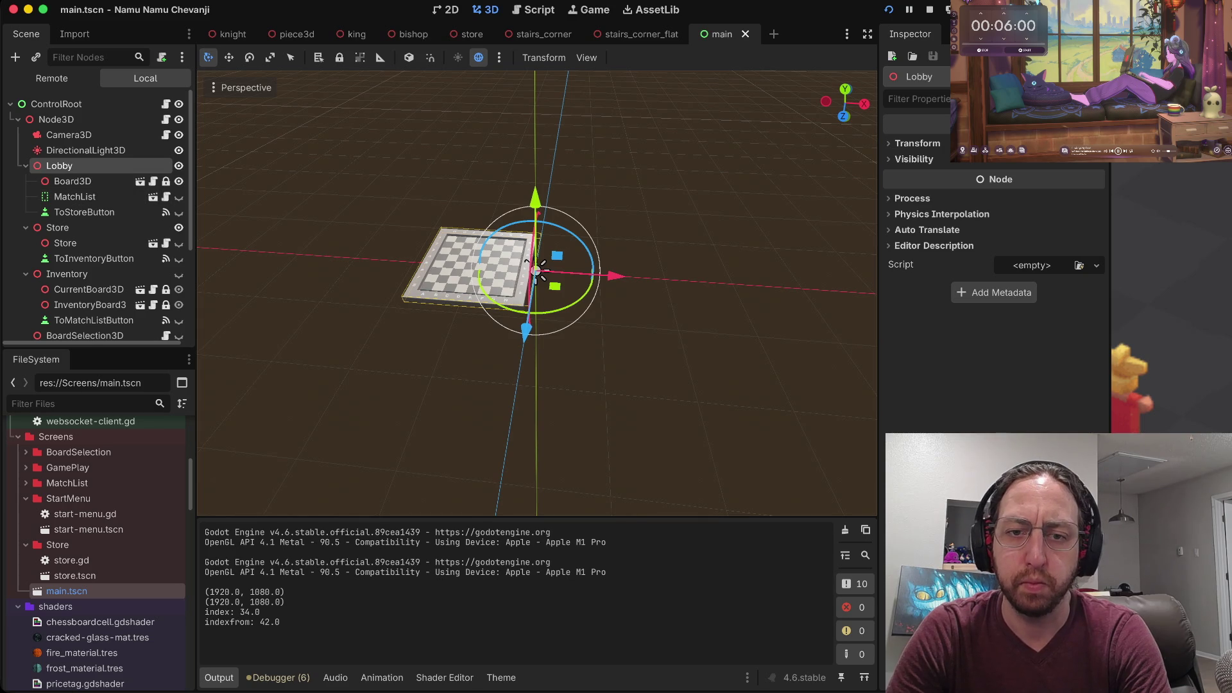
click(537, 269)
Collapse Lobby, select the Store node and open store.tscn from its scene icon.
scroll(538, 269, up, 10)
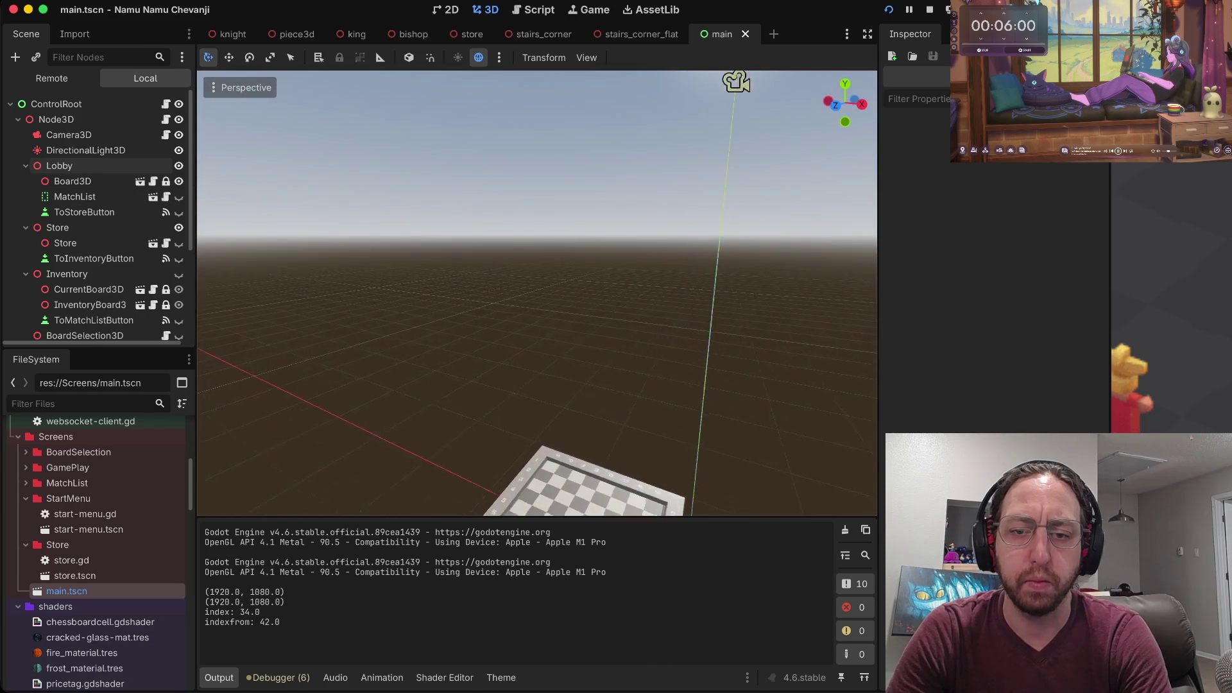
scroll(537, 270, down, 10)
scroll(537, 293, down, 10)
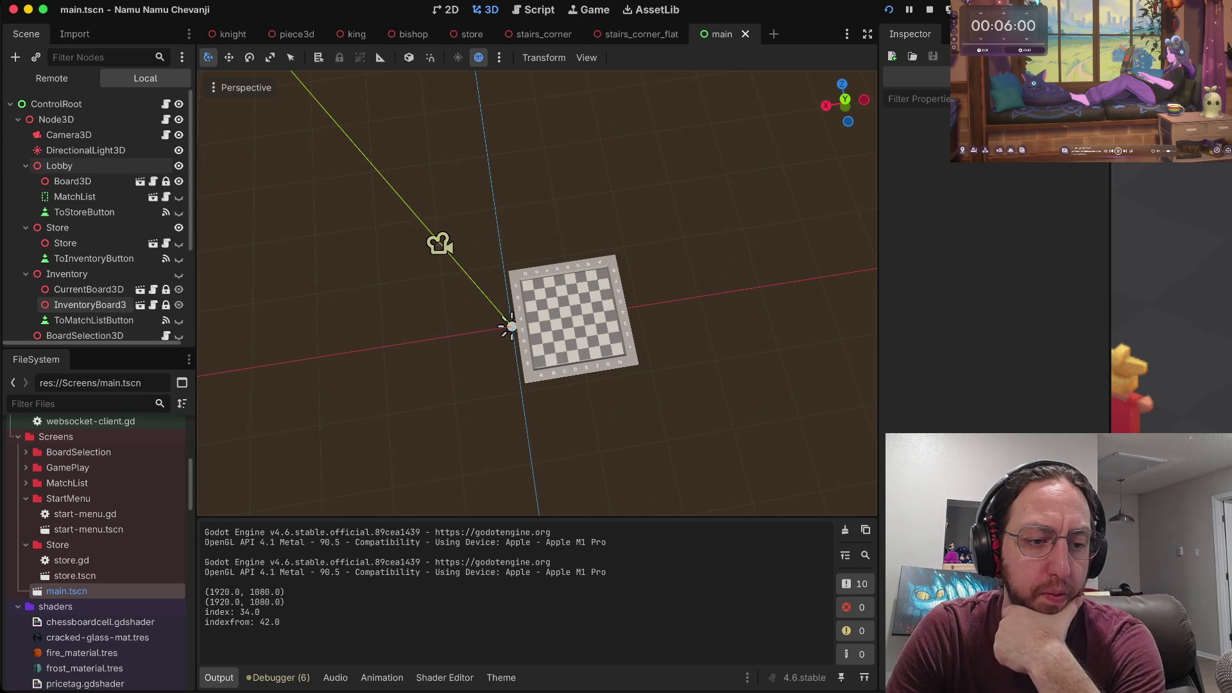
scroll(97, 552, up, 10)
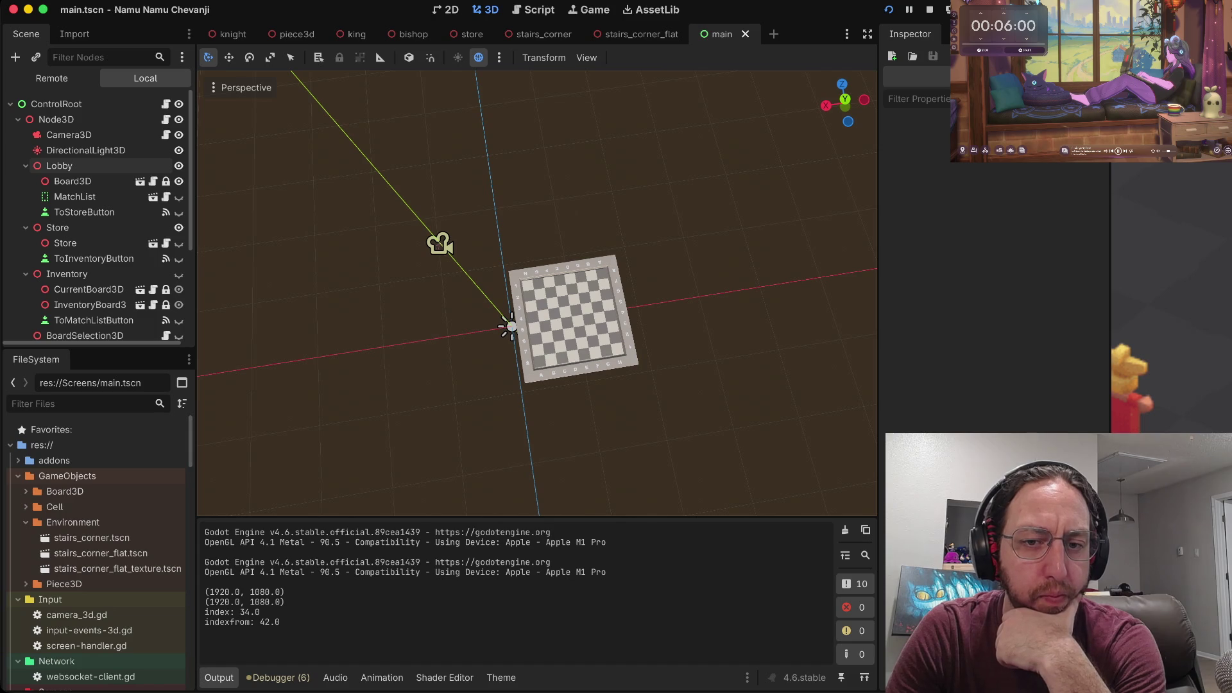
scroll(536, 292, up, 5)
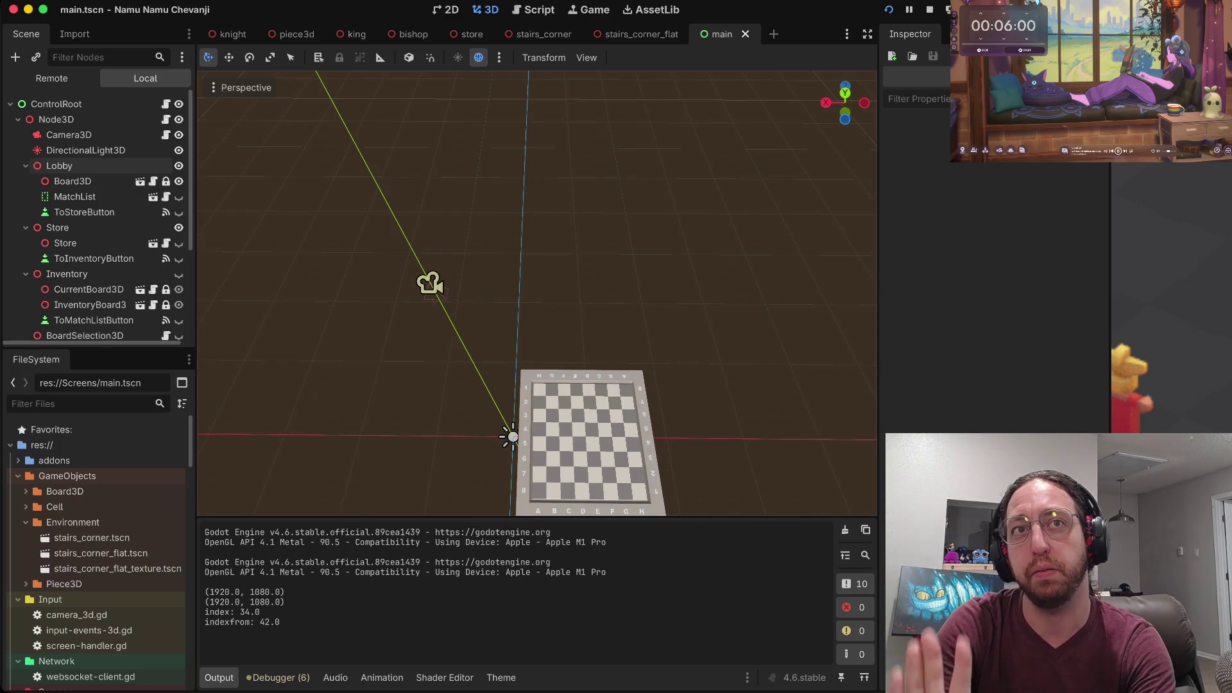
scroll(536, 293, up, 10)
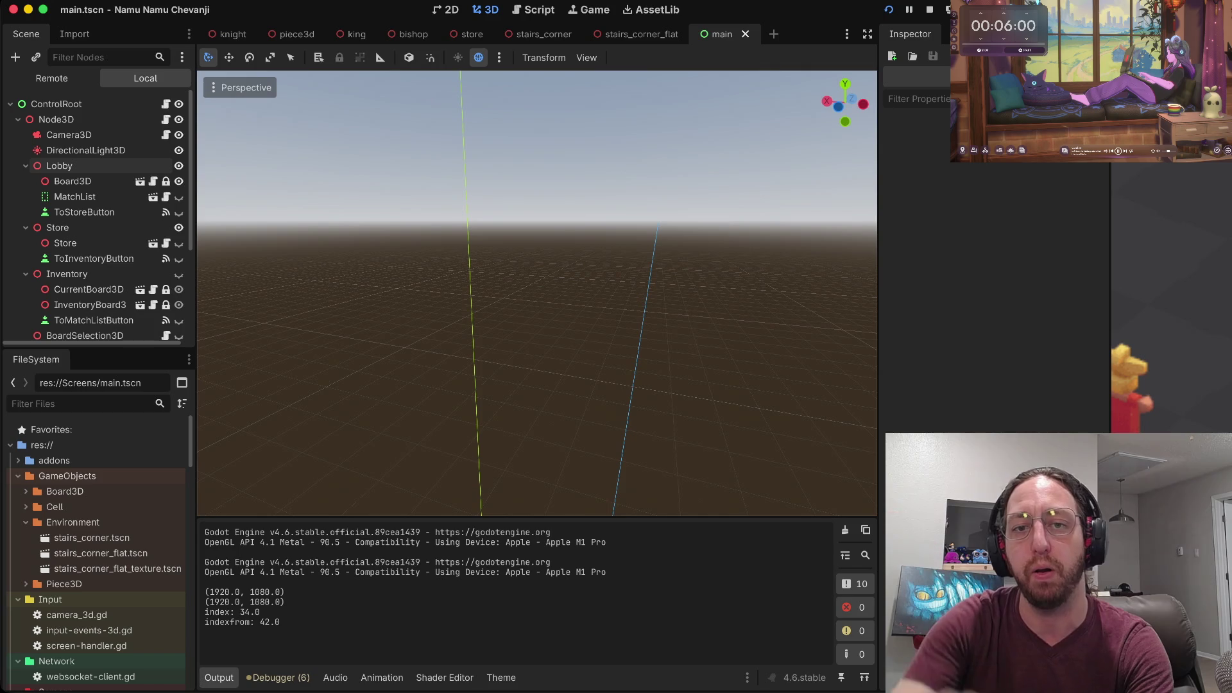
scroll(537, 292, up, 5)
scroll(537, 293, down, 15)
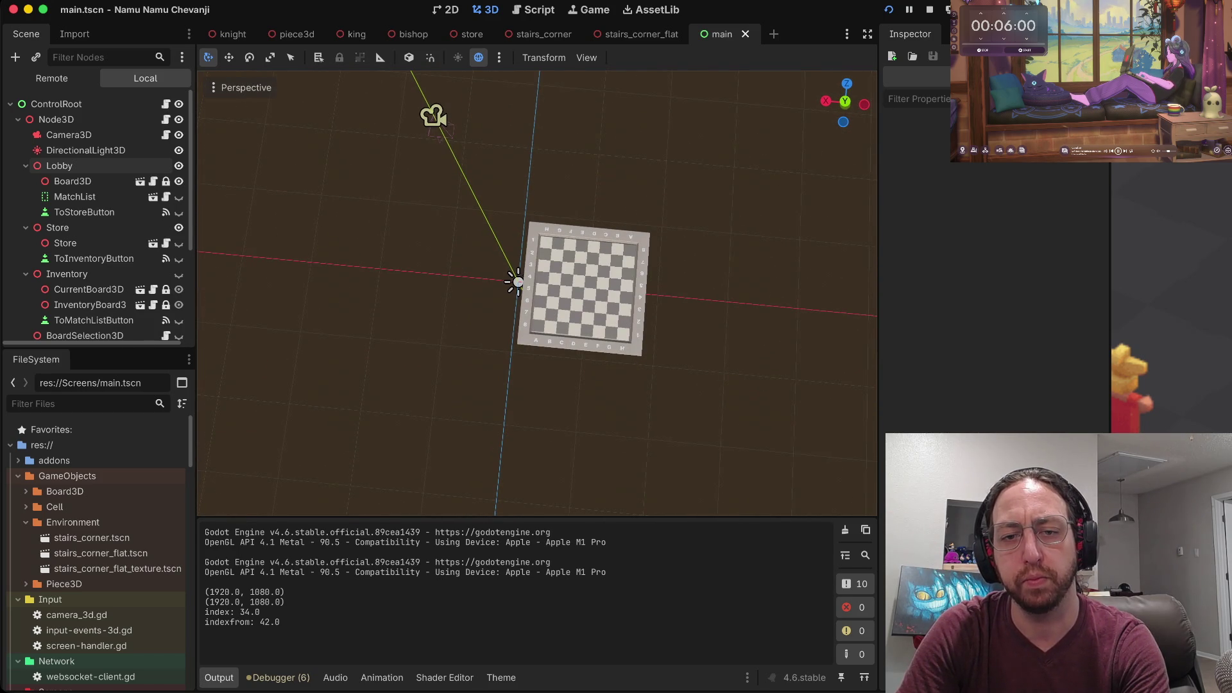
scroll(537, 292, up, 3)
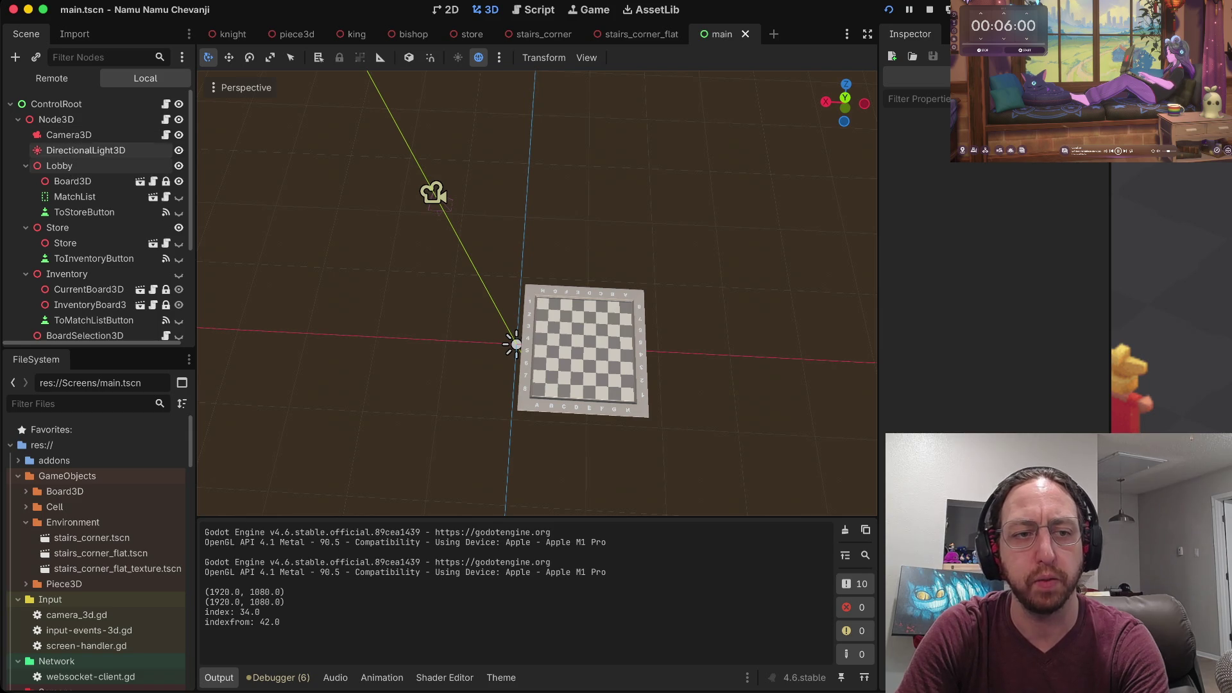
click(26, 165)
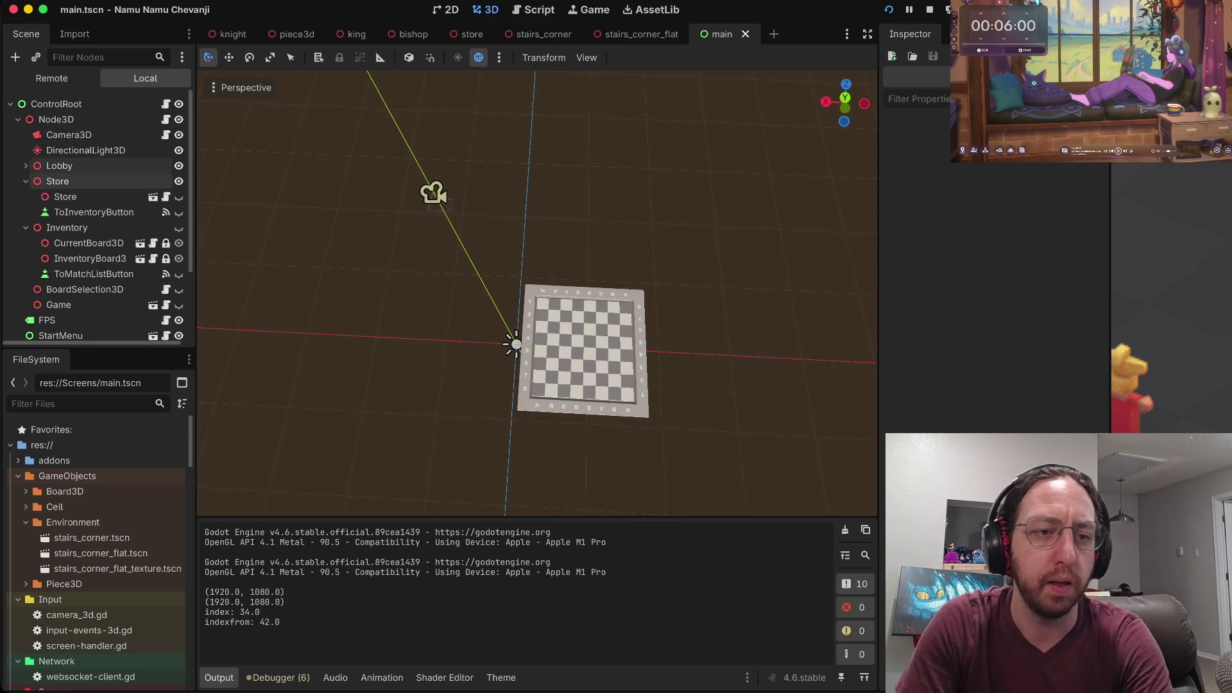
click(65, 196)
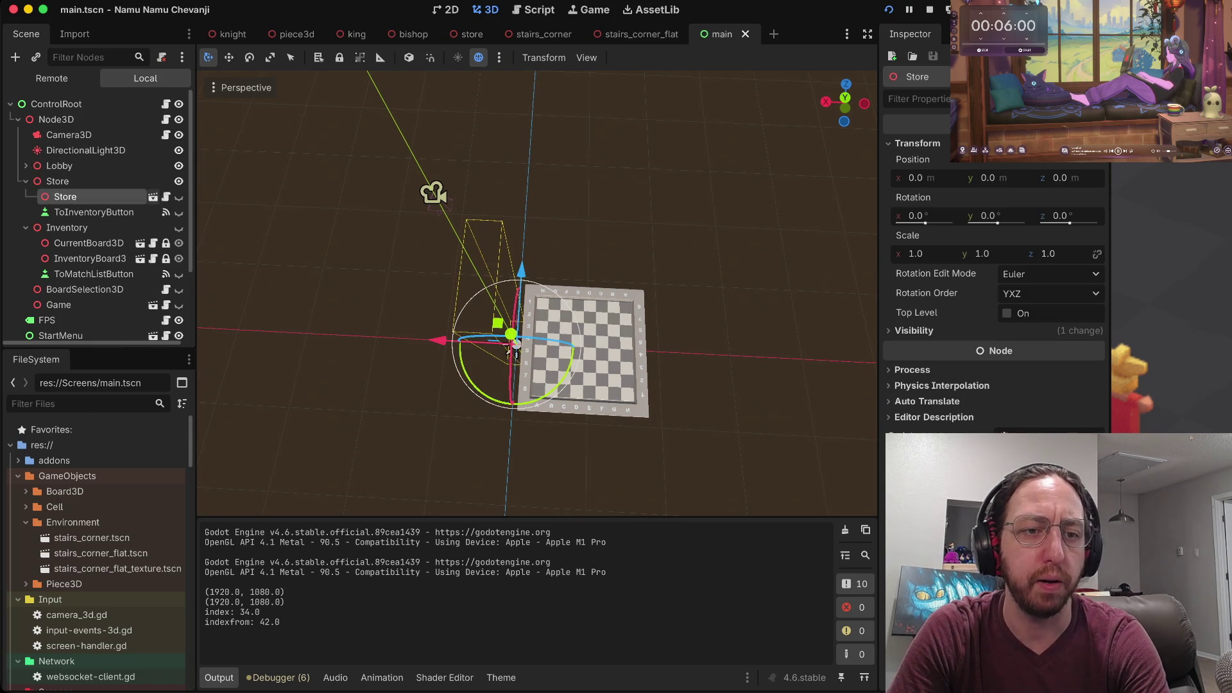
click(153, 196)
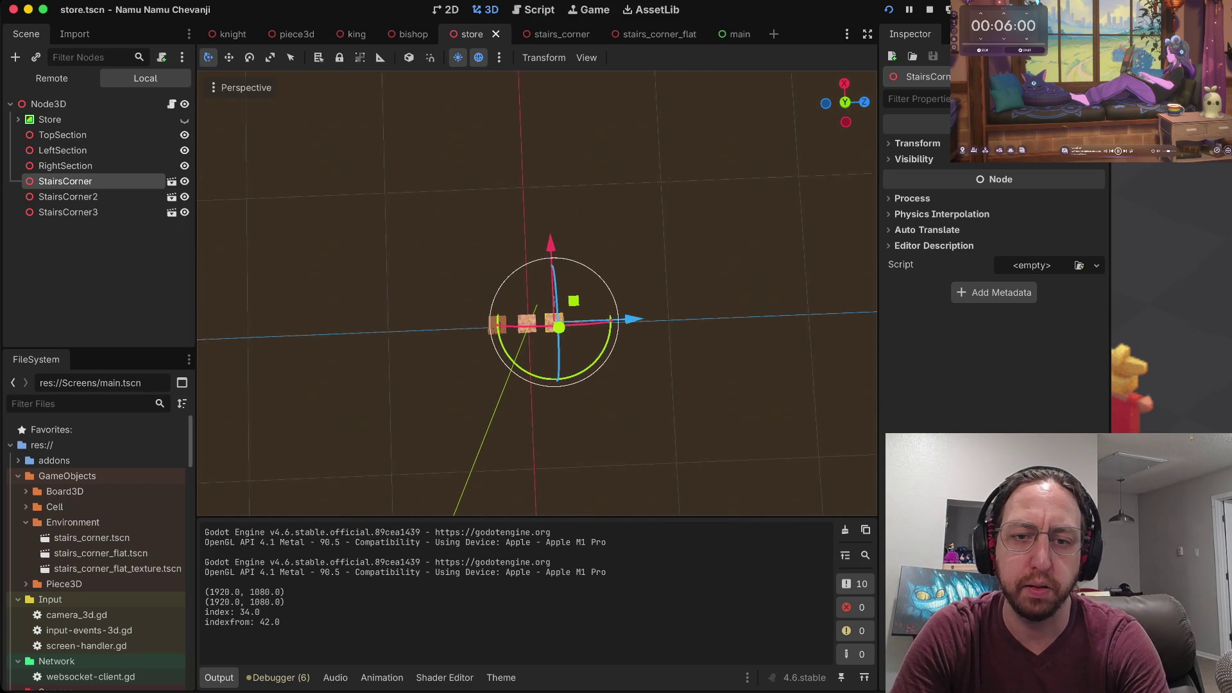
Select the three StairsCorner pieces and move them twice along Y.
shift+click(68, 212)
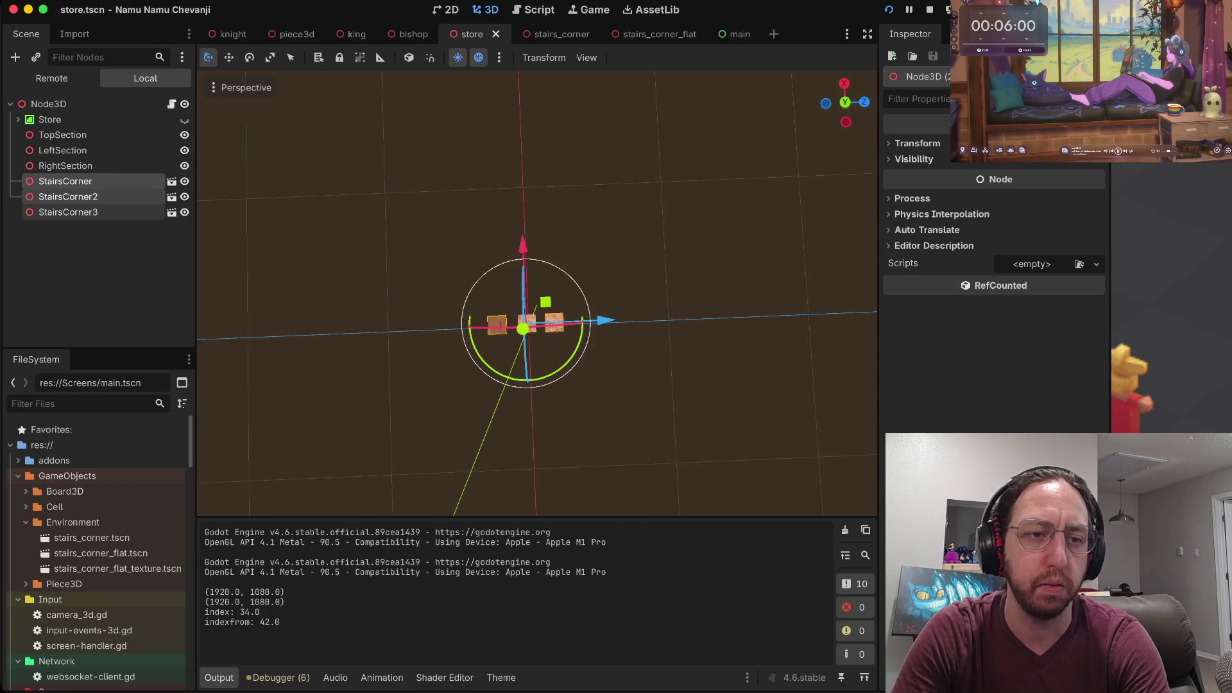
key(g)
key(y)
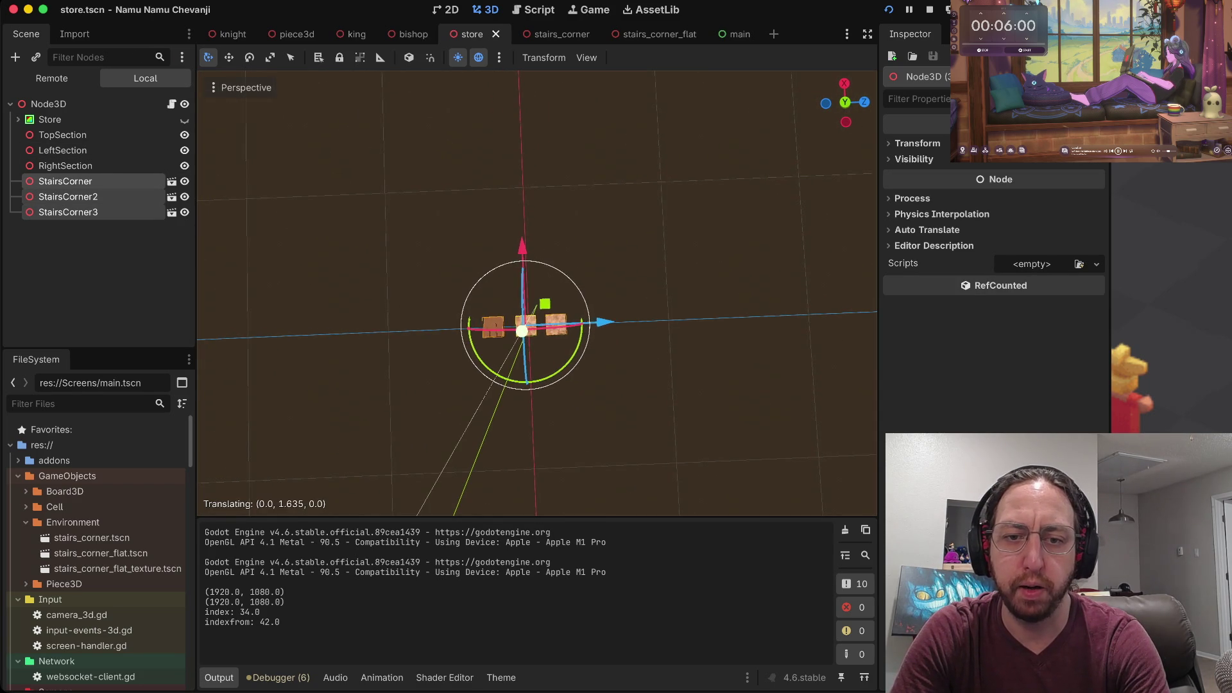
key(Return)
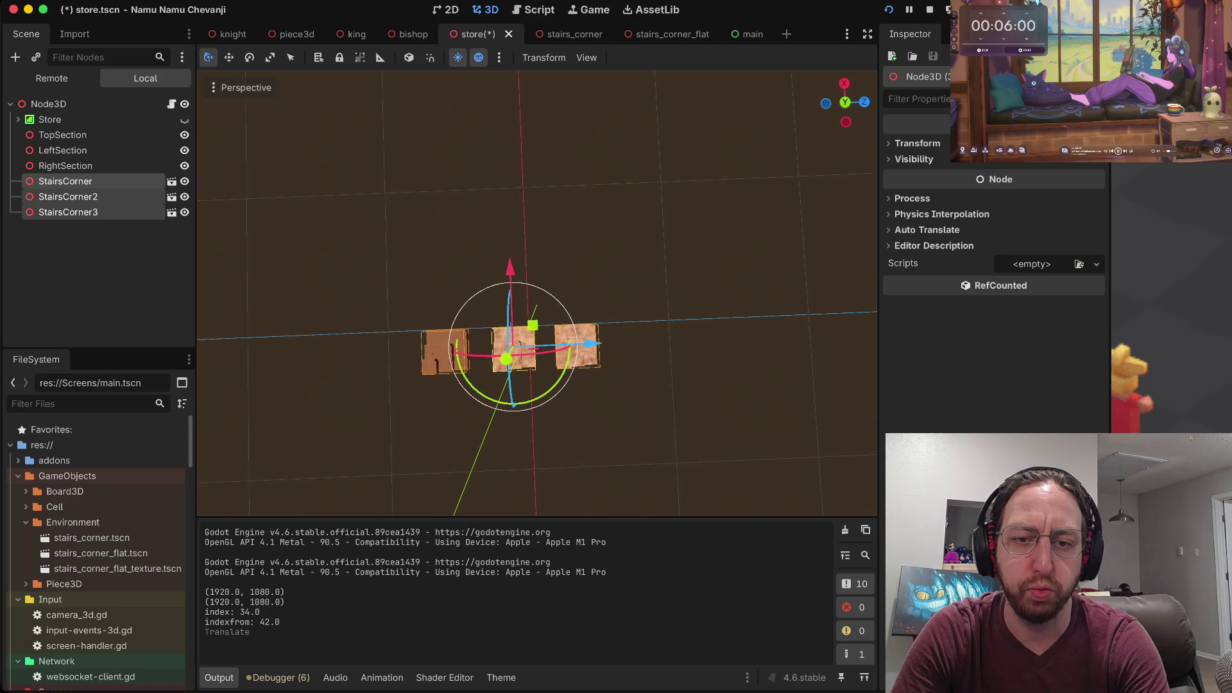
key(g)
key(y)
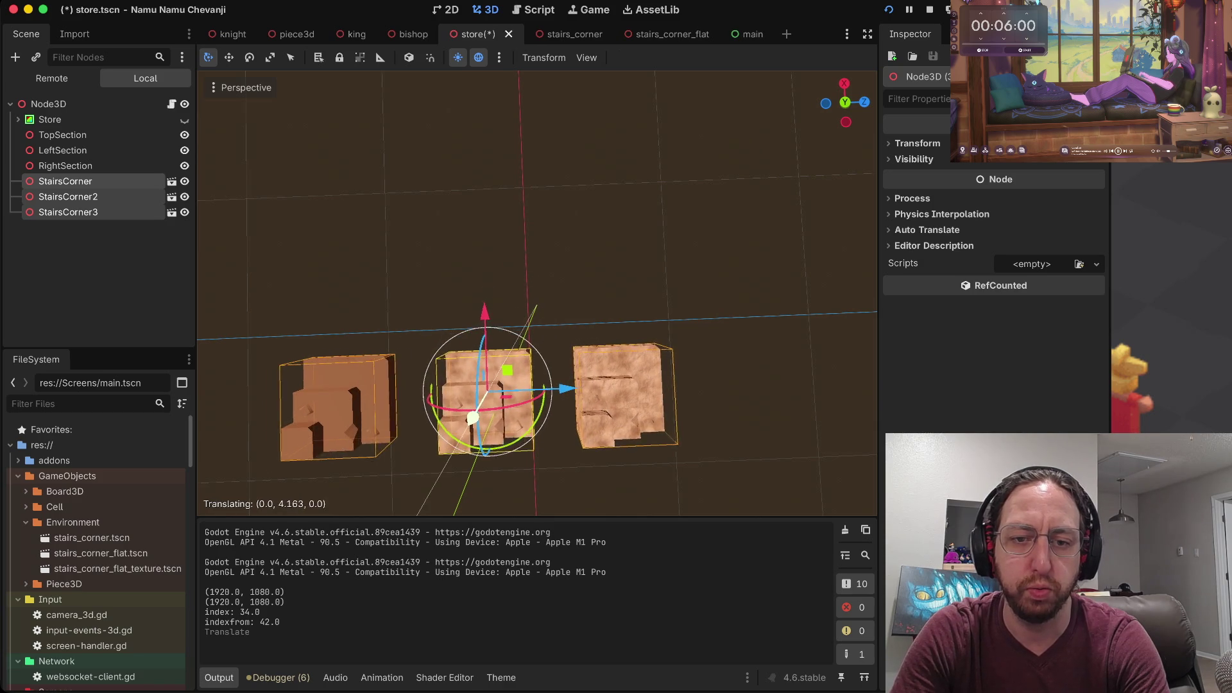
key(Return)
Rotate the pieces about Z, undo a wrong rotation, and apply further rotations.
key(e)
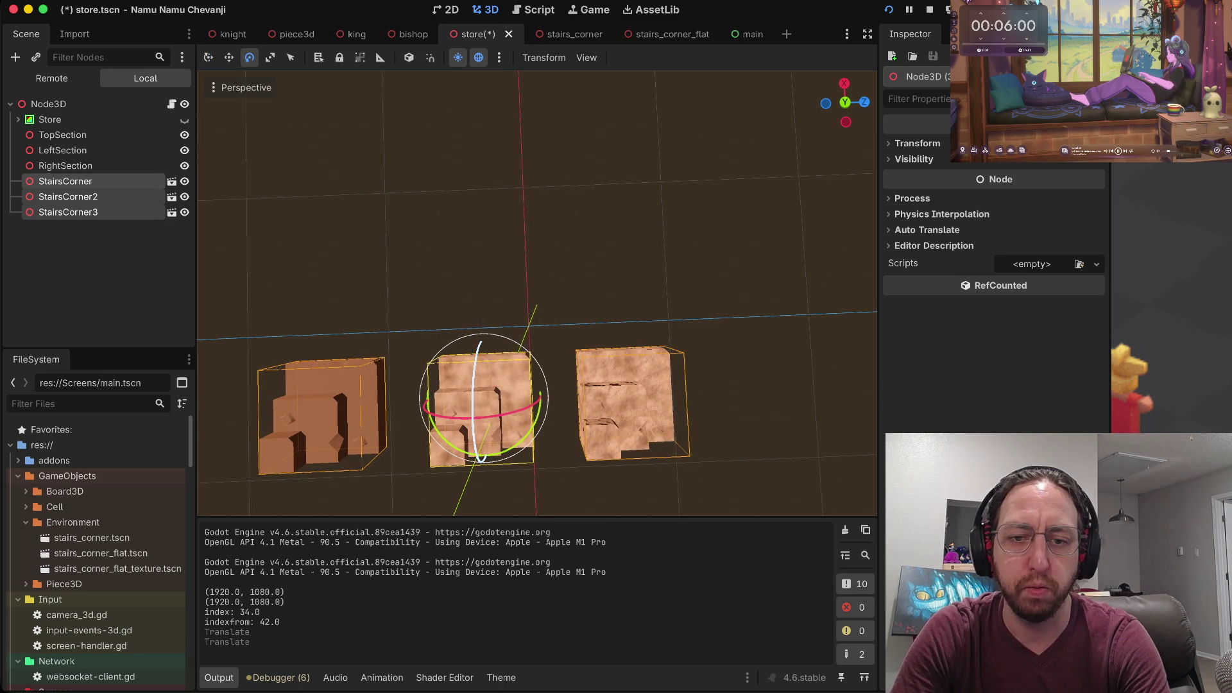
key(r)
key(z)
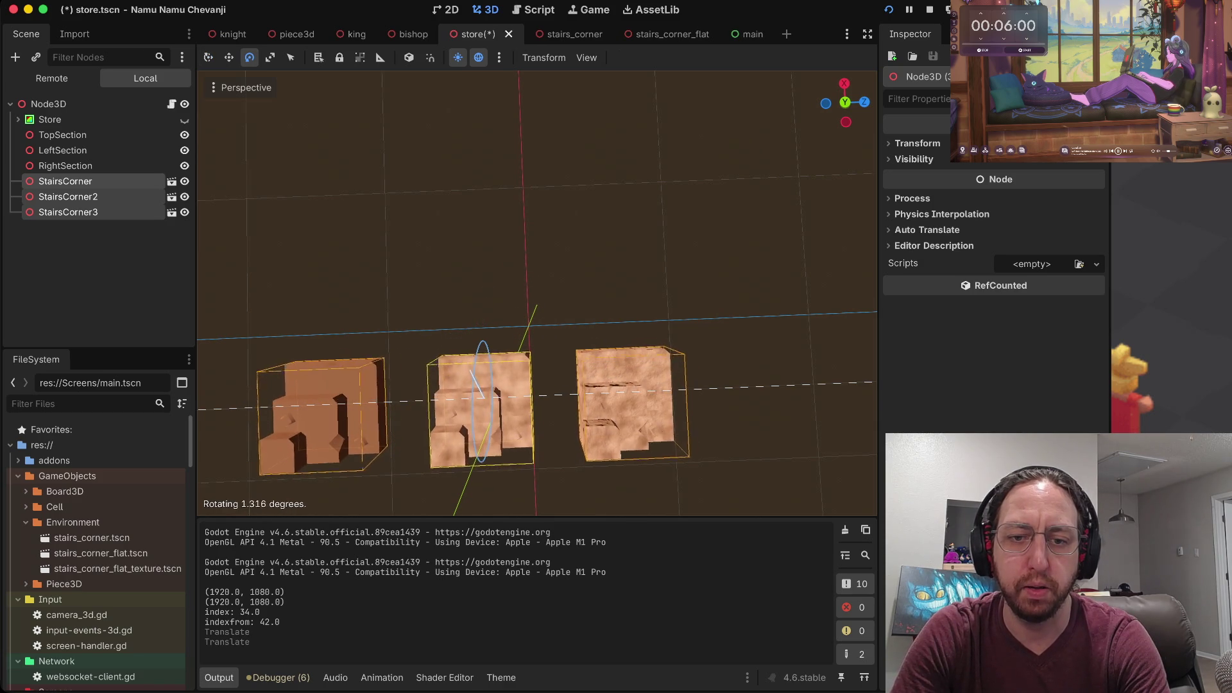
key(Return)
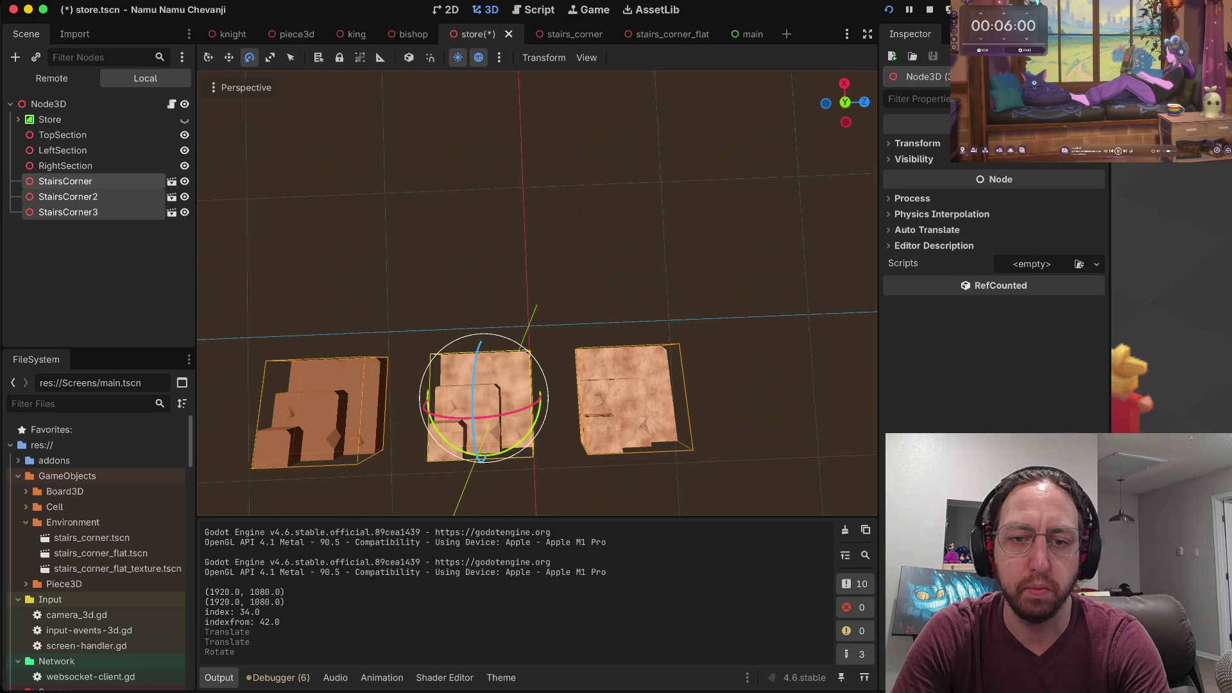
key(r)
key(Return)
key(super+z)
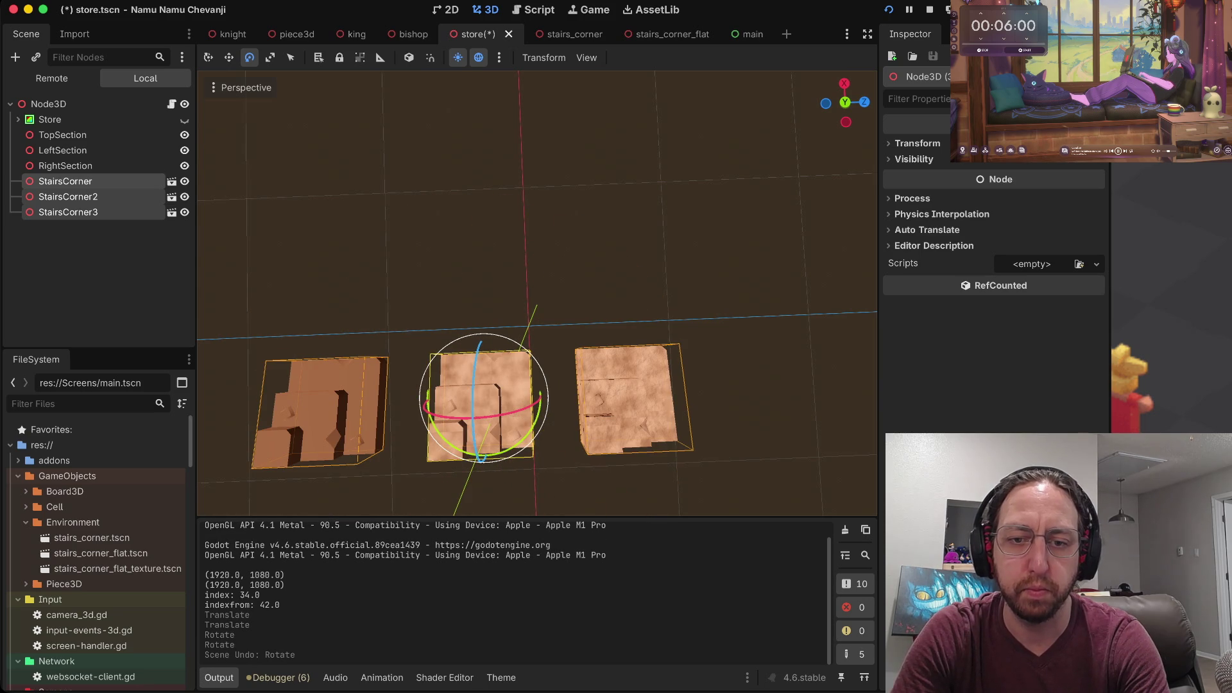
key(r)
key(Return)
key(r)
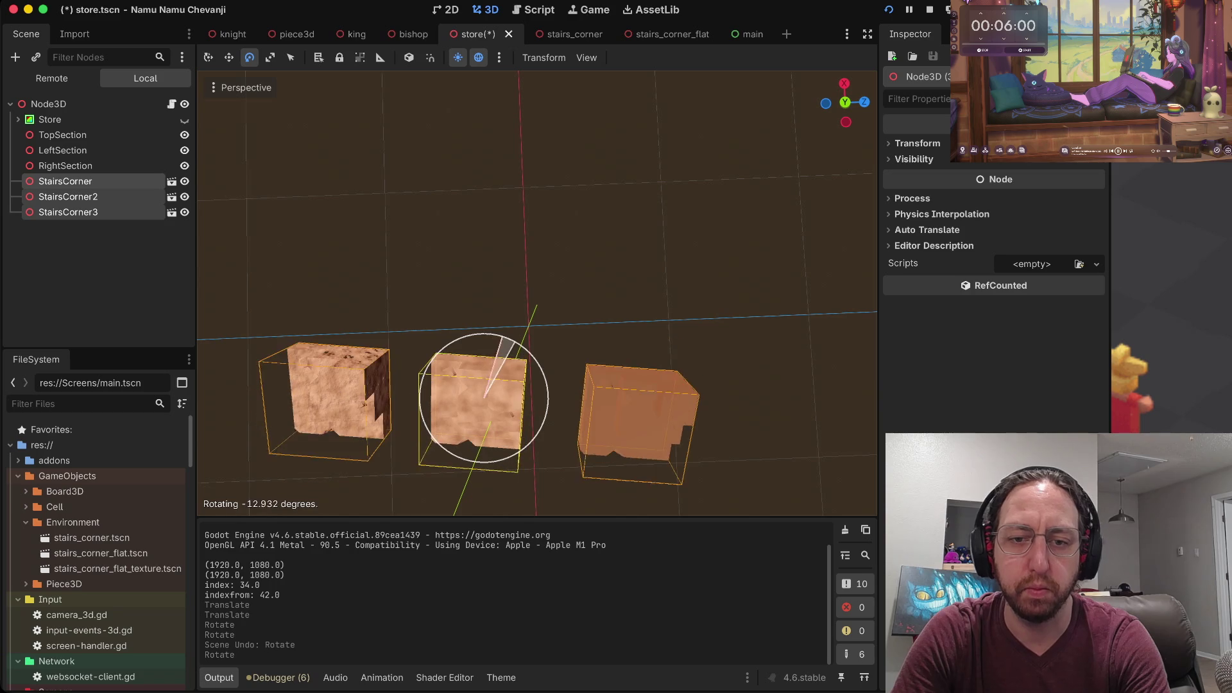
key(Return)
Keep rotating the stair pieces with X, Z and Y axis locks until they form steps.
key(r)
key(x)
key(z)
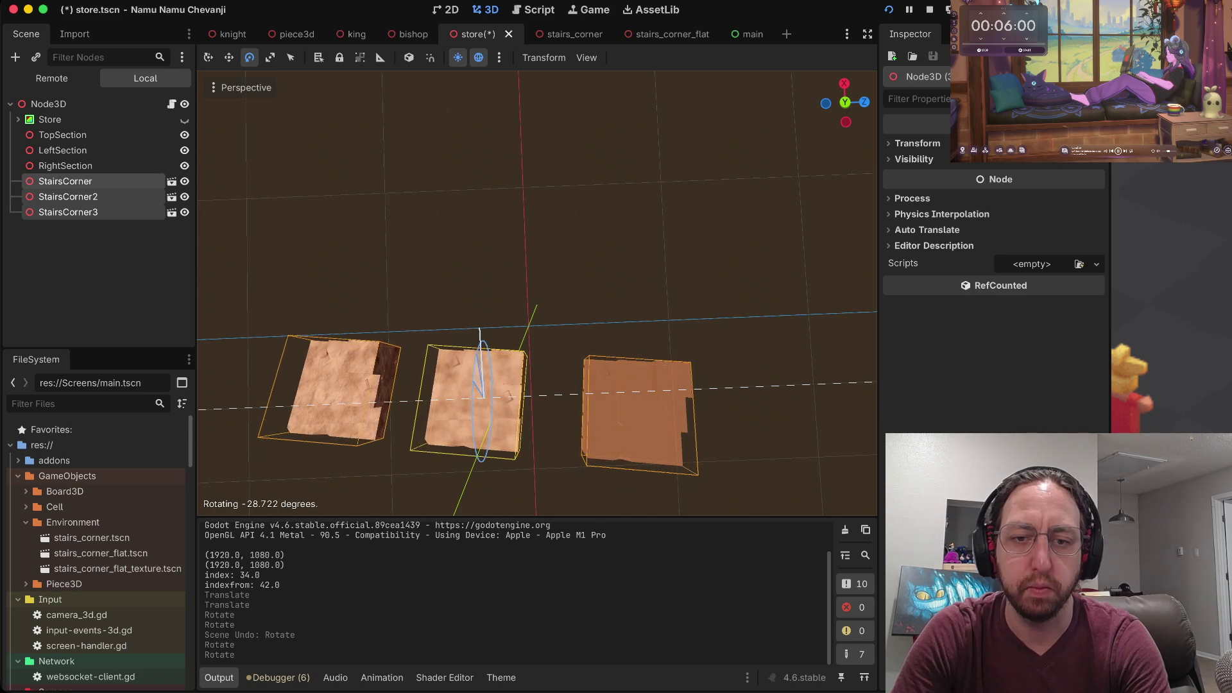
key(Return)
key(r)
key(Return)
key(r)
key(y)
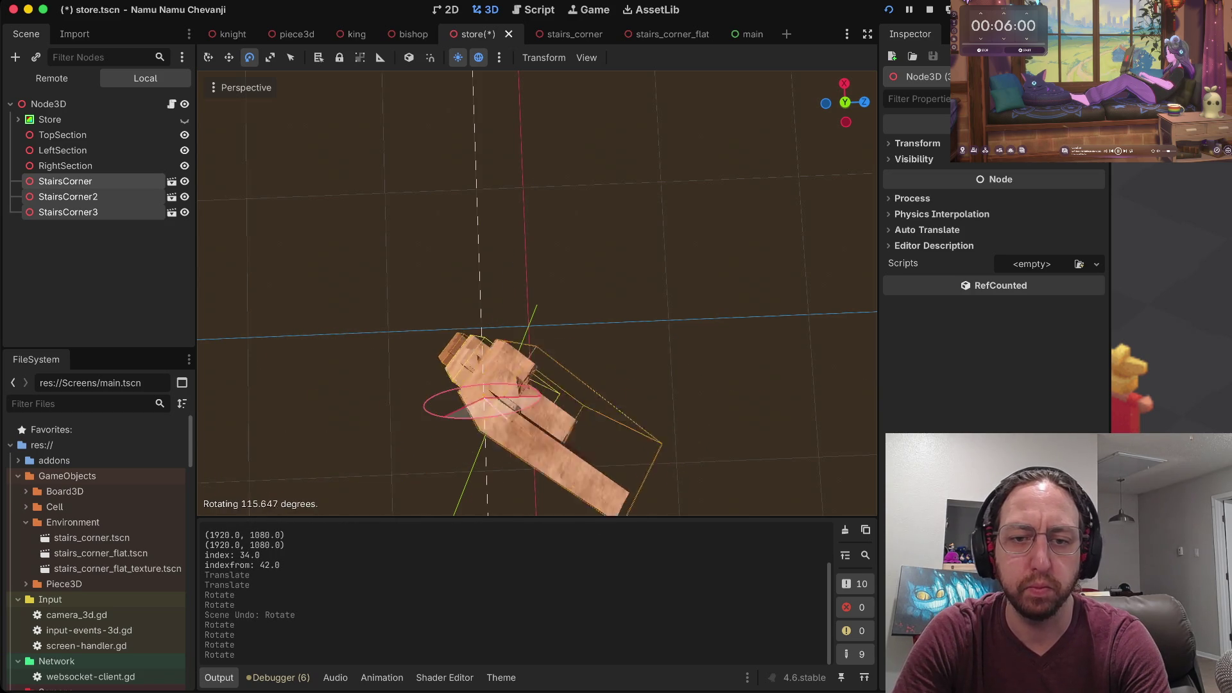
key(Return)
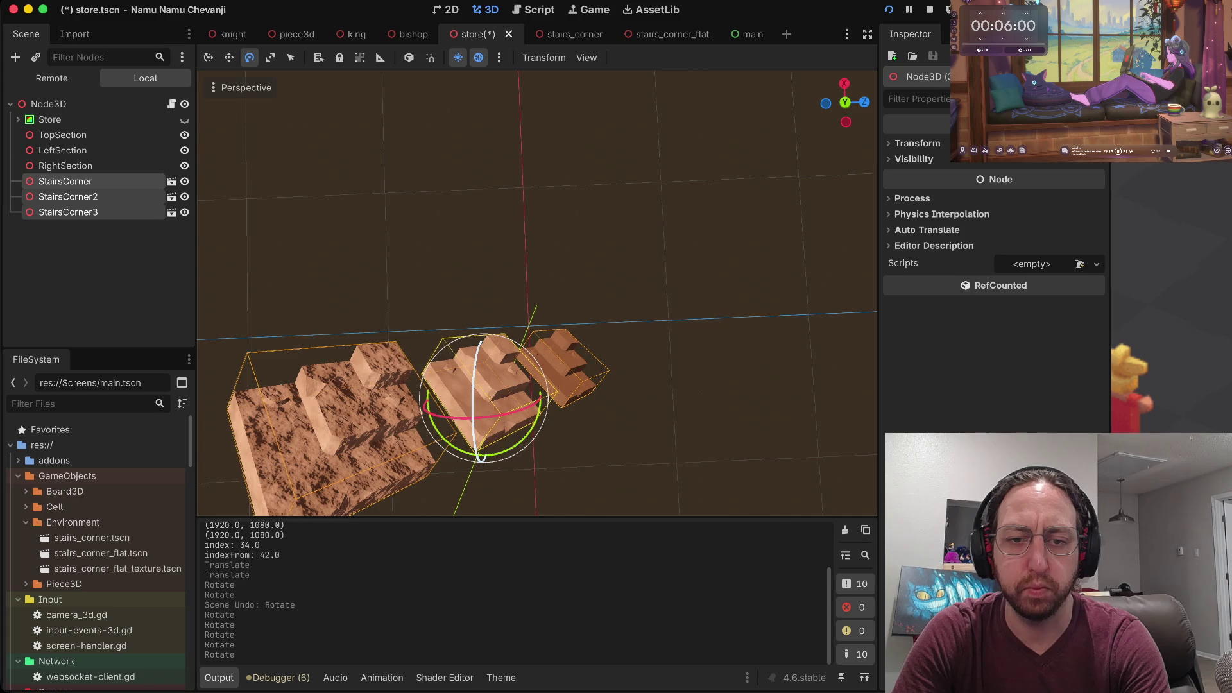
key(r)
key(Return)
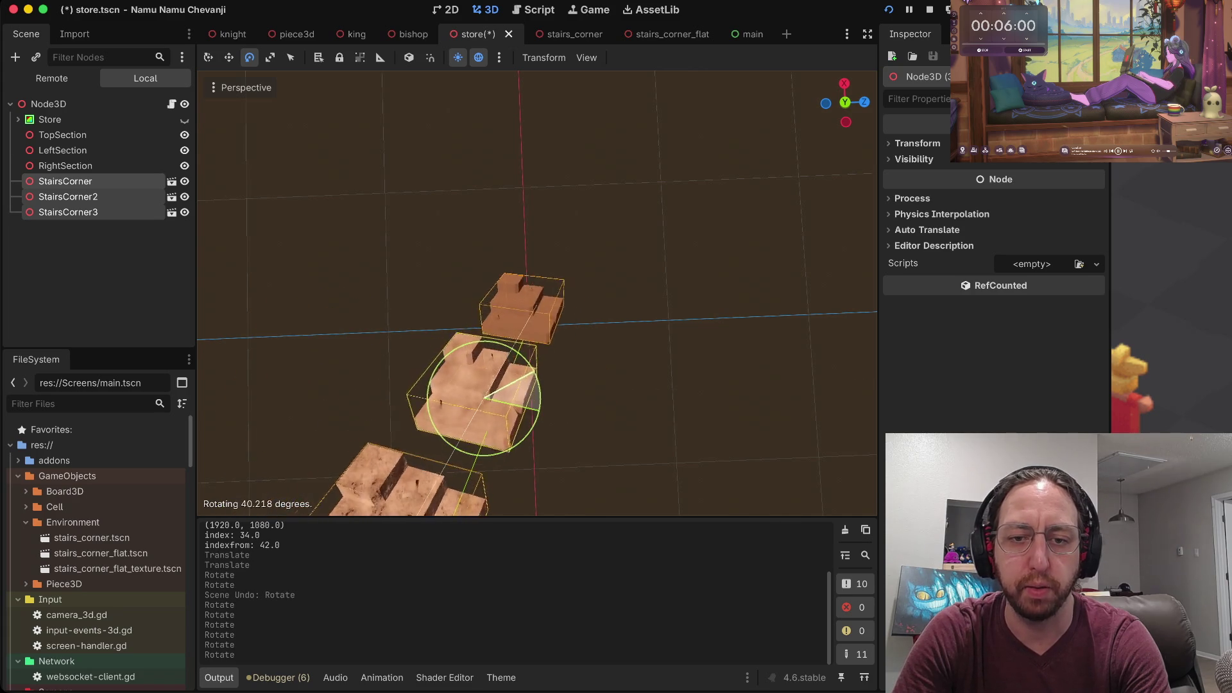
key(Return)
Turn the stairs about the blue axis with the gizmo and save the store scene.
drag(480, 359, 479, 442)
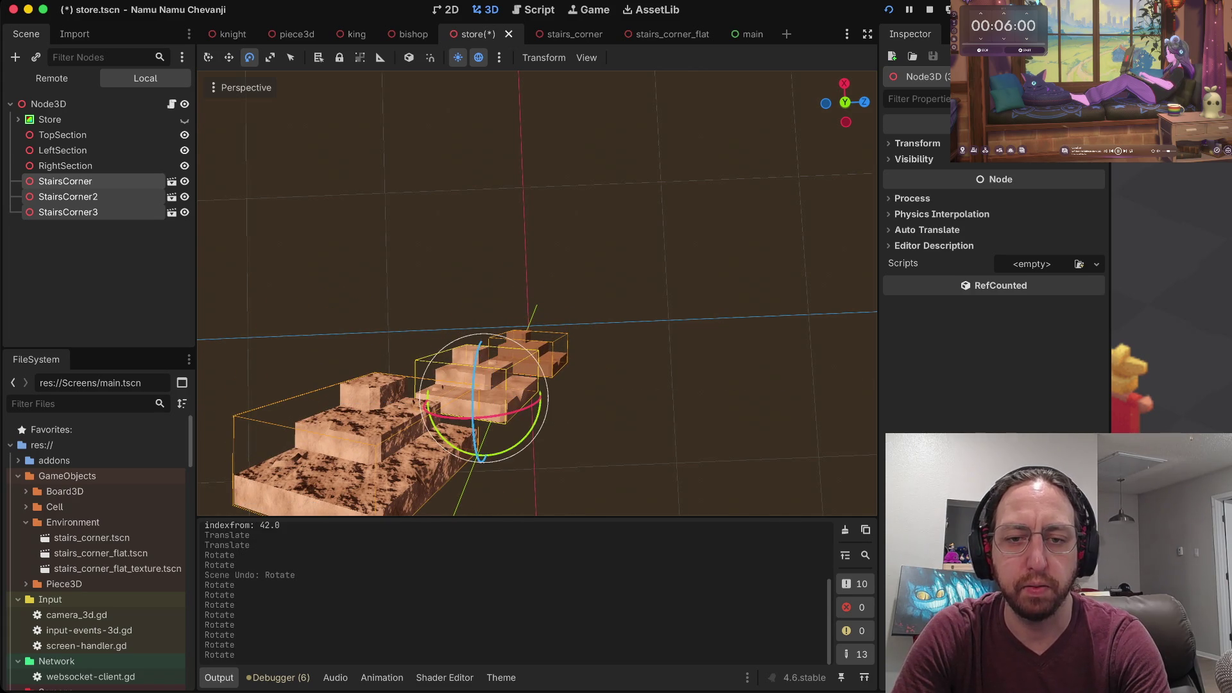
click(480, 443)
key(super+s)
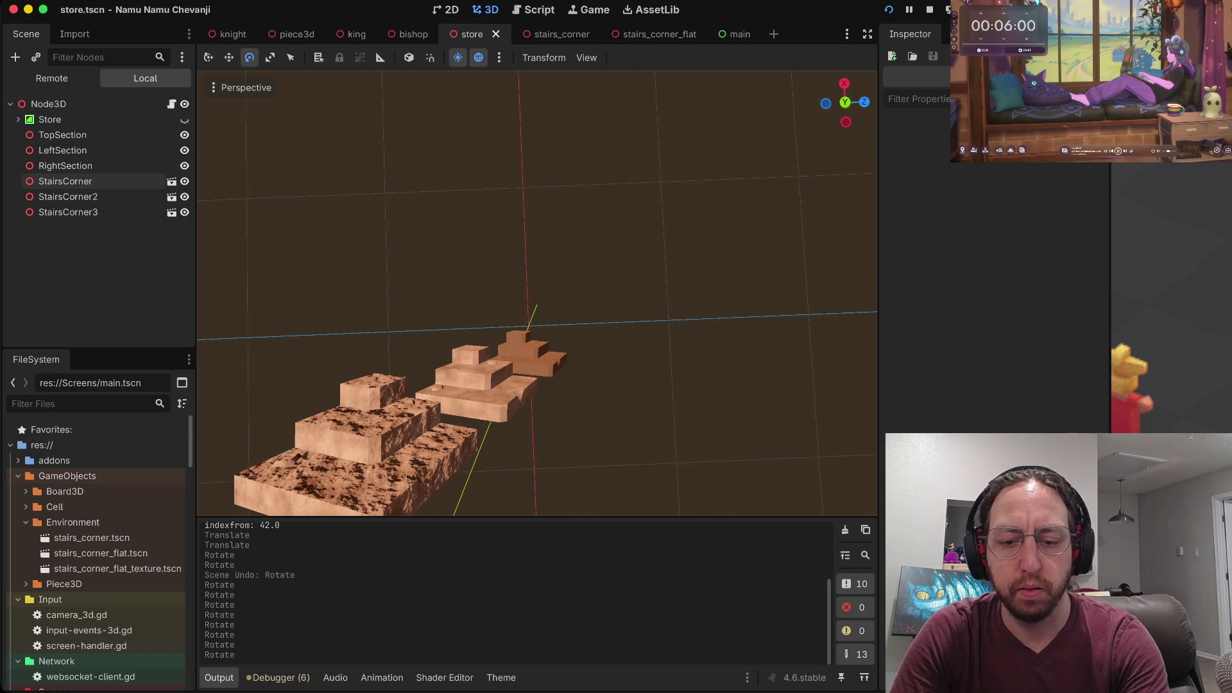
Run the game and enter it with a test username.
key(super+b)
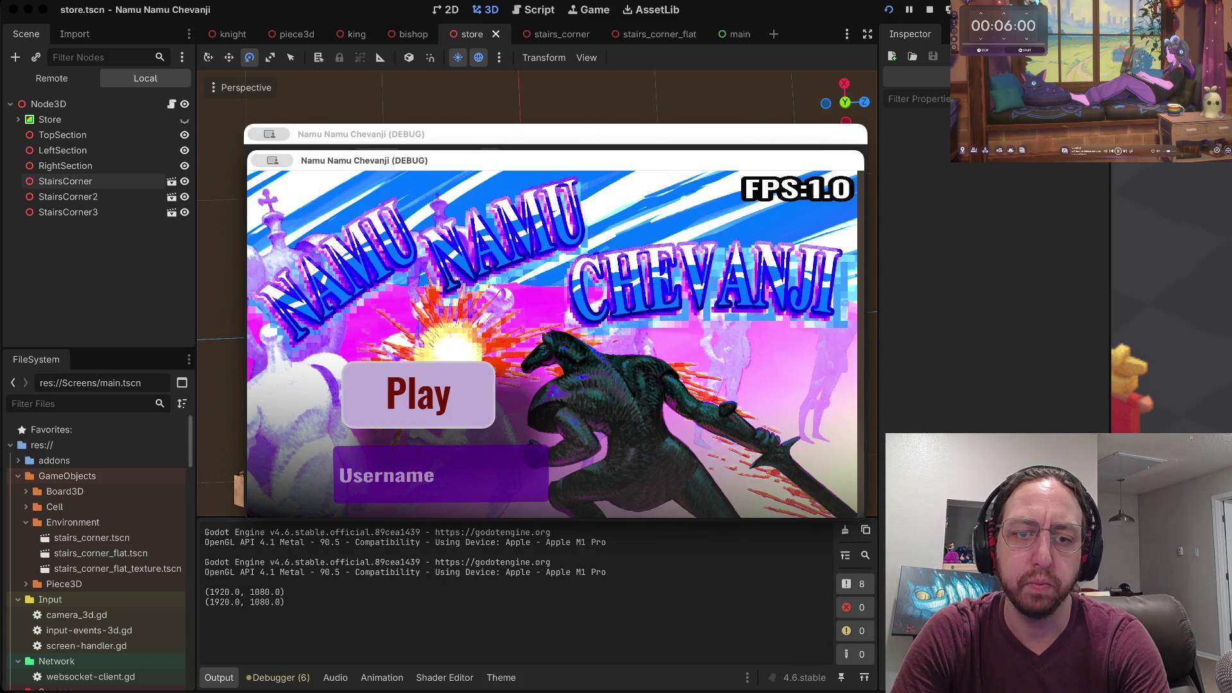
text(a)
key(Return)
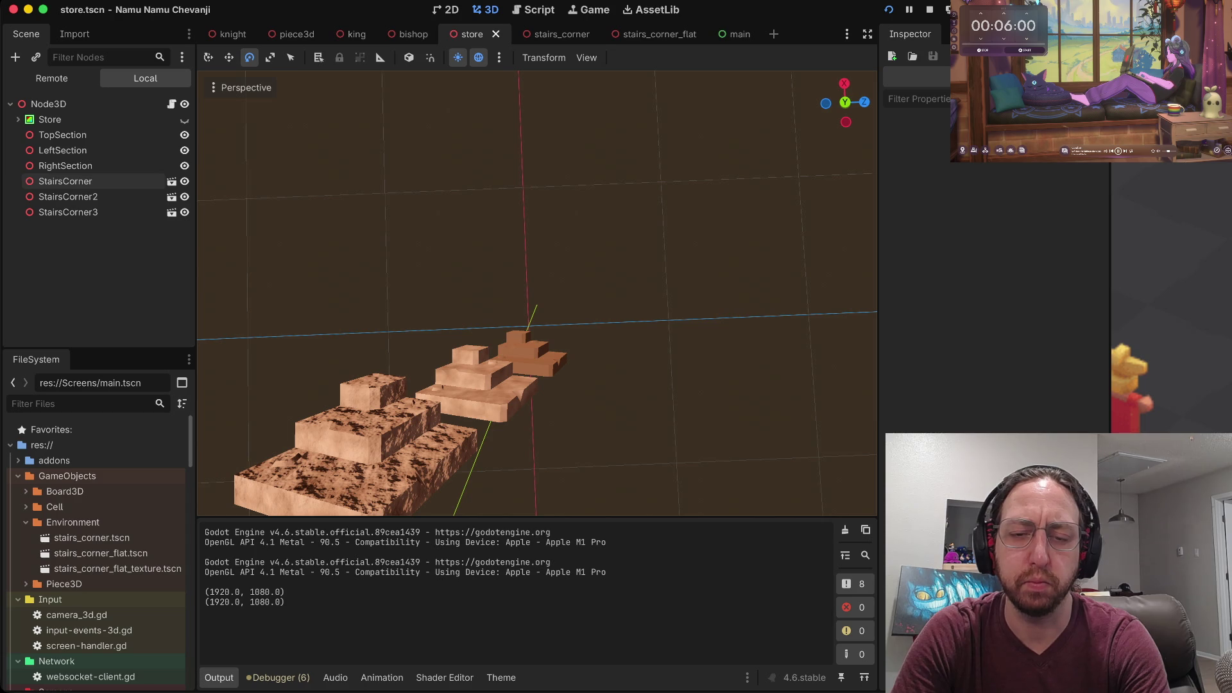
Compare with the Mini Arena reference page, then tip the three StairsCorner pieces about -90° on X.
key(super+Tab)
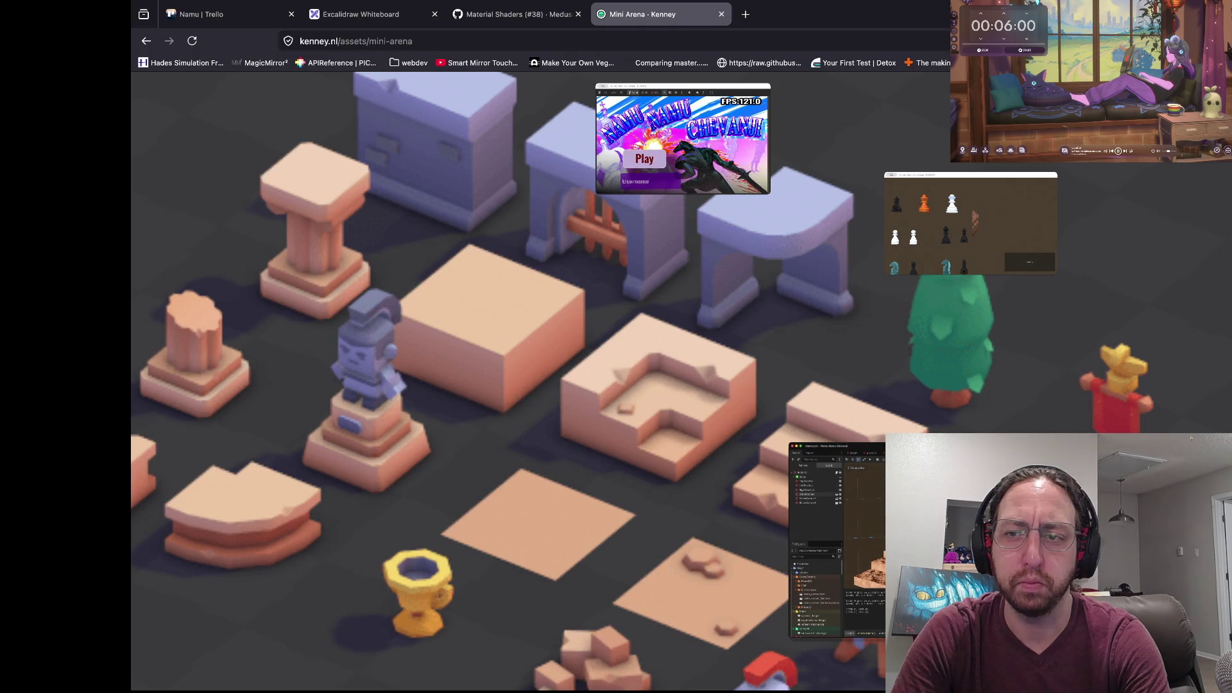
key(super+Tab)
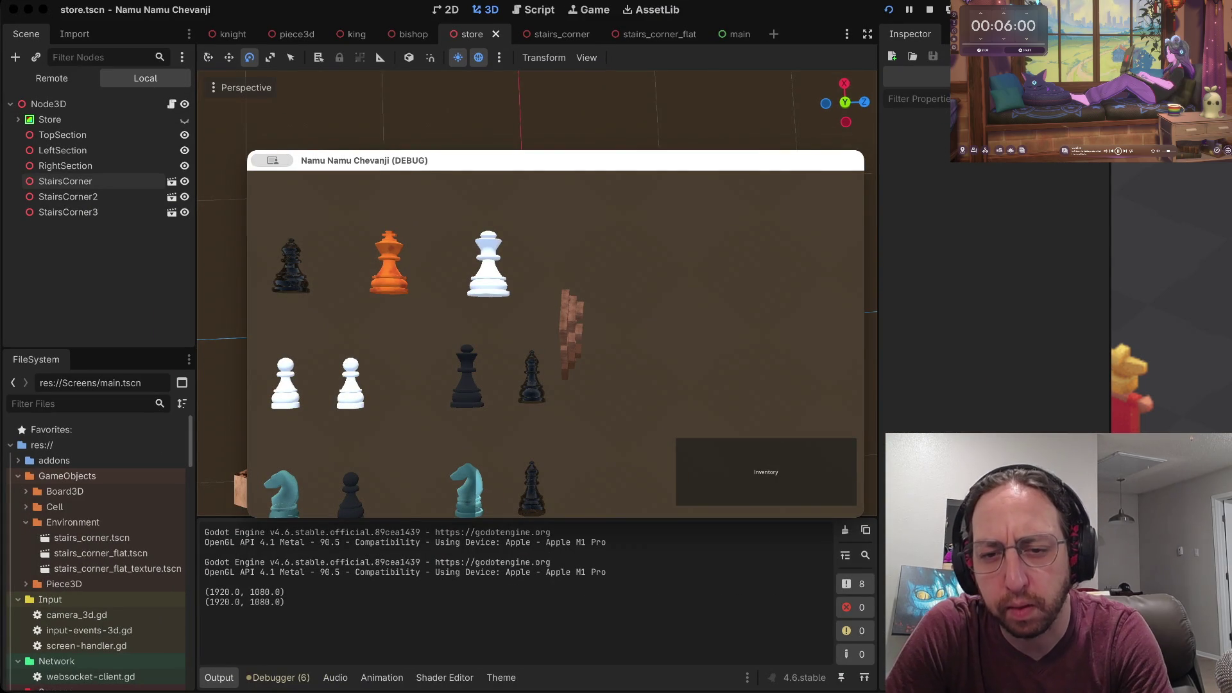
key(super+Tab)
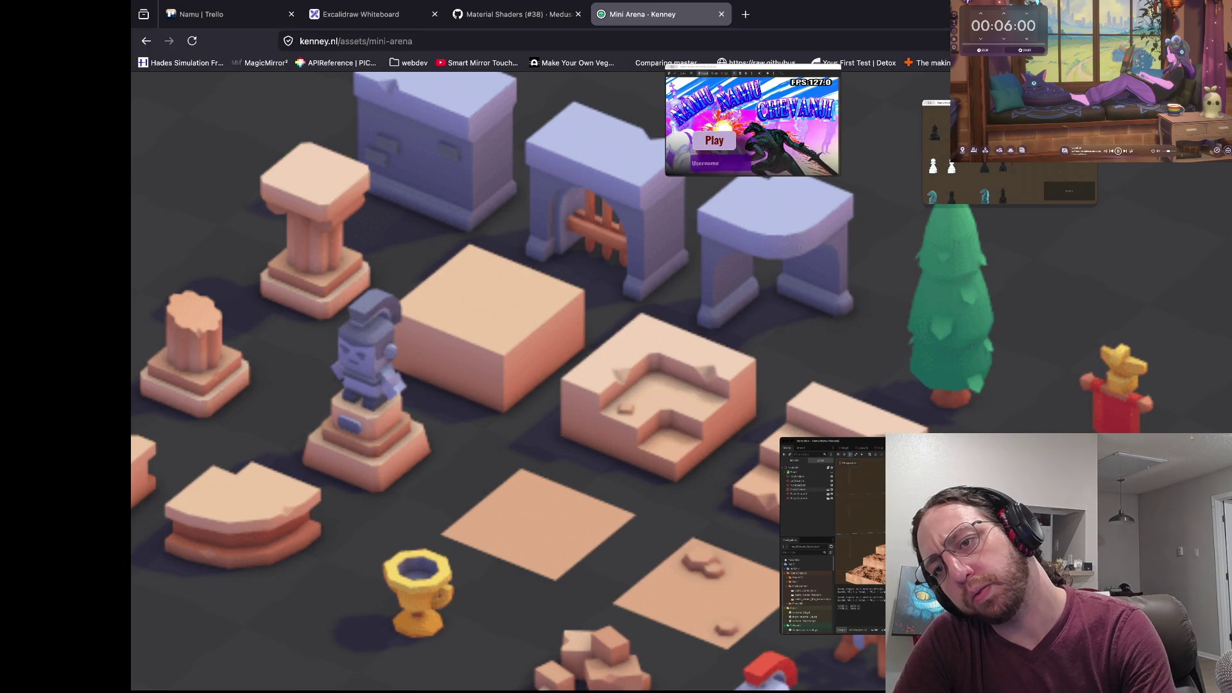
key(super+Tab)
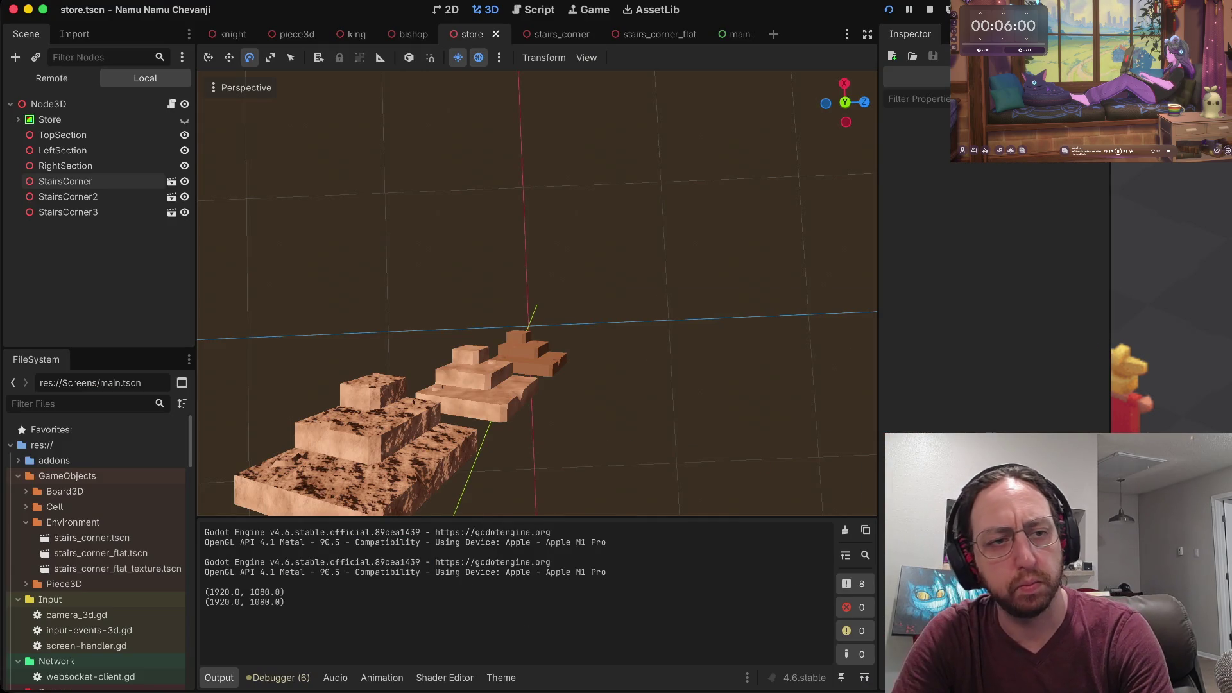
shift+click(68, 212)
drag(449, 413, 516, 410)
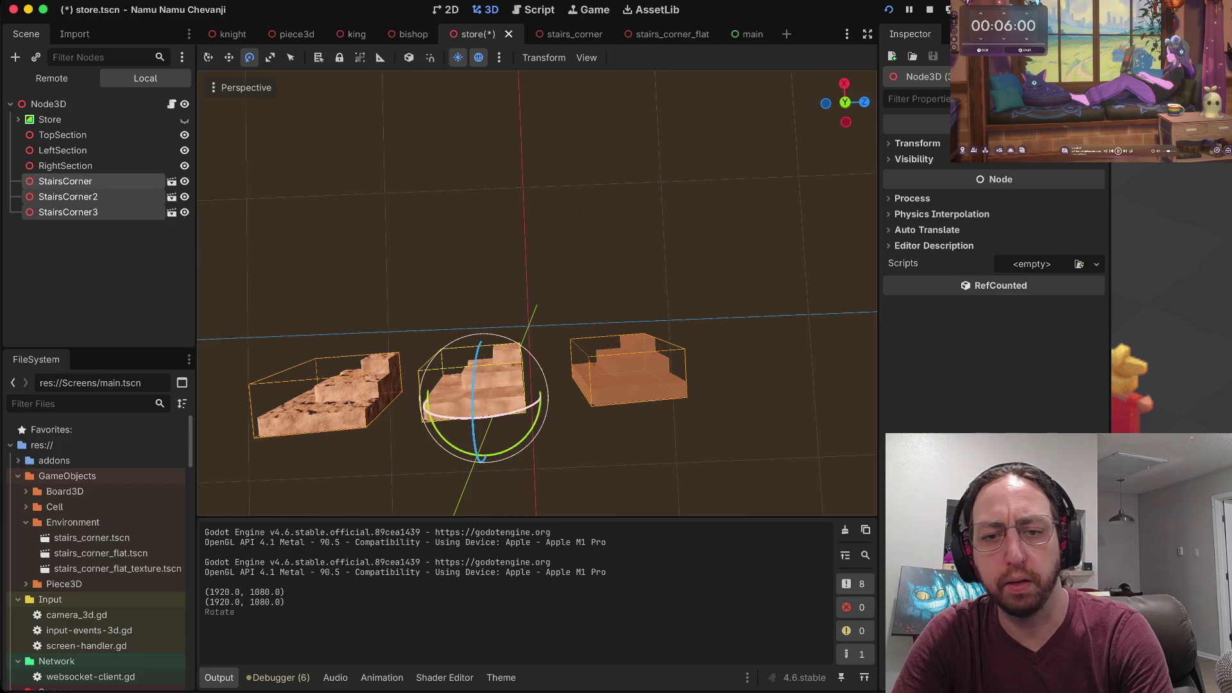
Check the Kenney reference page, then rotate the three stair pieces upright with the rotate gizmo.
key(super+Tab)
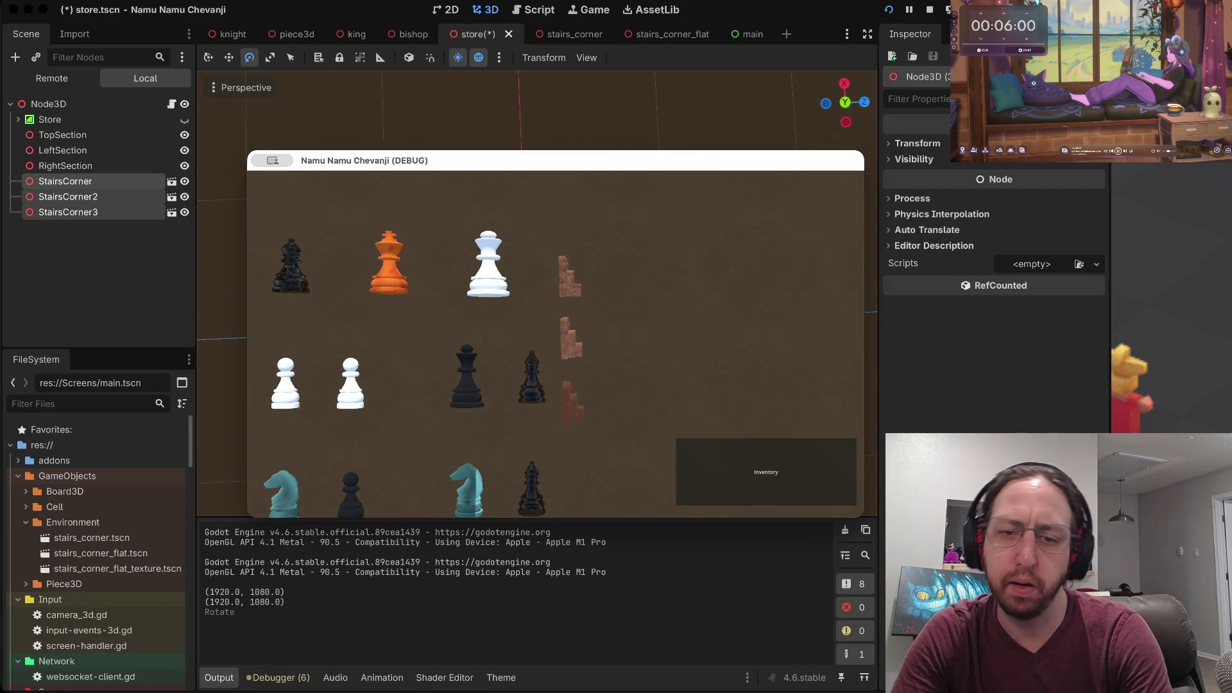
key(super+Tab)
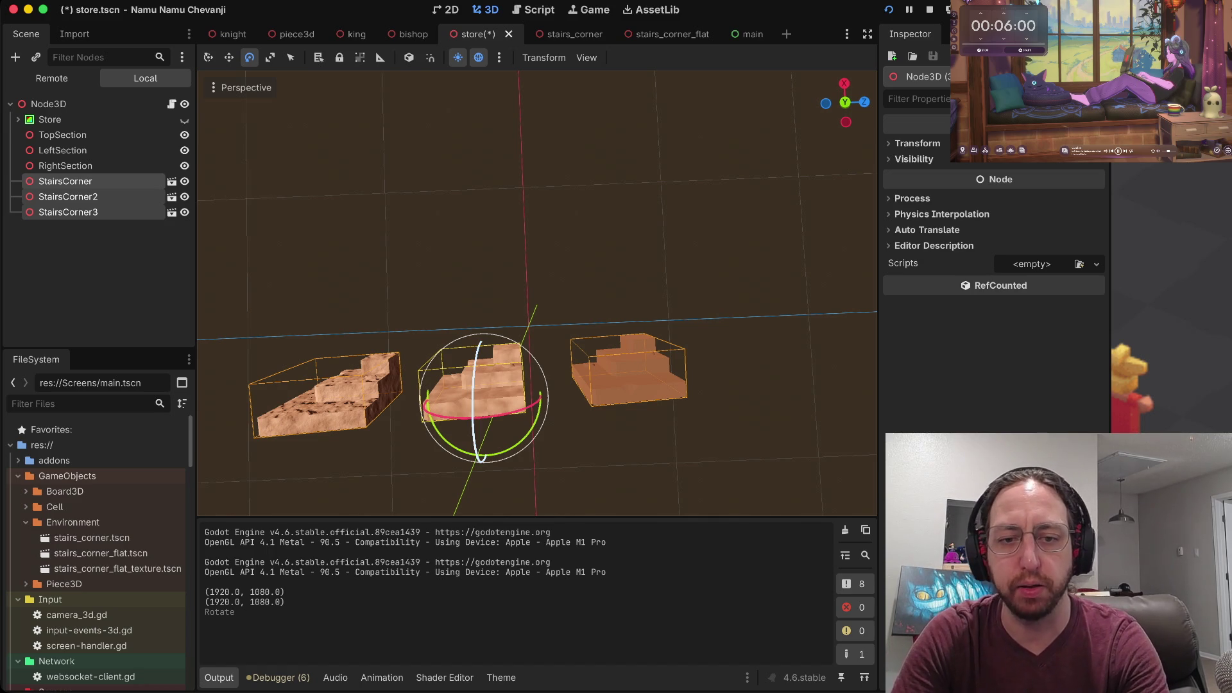
drag(478, 349, 478, 408)
scroll(478, 408, up, 5)
scroll(478, 408, down, 10)
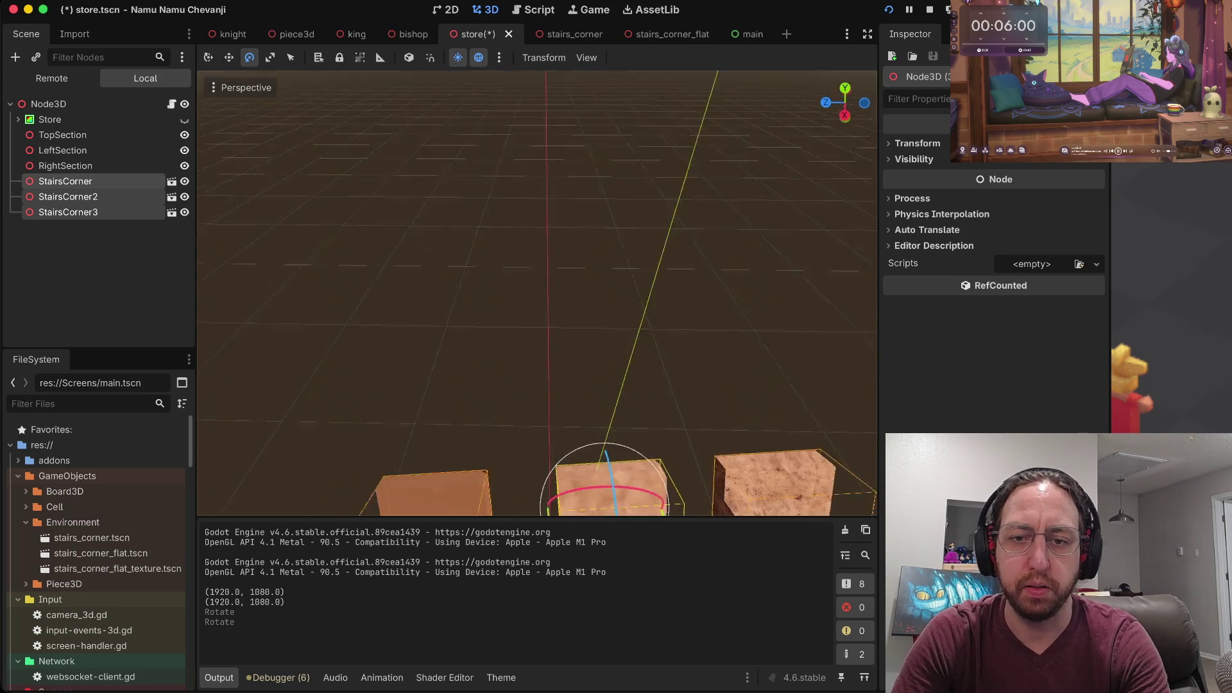
scroll(477, 408, up, 5)
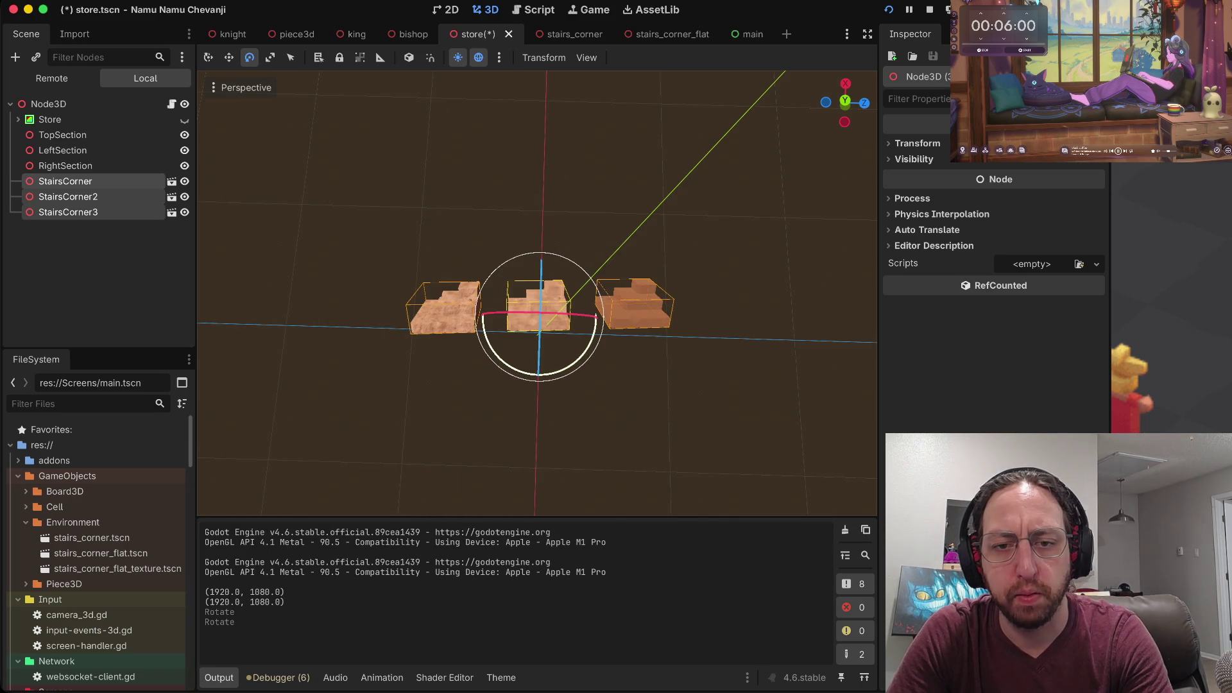
Switch to Move mode and shift the three stair pieces up and down along Y several times.
key(r)
key(Escape)
key(w)
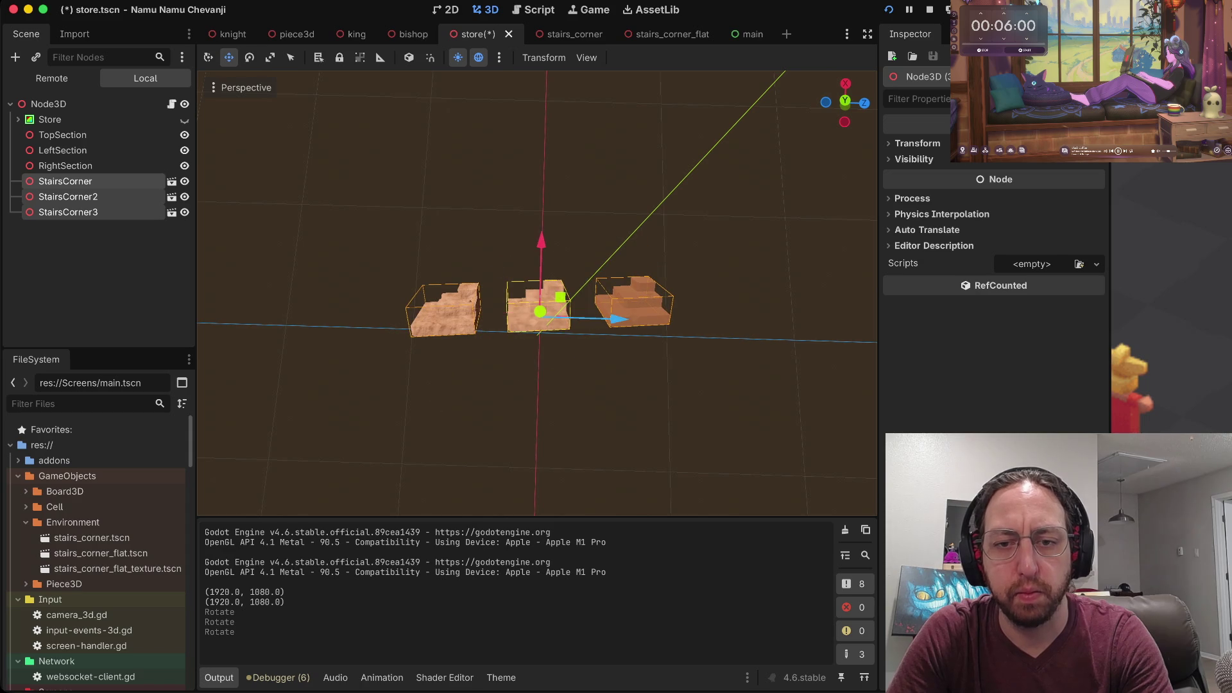
key(g)
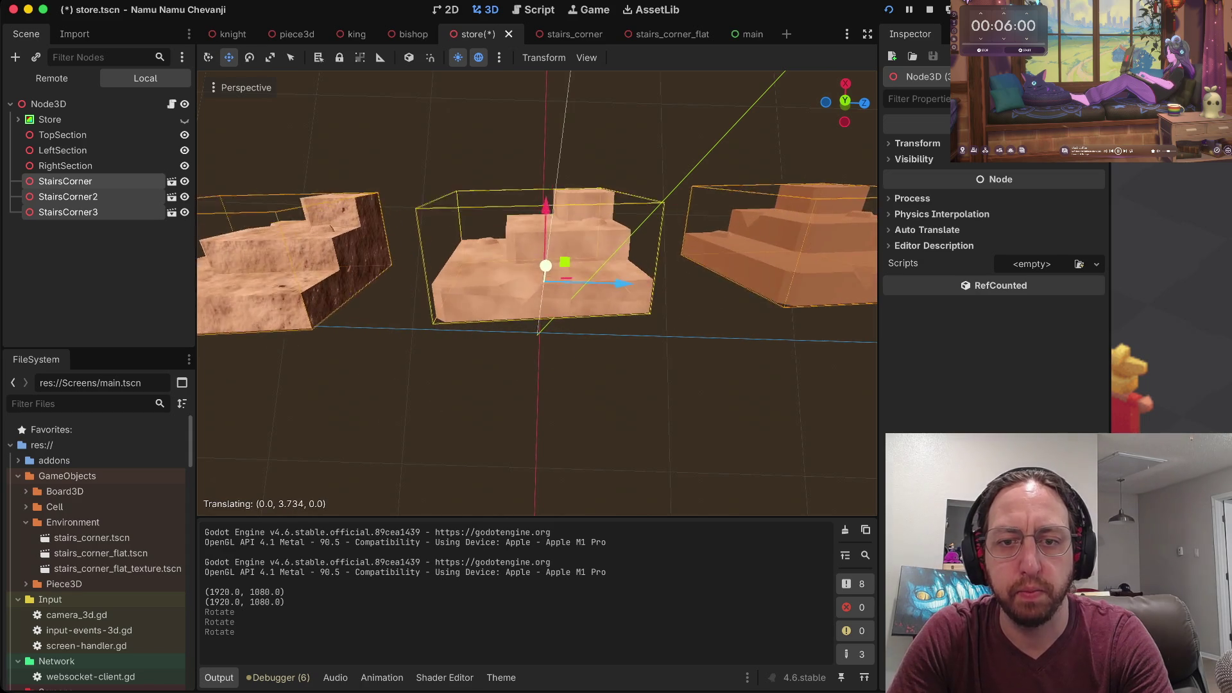
key(Return)
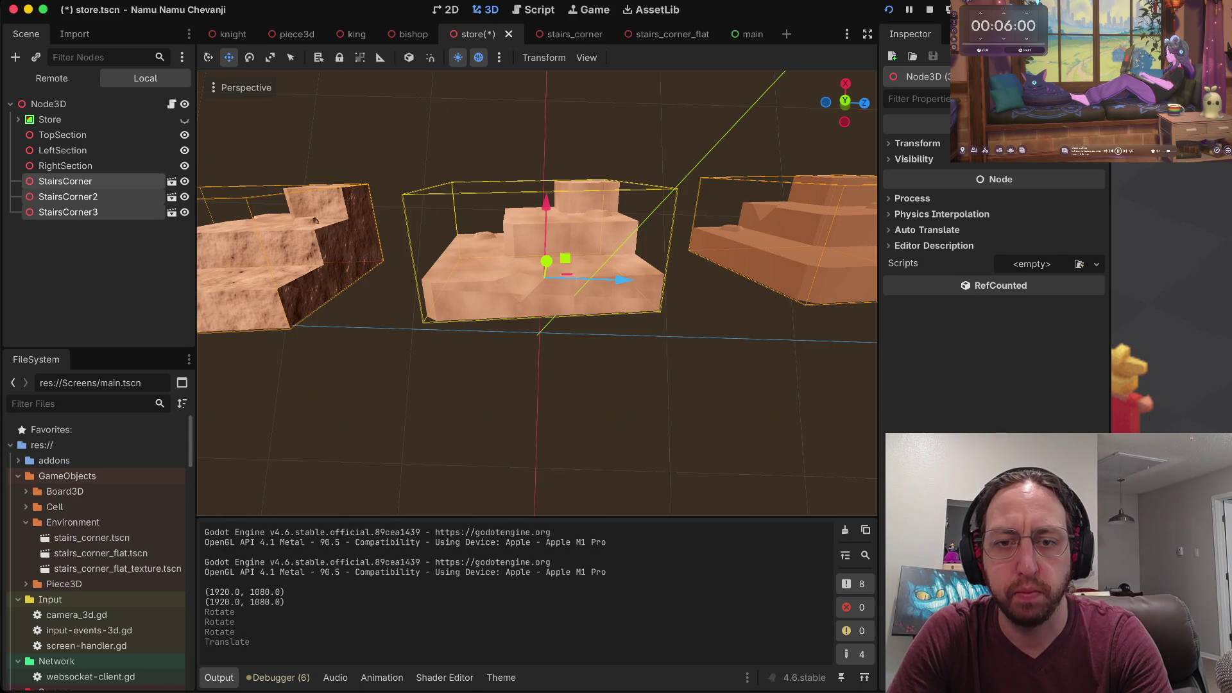
scroll(537, 293, down, 10)
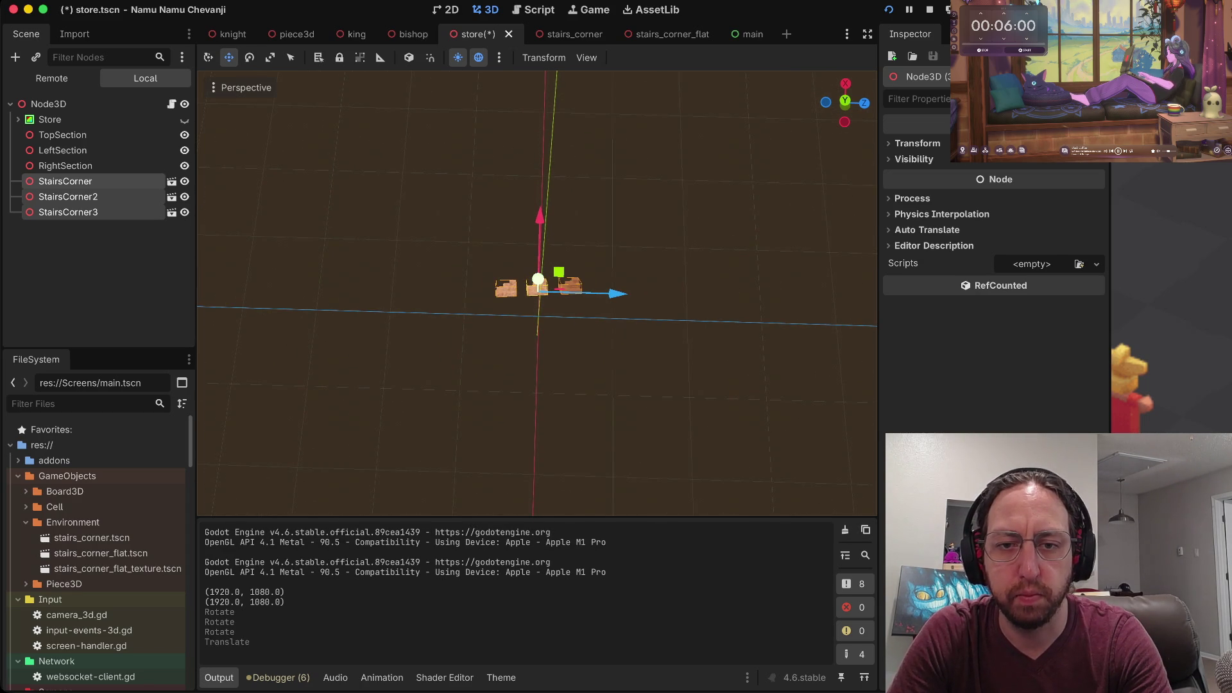
key(g)
key(Return)
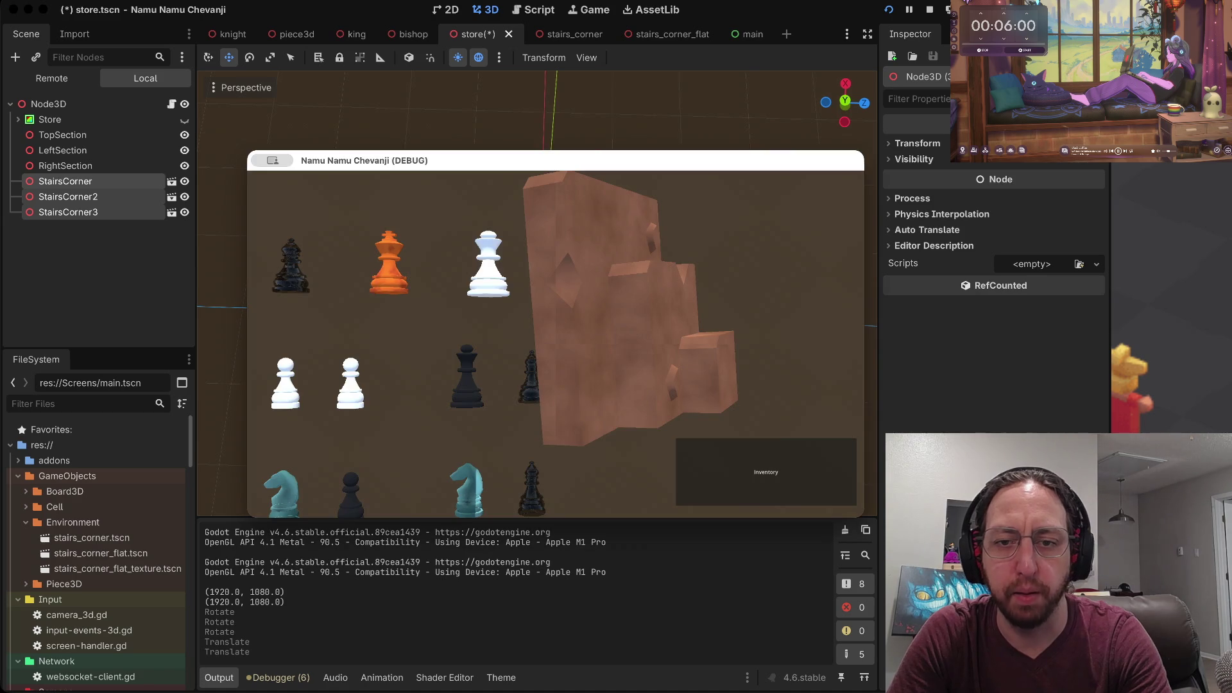
key(g)
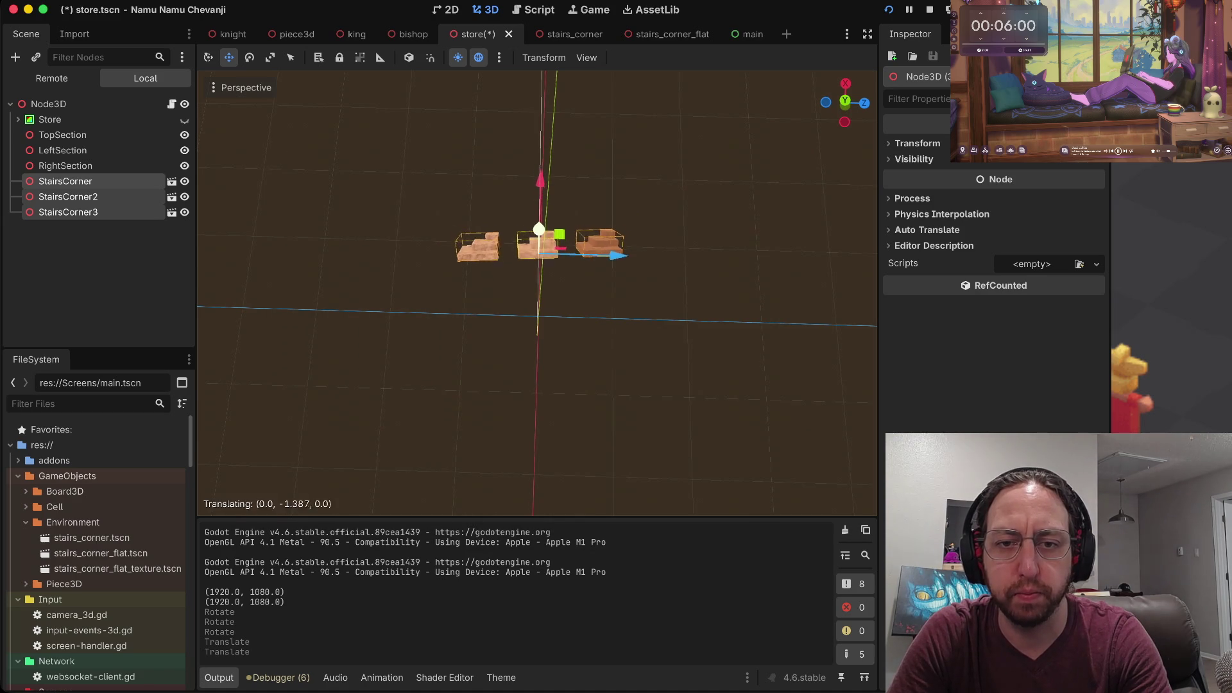
key(Return)
key(g)
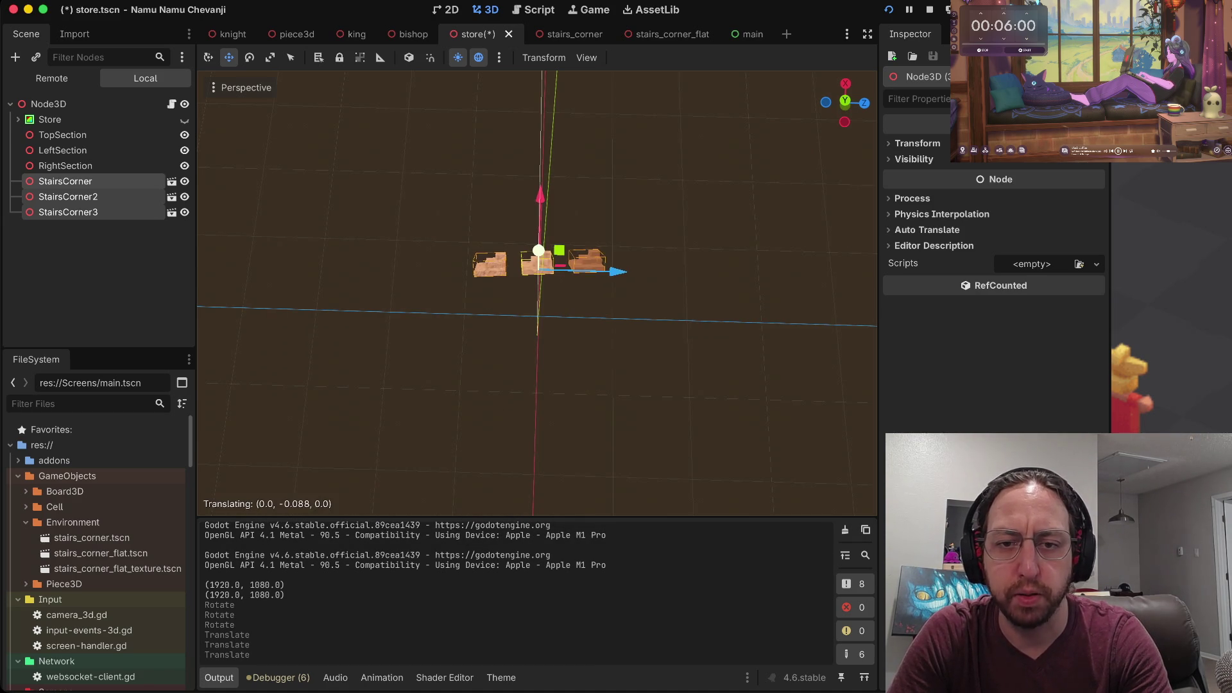
key(Return)
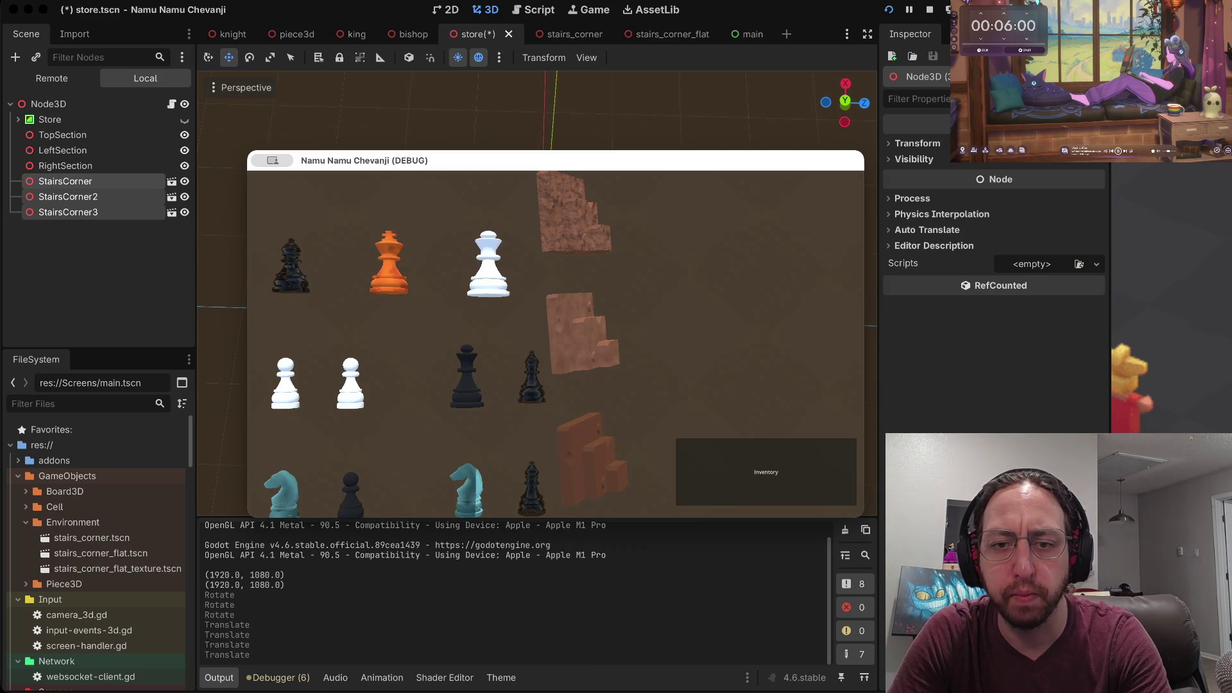
Switch to Rotate mode and rotate the three stair pieces once more.
key(e)
key(w)
key(e)
key(r)
key(Return)
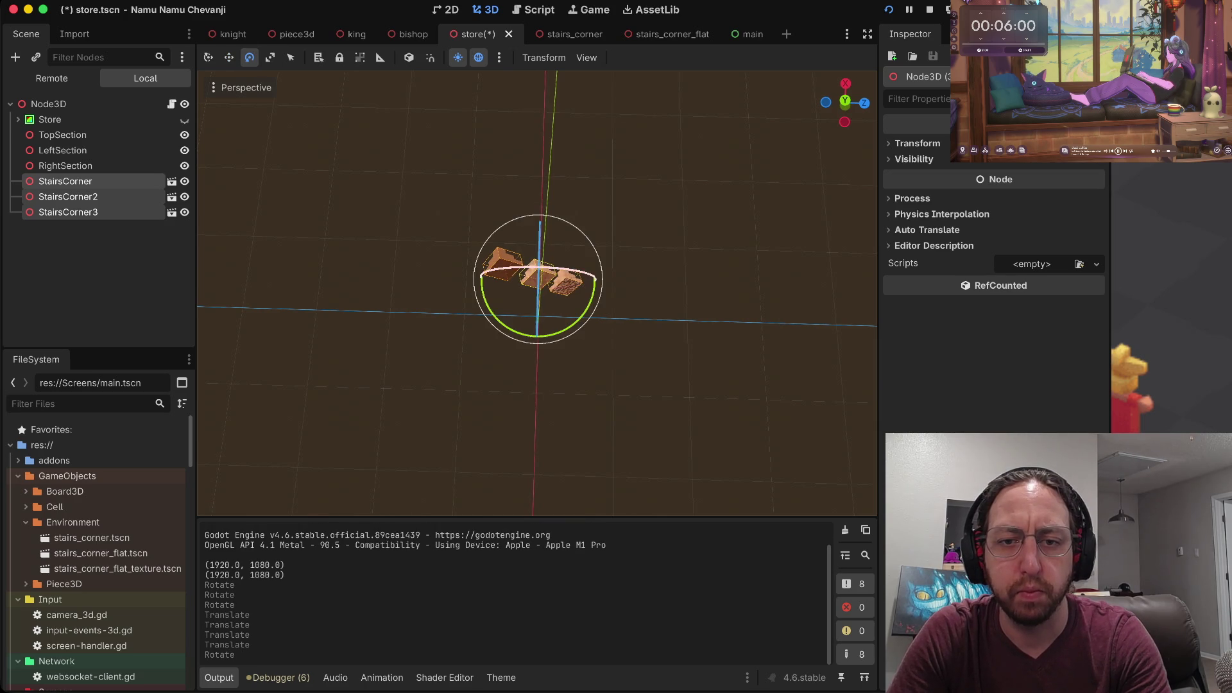
Rotate the three stair-corner pieces several times, including a roughly -170 degree turn.
key(r)
key(Return)
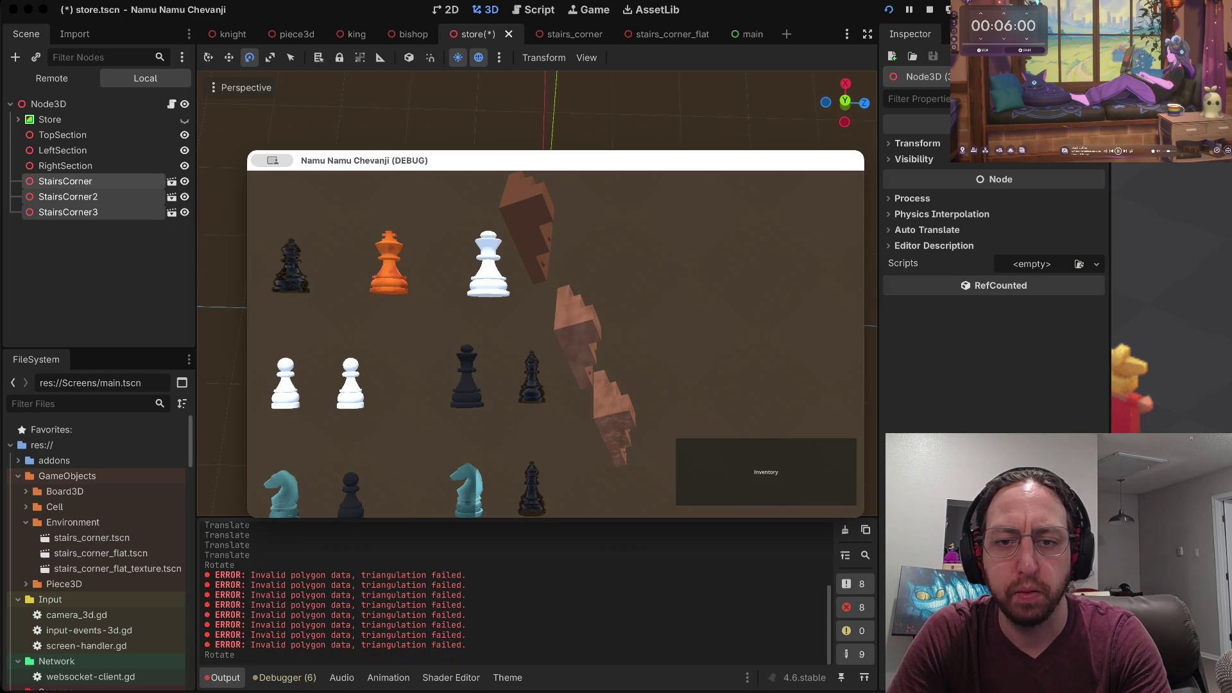
key(r)
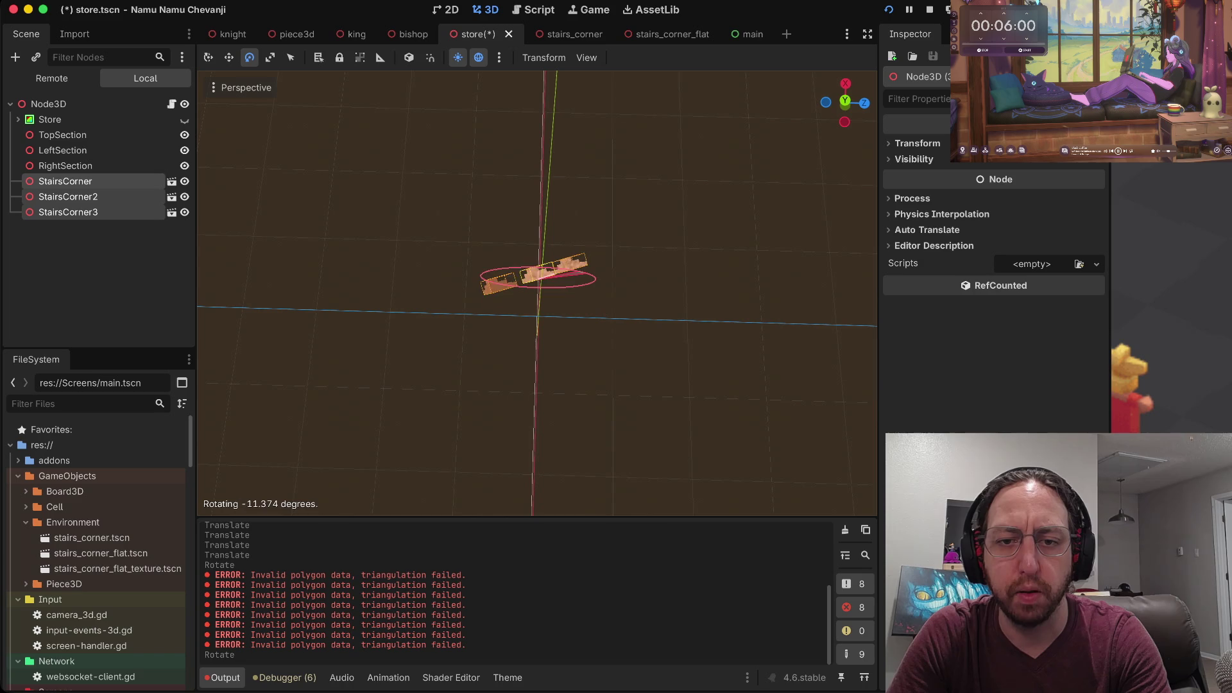
key(Return)
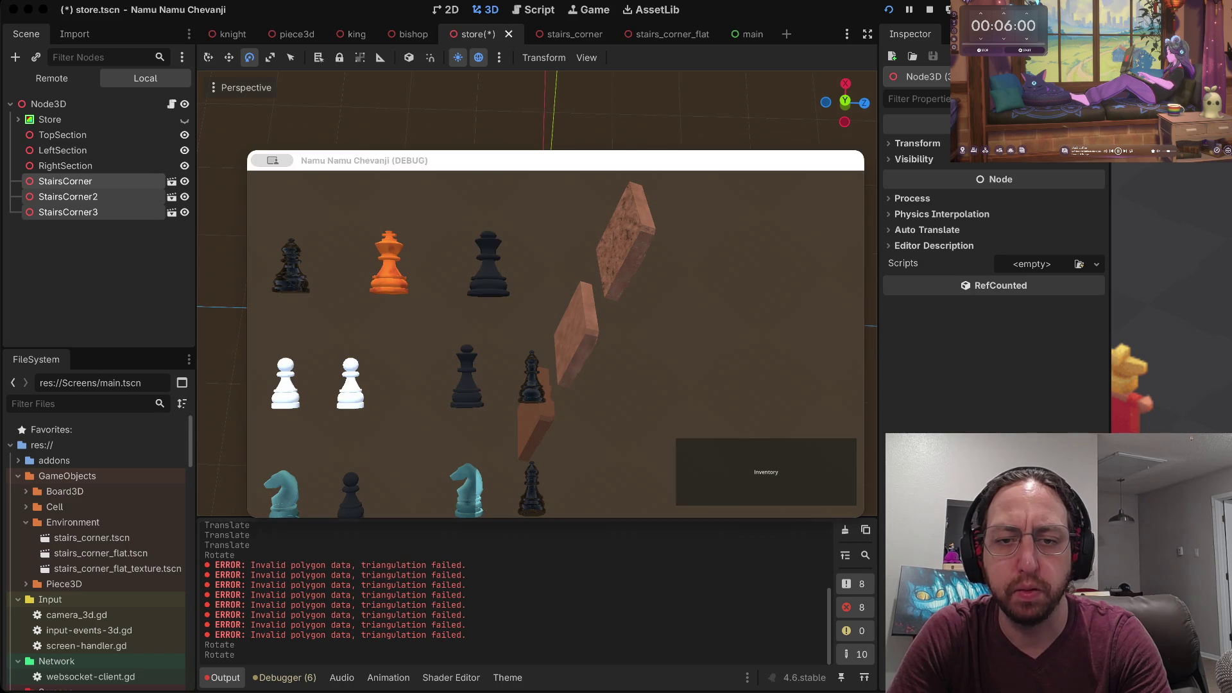
key(r)
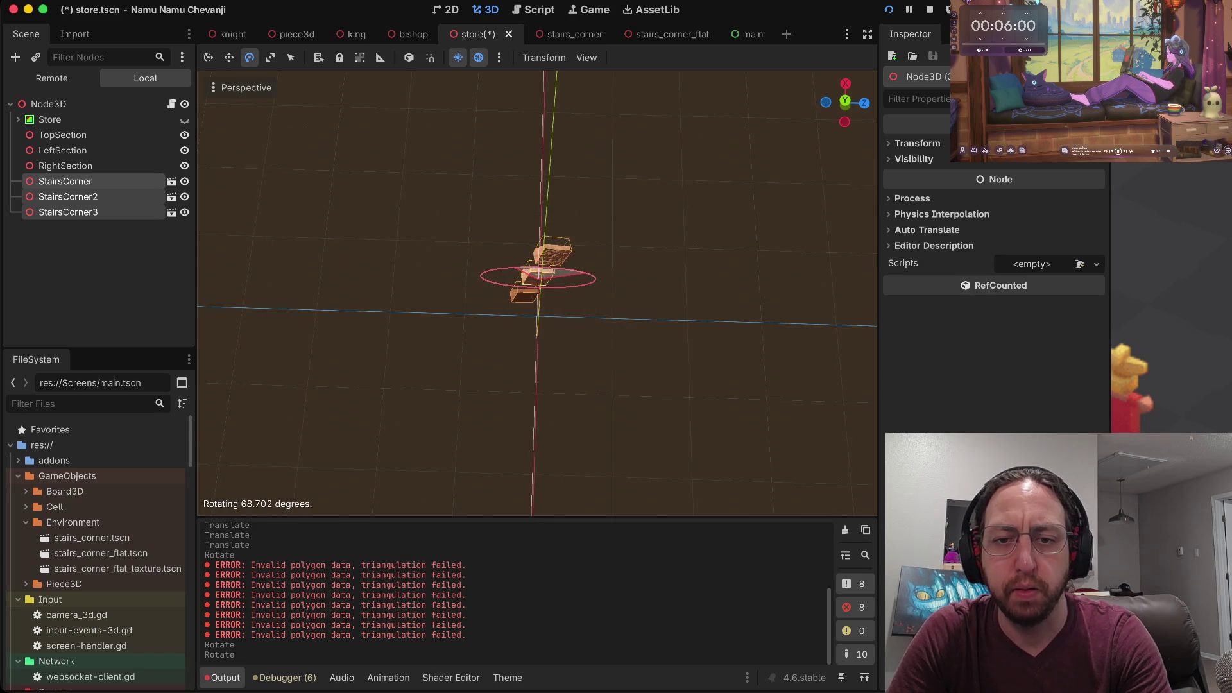
key(Return)
key(r)
key(Return)
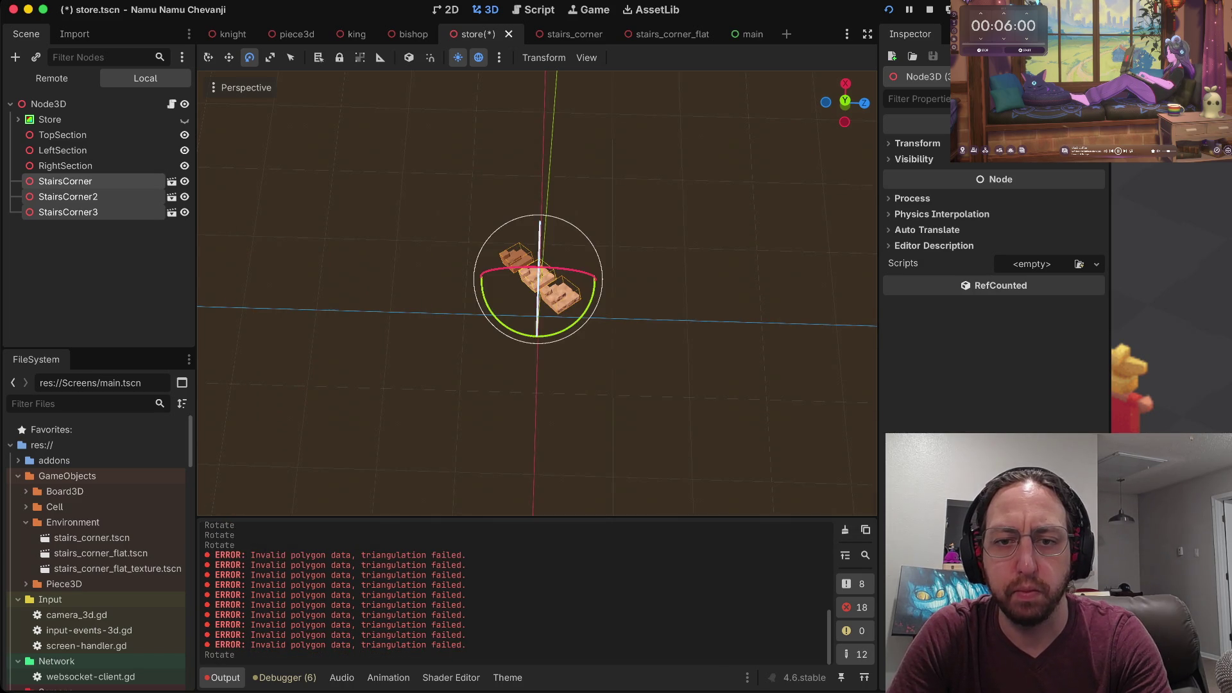
Fine-tune the stairs with small rotations ending in a 19 degree turn, then move them along Y.
key(r)
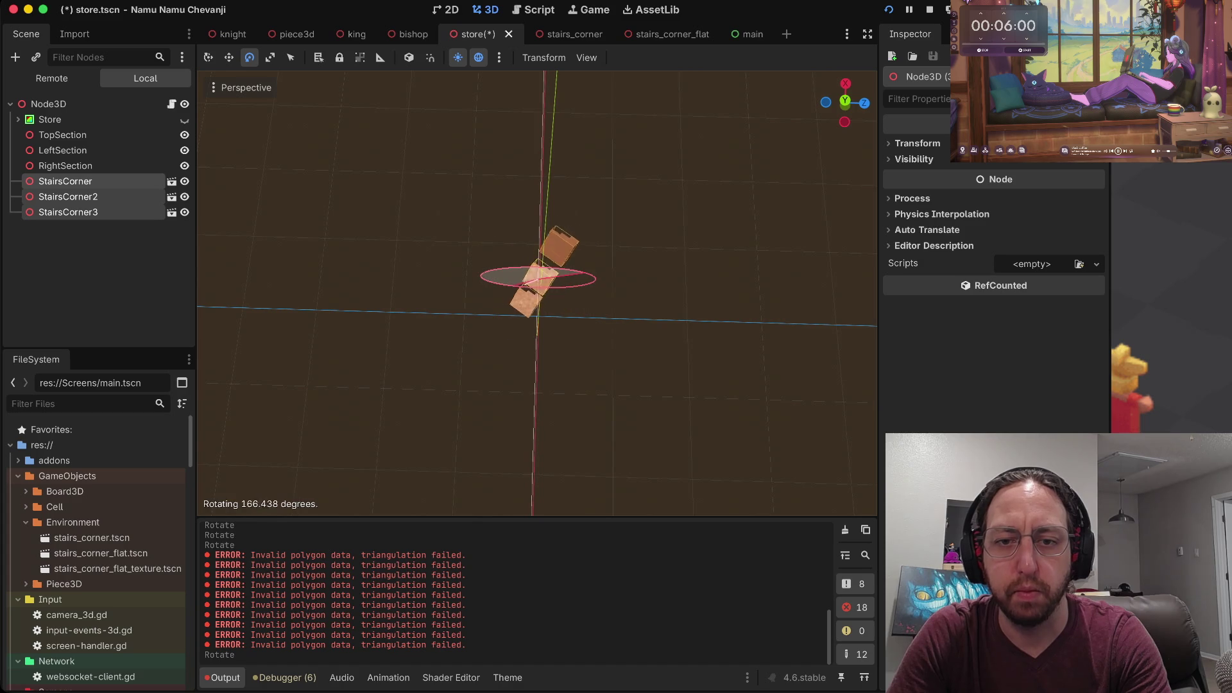
key(Return)
key(r)
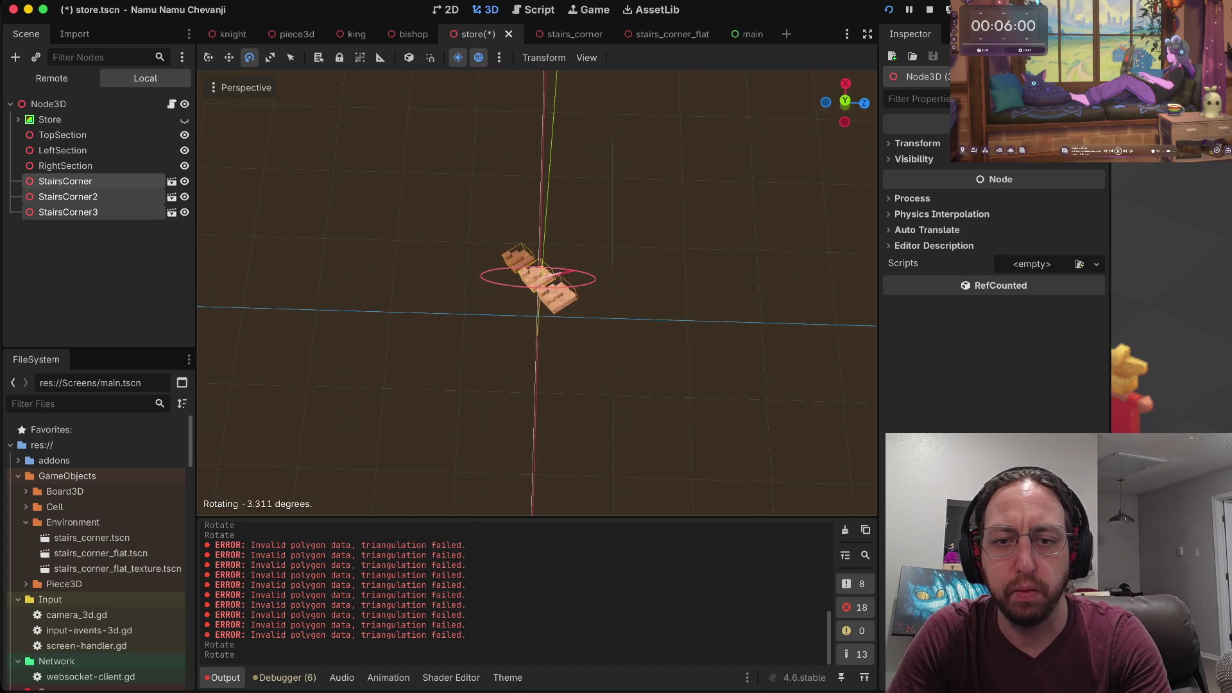
key(Return)
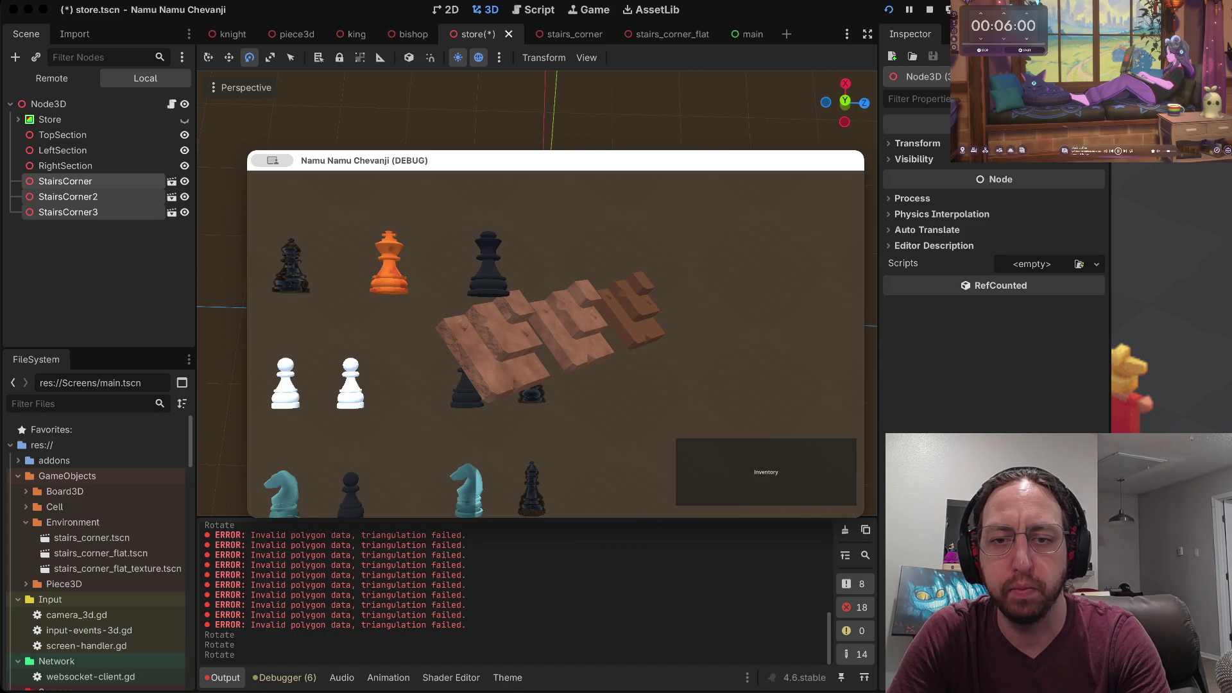
key(r)
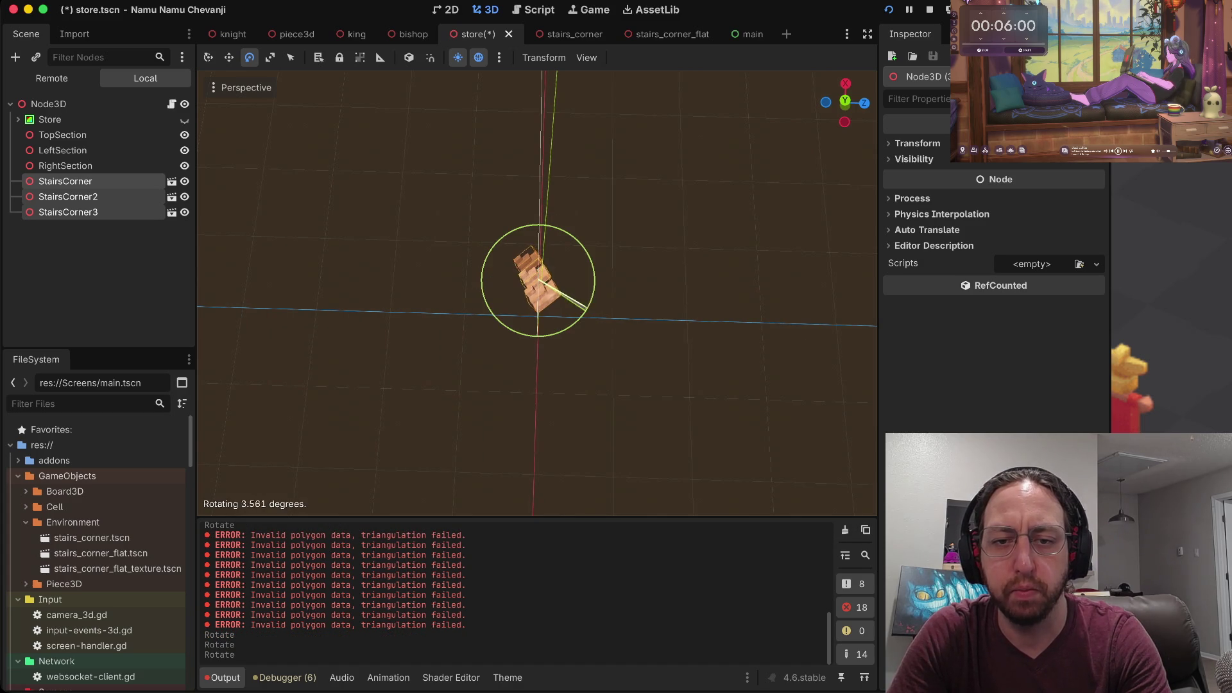
key(Return)
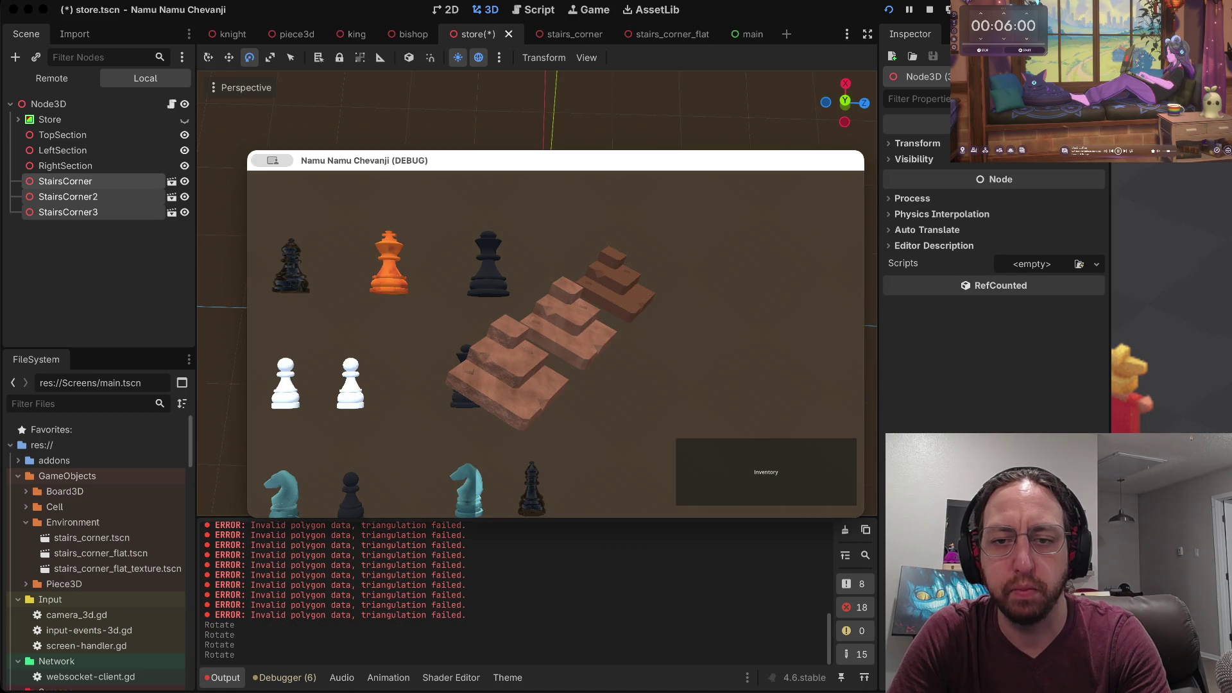
key(r)
key(Return)
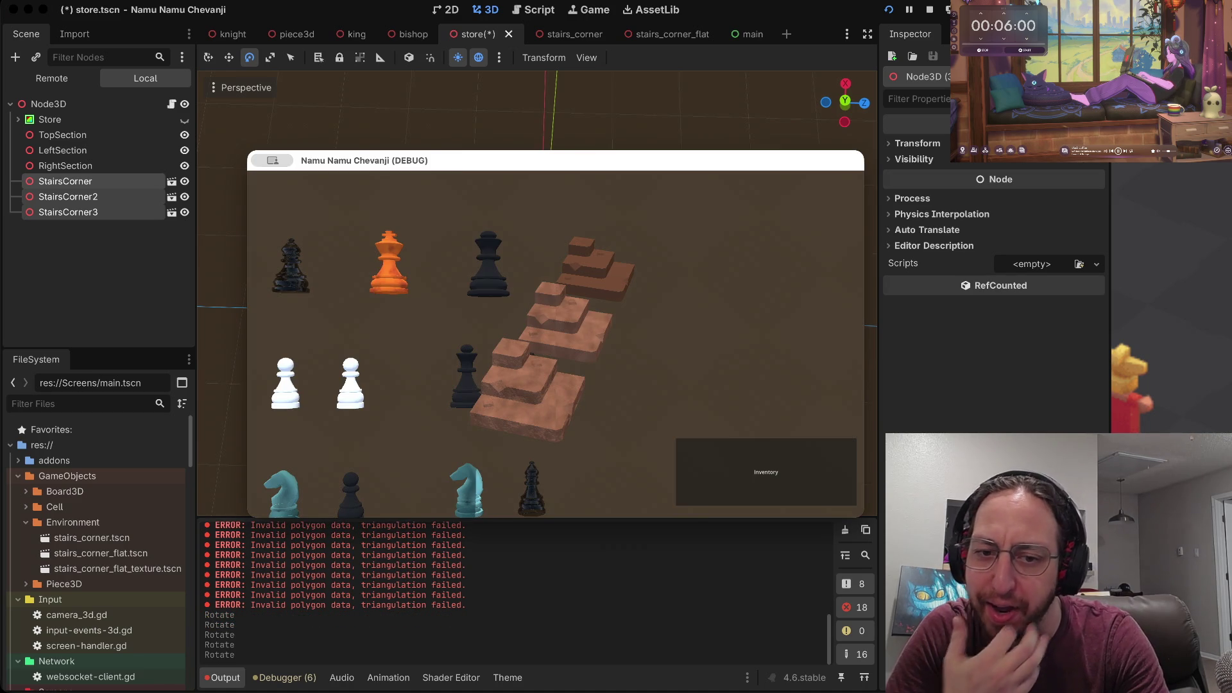
key(w)
mouse_move(541, 206)
mouse_down()
mouse_move(540, 170)
mouse_move(540, 192)
mouse_up()
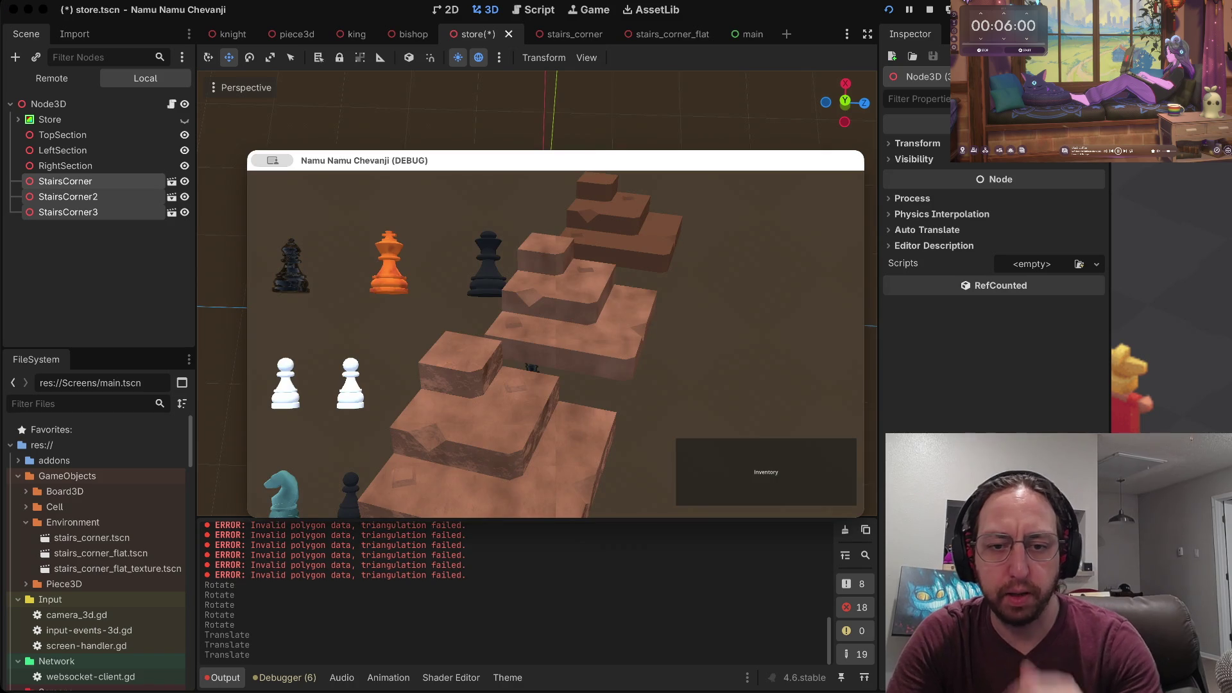
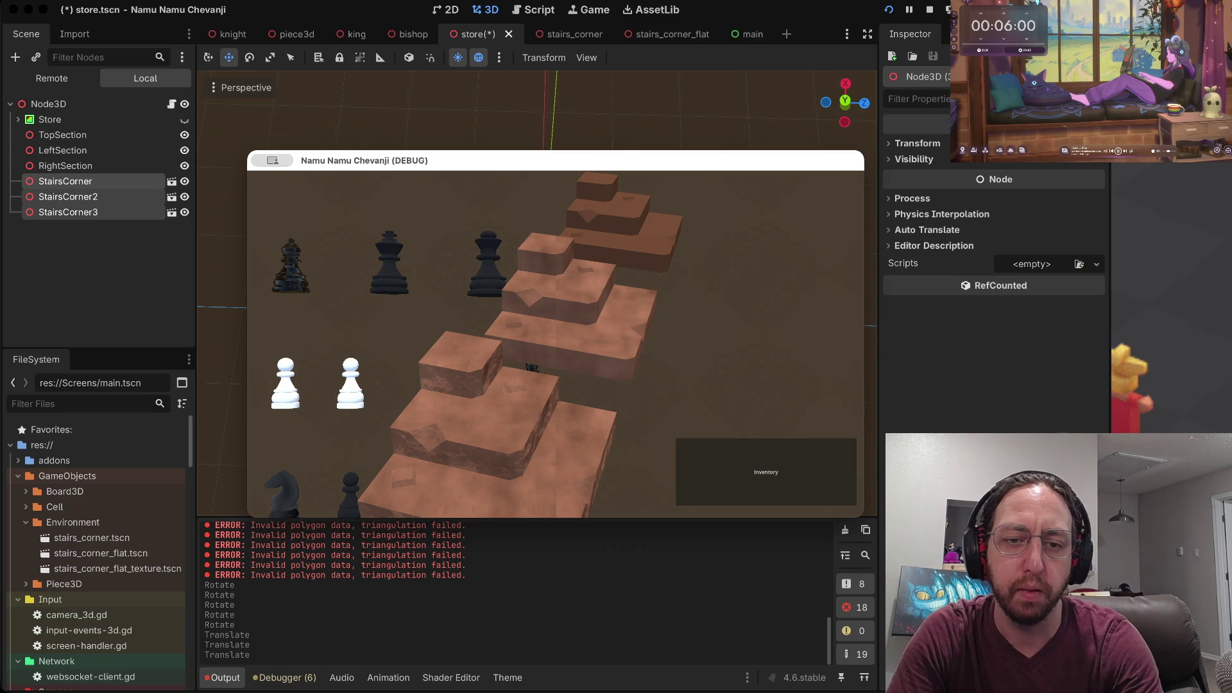
Close the running game, centre on the stair pieces, and switch the viewport to Top View.
key(super+q)
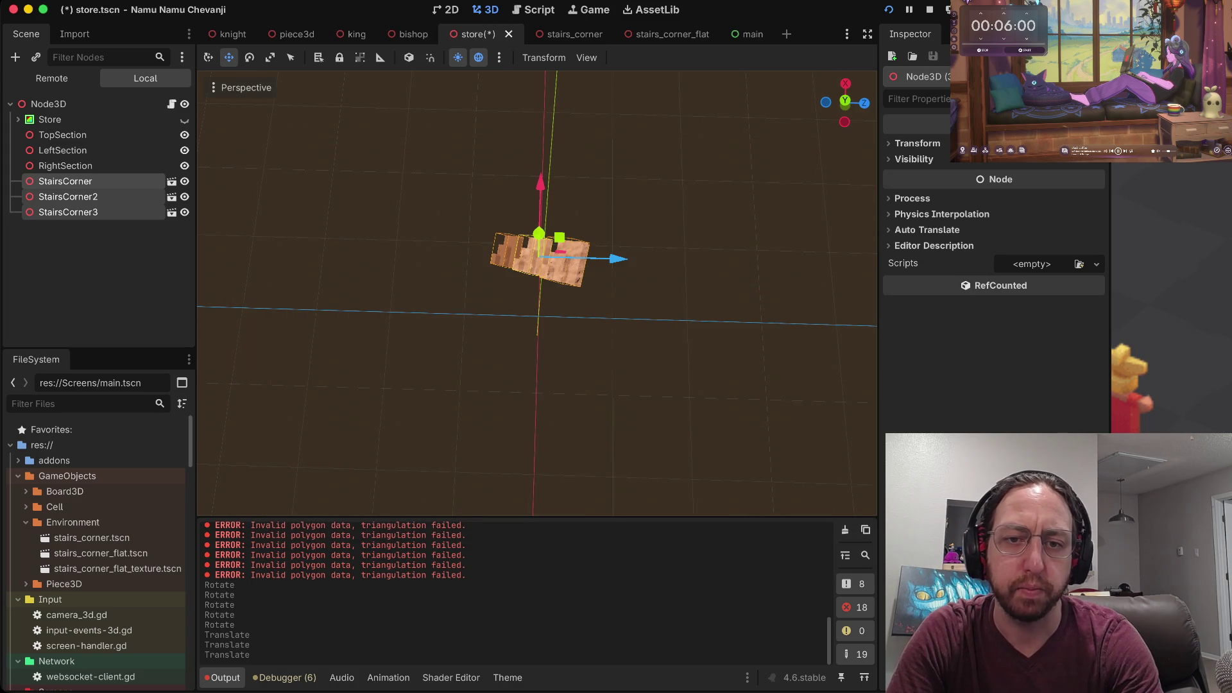
scroll(537, 292, up, 5)
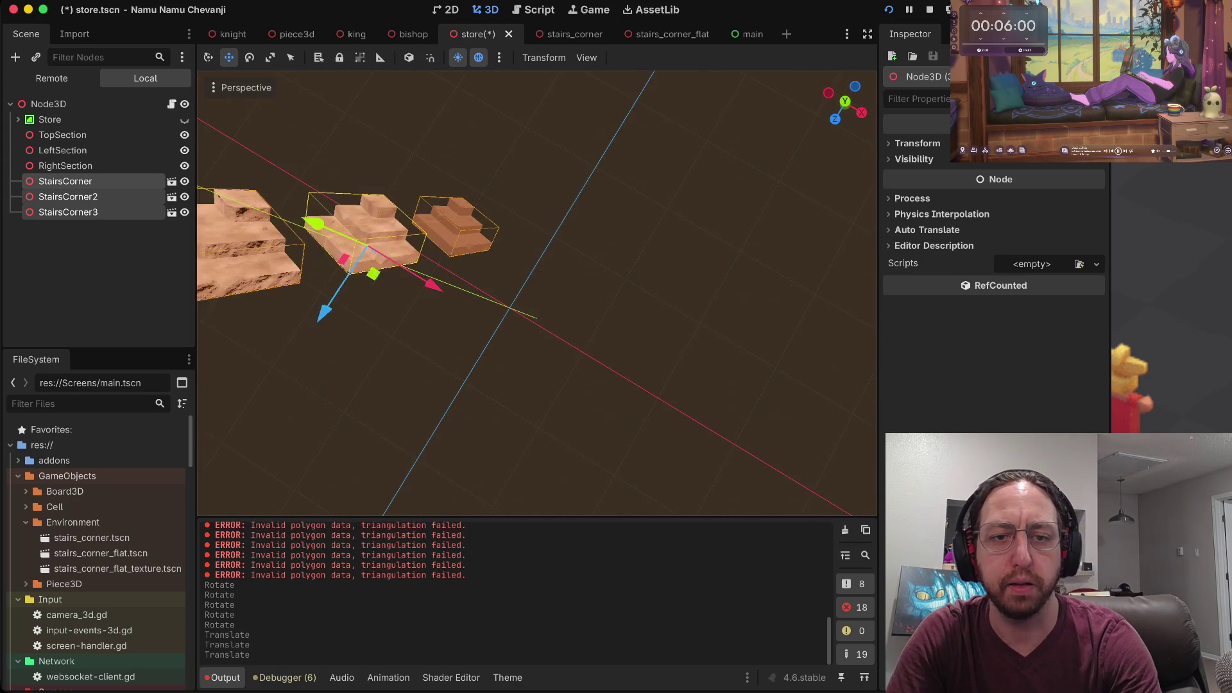
key(f)
scroll(537, 293, down, 3)
scroll(537, 292, up, 3)
scroll(537, 292, left, 5)
scroll(537, 293, up, 3)
scroll(537, 293, down, 3)
scroll(537, 293, left, 5)
scroll(536, 293, left, 3)
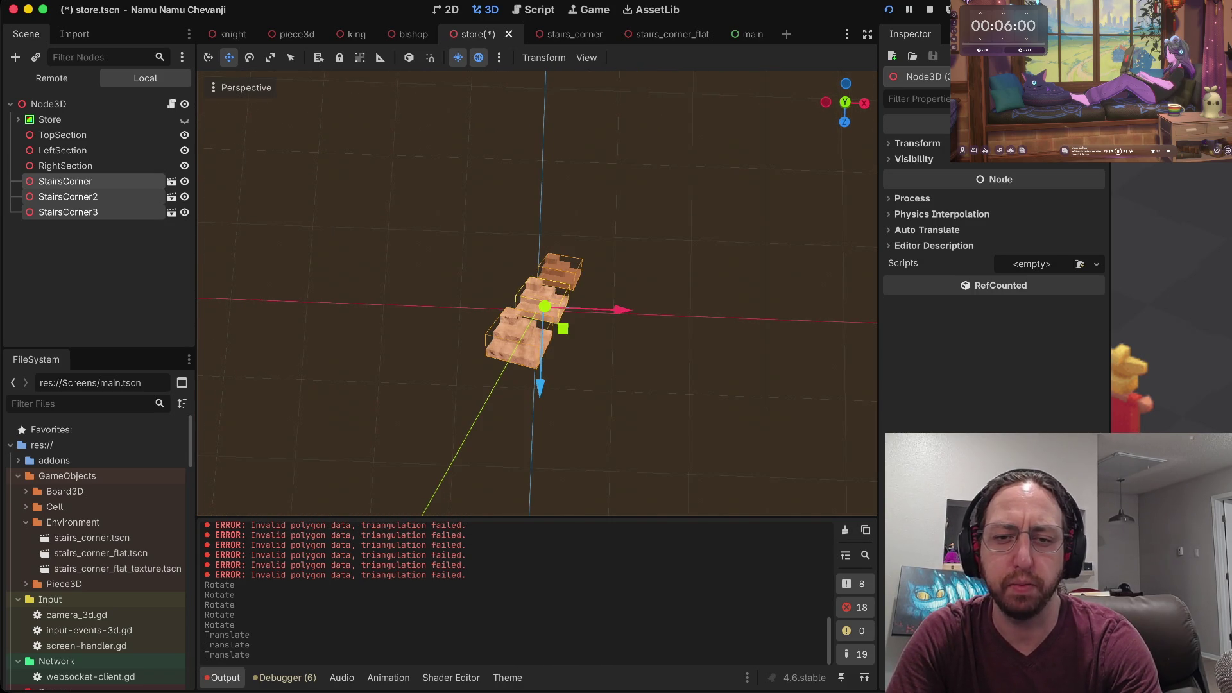
scroll(546, 308, left, 5)
scroll(545, 320, left, 5)
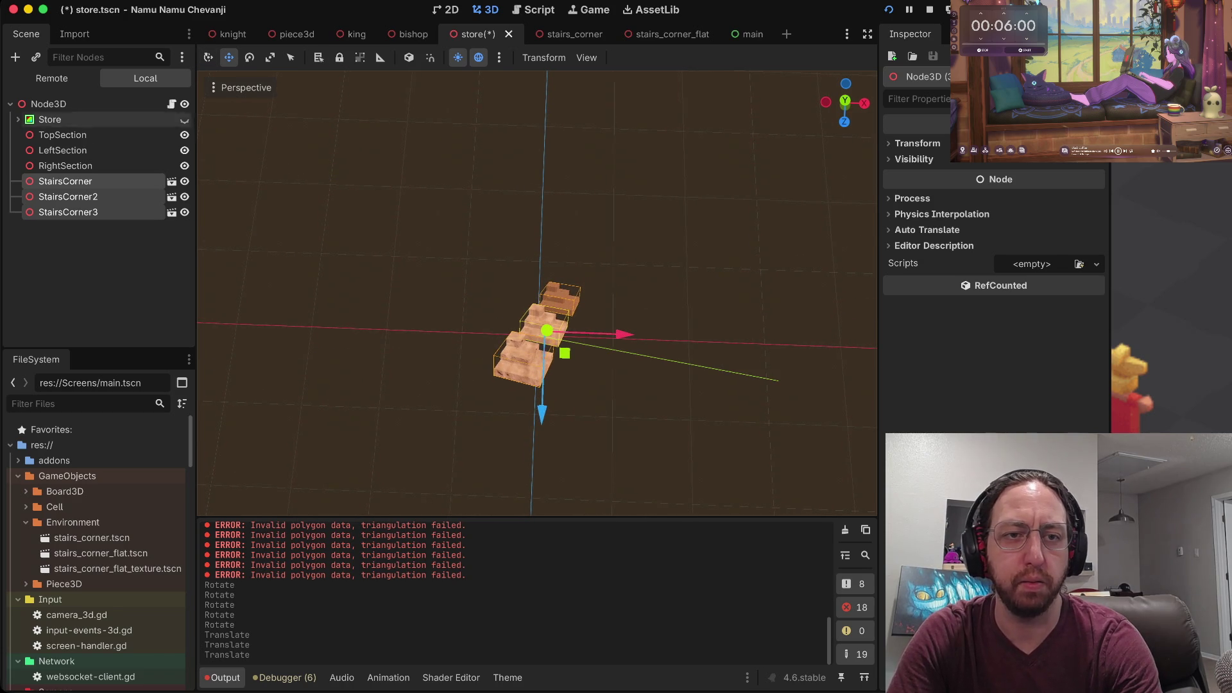
click(245, 87)
click(250, 111)
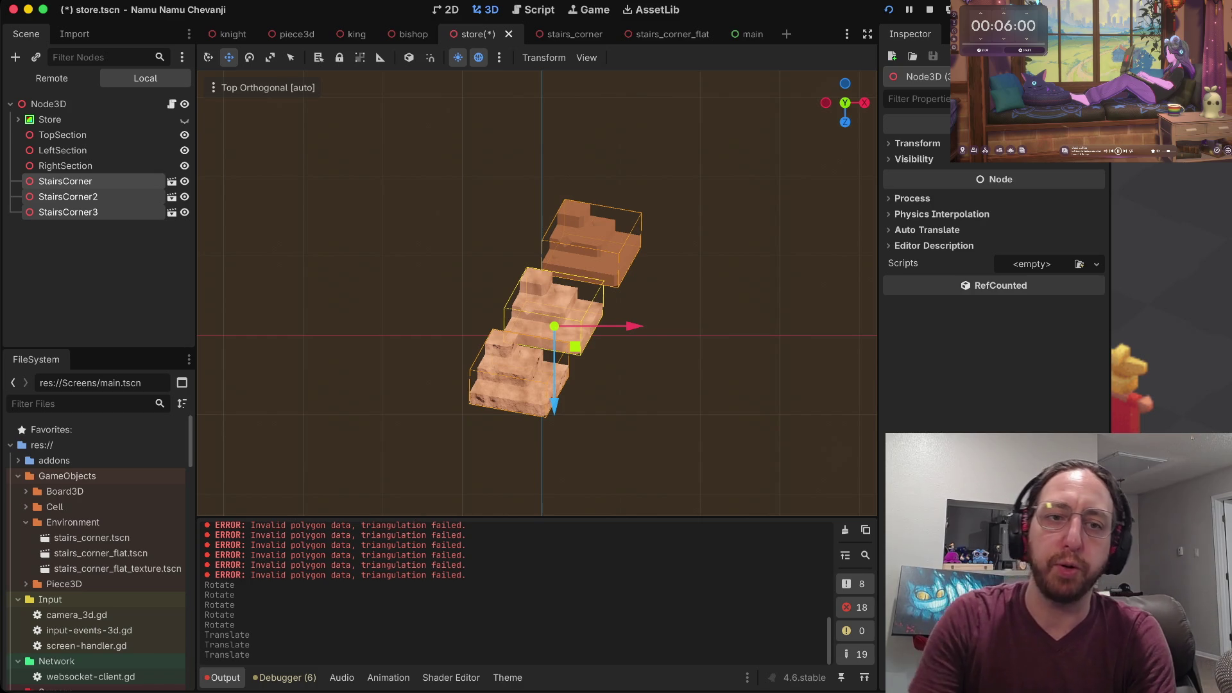
Save the scene, relaunch the game, and select the StairsCorner piece.
key(super+b)
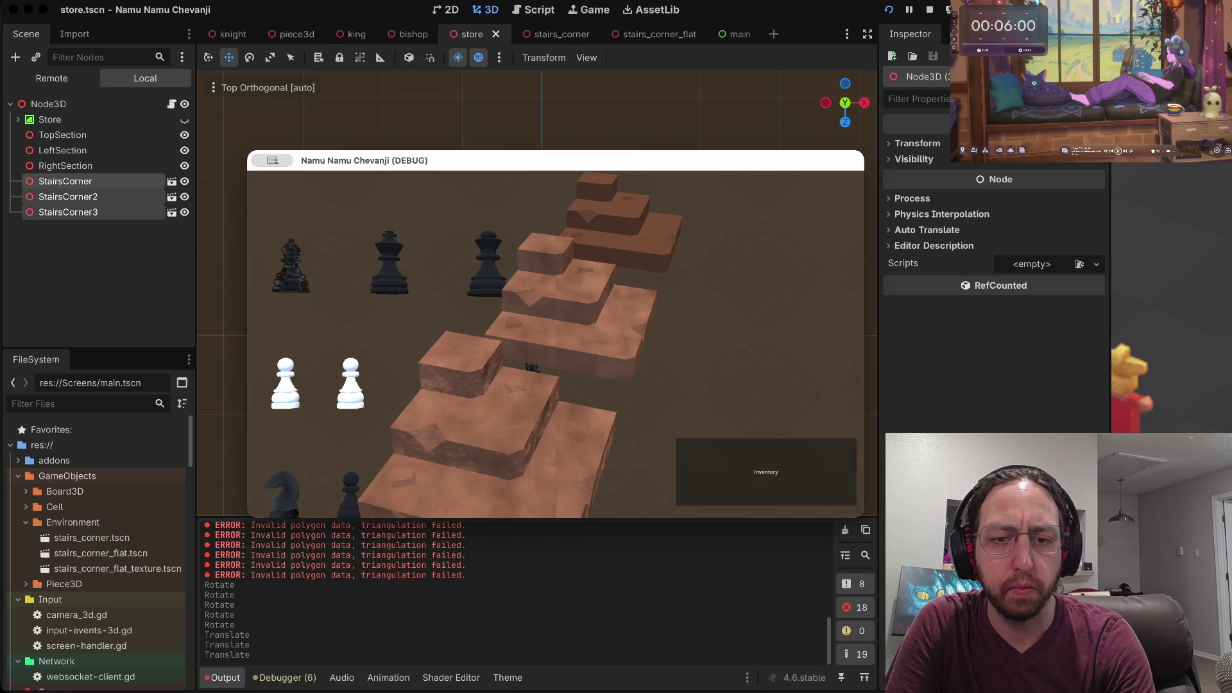
key(super+Tab)
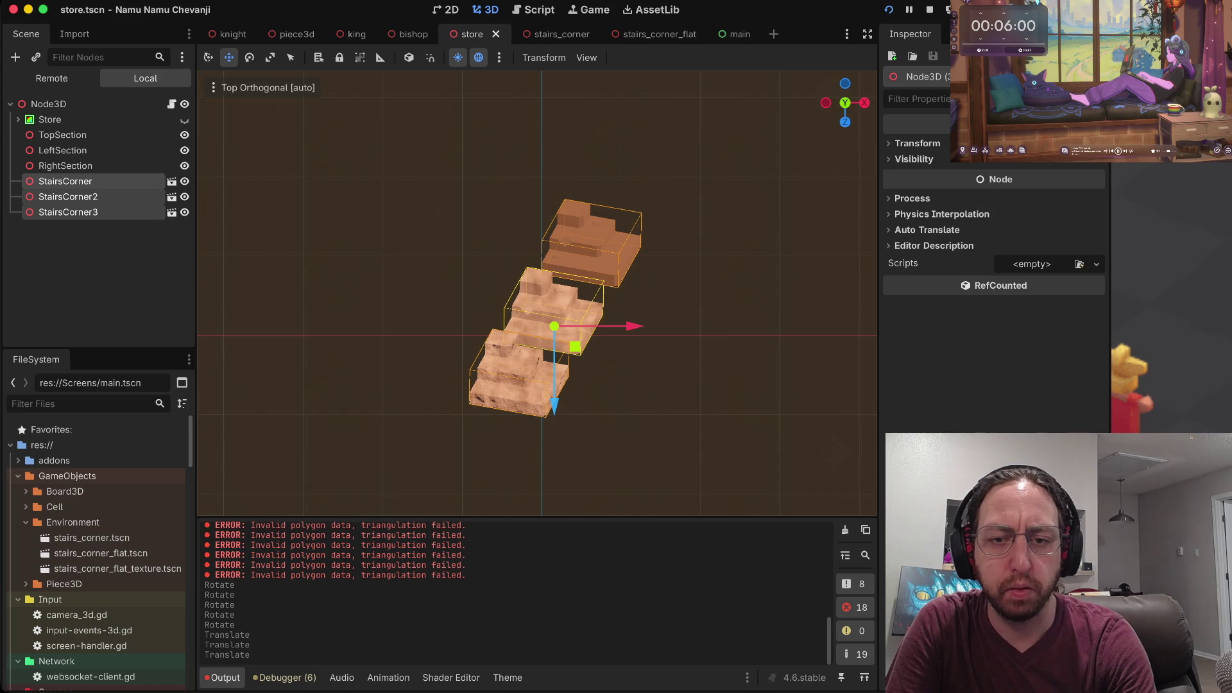
key(Escape)
click(65, 180)
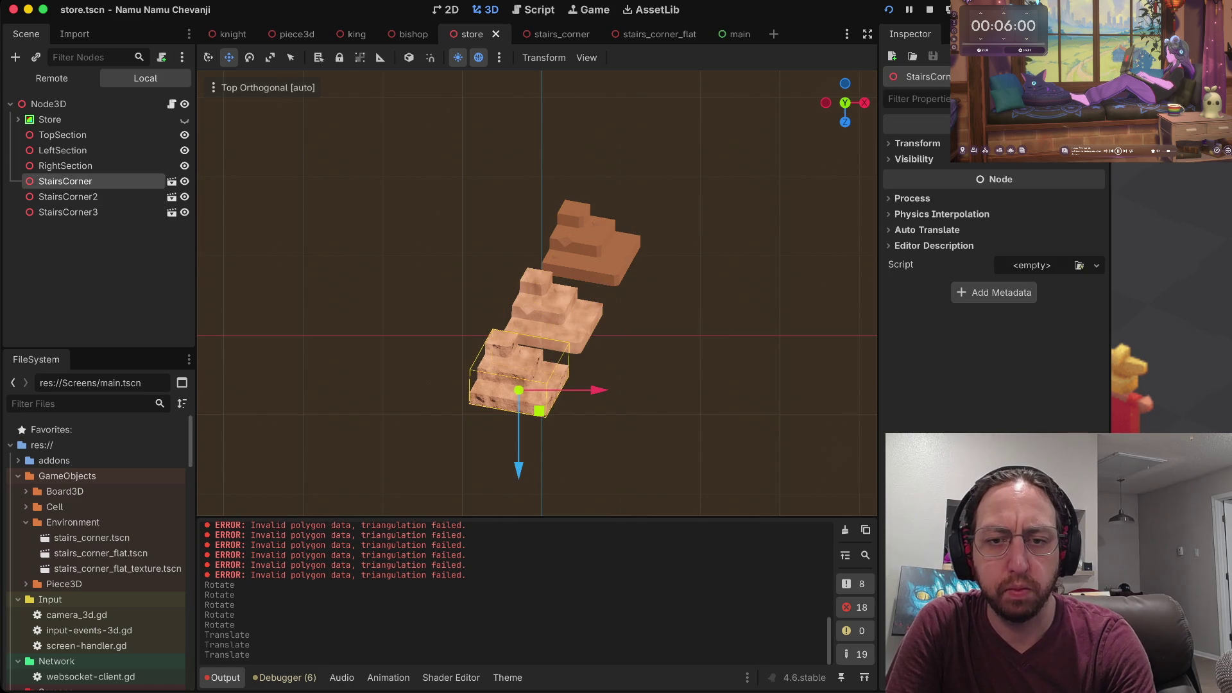
Move StairsCorner left and back along its X and Z axes toward the board's left side.
key(super+Tab)
key(super+Tab)
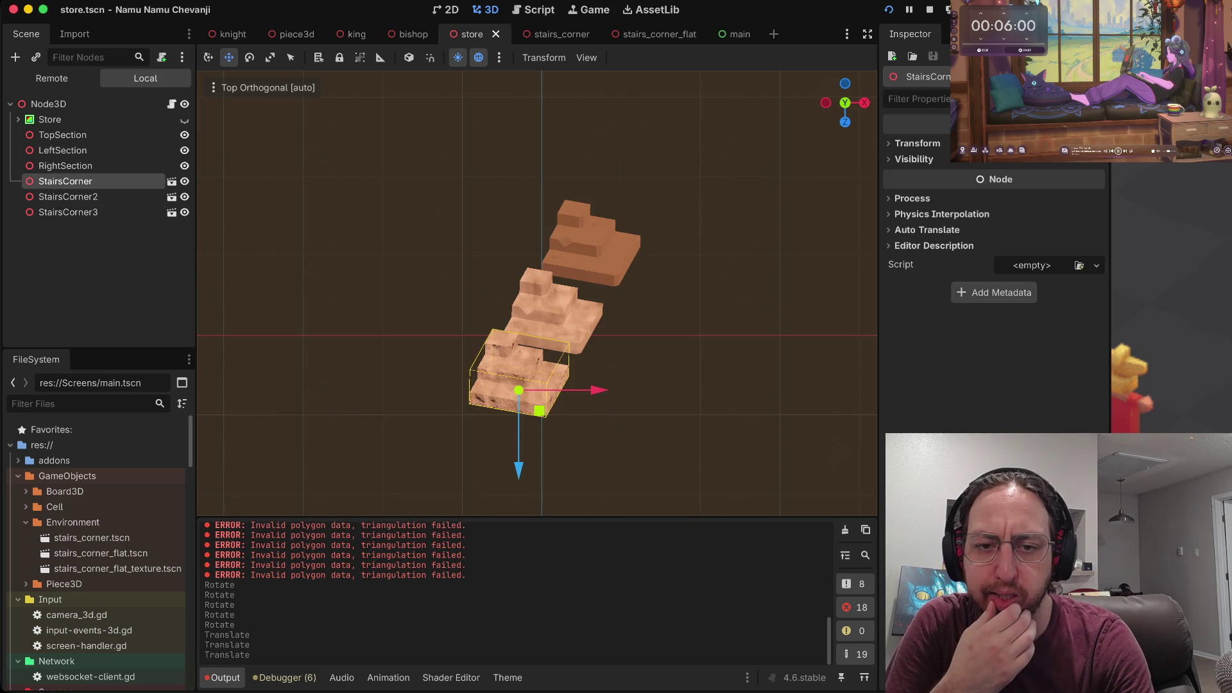
key(super+Tab)
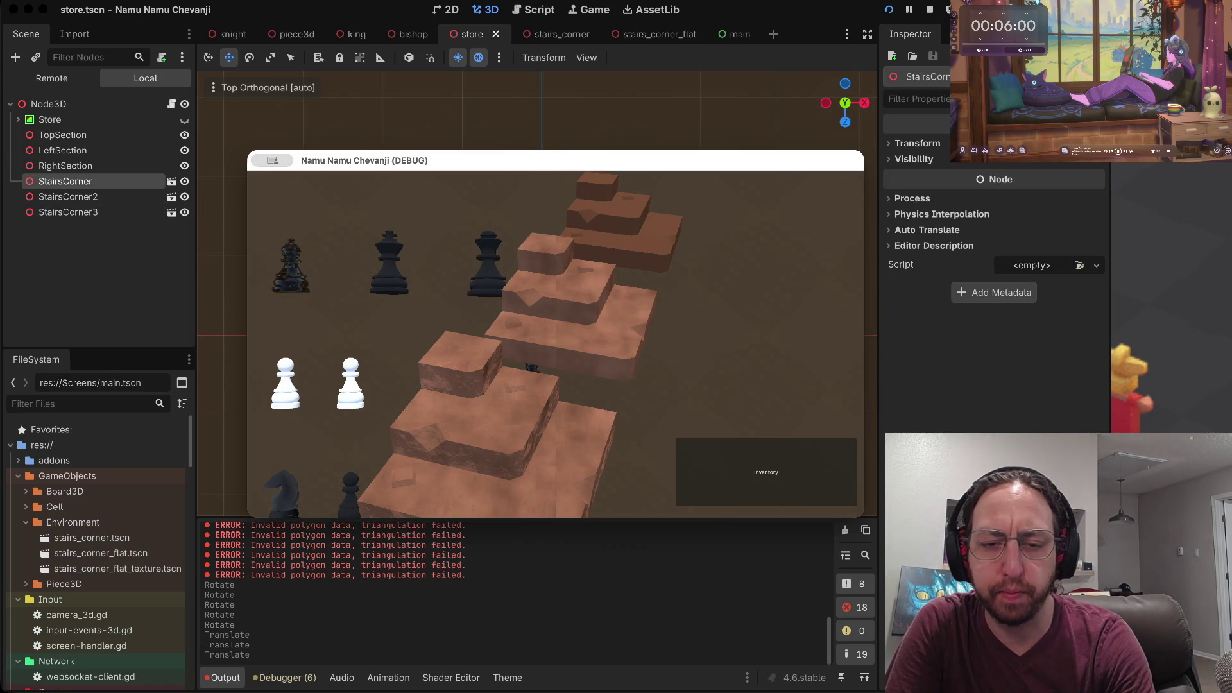
key(super+Tab)
key(KP_2)
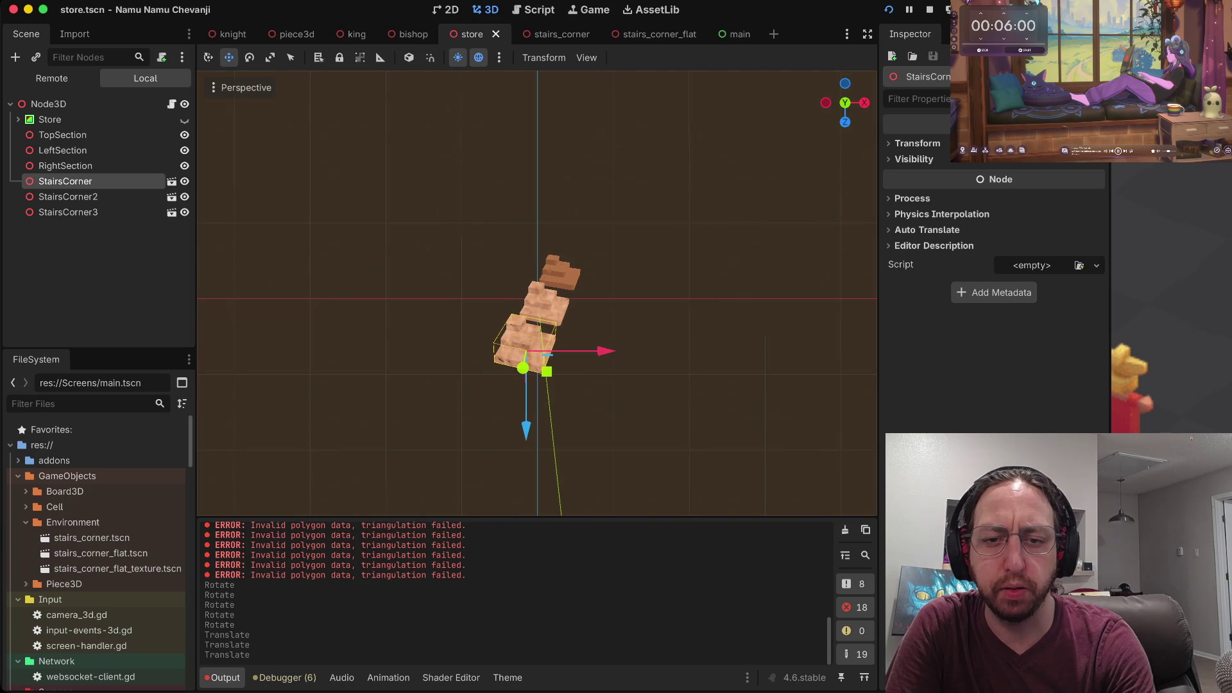
key(KP_8)
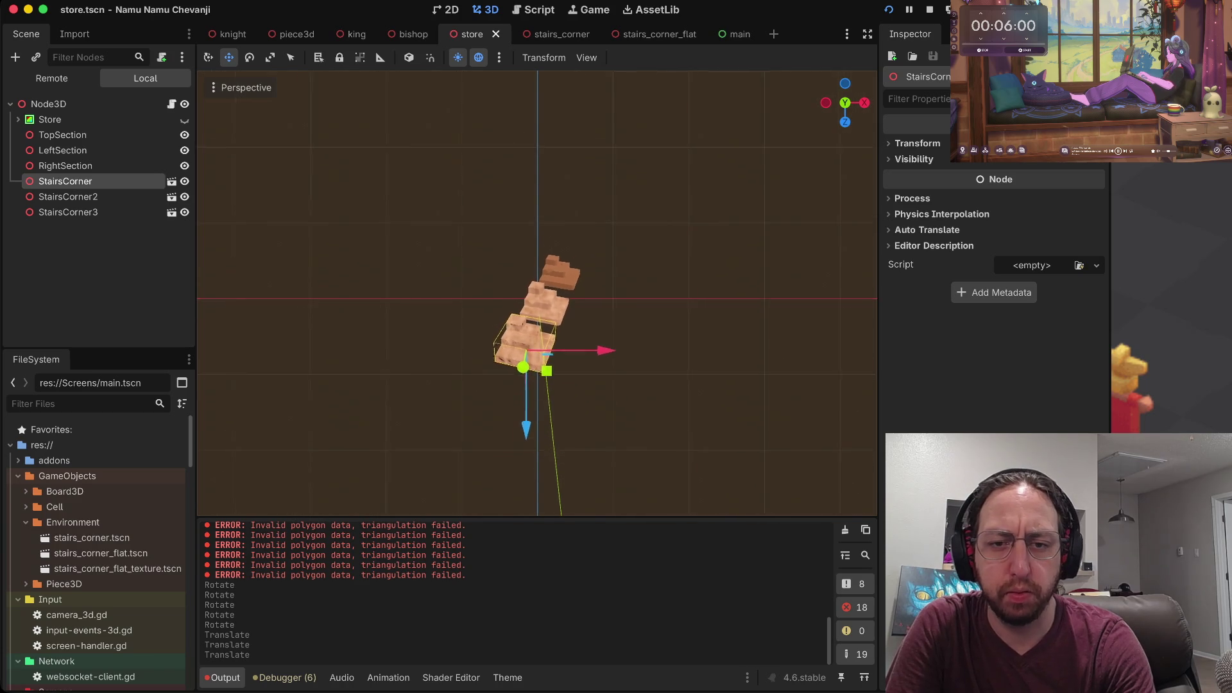
key(KP_2)
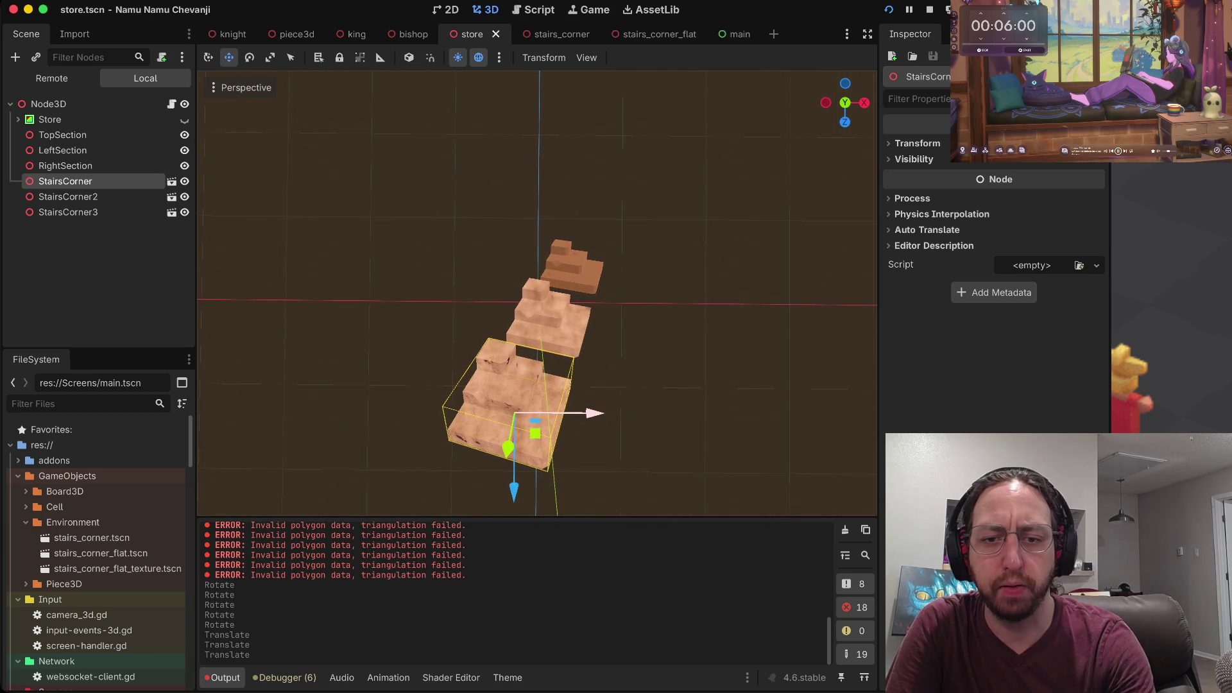
drag(593, 413, 500, 413)
click(420, 503)
click(417, 449)
mouse_move(420, 481)
mouse_down()
mouse_move(420, 393)
mouse_move(421, 426)
mouse_up()
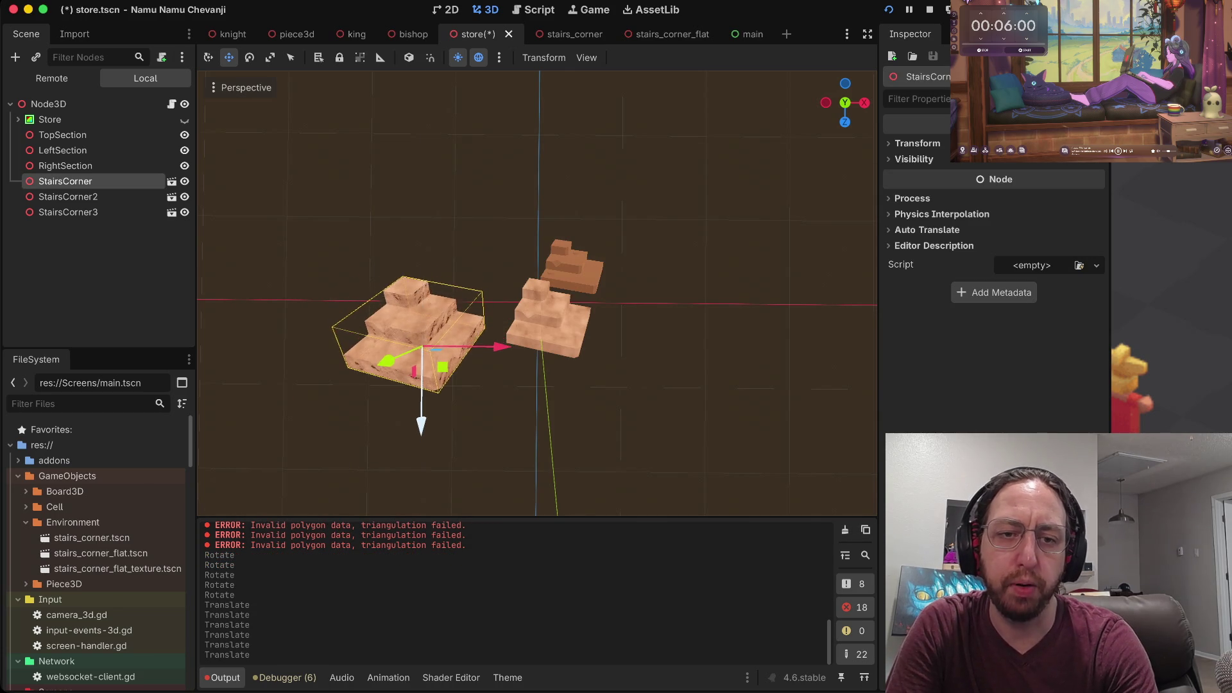
drag(495, 346, 558, 346)
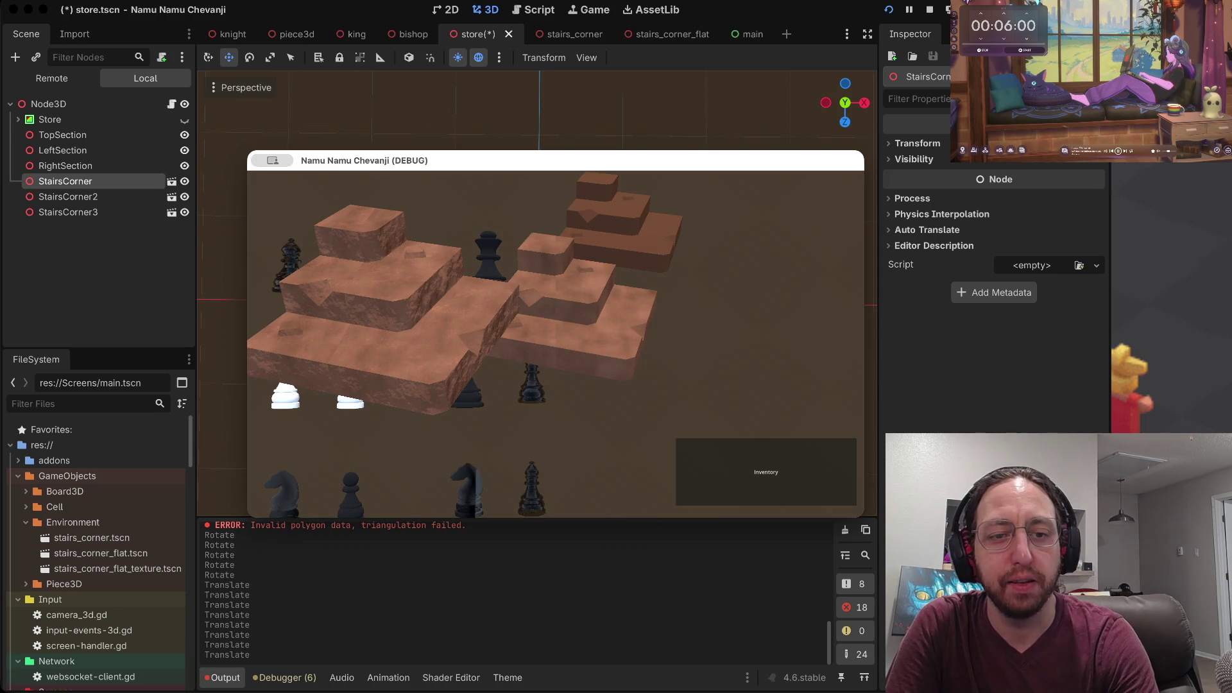
Rotate StairsCorner to about 5 degrees using the rotate gizmo.
click(542, 347)
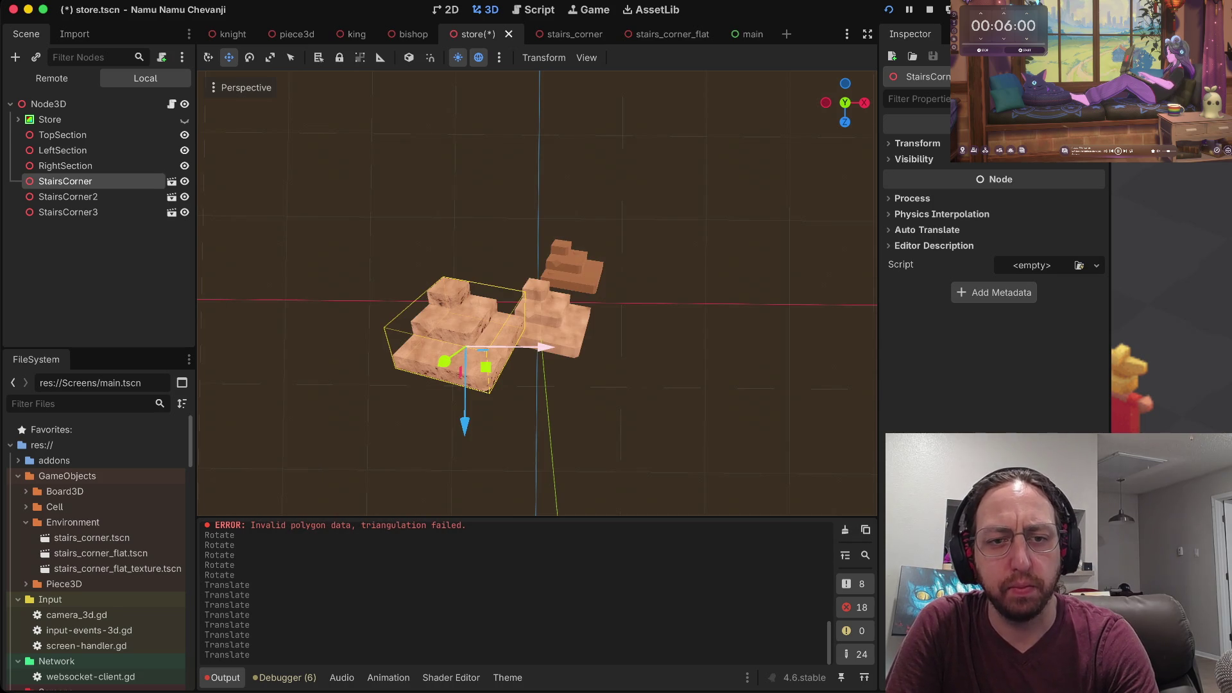
key(e)
drag(513, 350, 516, 379)
click(516, 368)
click(484, 263)
click(485, 263)
click(484, 263)
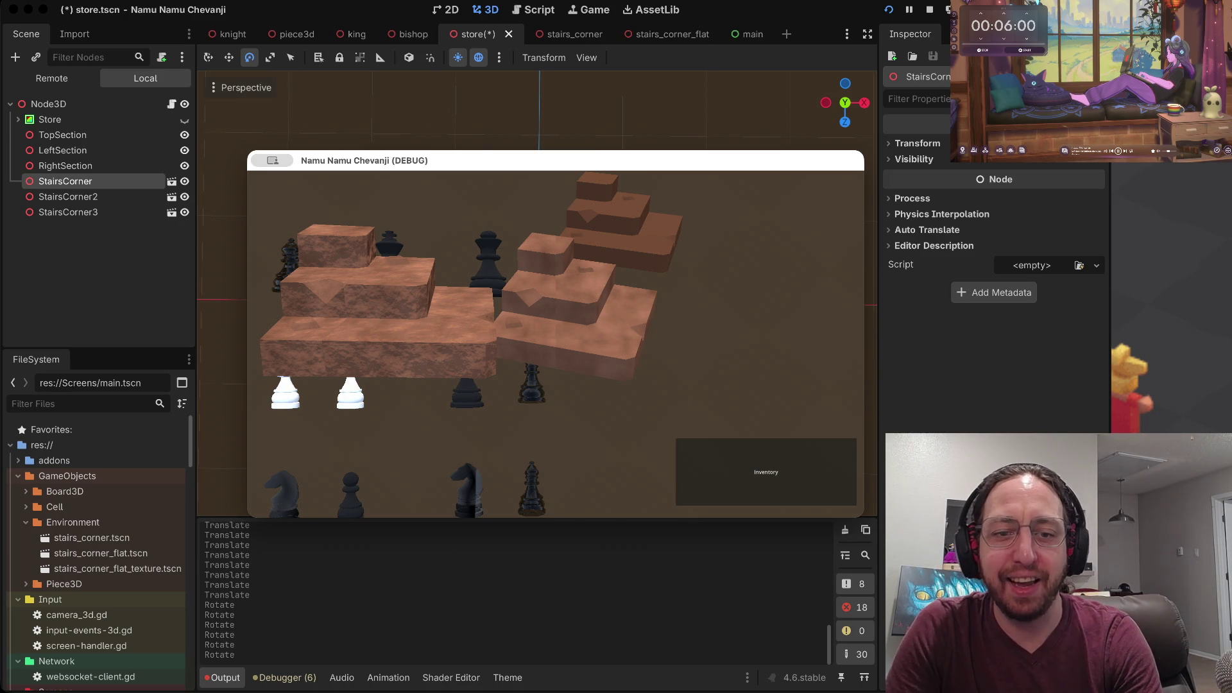
Tilt StairsCorner about 22 degrees around X, turn it slightly vertically, and rerun the game.
click(457, 343)
drag(460, 385, 461, 334)
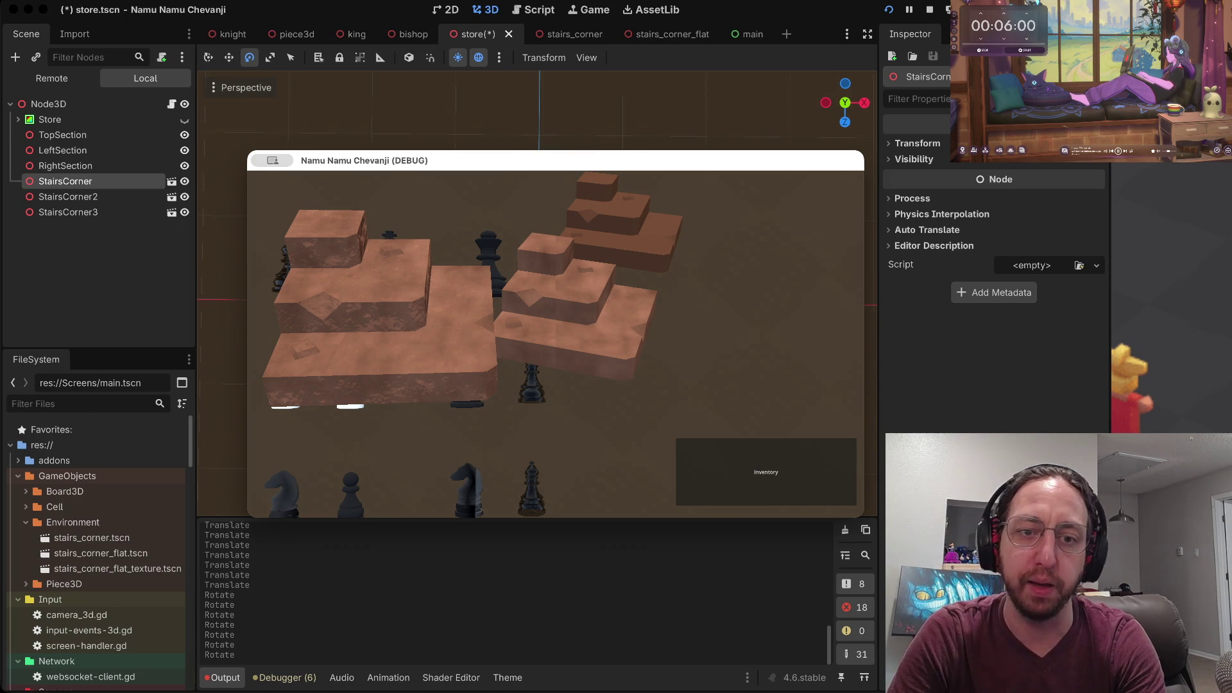
key(F8)
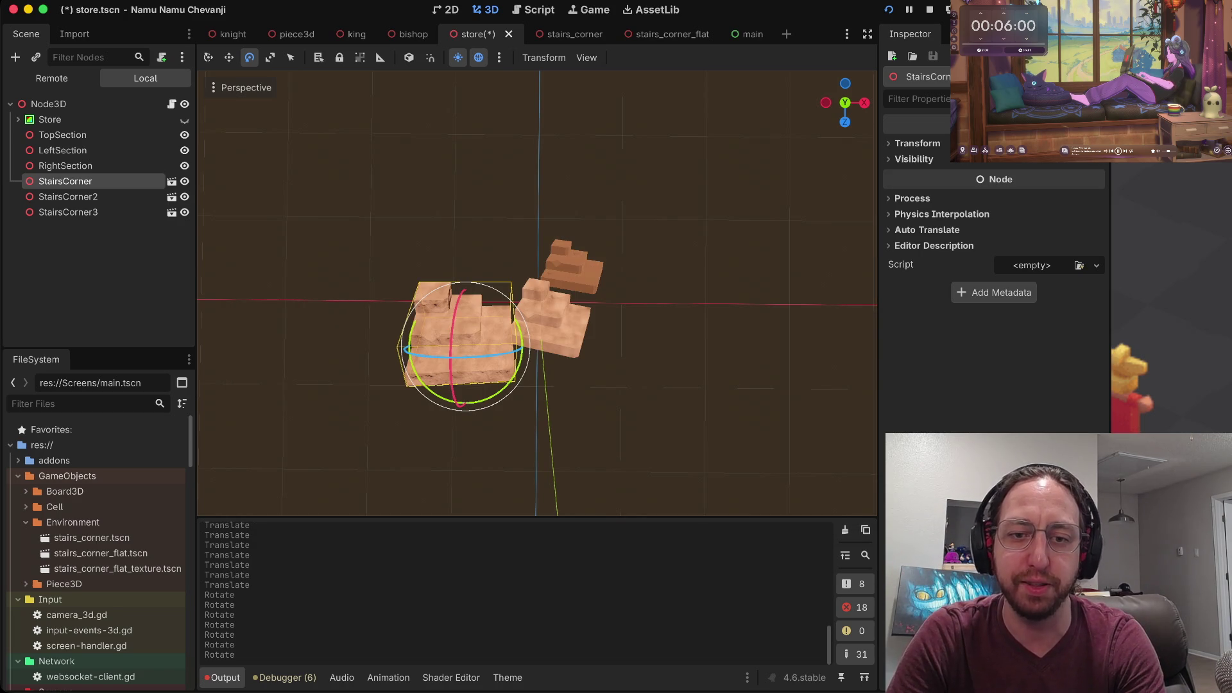
drag(415, 382, 236, 509)
key(F5)
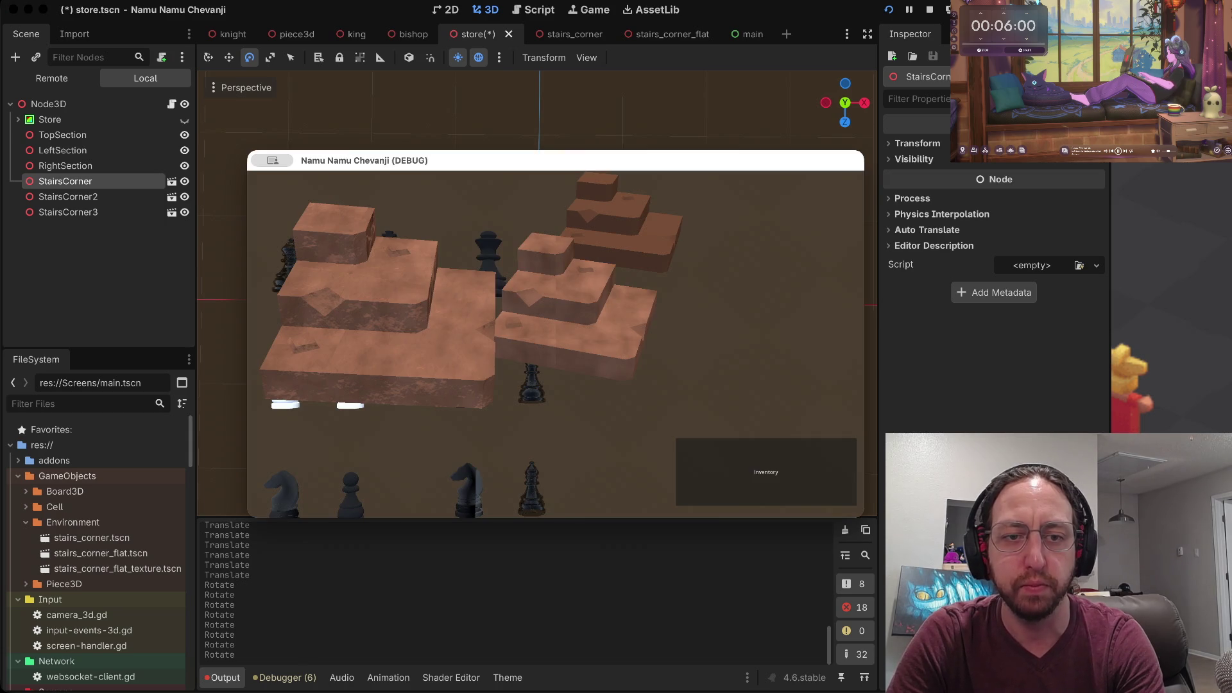
Slide StairsCorner slightly left, rotate it a couple of degrees, and nudge it in depth.
key(w)
mouse_move(549, 347)
mouse_down()
mouse_move(500, 347)
mouse_move(534, 347)
mouse_move(494, 383)
mouse_move(515, 324)
mouse_up()
key(e)
click(507, 339)
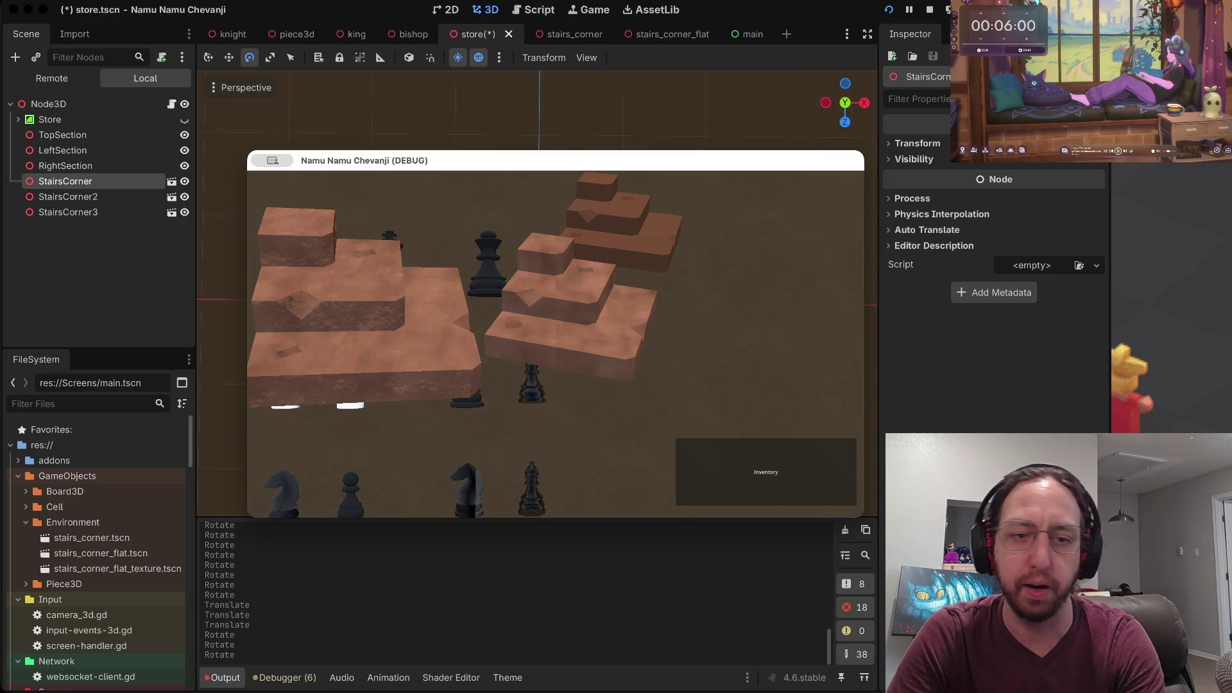
click(481, 359)
key(w)
mouse_move(452, 417)
mouse_down()
mouse_move(452, 405)
mouse_move(452, 416)
mouse_up()
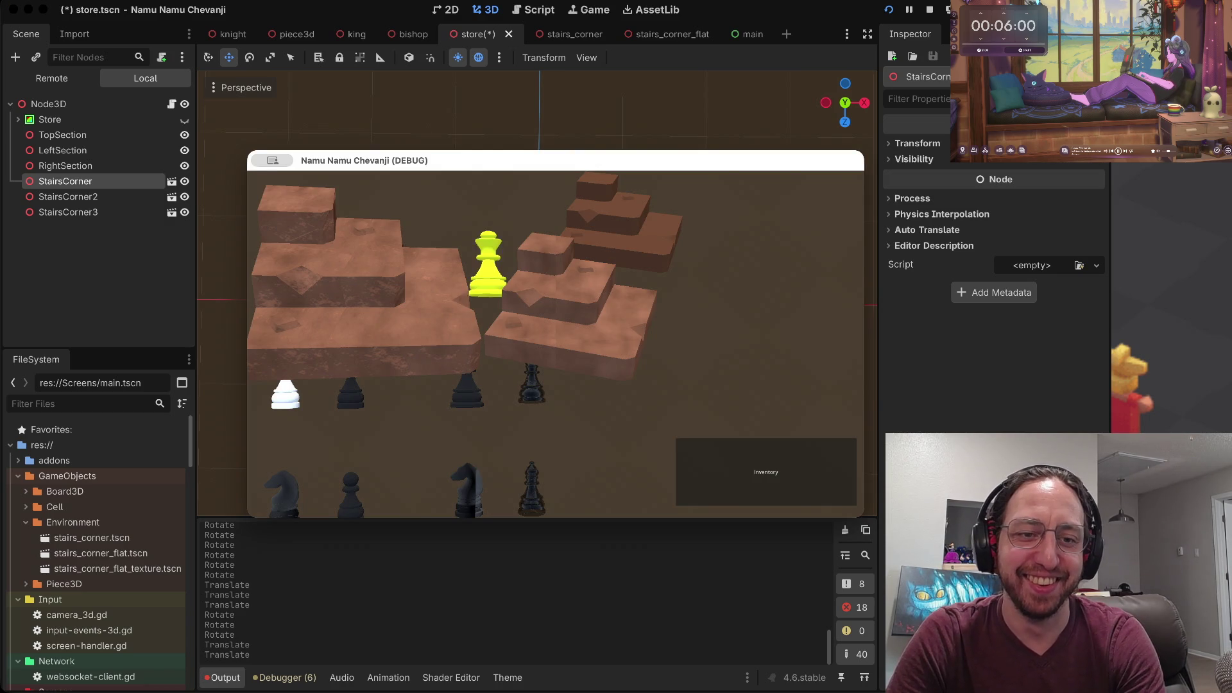
key(e)
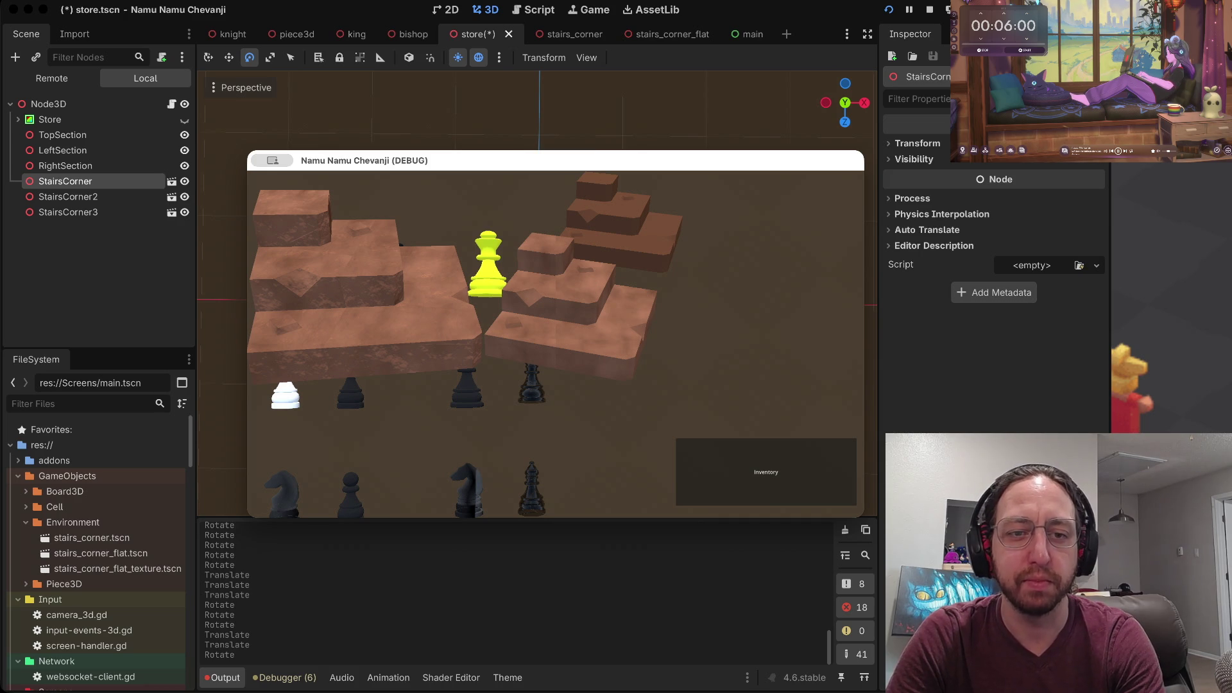
Nudge StairsCorner in depth and sideways, then slide it further left along X.
key(w)
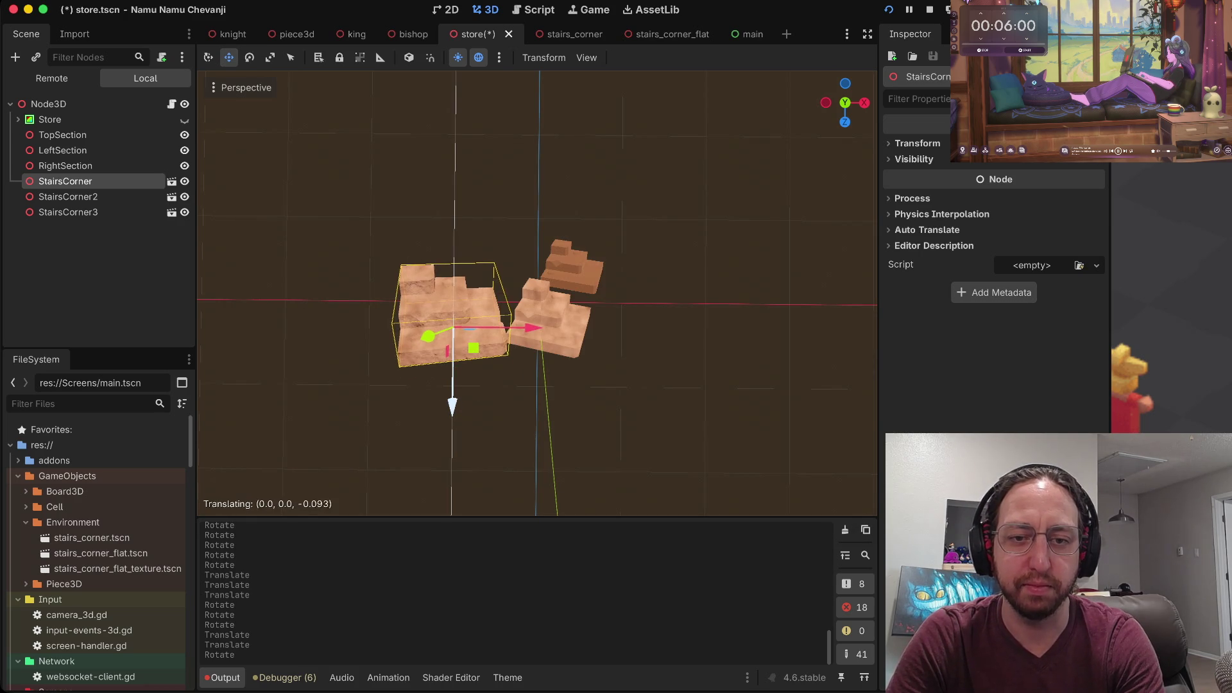
key(Return)
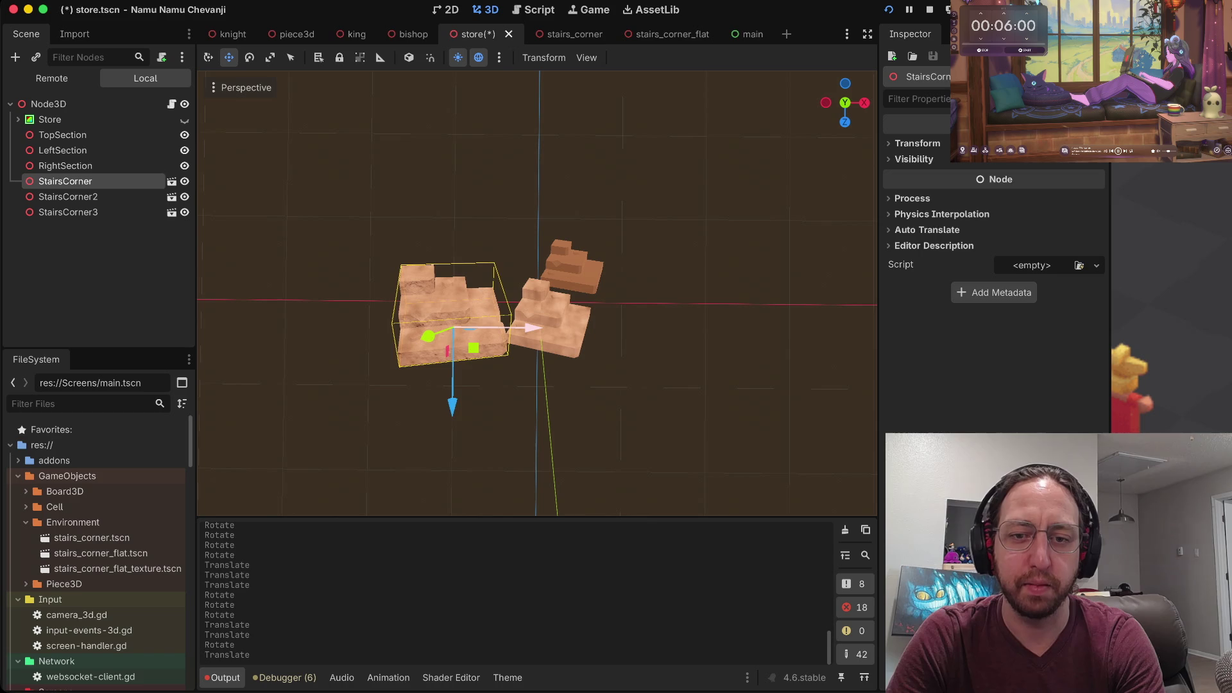
key(Return)
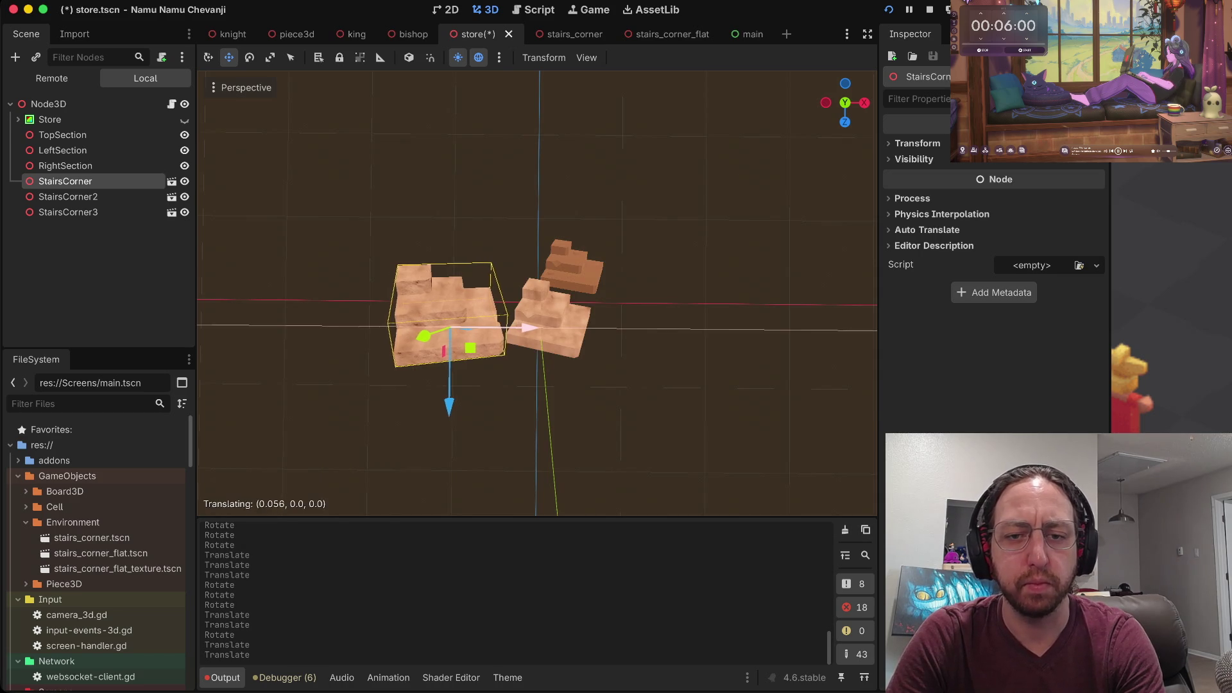
key(g)
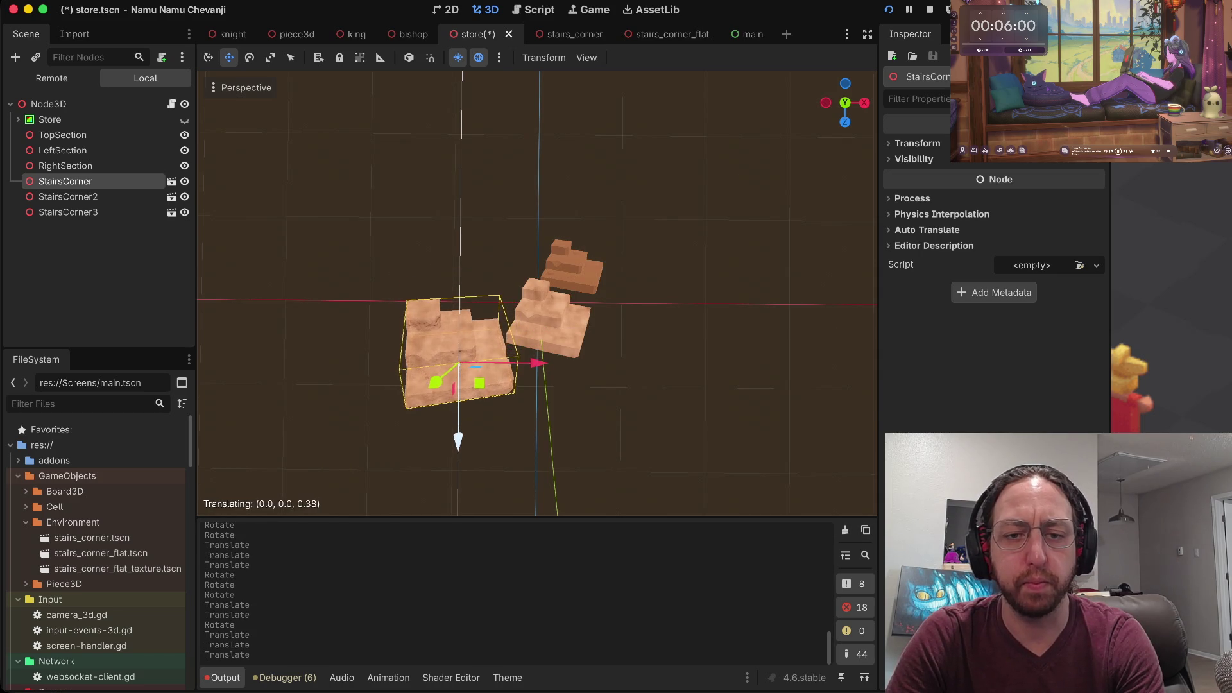
key(Return)
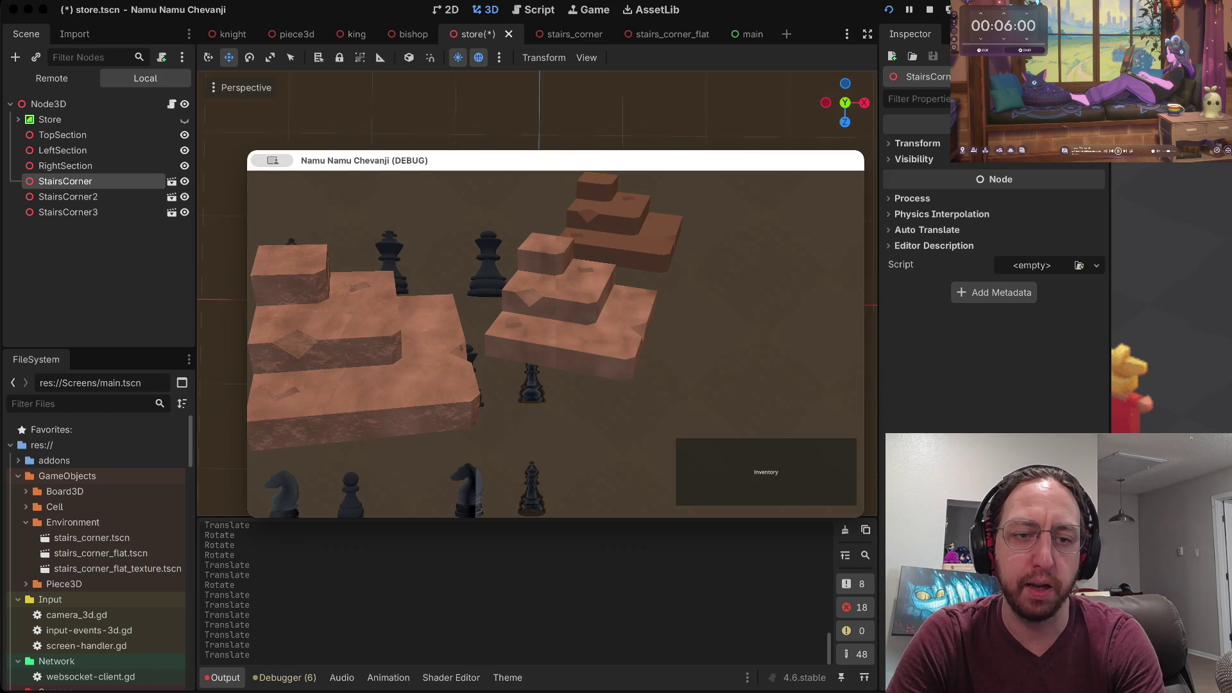
key(e)
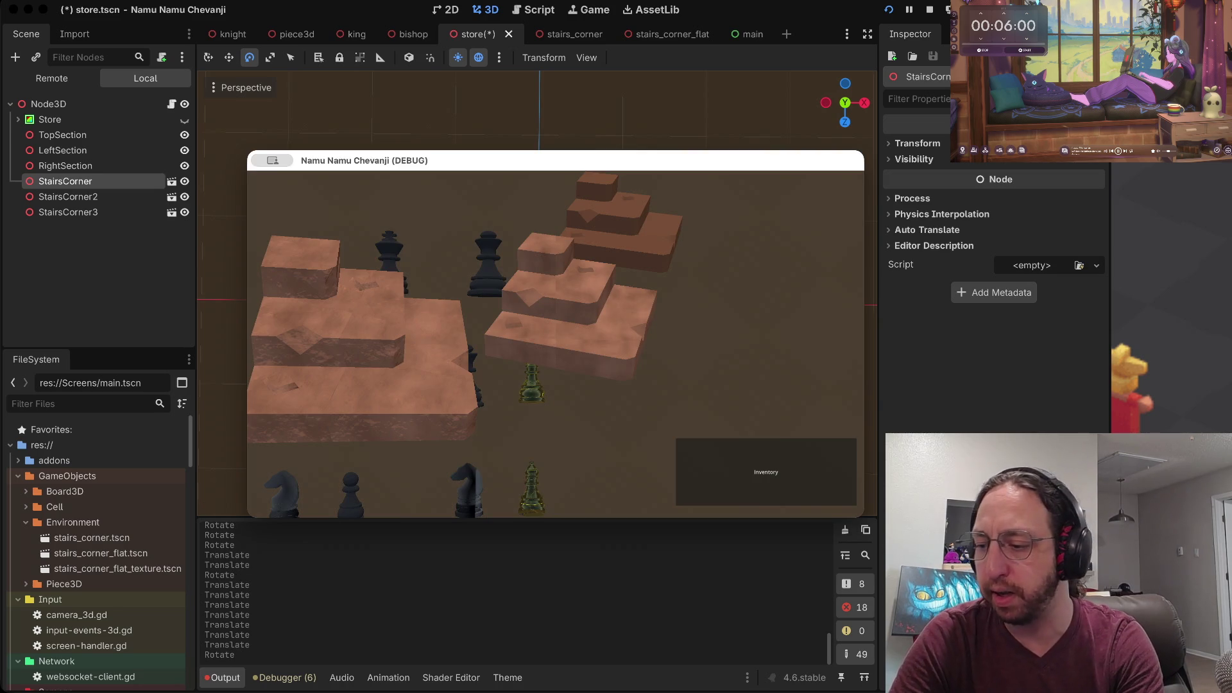
key(w)
drag(530, 364, 506, 363)
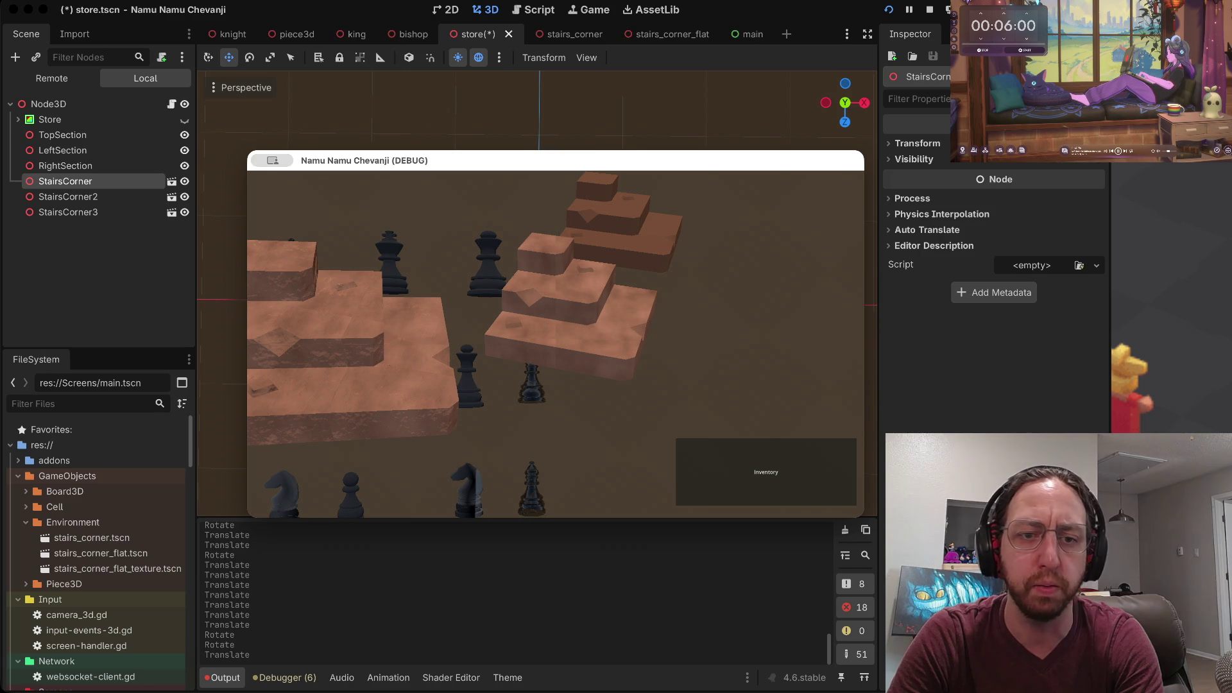
Select StairsCorner2, keep it visible, and hide StairsCorner3.
click(68, 196)
click(67, 197)
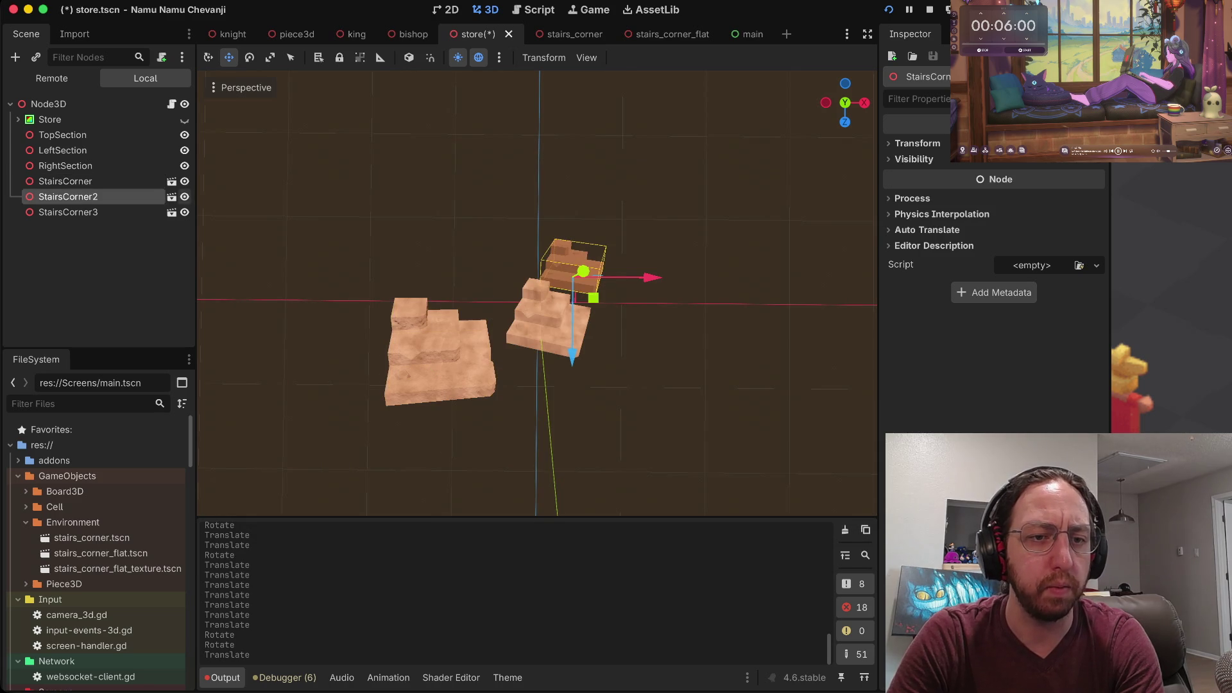
click(184, 196)
click(184, 196)
click(184, 212)
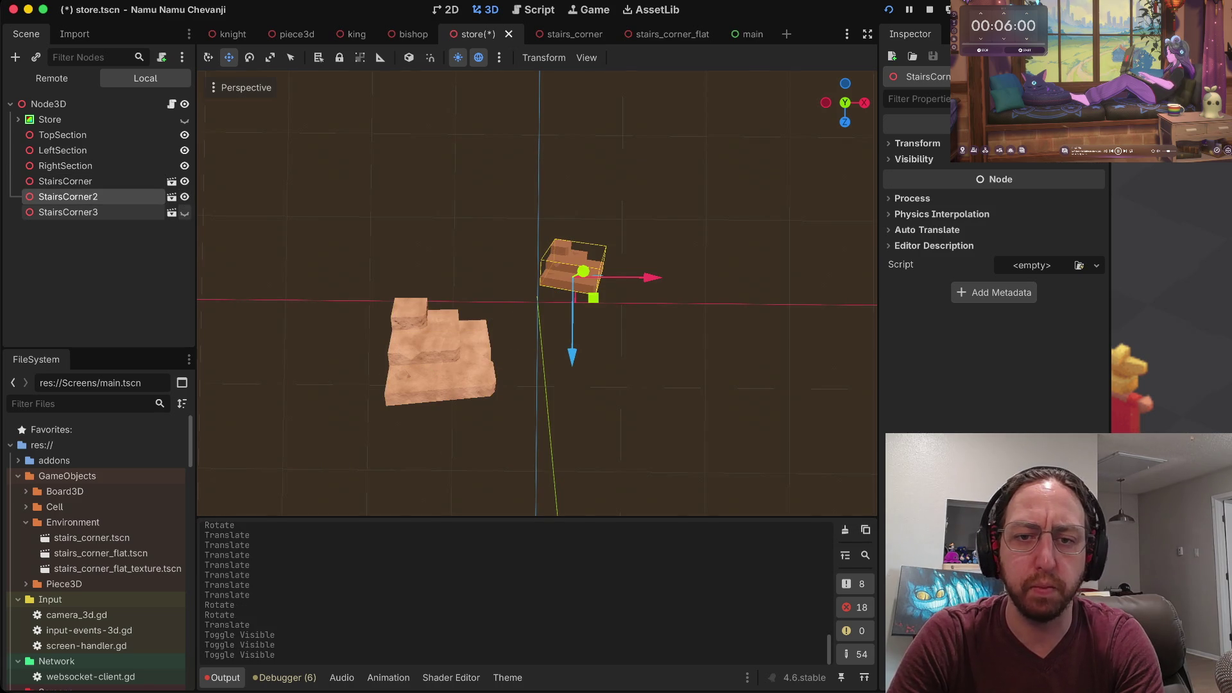
Check the game, save the store scene, and stop the debug run.
key(super+Tab)
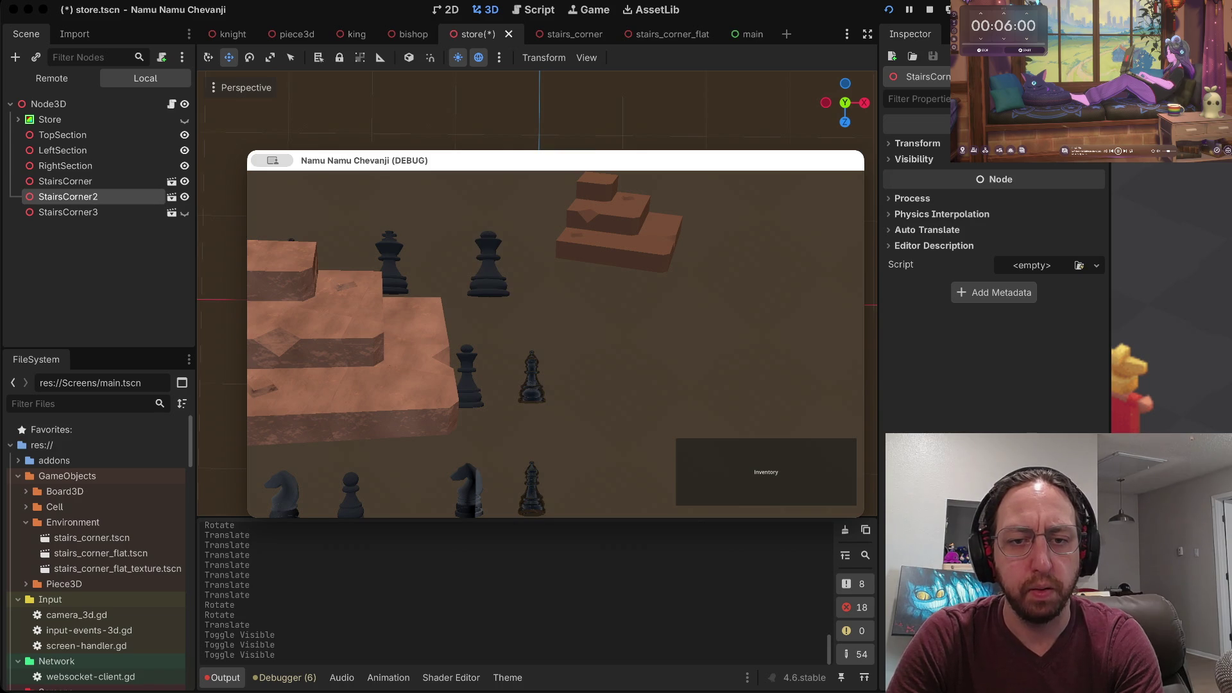
key(super+Tab)
key(super+s)
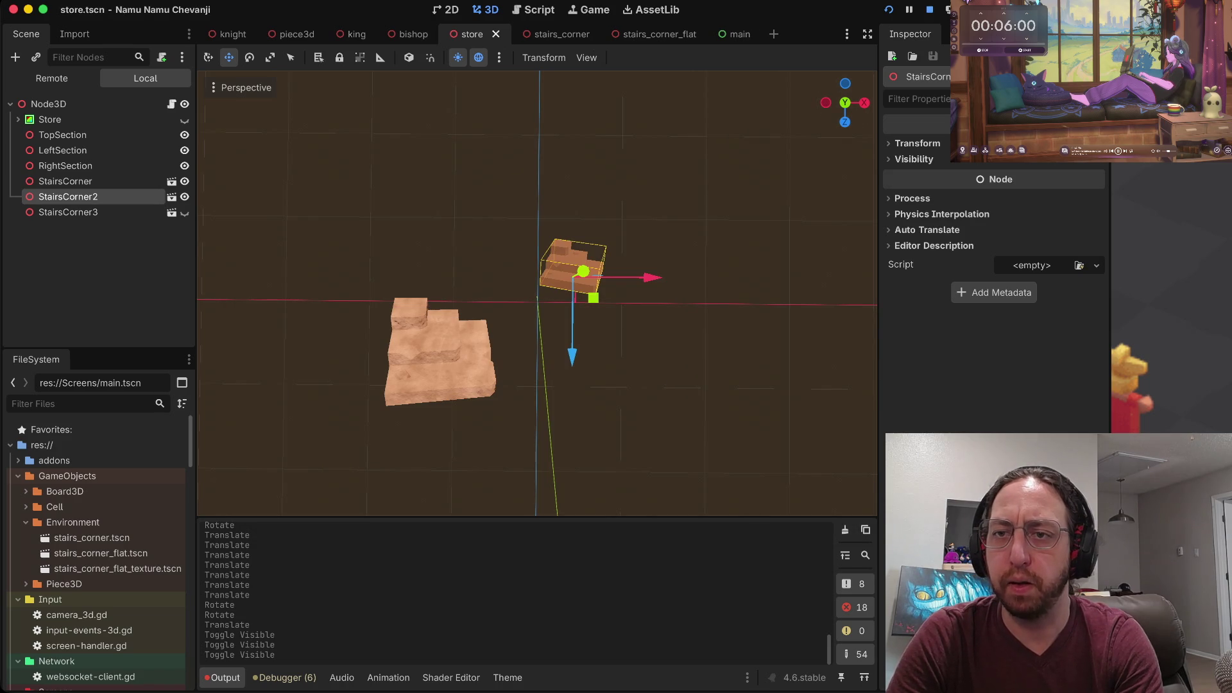
key(super+period)
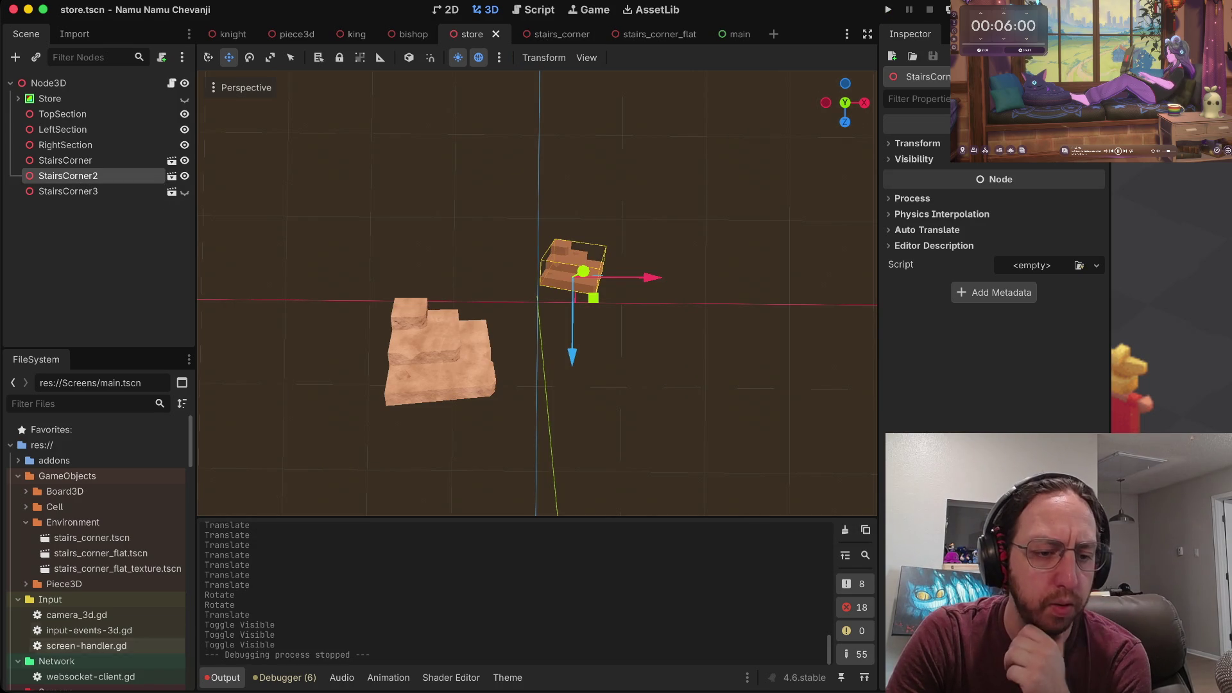
scroll(96, 552, down, 5)
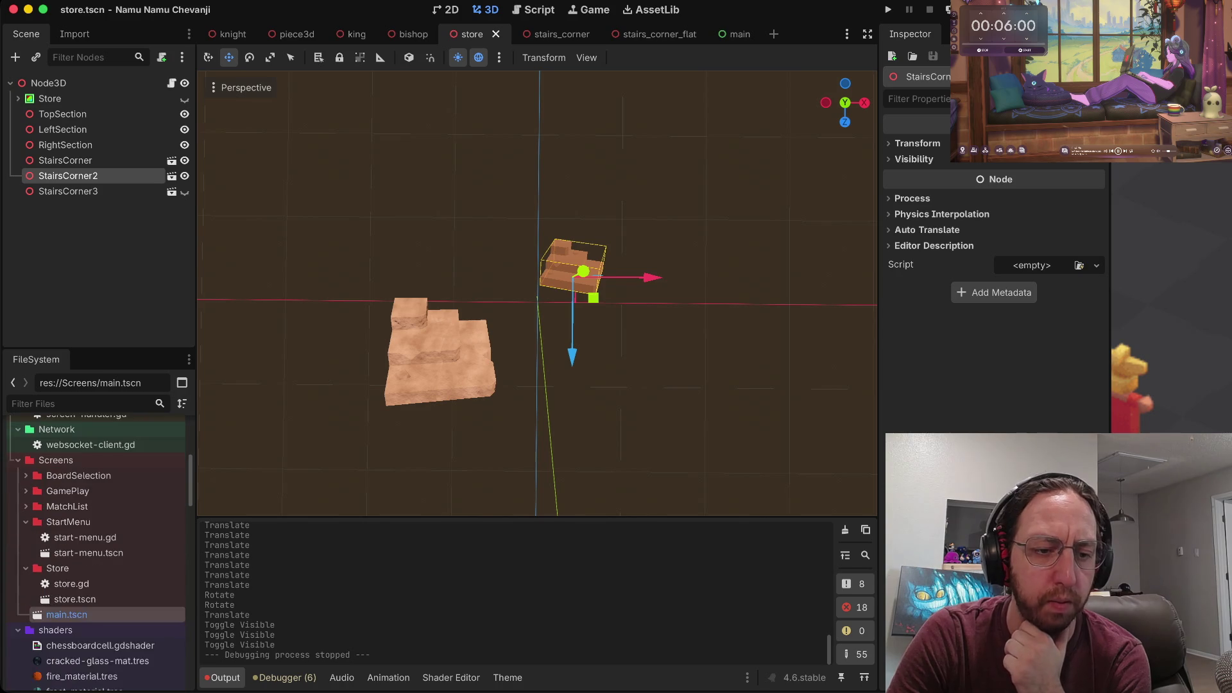
scroll(96, 551, up, 1)
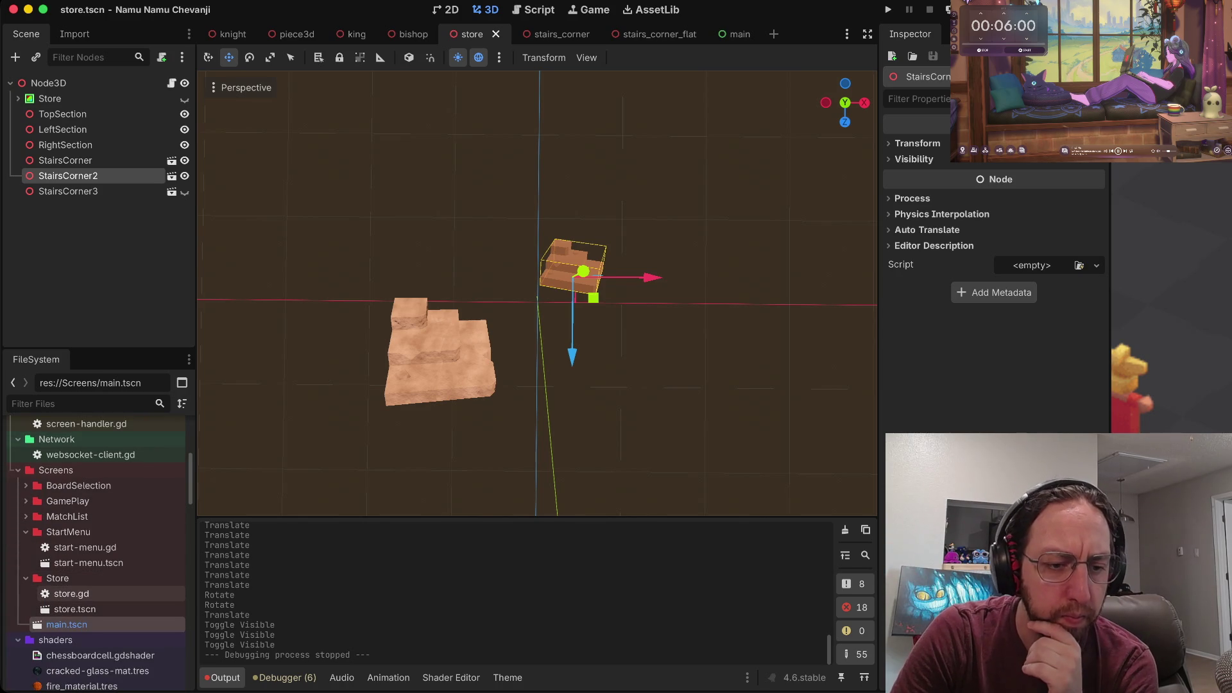
Open store.gd and look at getRightSection's items line.
double_click(71, 593)
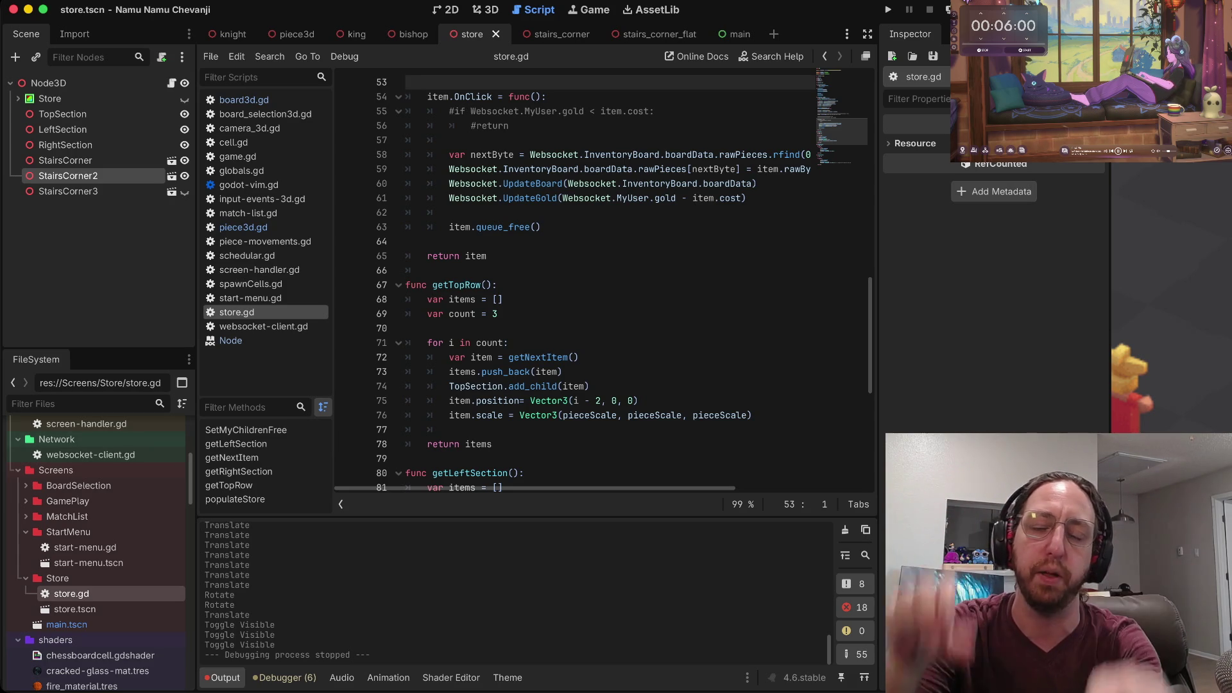
scroll(603, 282, down, 1)
scroll(603, 282, down, 6)
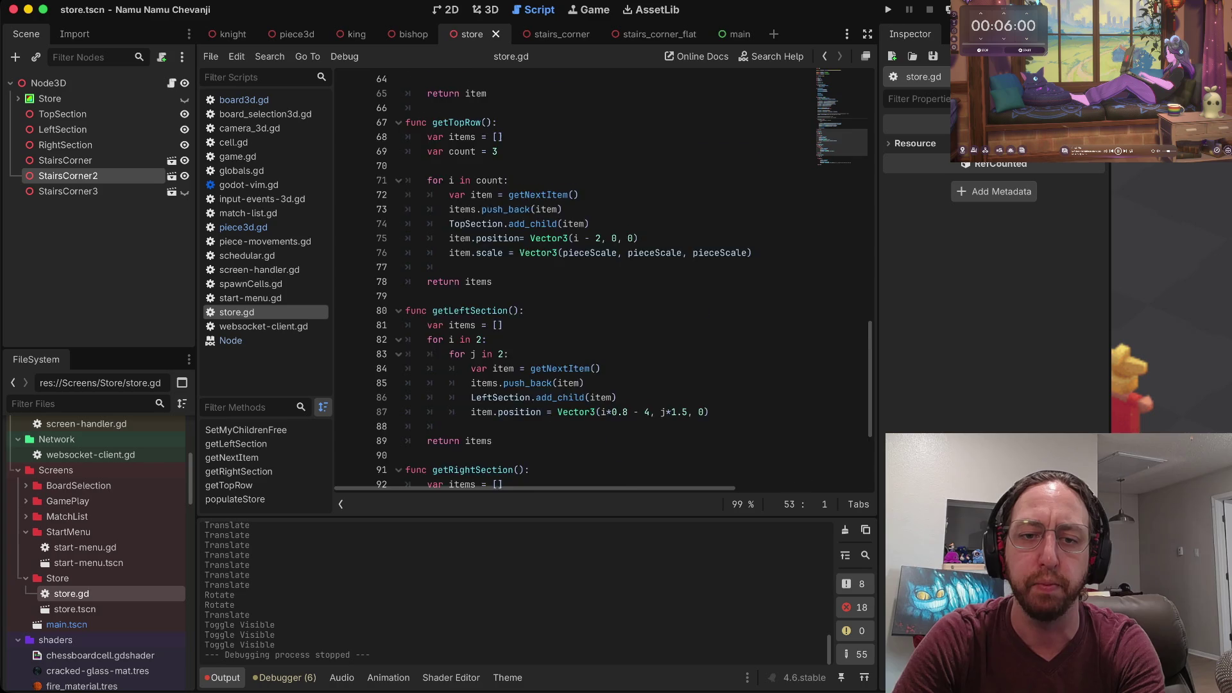
click(502, 328)
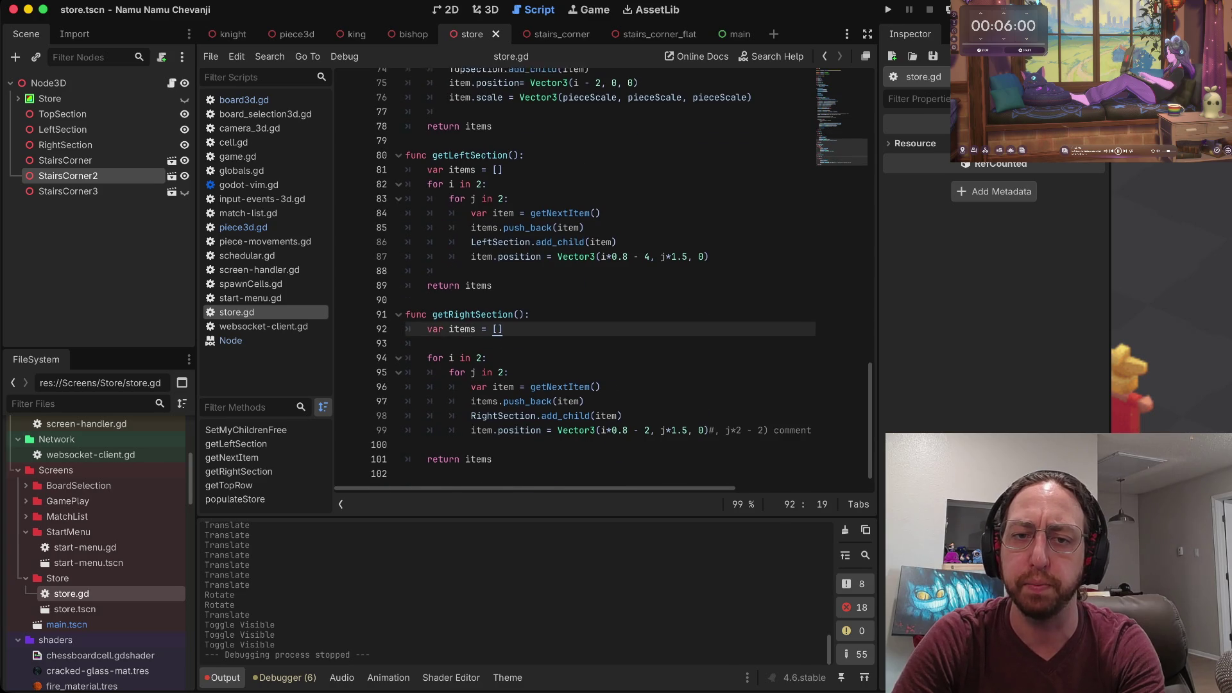
scroll(603, 282, up, 5)
scroll(603, 283, down, 1)
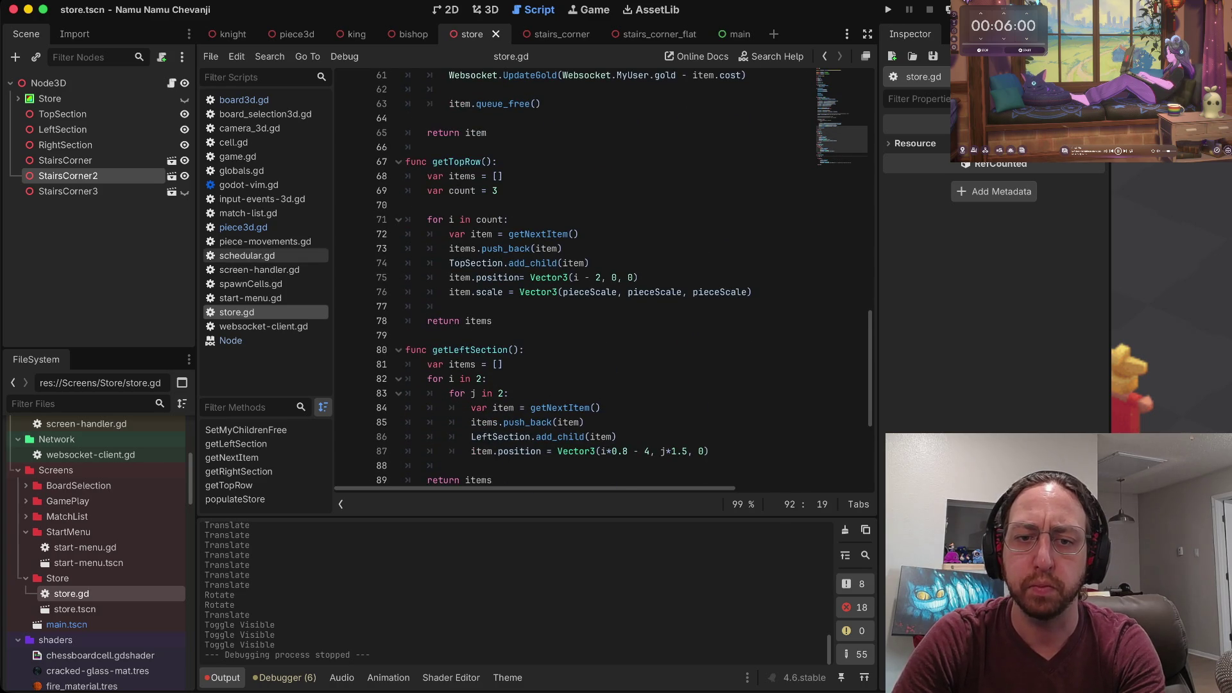
scroll(603, 282, up, 5)
scroll(603, 282, up, 2)
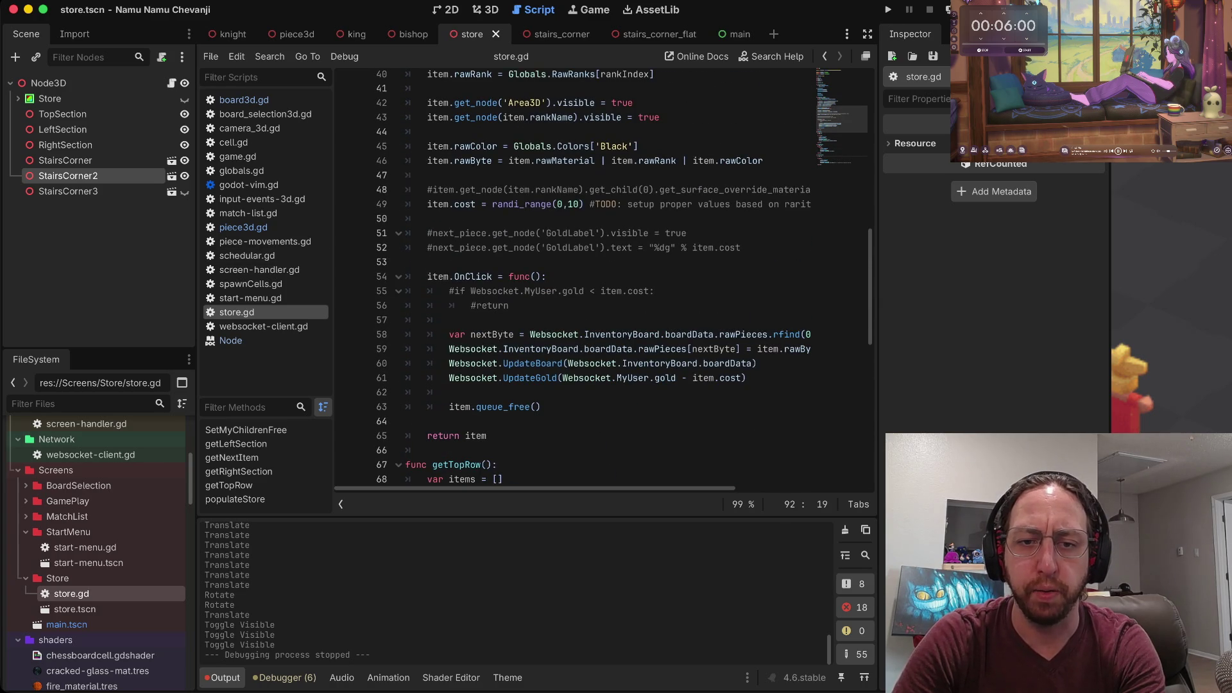
scroll(488, 105, up, 8)
scroll(462, 102, up, 2)
Step through populateStore's clearing calls and its getTopRow() call.
click(435, 270)
key(Down)
key(Down)
key(Down)
click(427, 299)
key(Up)
scroll(577, 282, up, 4)
scroll(603, 280, down, 5)
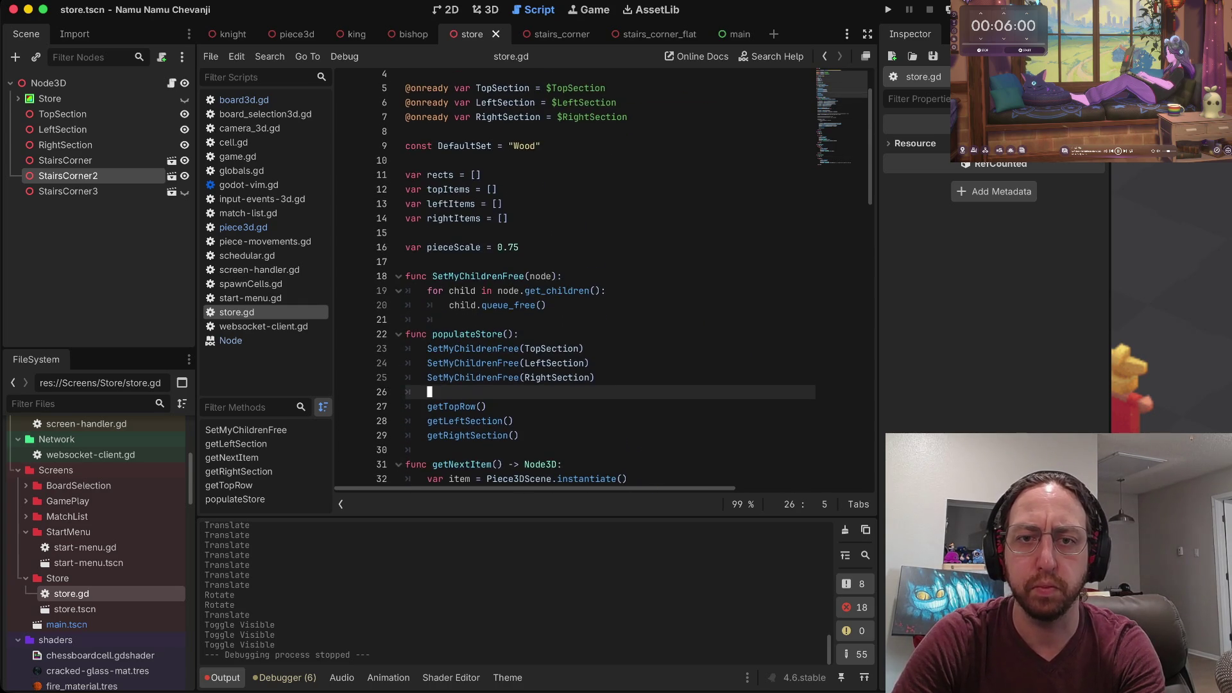
scroll(603, 280, down, 3)
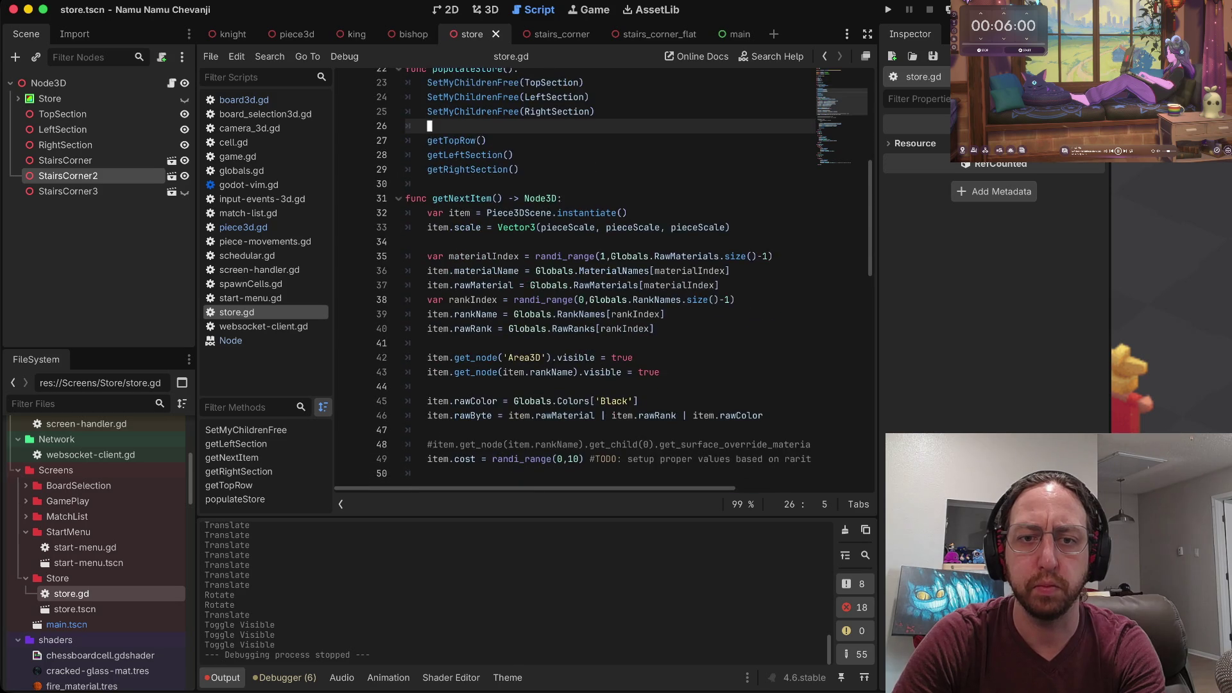
scroll(603, 279, up, 4)
scroll(603, 282, up, 2)
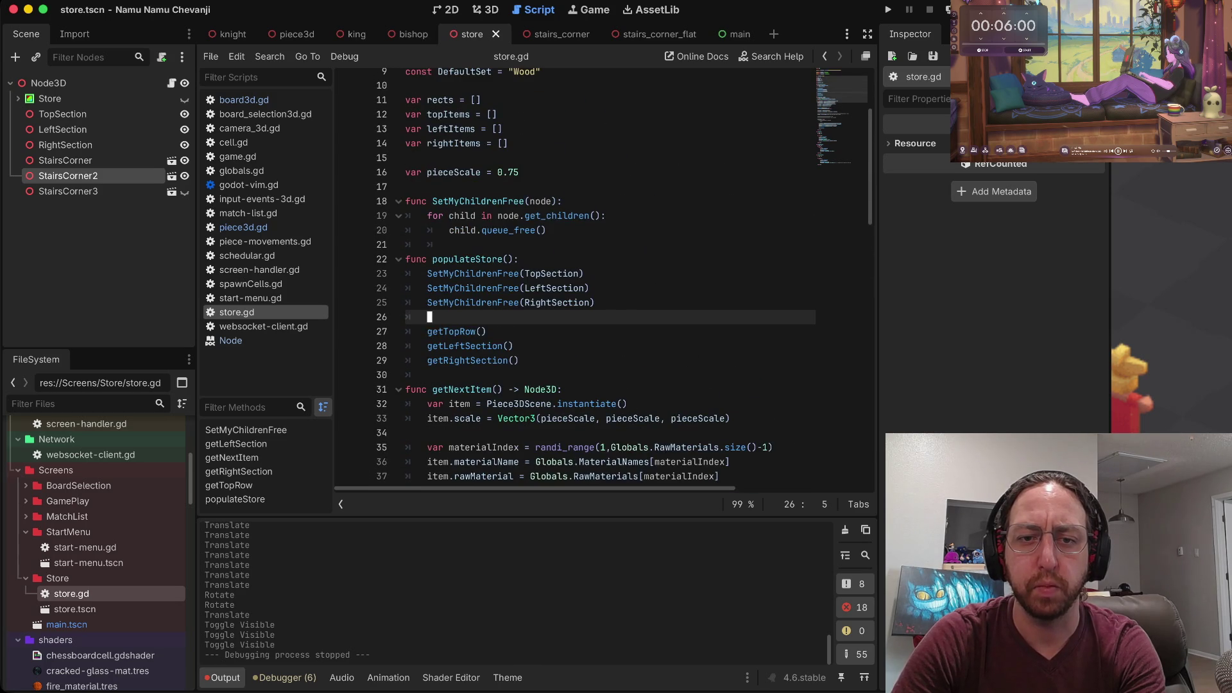
Search the project for 'populatestore' and rename its definition in store.gd to PopulateStore.
key(ctrl+shift+f)
text(populatestore)
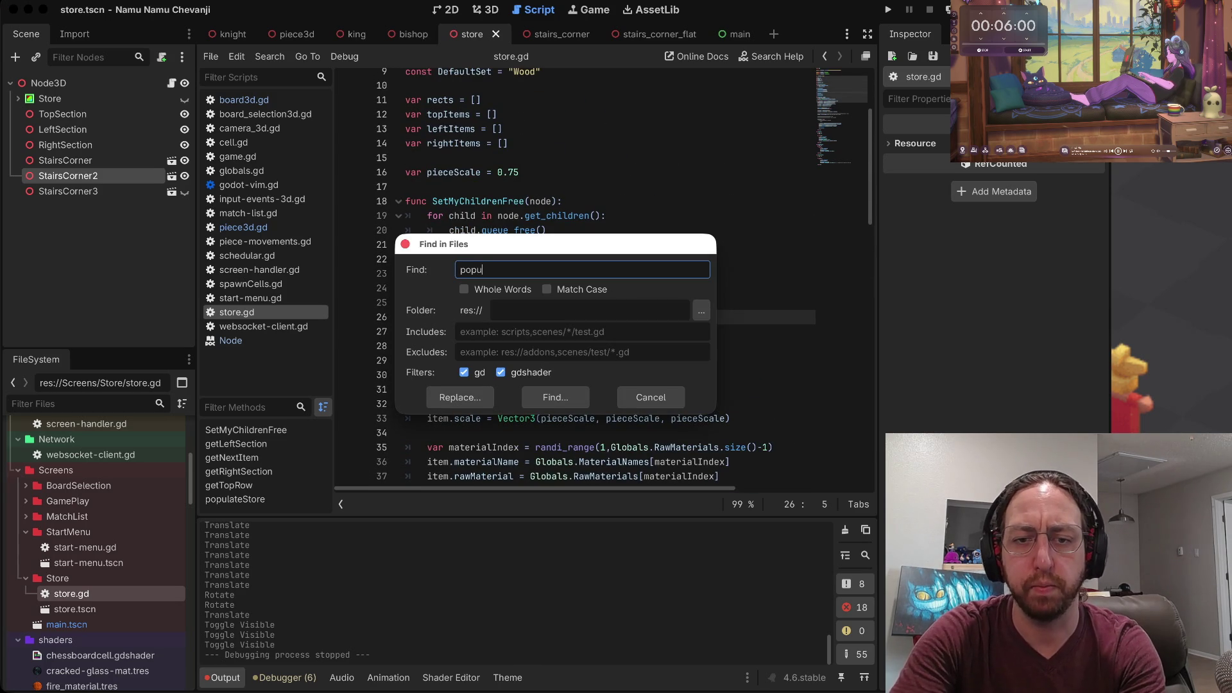
key(Return)
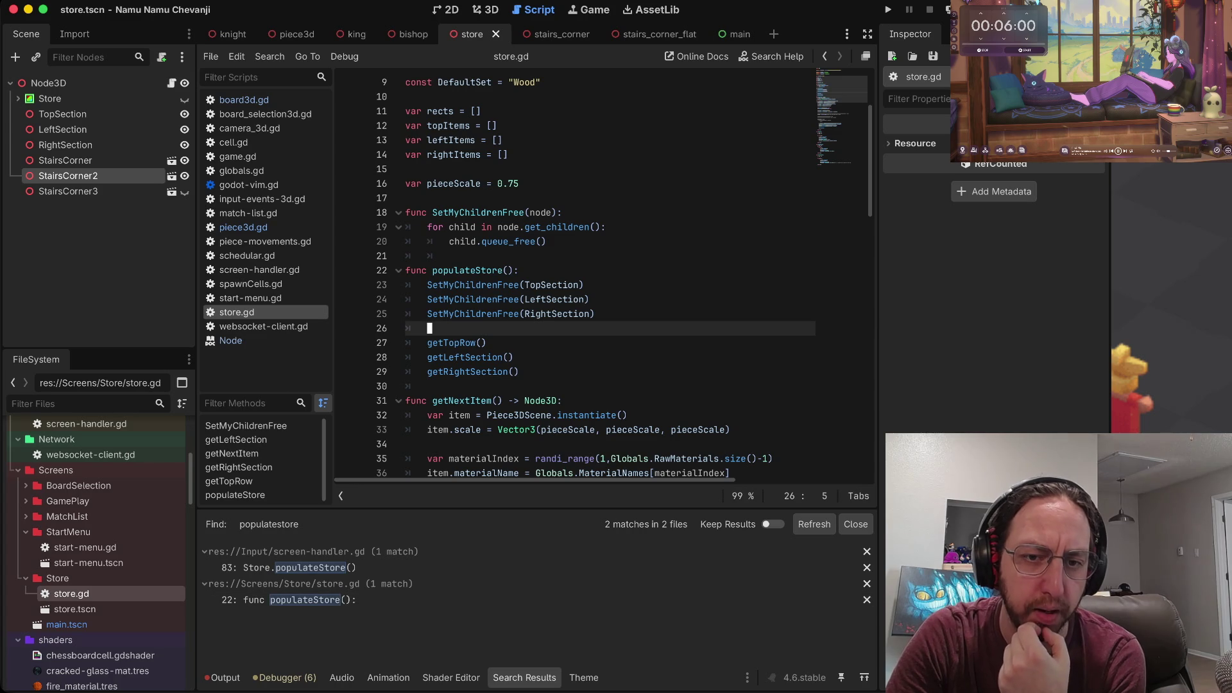
click(439, 270)
key(BackSpace)
text(P)
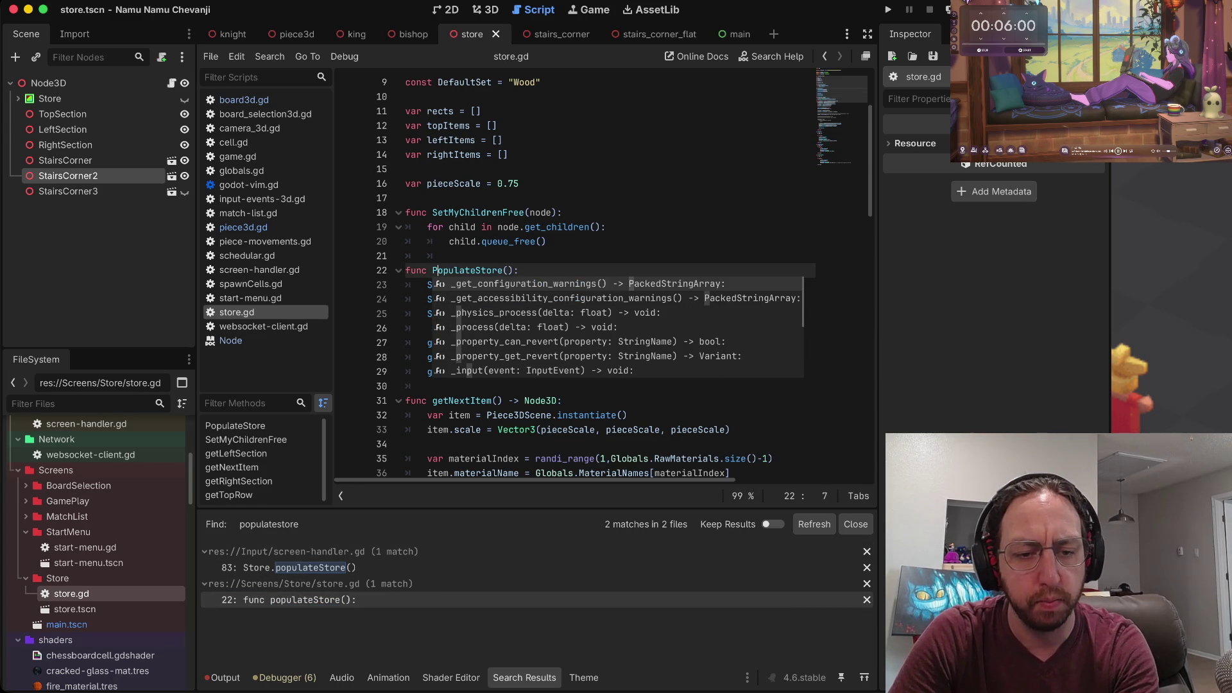
click(289, 599)
Change the populateStore call in screen-handler.gd to PopulateStore.
click(289, 568)
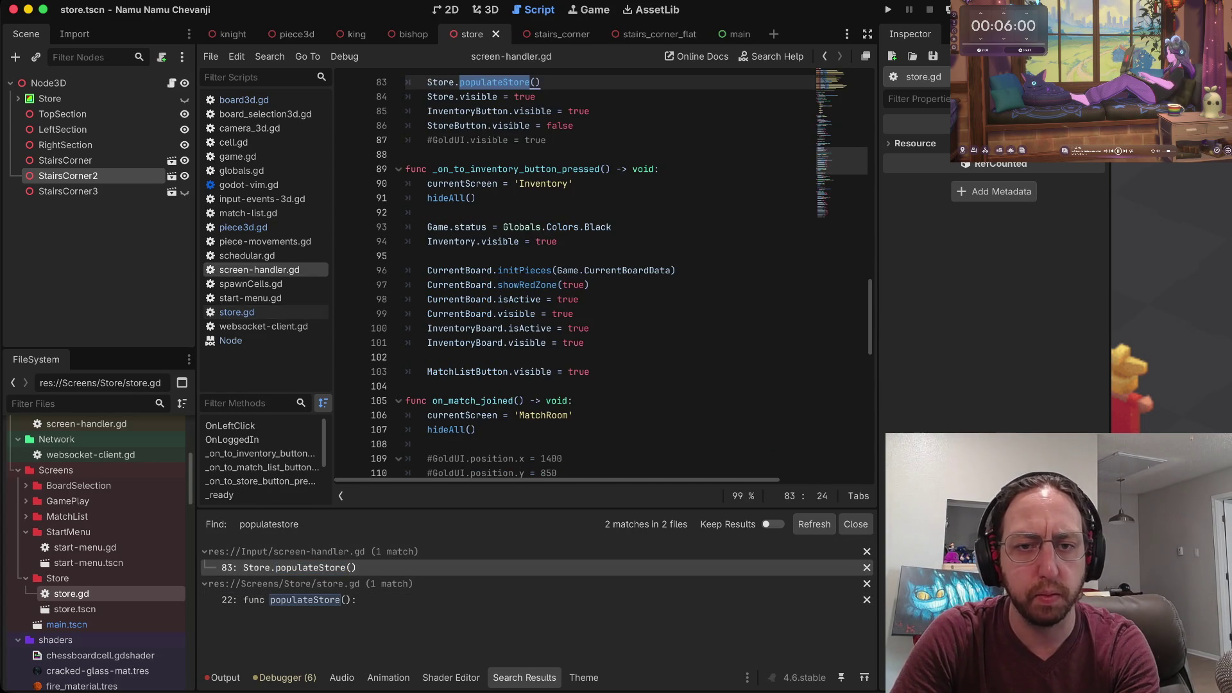
scroll(603, 276, up, 2)
click(468, 140)
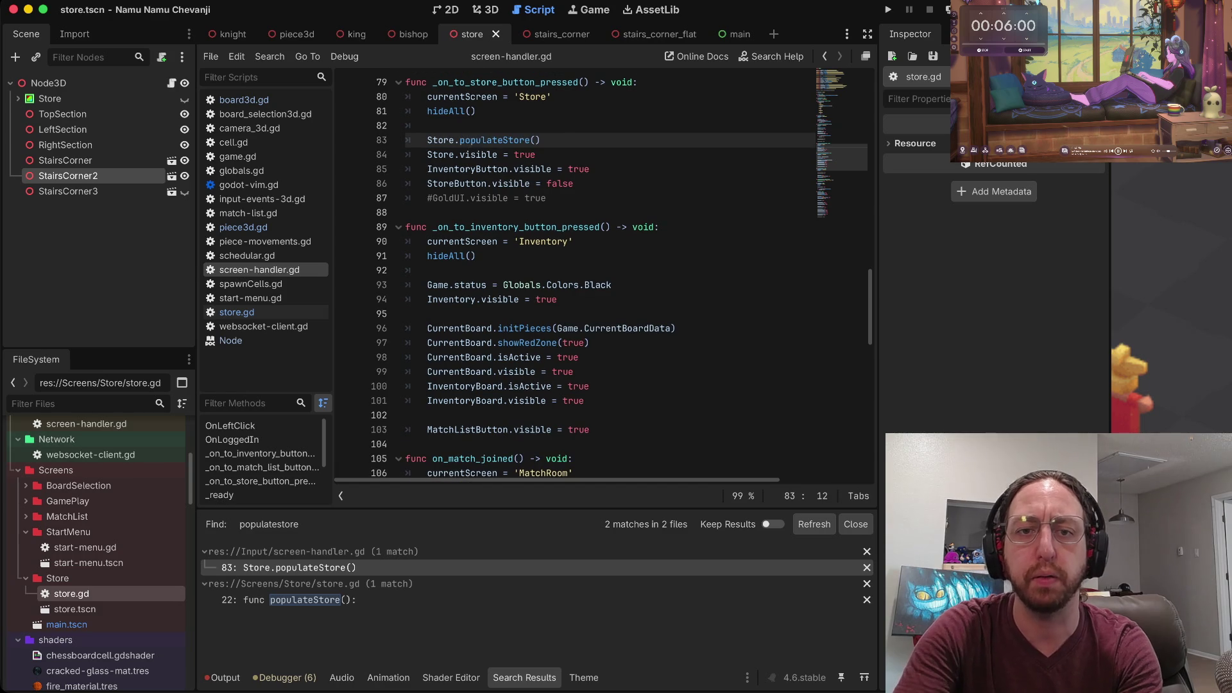
key(BackSpace)
text(P)
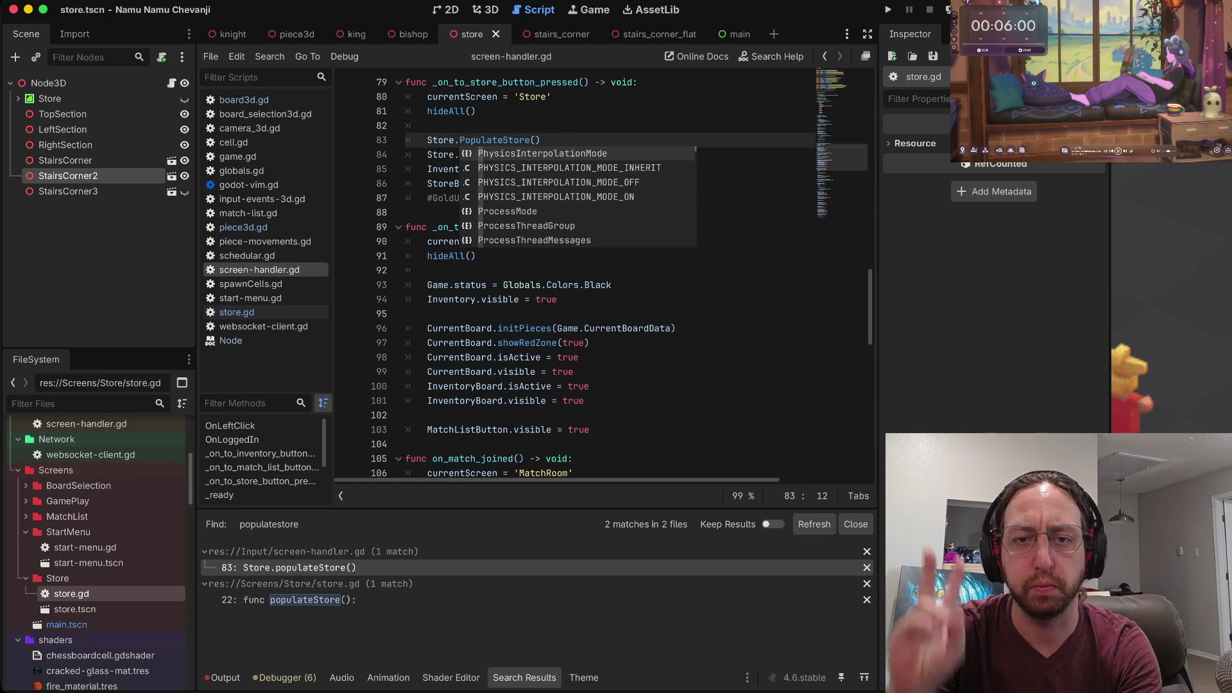
click(477, 111)
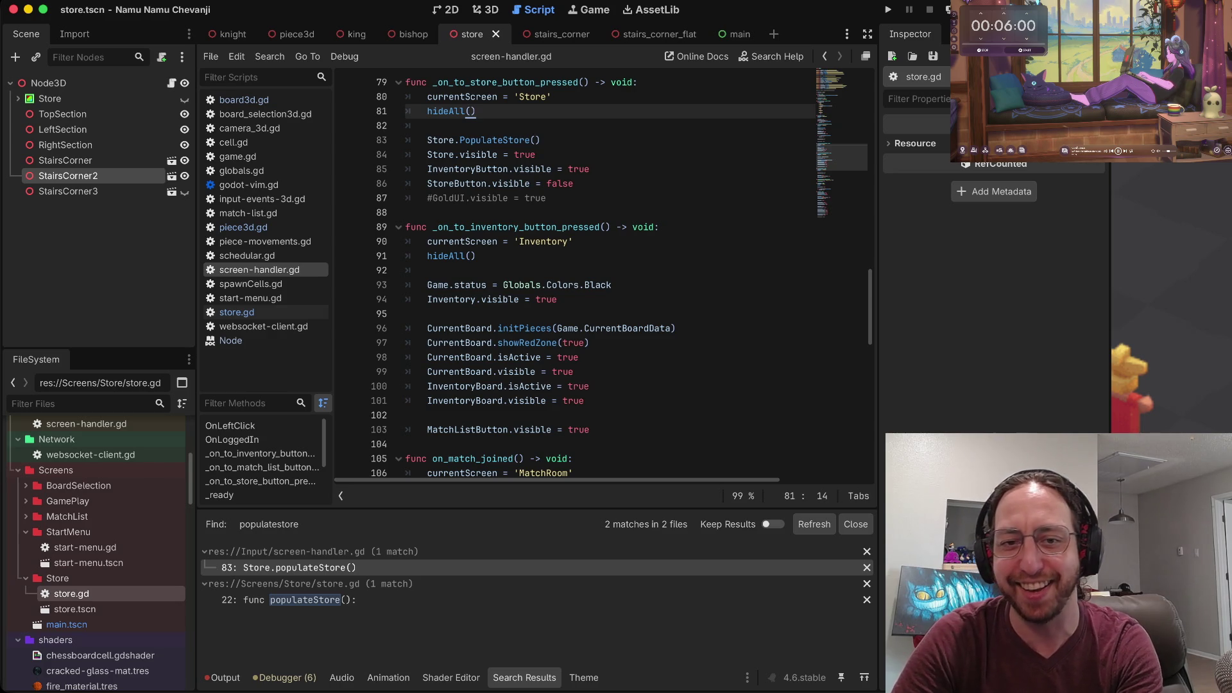
Review the store button handler code around line 82, then return to the 3D view.
key(j)
key(j)
key(j)
key(z)
key(z)
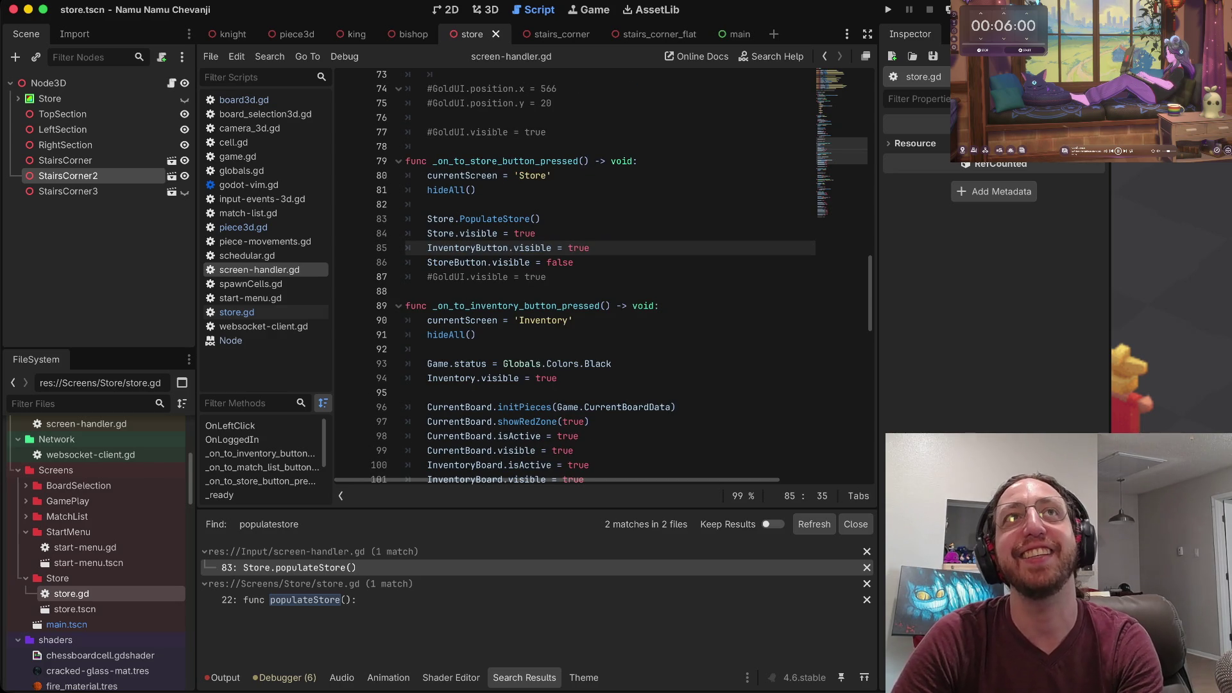
key(k)
key(k)
key(k)
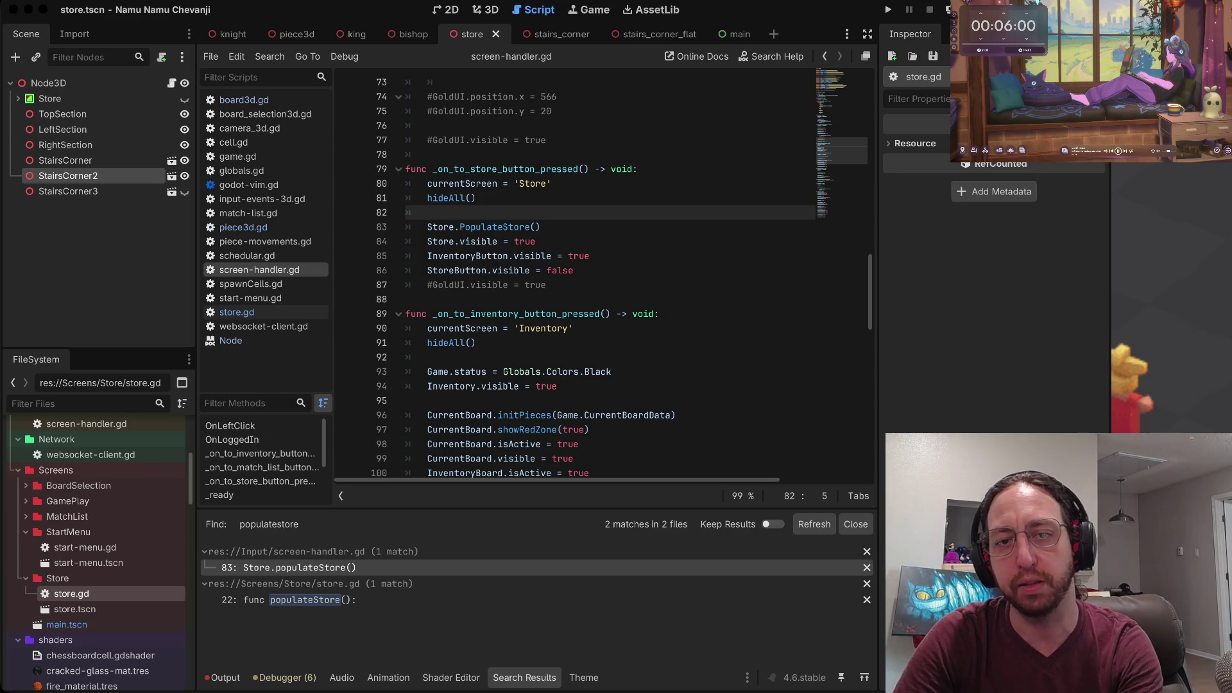
click(542, 227)
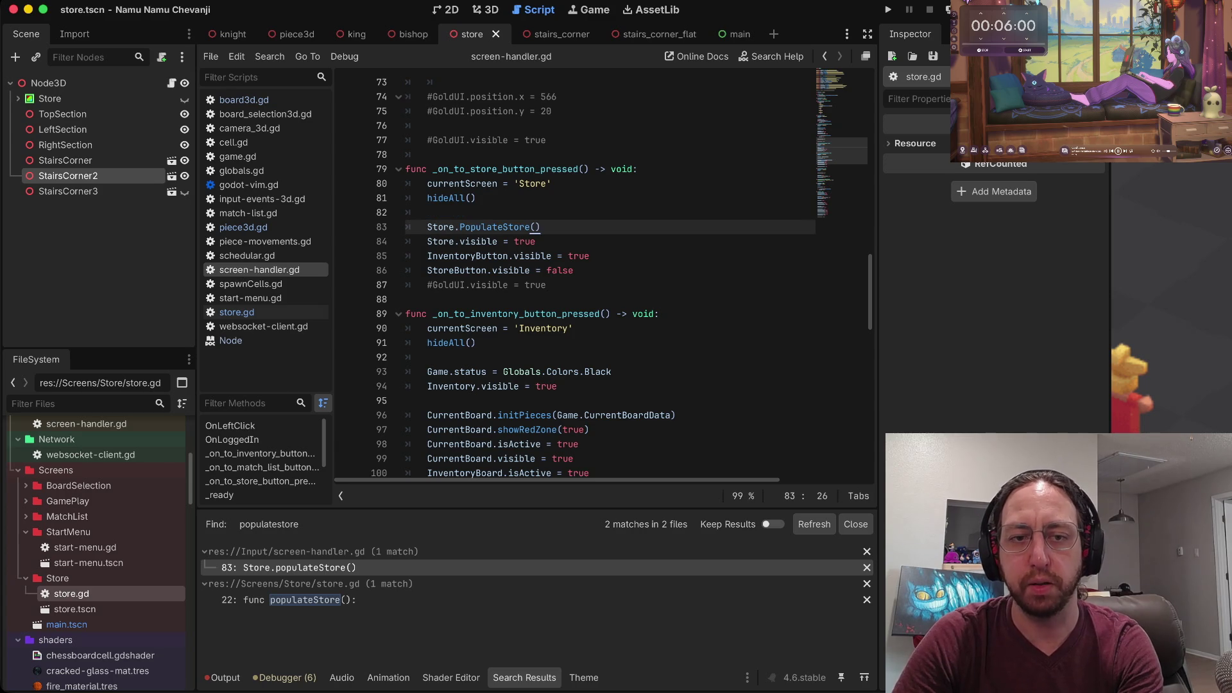
click(427, 212)
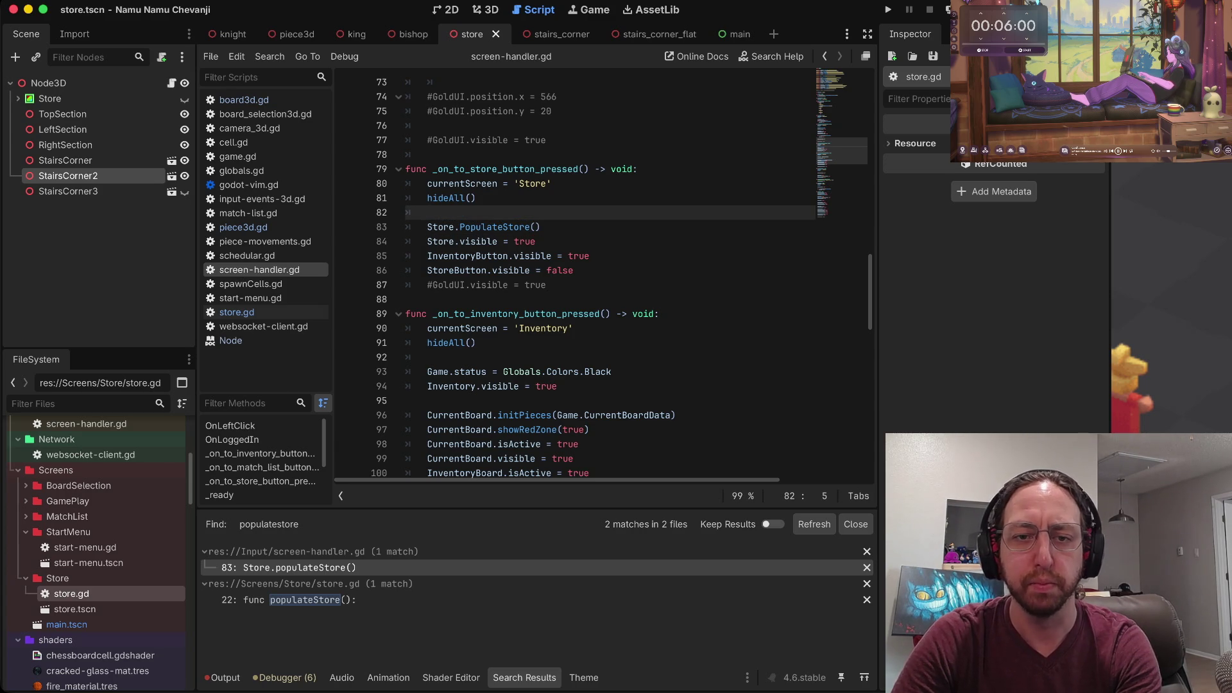
scroll(603, 276, down, 1)
scroll(603, 276, up, 3)
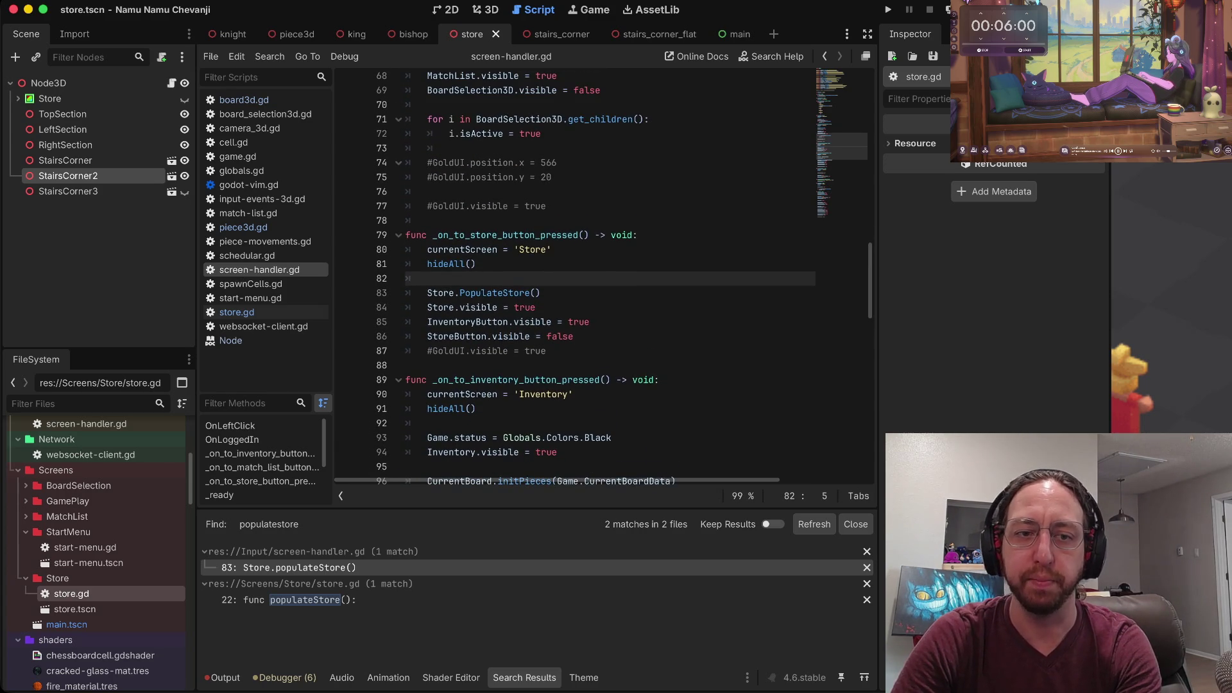
scroll(603, 276, down, 15)
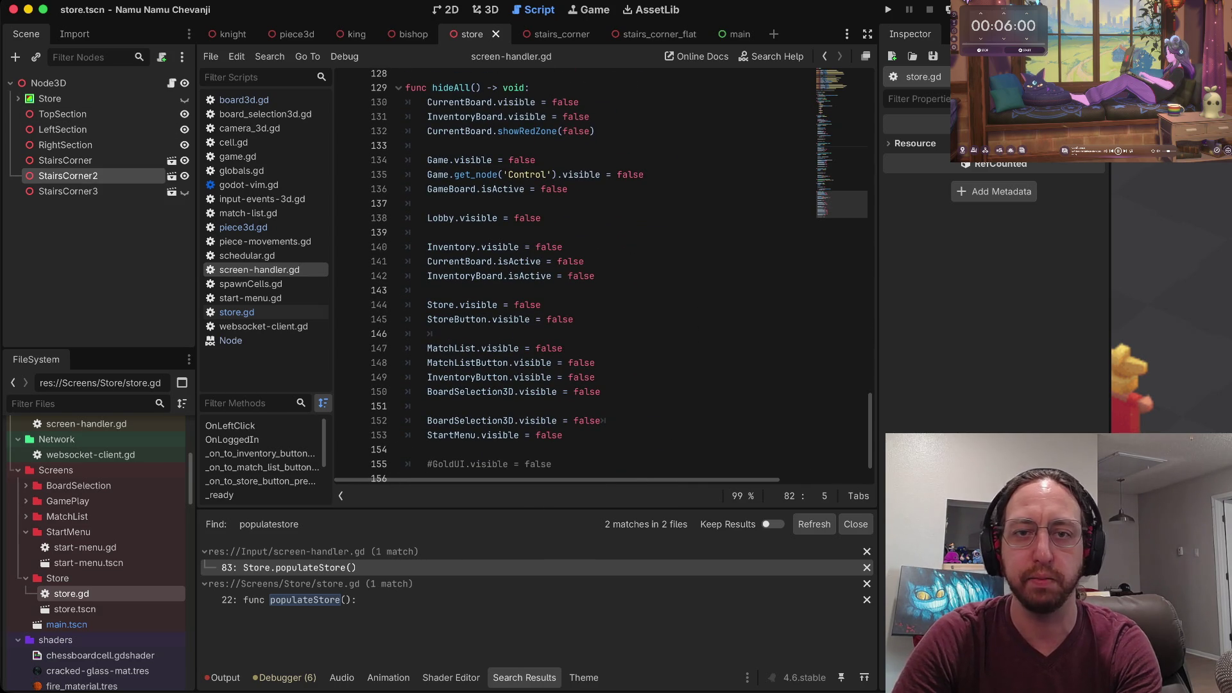
click(485, 10)
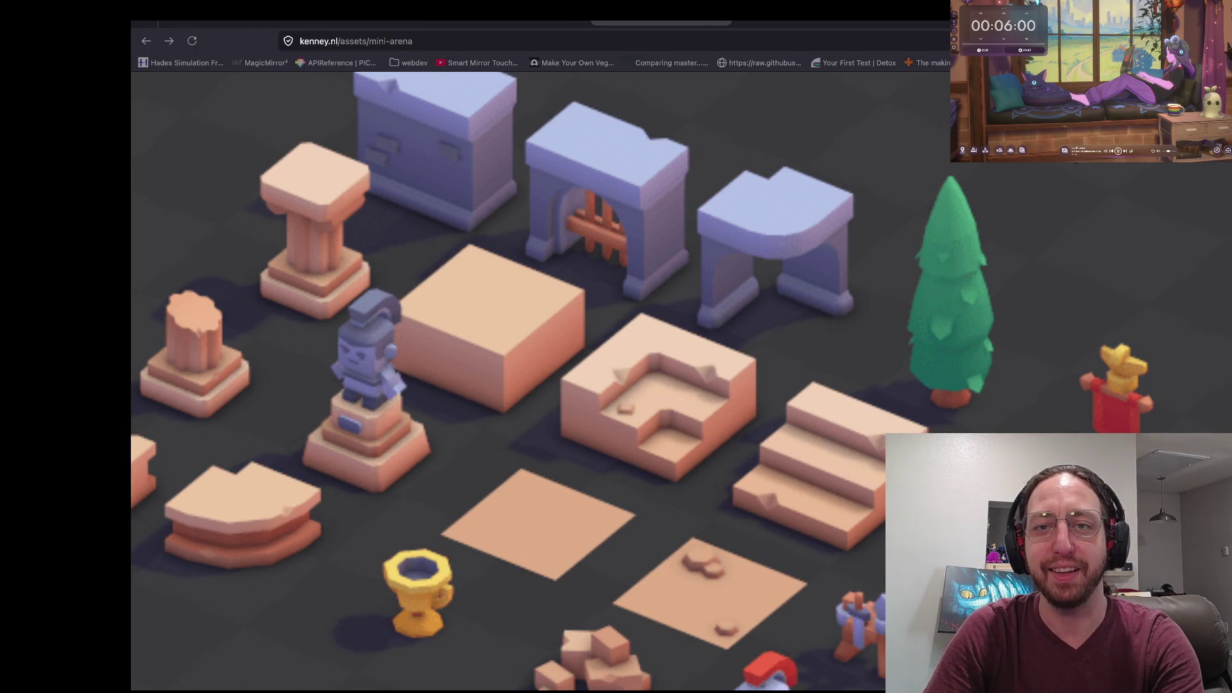
Search a new tab for '32 inch laptop screen' and browse the image results.
key(ctrl+t)
text(32 i)
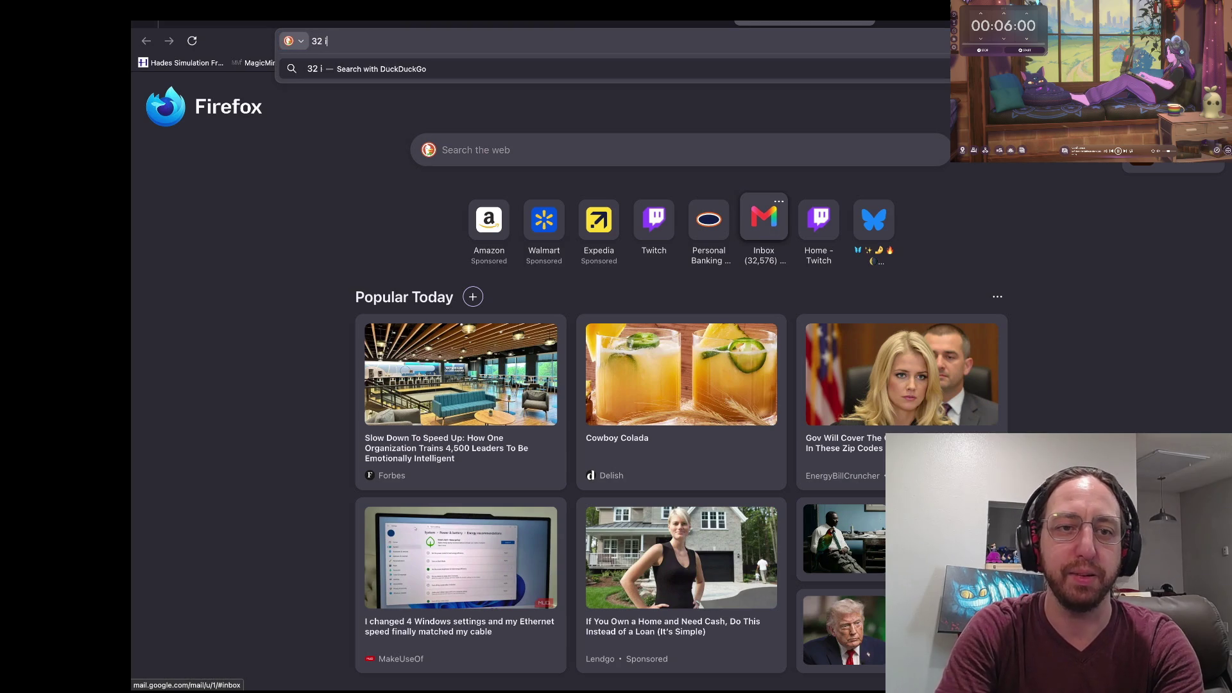
text(nch laptop screen)
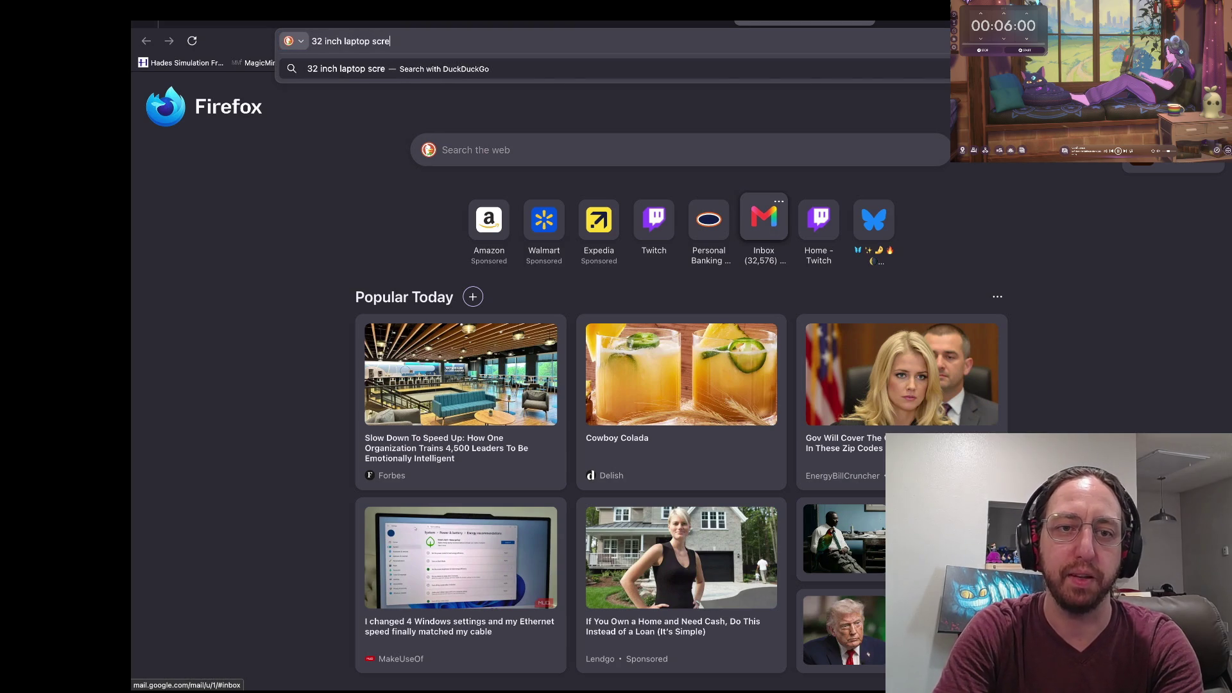
key(Return)
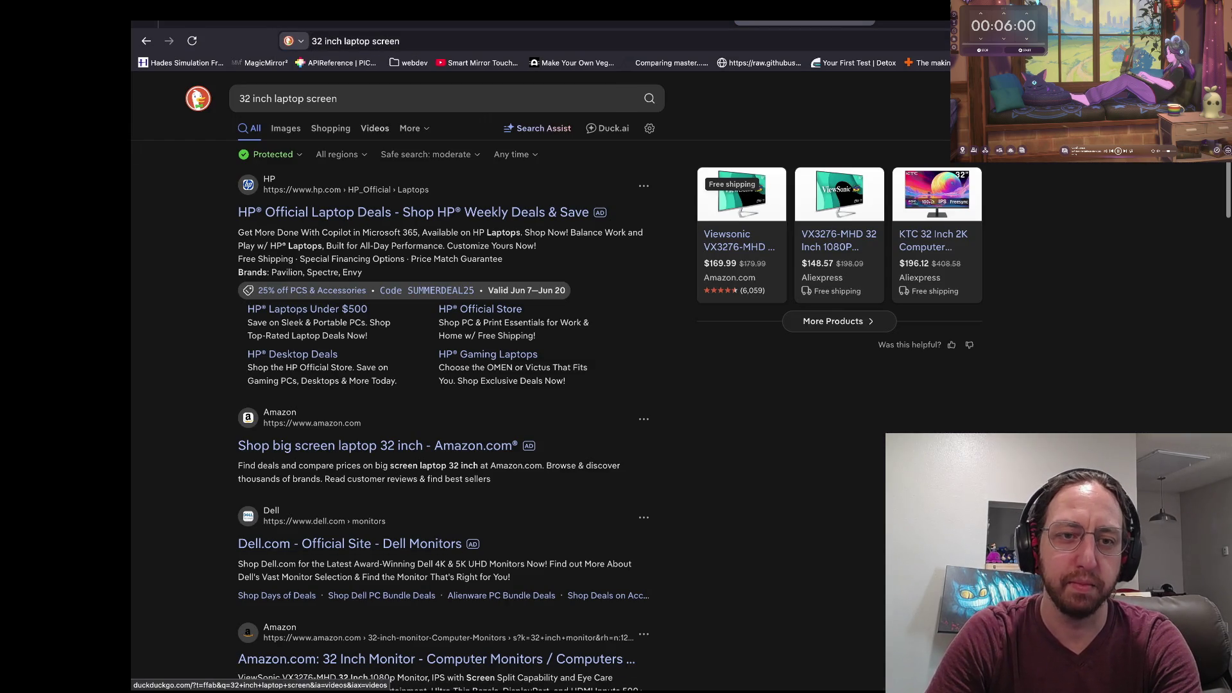
click(285, 128)
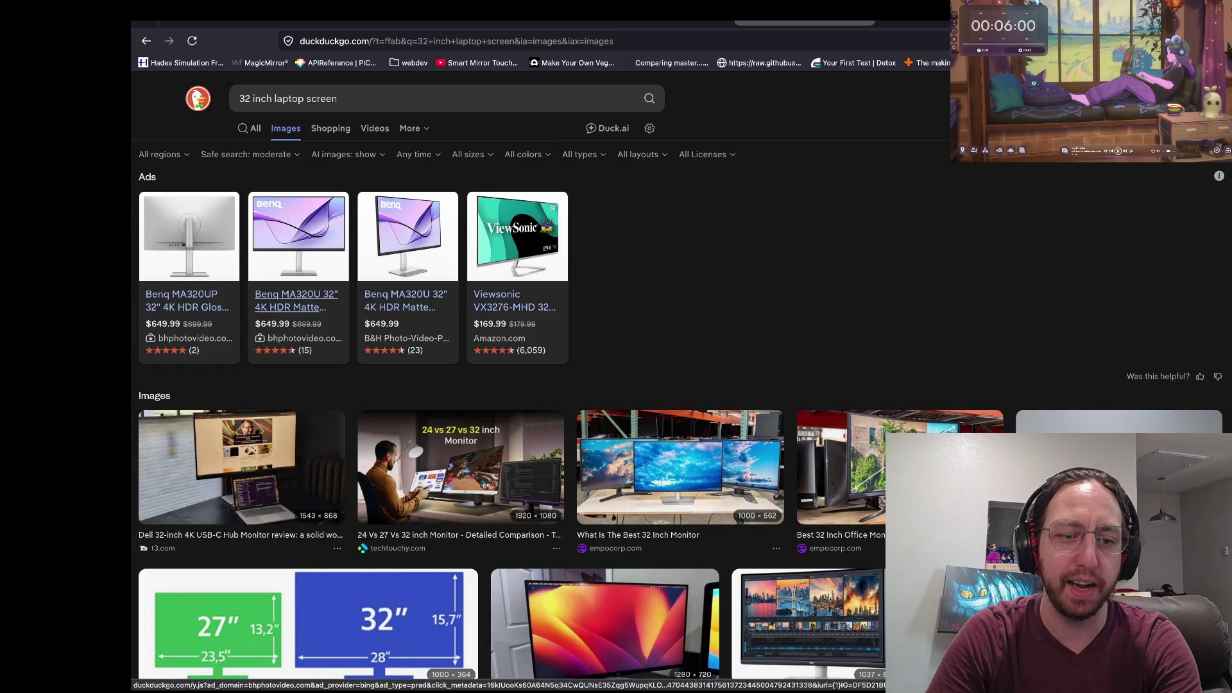
scroll(461, 469, down, 1)
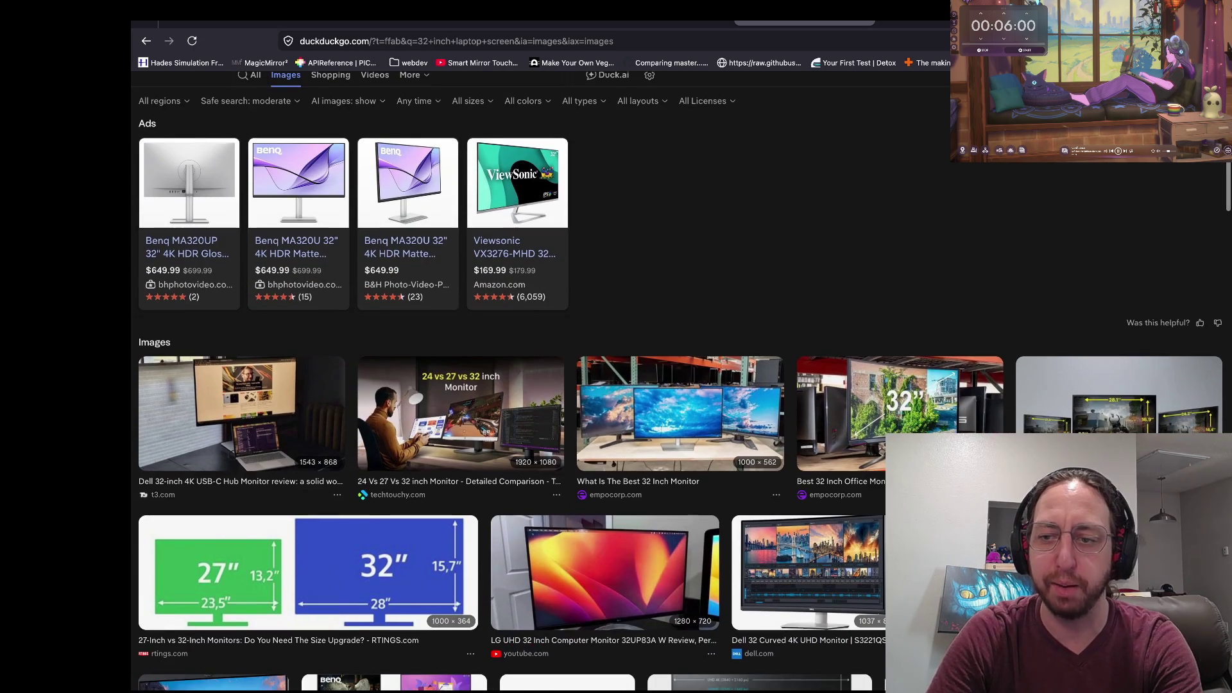
scroll(898, 411, up, 1)
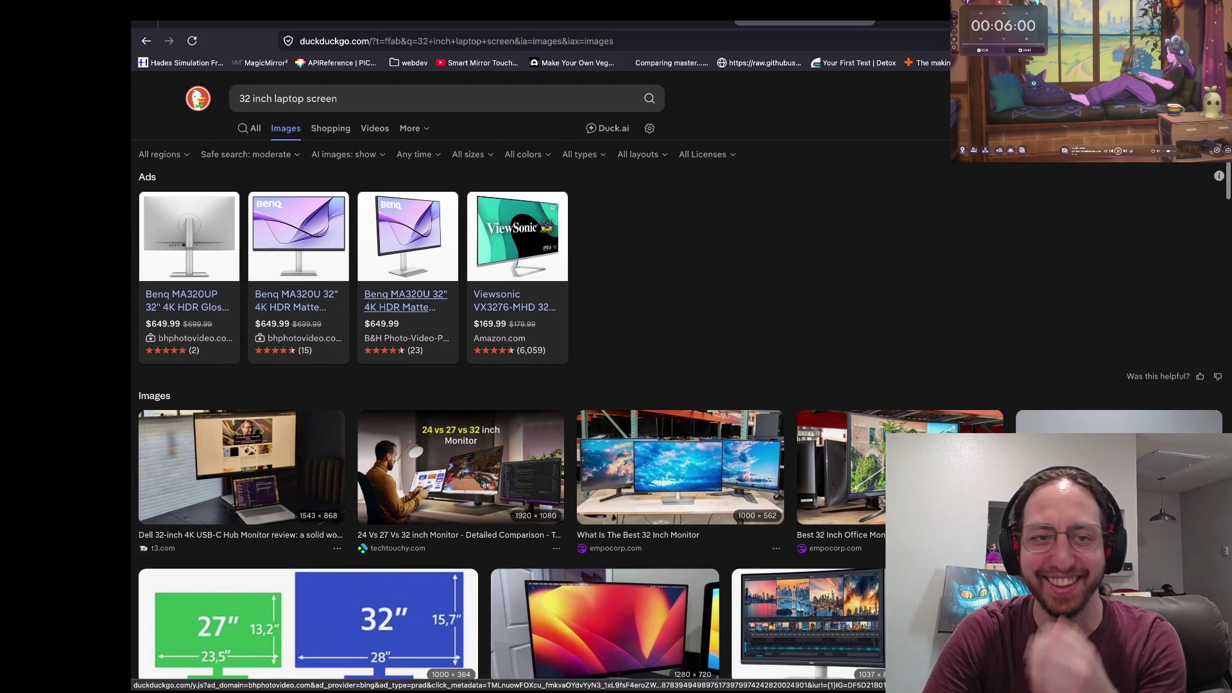
scroll(680, 397, down, 2)
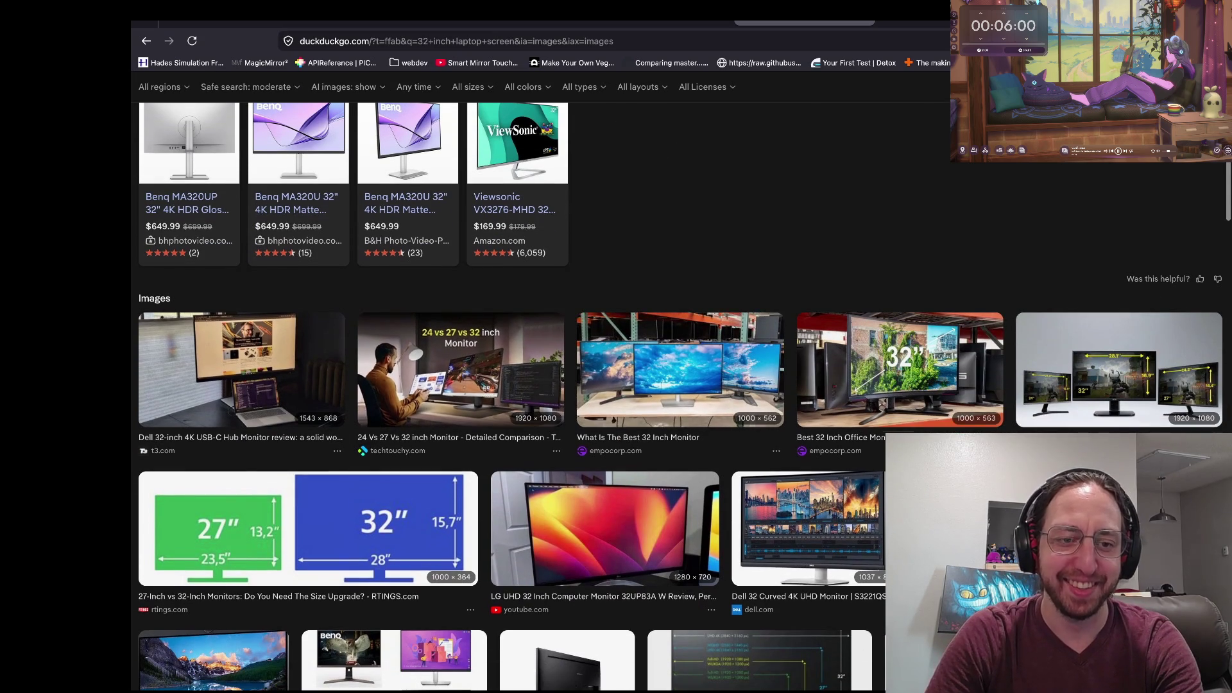
scroll(680, 385, up, 2)
Search 'largest laptop screen' in web results and open the PCMag large-screen laptops article.
click(625, 99)
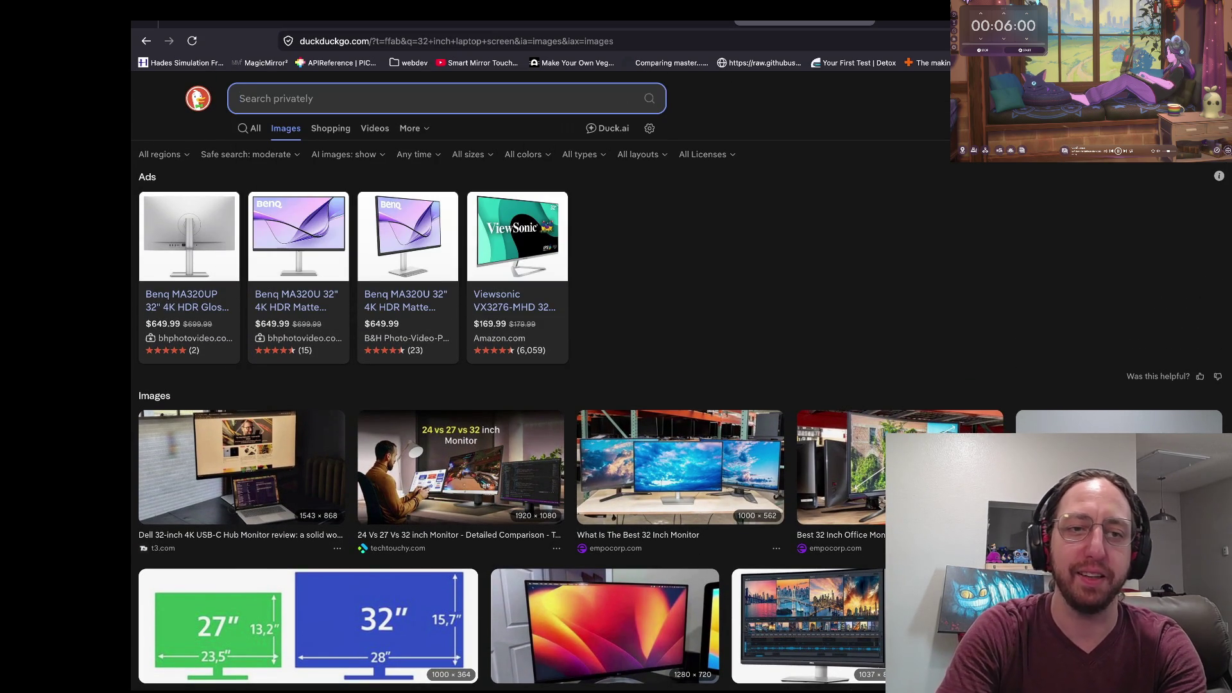
text(largest laptop )
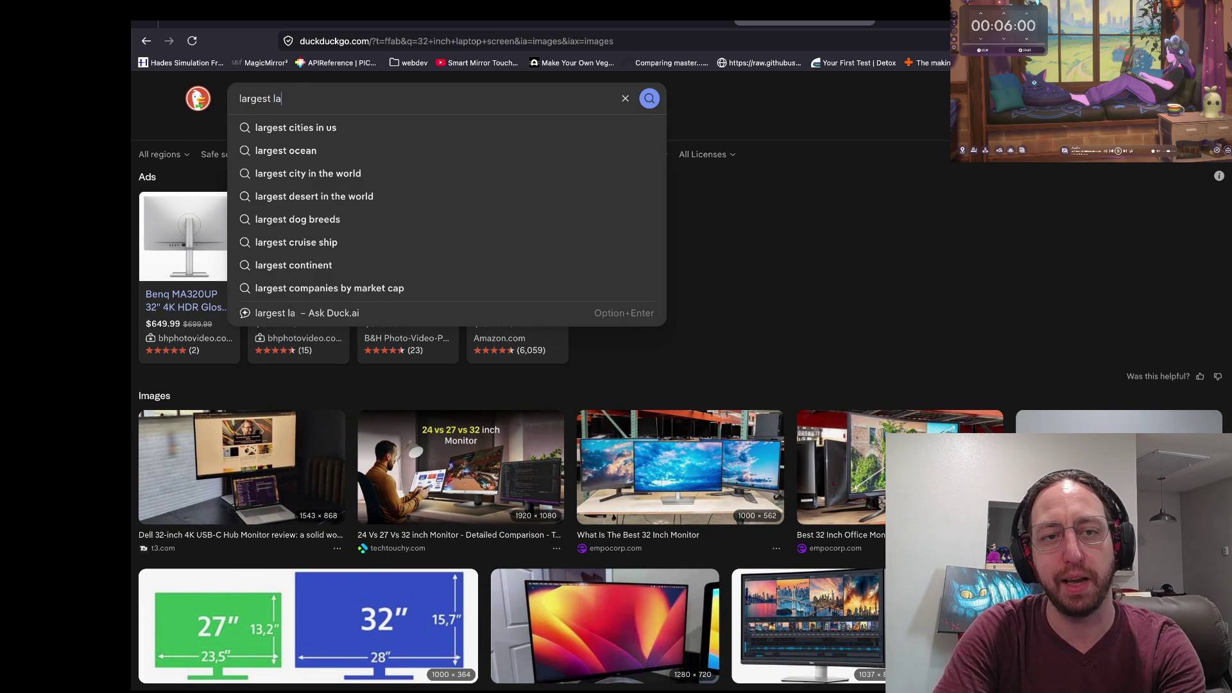
text(screen)
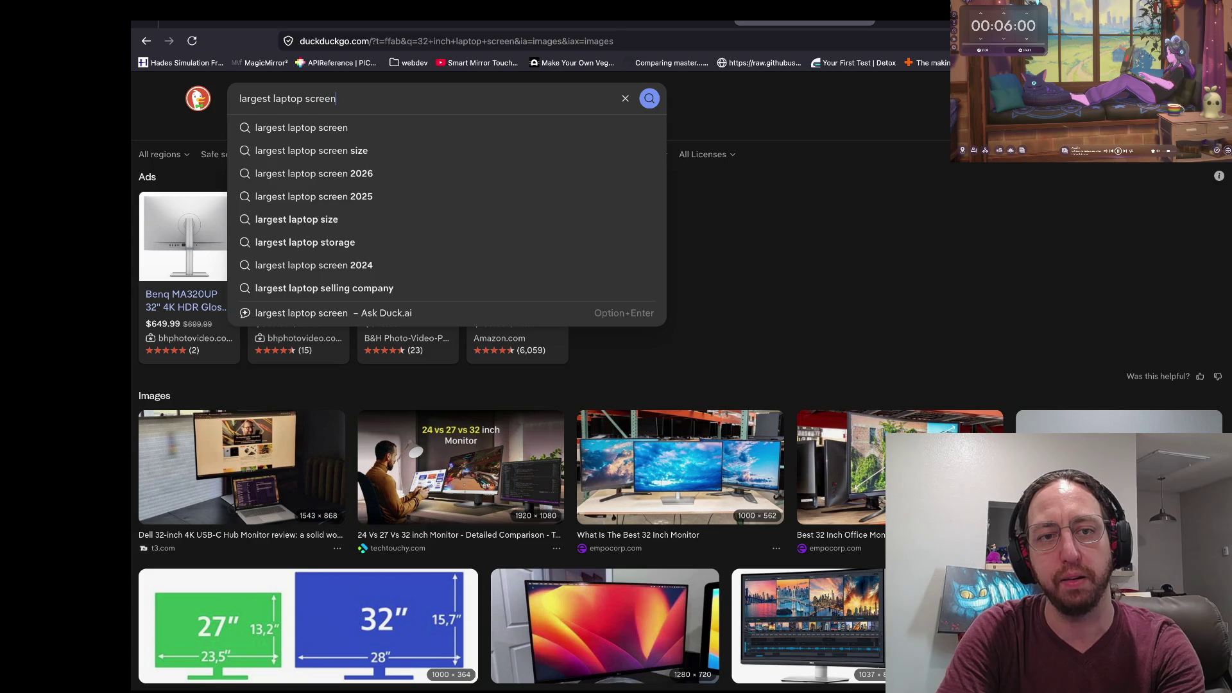
key(Return)
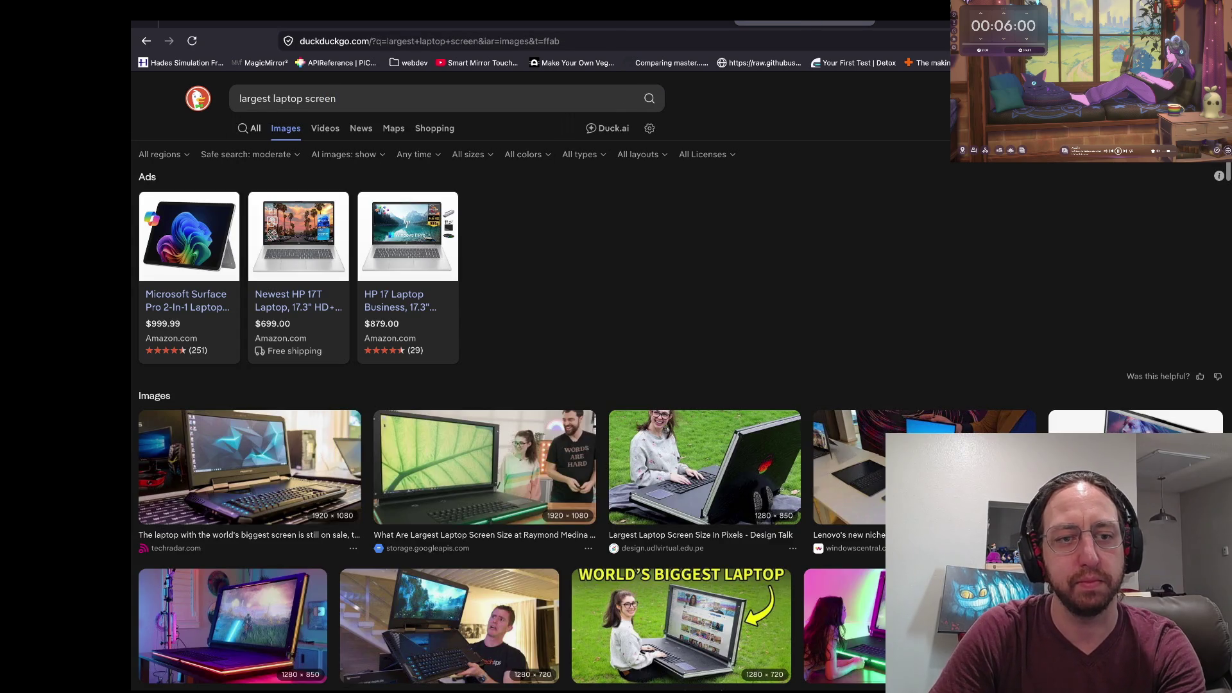
click(250, 128)
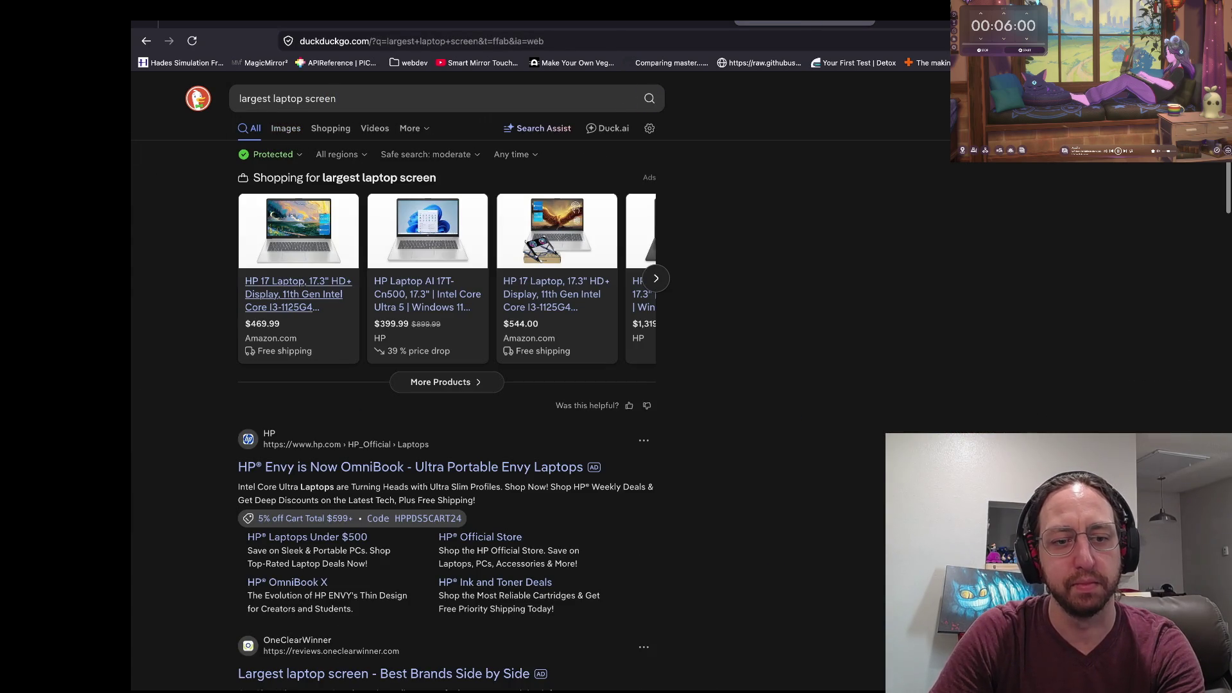
scroll(449, 385, down, 3)
scroll(347, 442, down, 5)
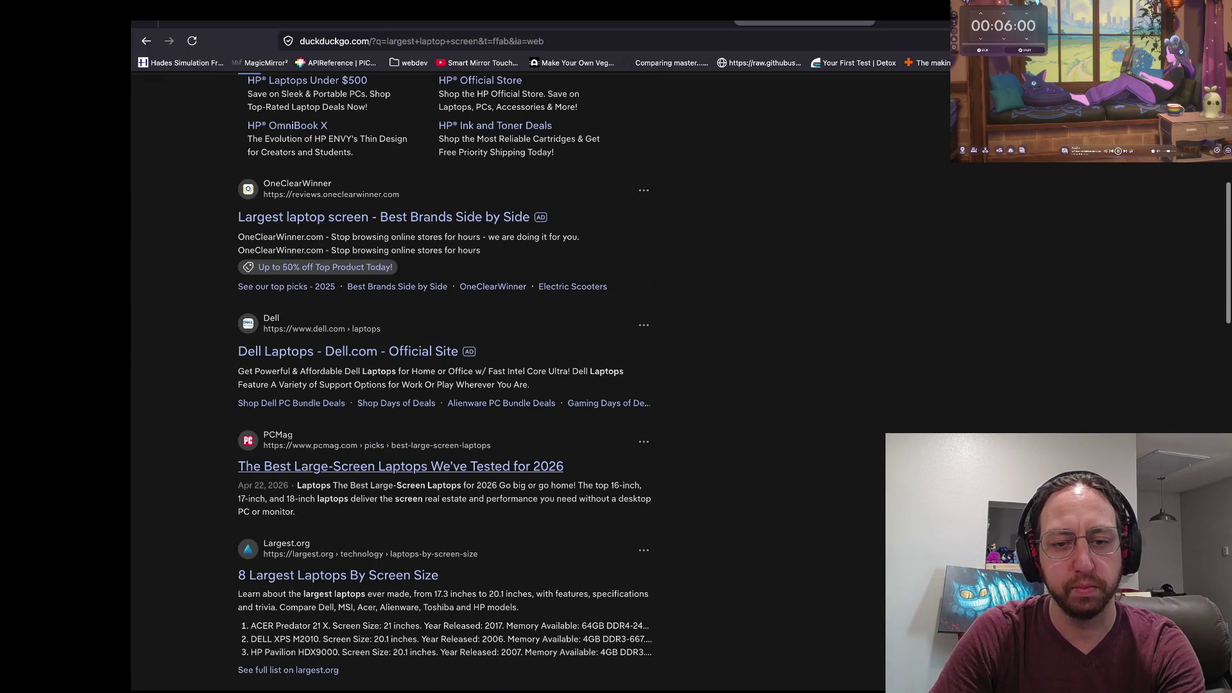
click(400, 467)
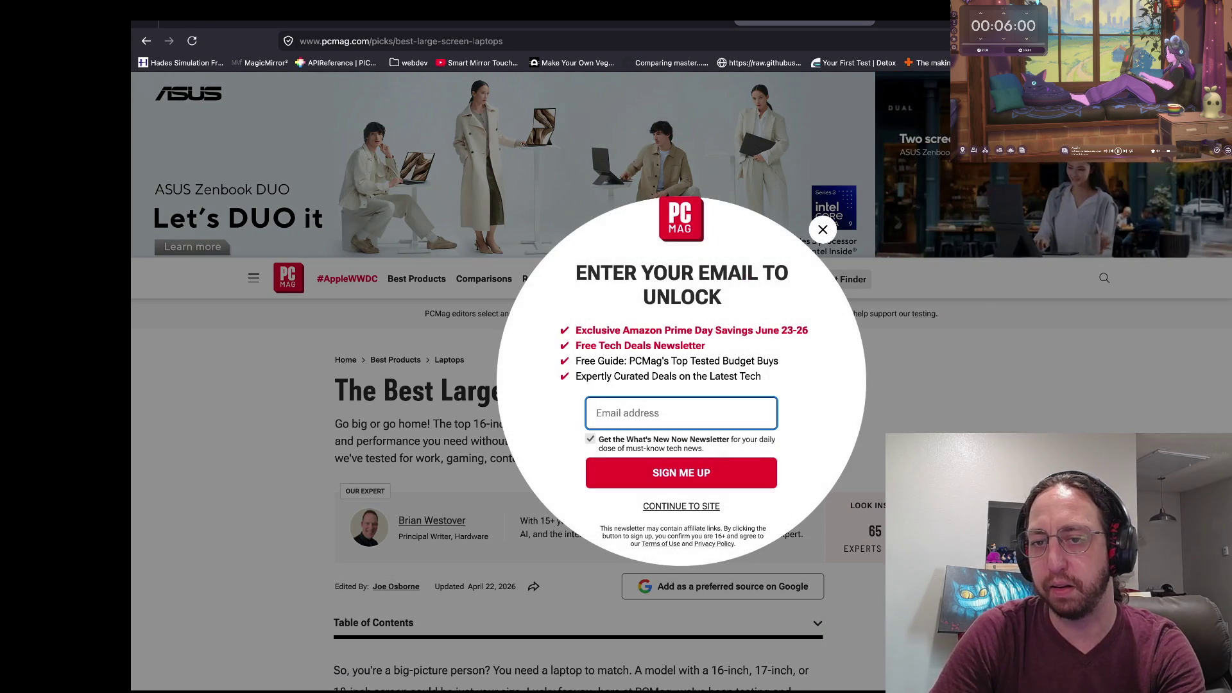
Close the PCMag email signup popup and skim the large-screen laptop picks.
key(Escape)
scroll(539, 385, down, 3)
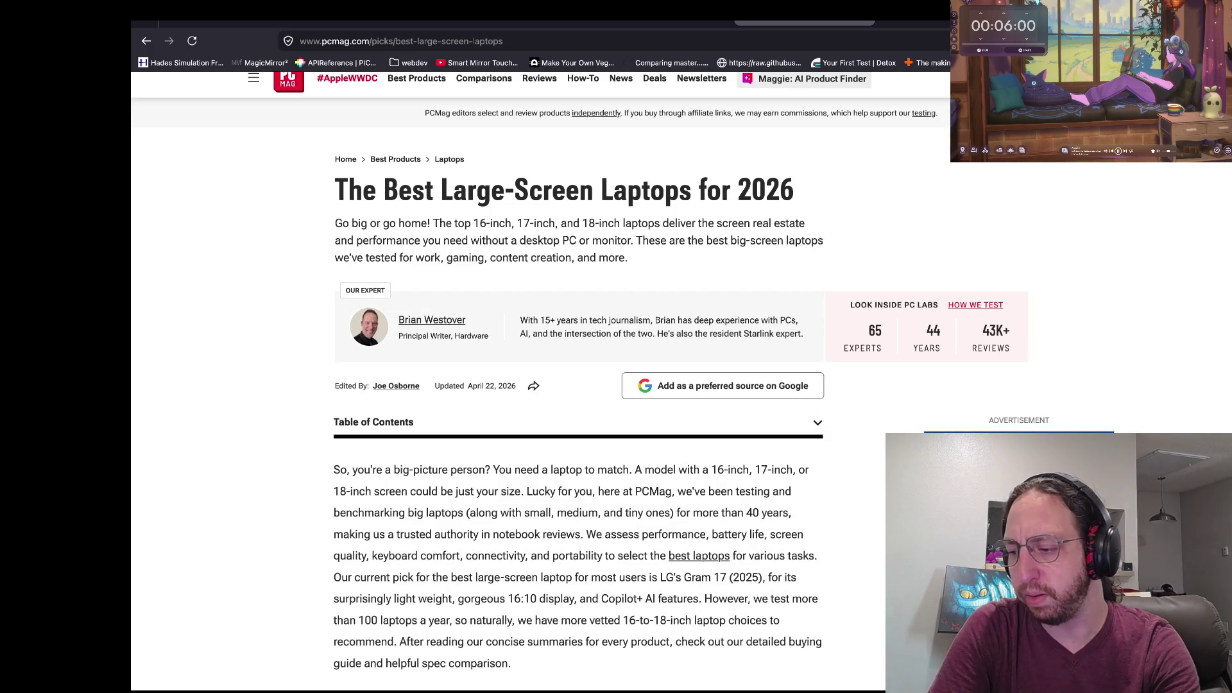
scroll(539, 385, down, 3)
scroll(577, 384, down, 3)
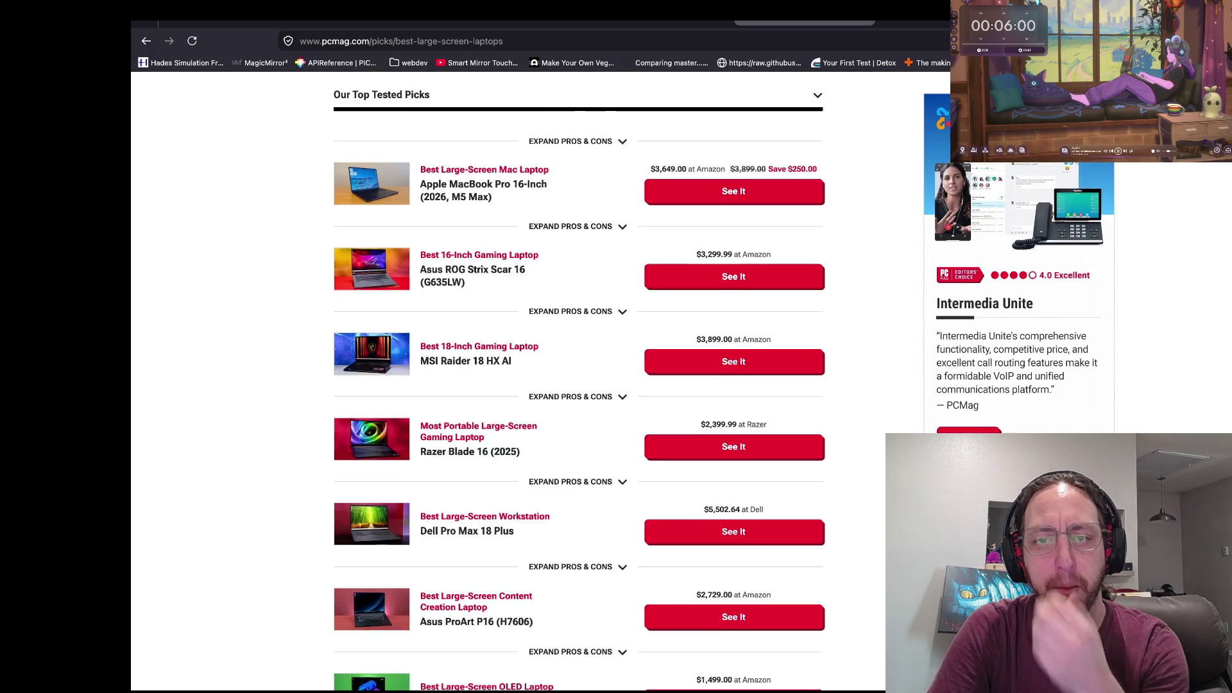
scroll(578, 384, up, 2)
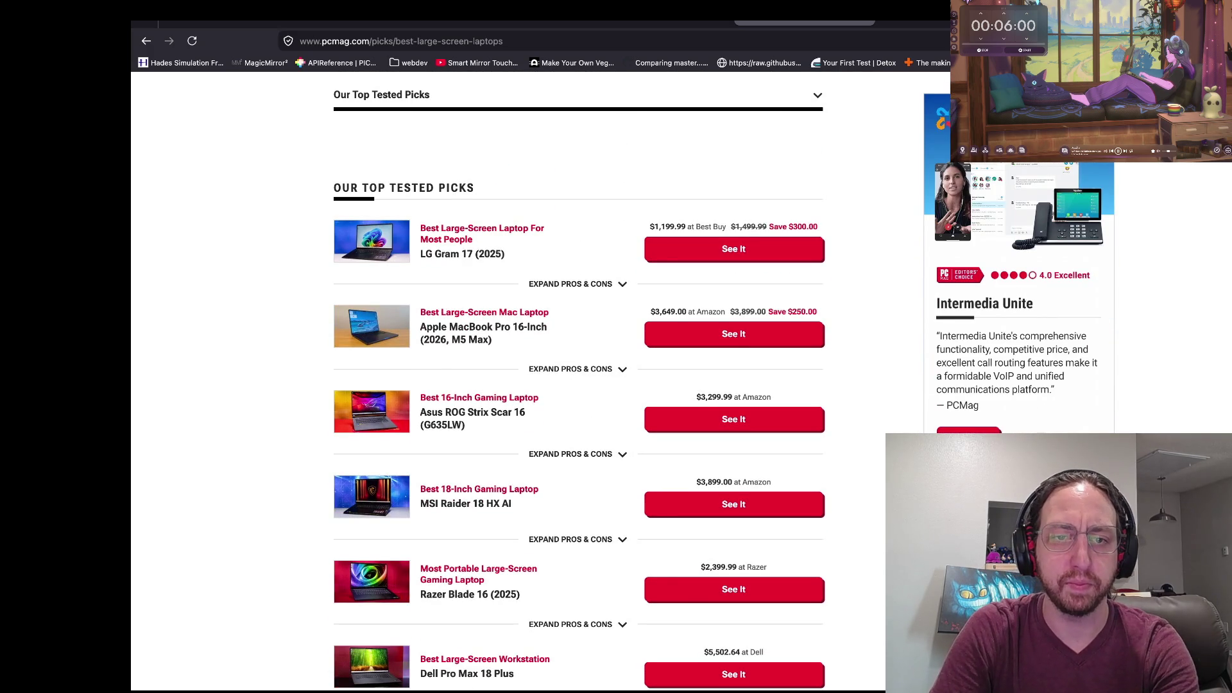
scroll(577, 385, up, 6)
scroll(577, 385, down, 8)
scroll(577, 398, down, 10)
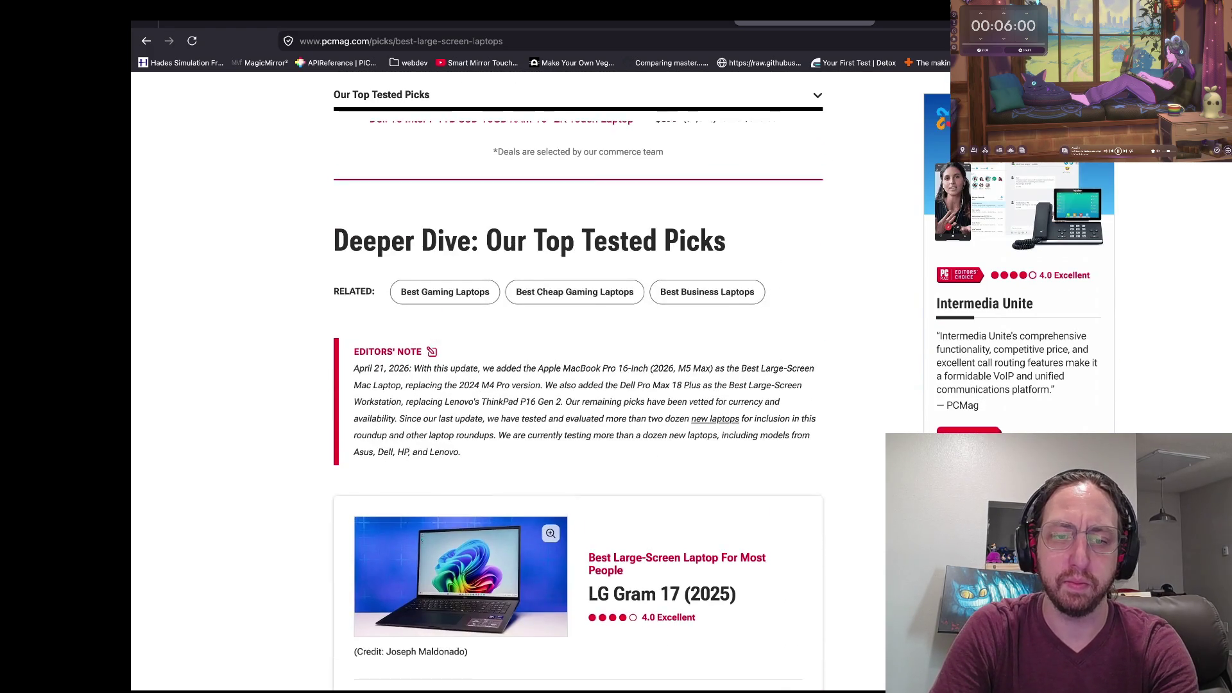
scroll(577, 385, down, 5)
Find 'in' on the page and select the screen-size wording in the article intro.
key(ctrl+f)
text(in)
key(Return)
key(Return)
key(Return)
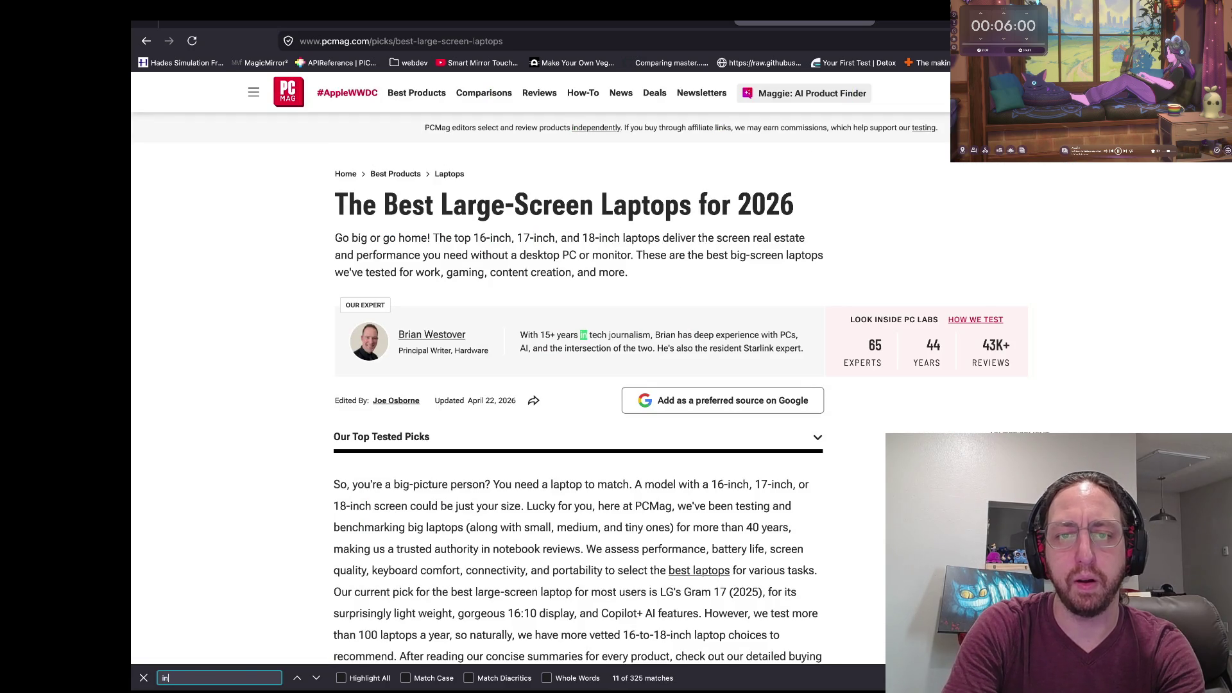
mouse_move(335, 238)
mouse_down()
mouse_move(608, 254)
mouse_move(535, 237)
mouse_up()
click(608, 255)
click(535, 237)
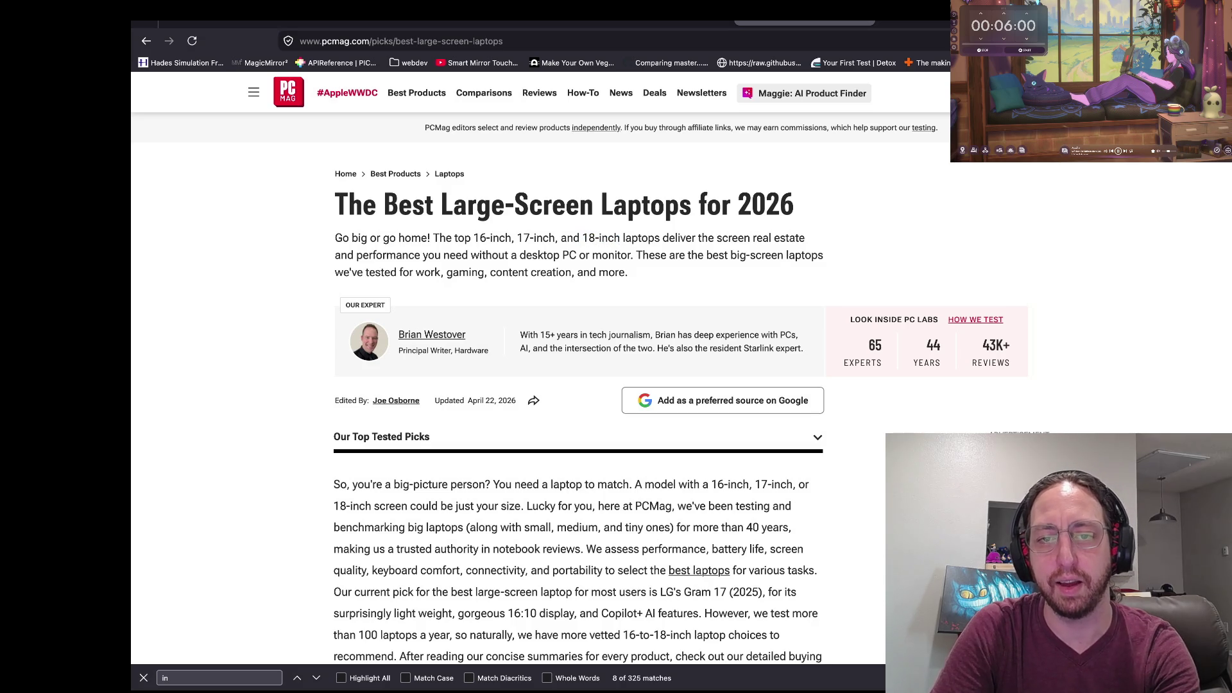
scroll(577, 366, down, 1)
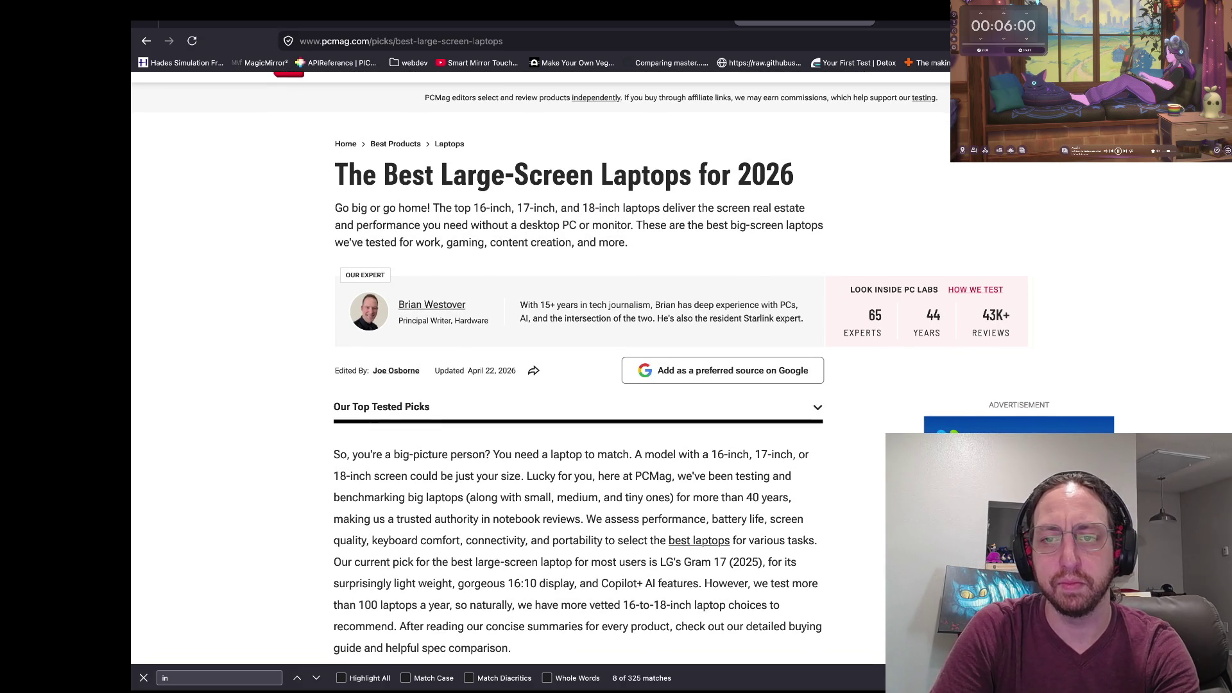
scroll(578, 366, down, 1)
Move to a new tab and begin typing the search 'surface tablet pro'.
key(ctrl+shift+Tab)
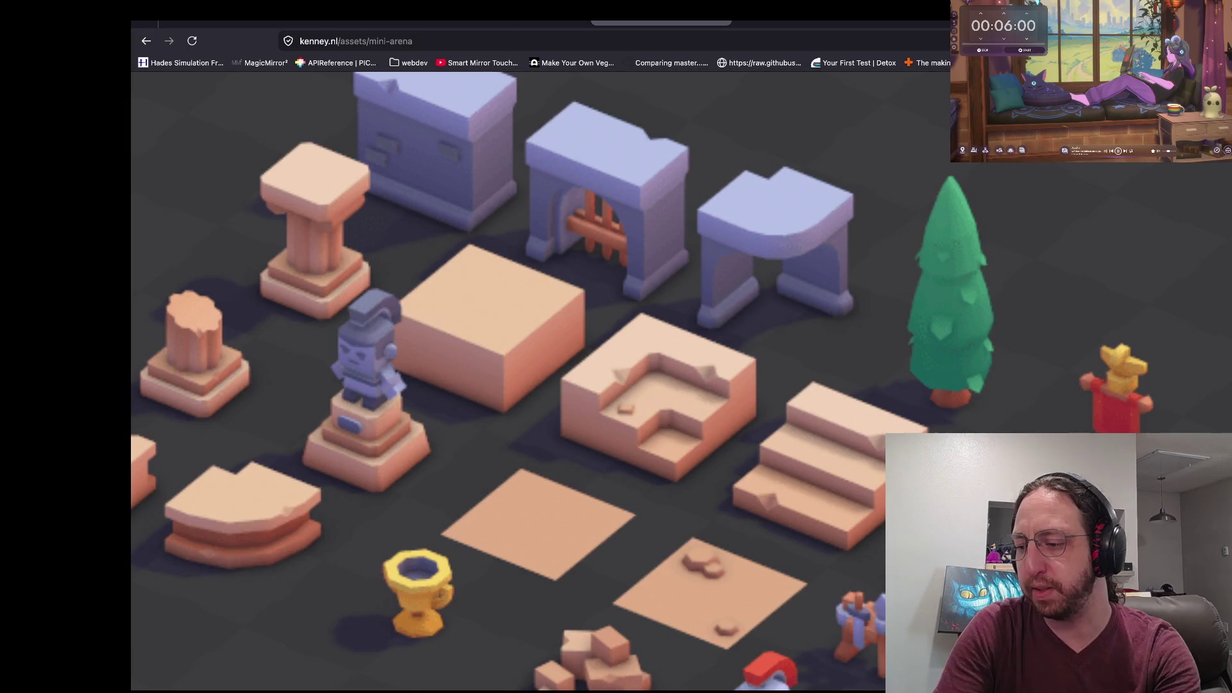
key(ctrl+Tab)
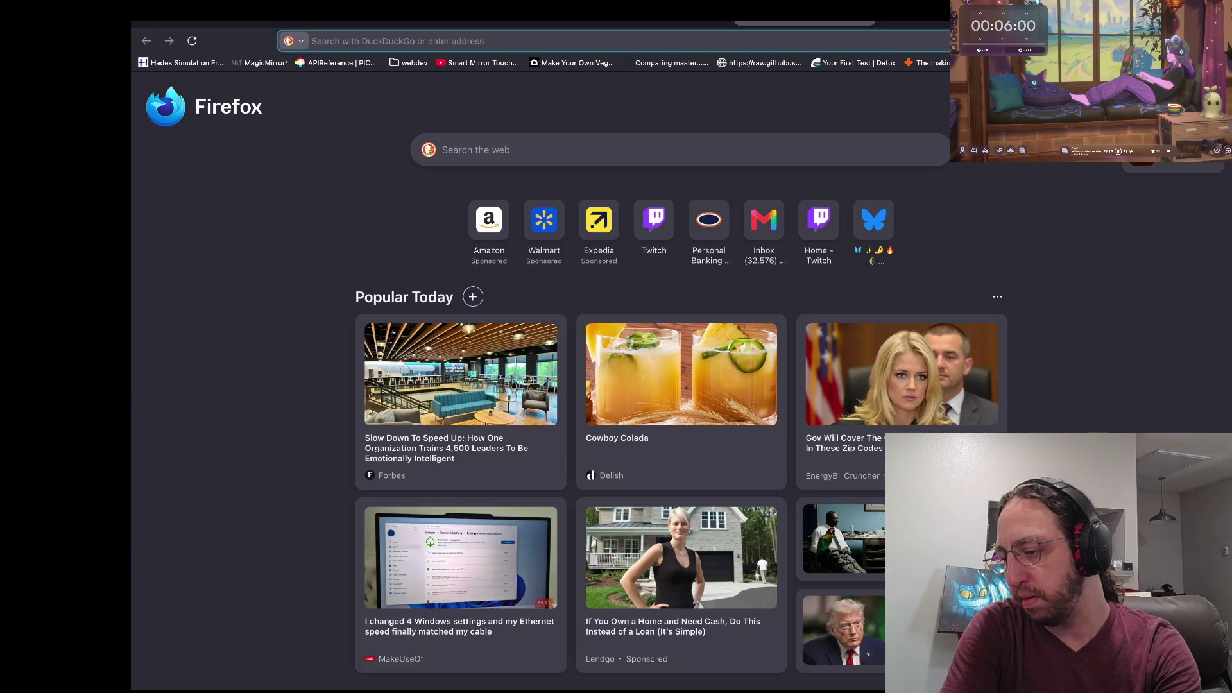
text(s)
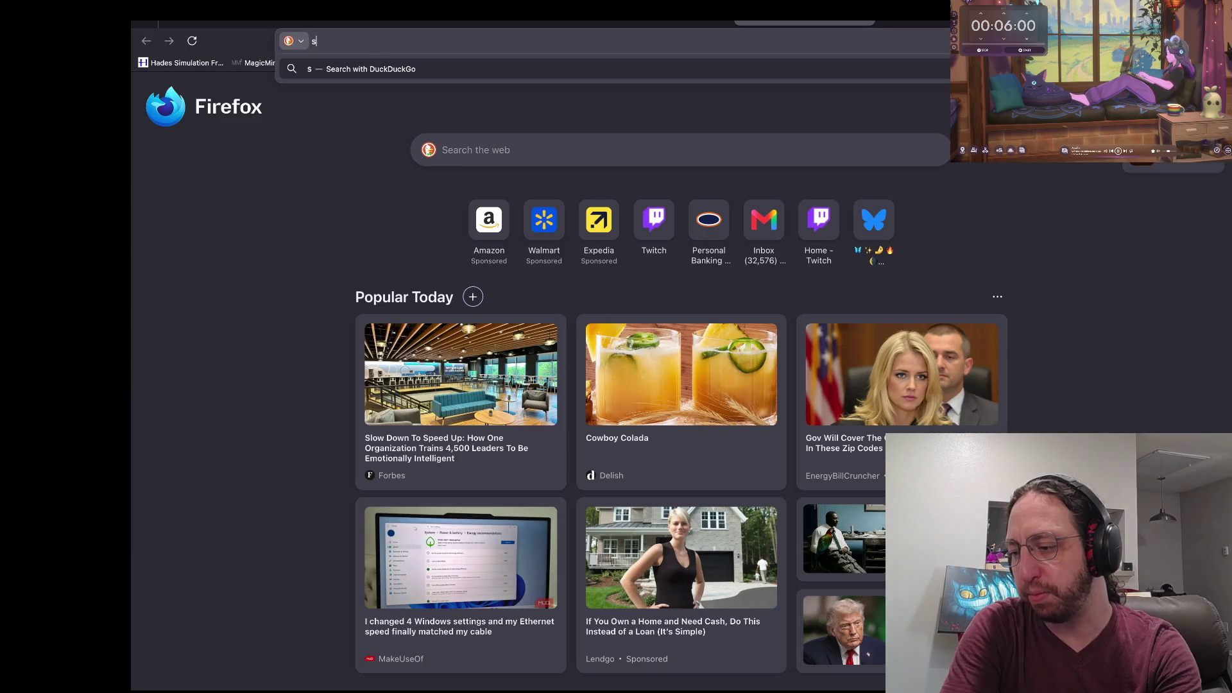
text(urface )
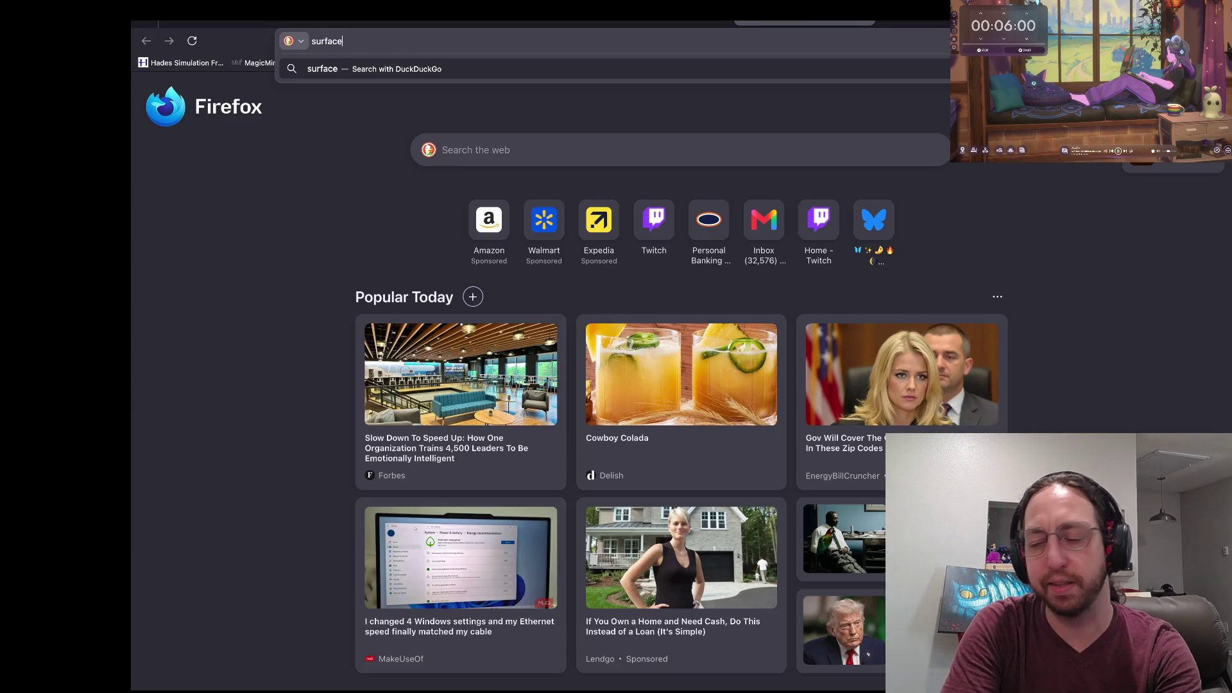
text(tab)
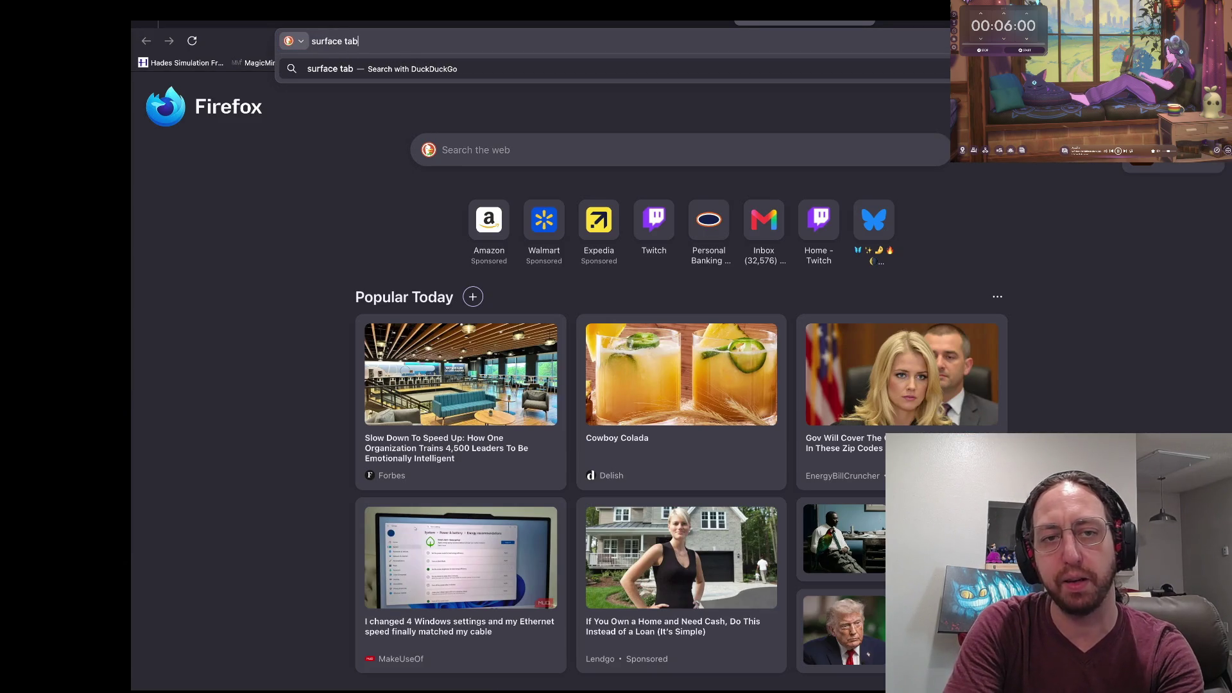
text(let pro)
Search for 'surface tablet pro', then refine the query with '30'.
key(Return)
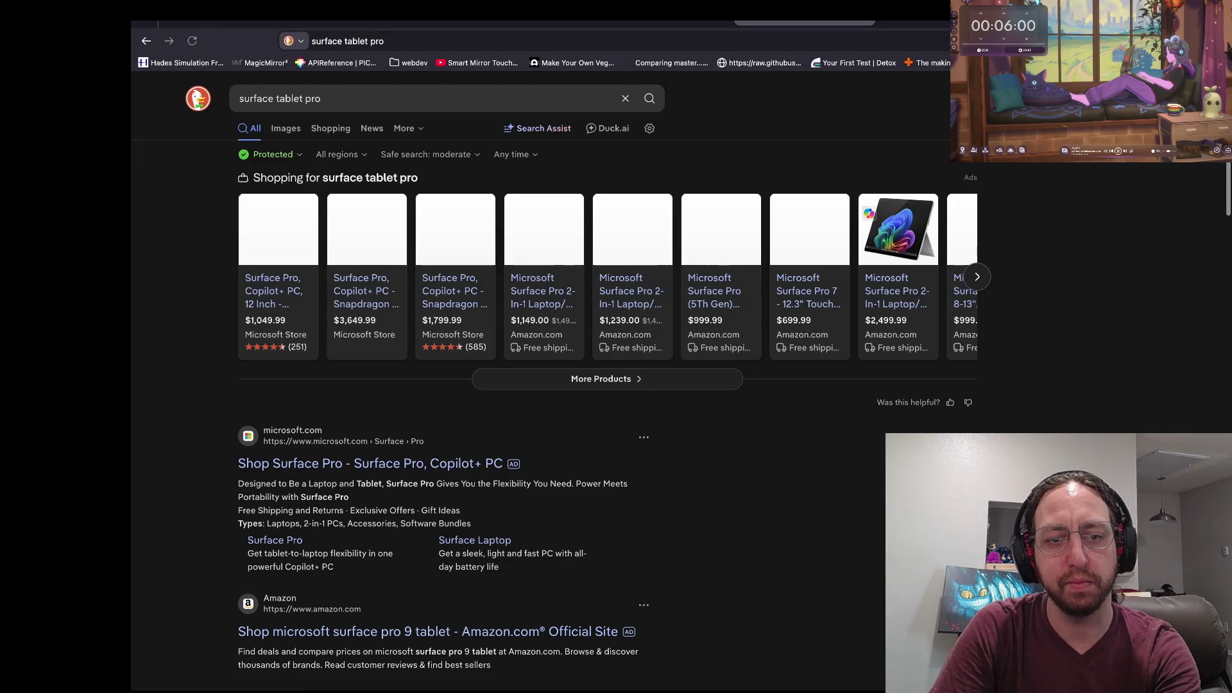
text(30in)
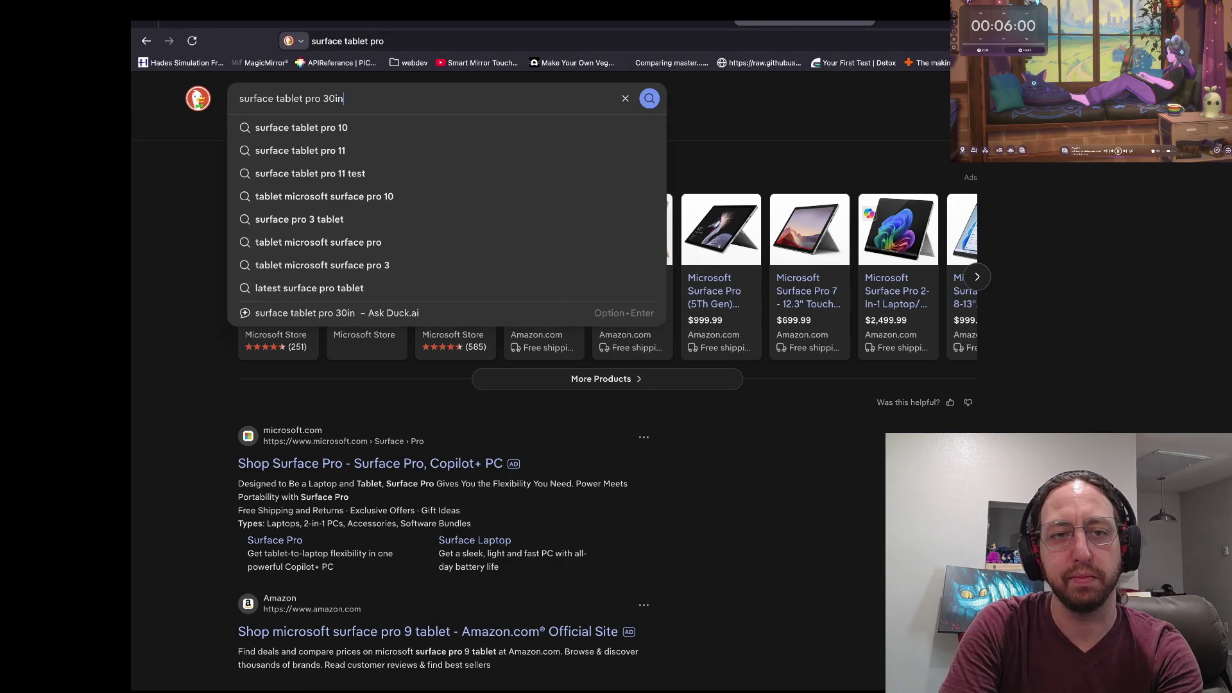
key(Return)
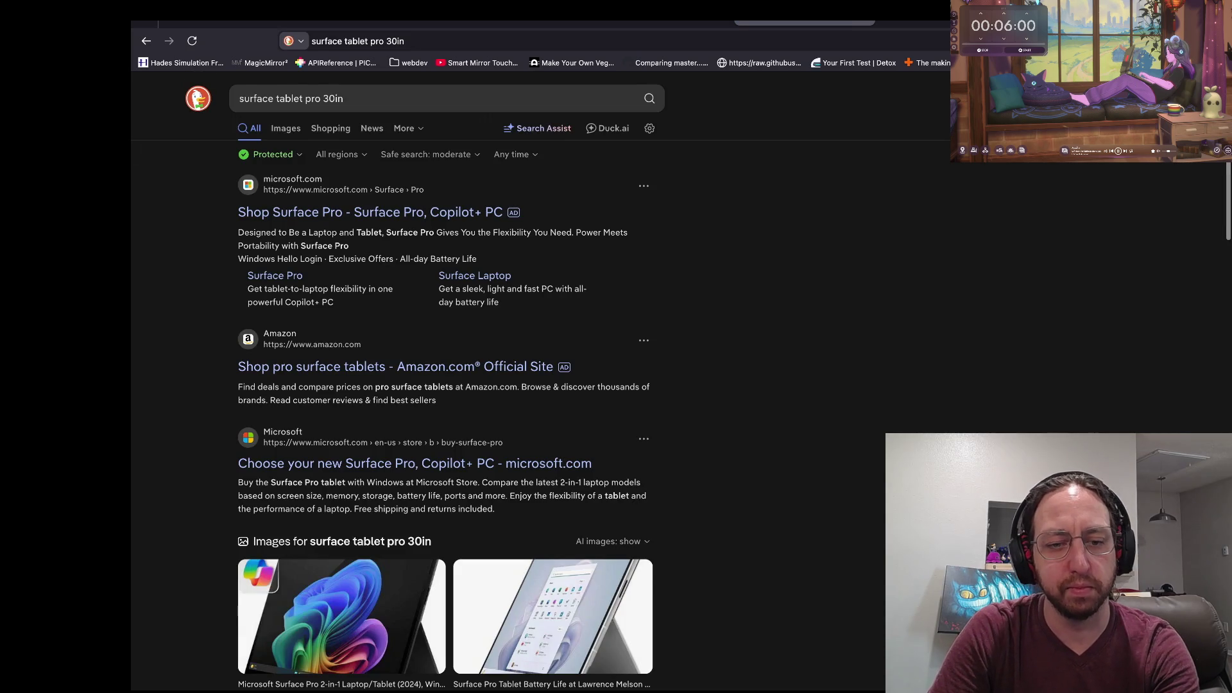
scroll(417, 319, down, 2)
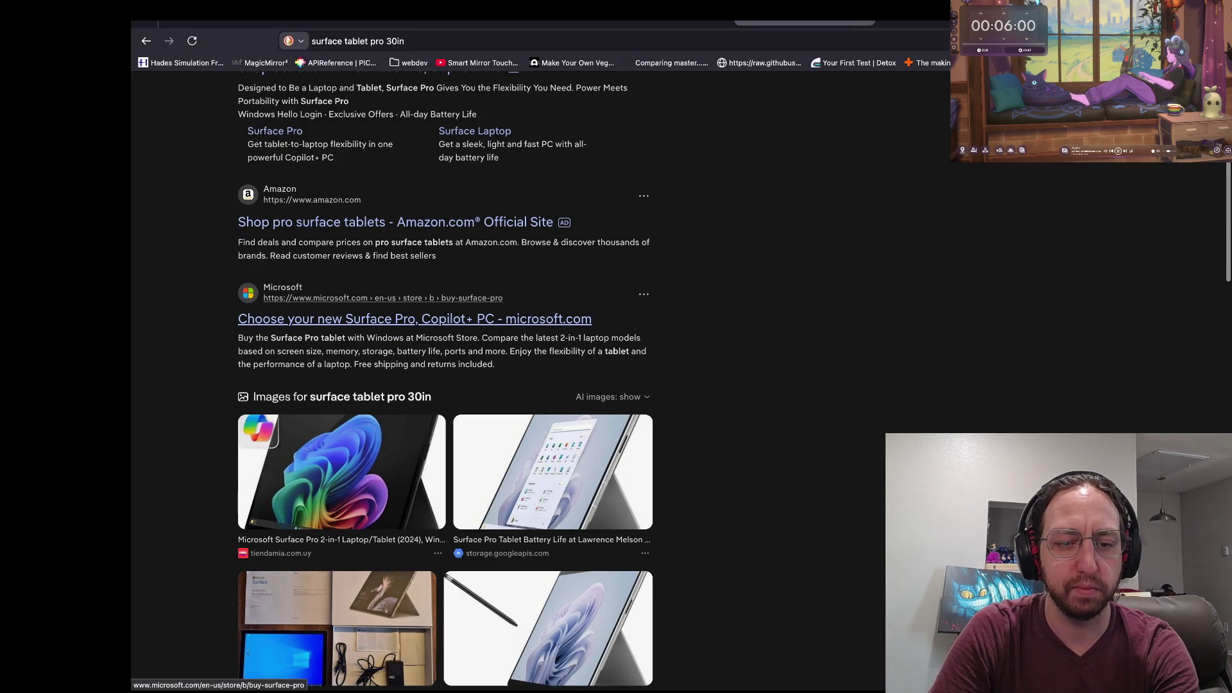
scroll(417, 319, up, 2)
Preview the first Surface Pro image result and follow it to the Tiendamia product page.
click(302, 615)
scroll(417, 449, down, 1)
click(301, 545)
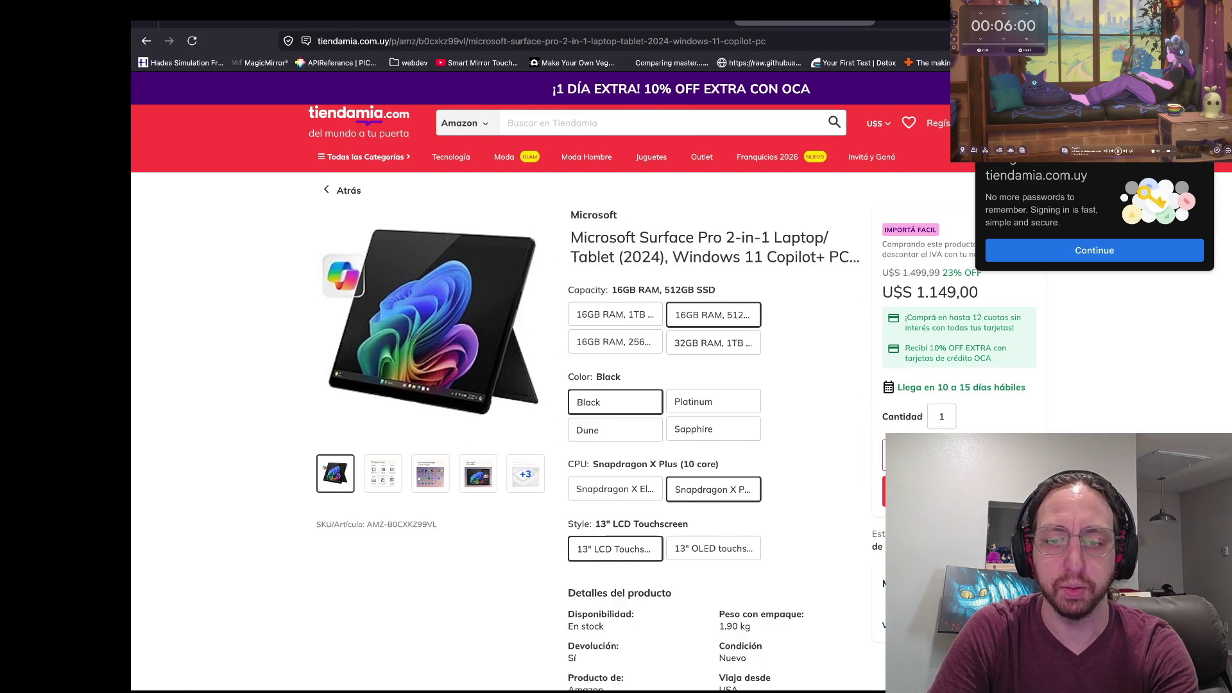
scroll(558, 417, down, 5)
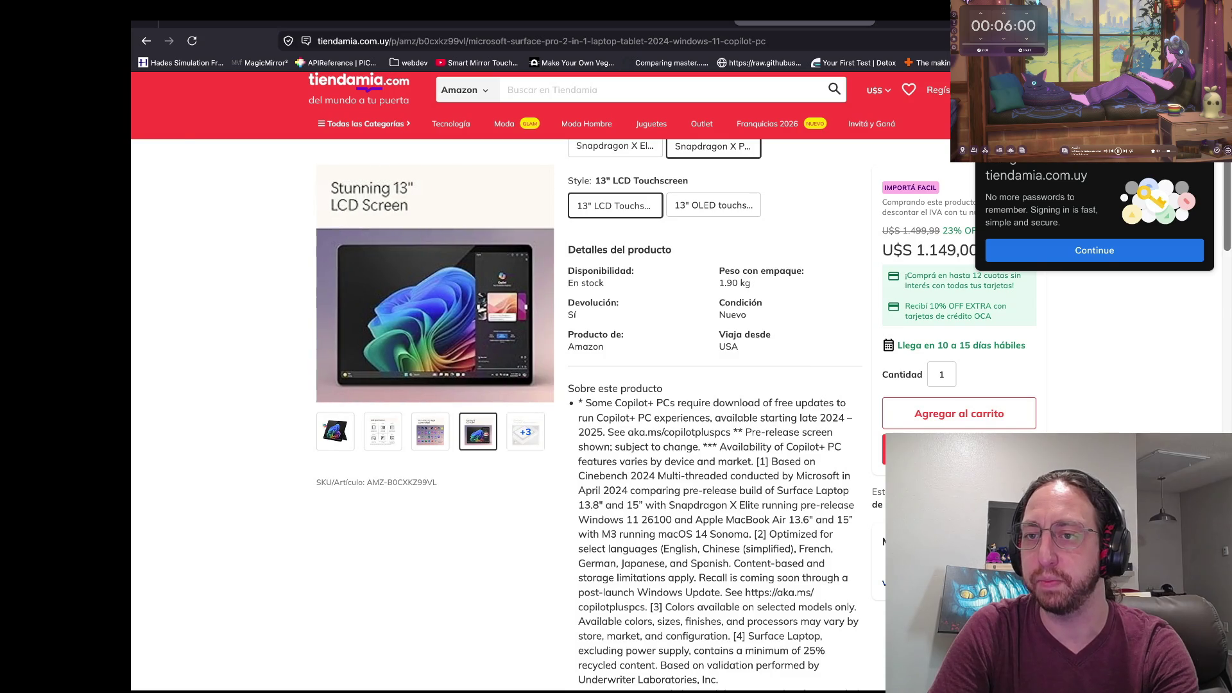
scroll(558, 417, up, 3)
scroll(559, 417, up, 3)
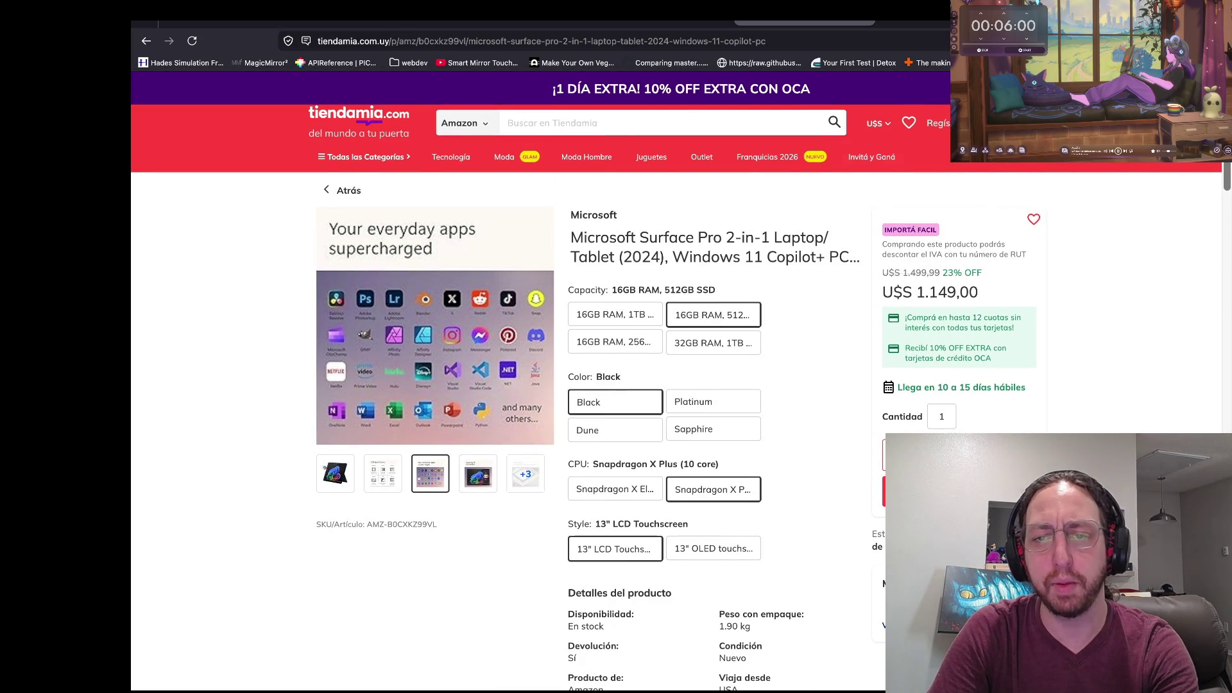
scroll(558, 417, down, 2)
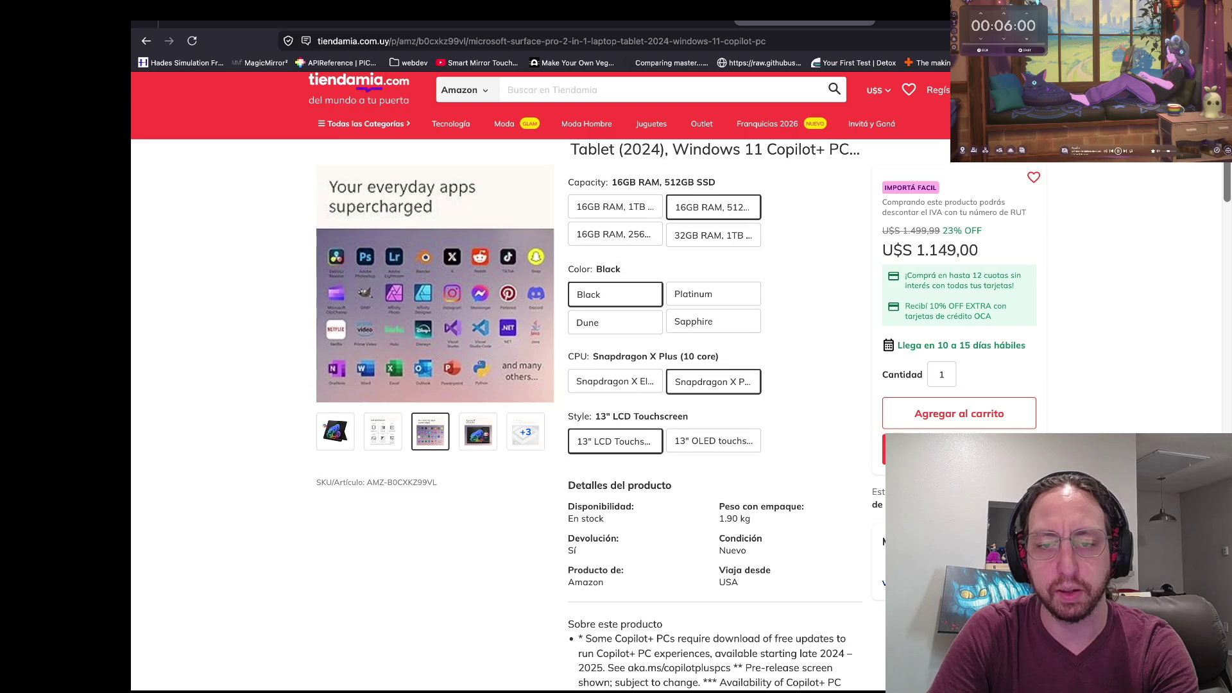
scroll(335, 431, left, 5)
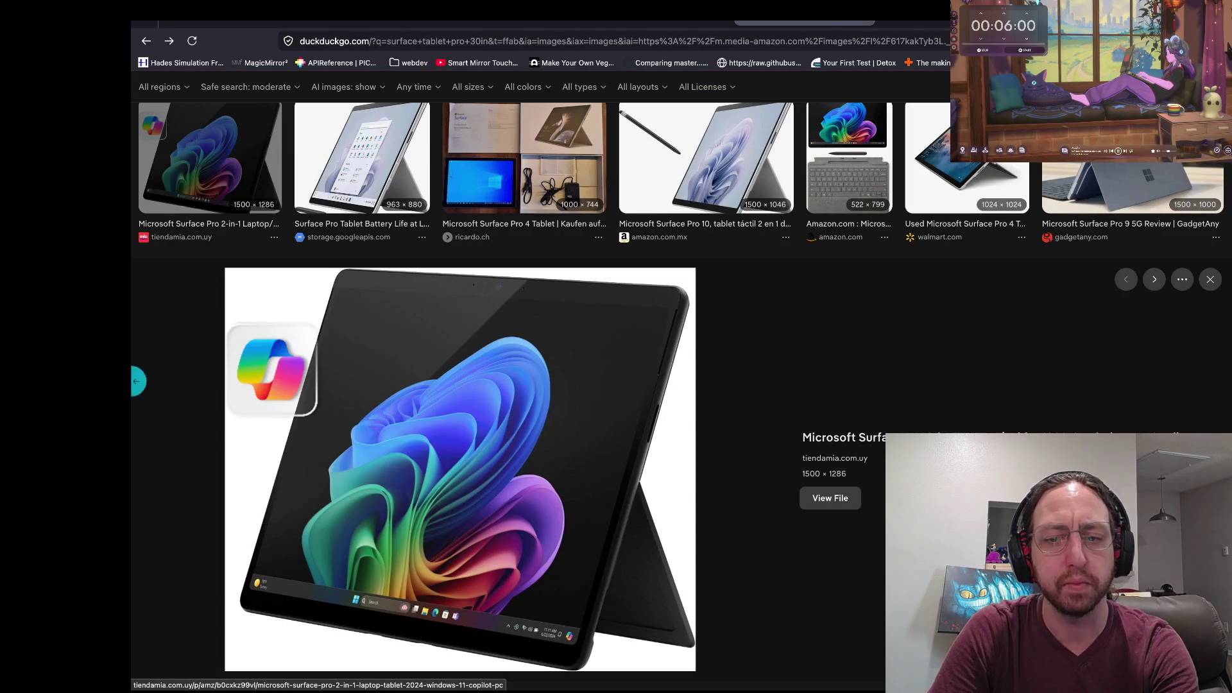
Add '2010' to the surface tablet search and rerun it.
scroll(685, 385, up, 2)
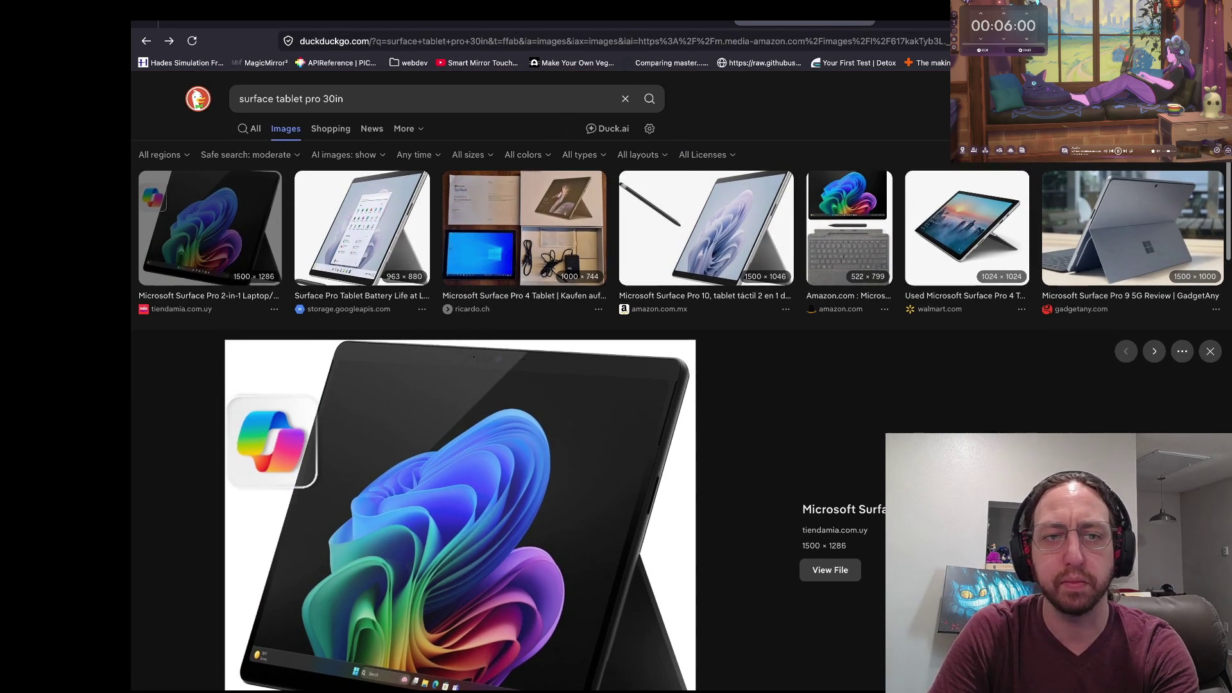
click(385, 98)
text(2010)
key(Return)
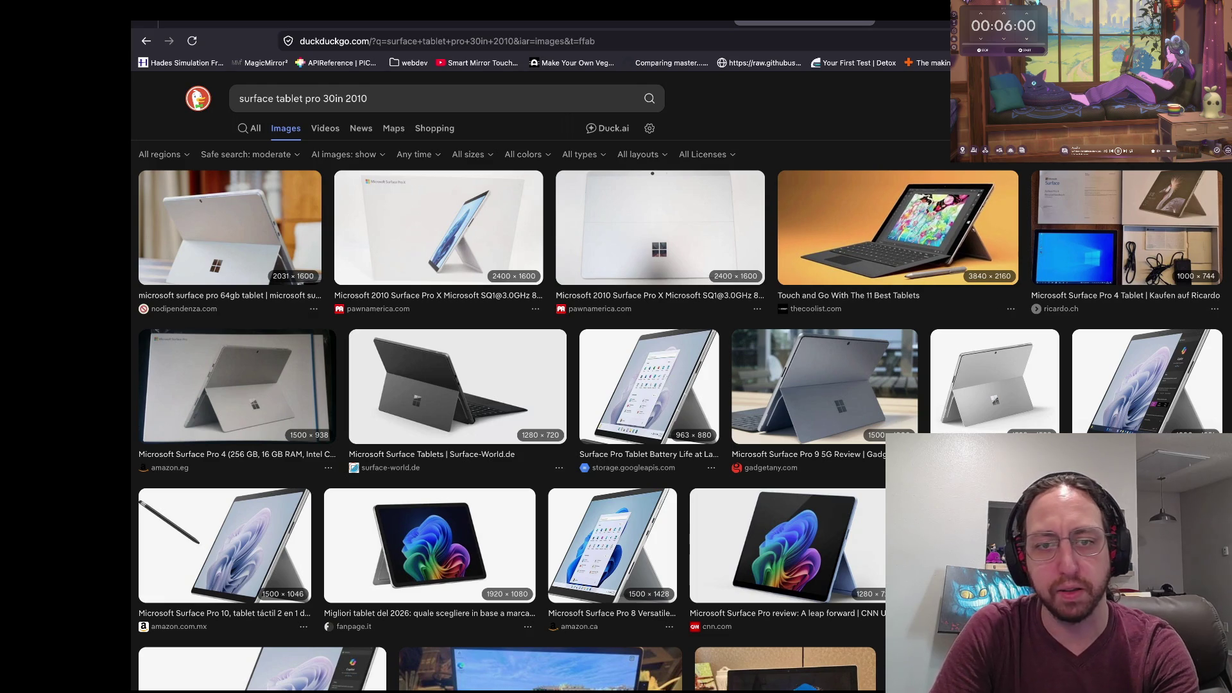
Clear the search query and browse the Surface Pro image results.
click(384, 98)
key(ctrl+a)
key(BackSpace)
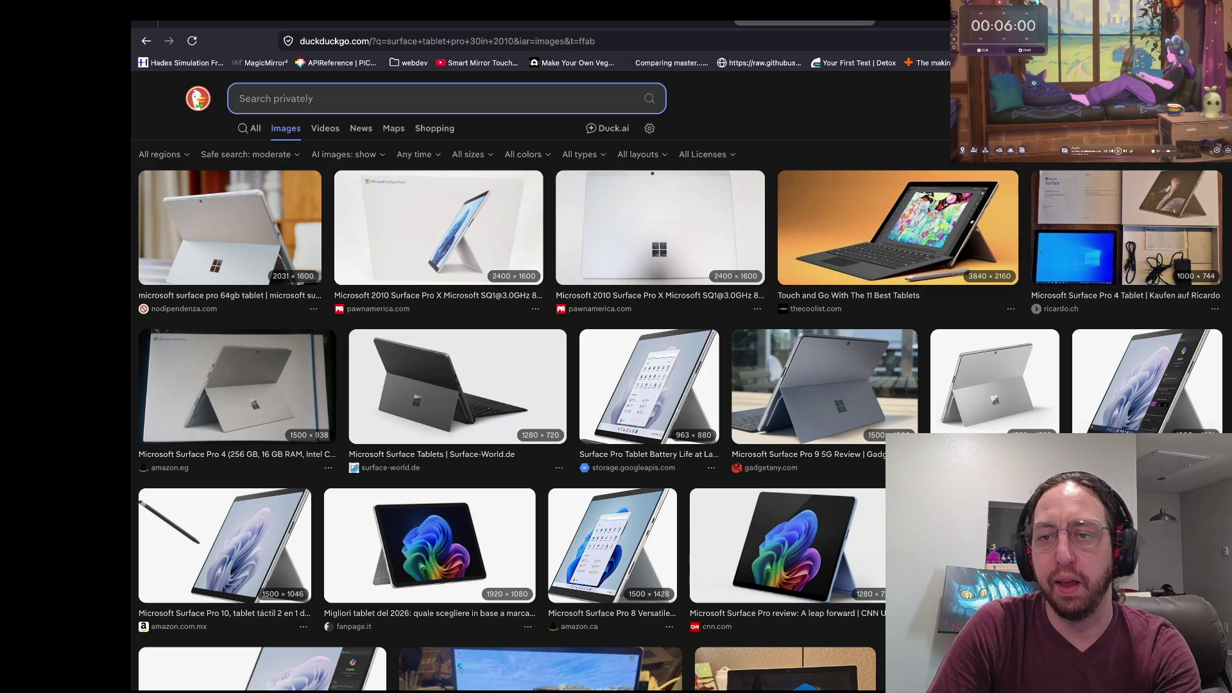
scroll(908, 252, up, 5)
scroll(670, 381, up, 2)
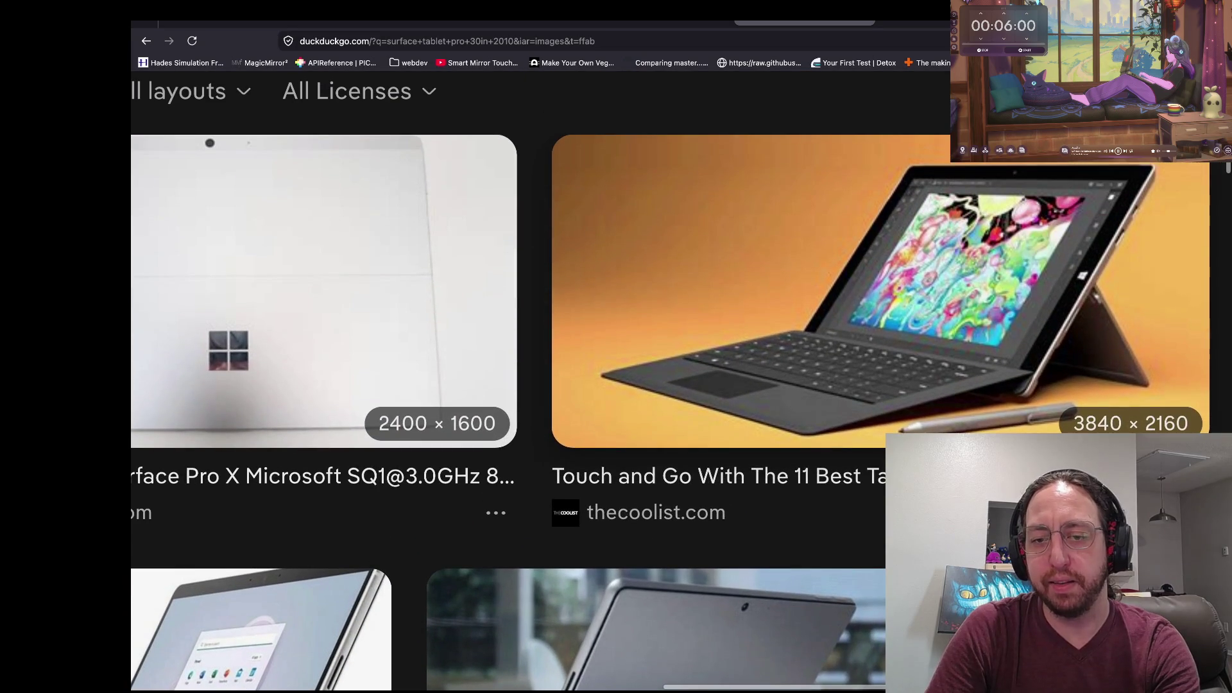
scroll(671, 381, down, 5)
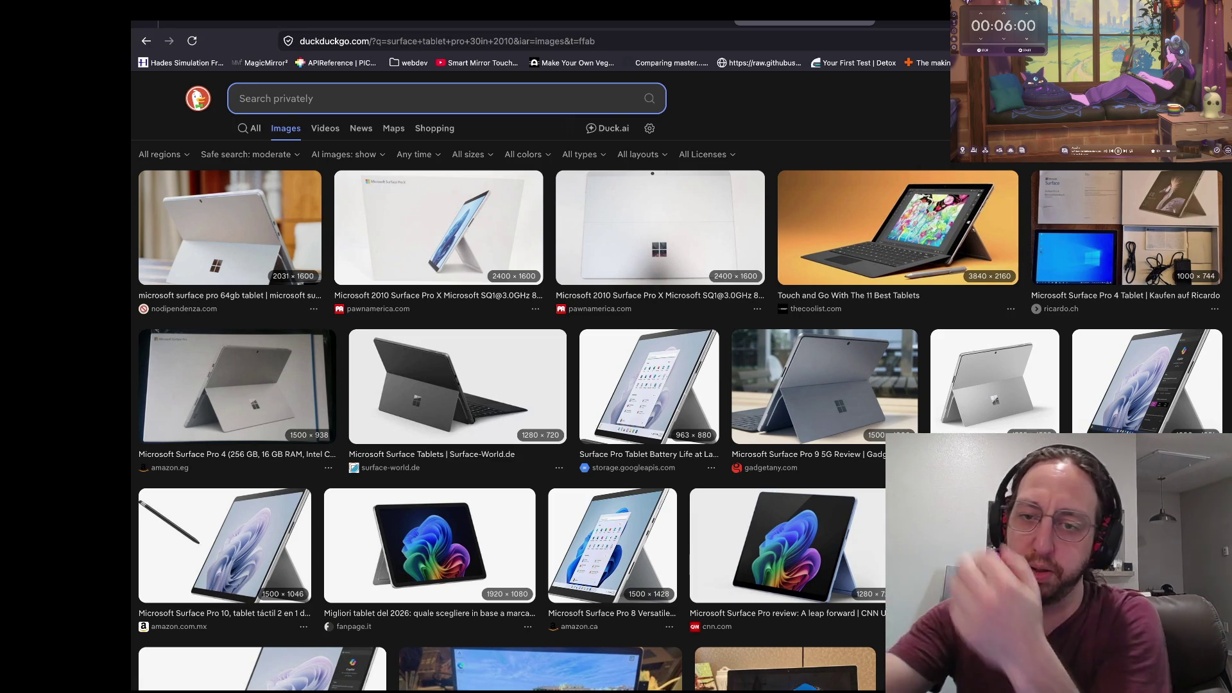
key(Escape)
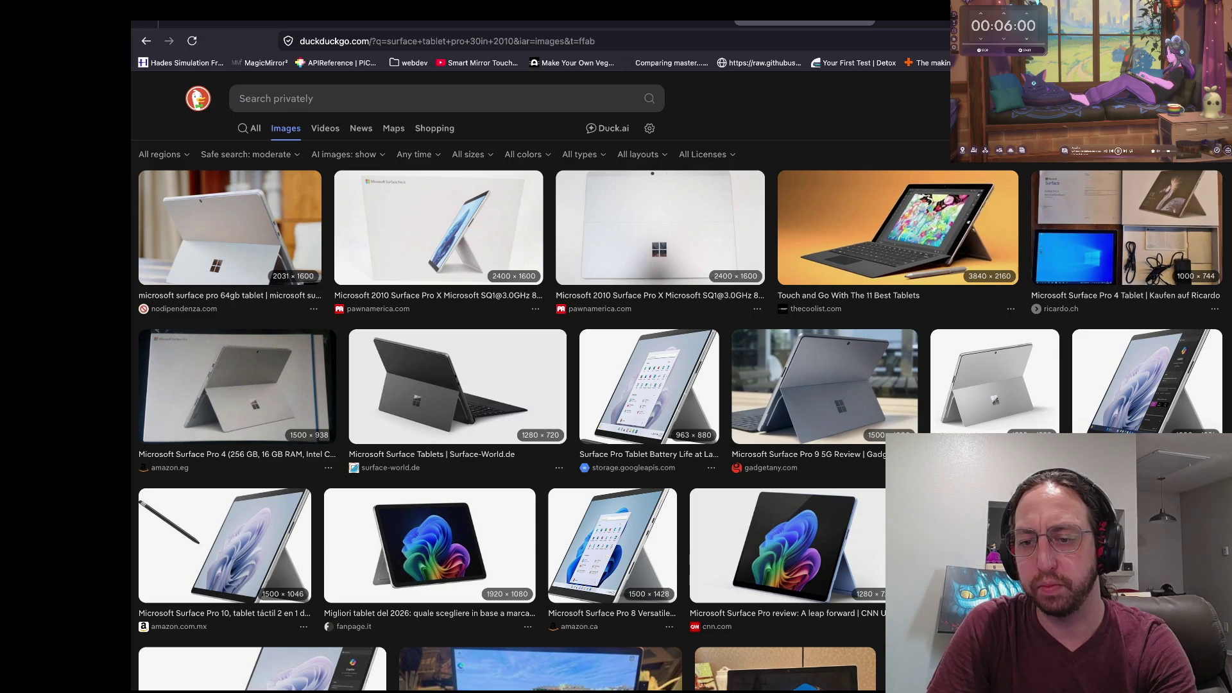
Inspect the Amazon tablet-and-keyboard image, close it, and go to the Kenney Mini Arena tab.
click(956, 523)
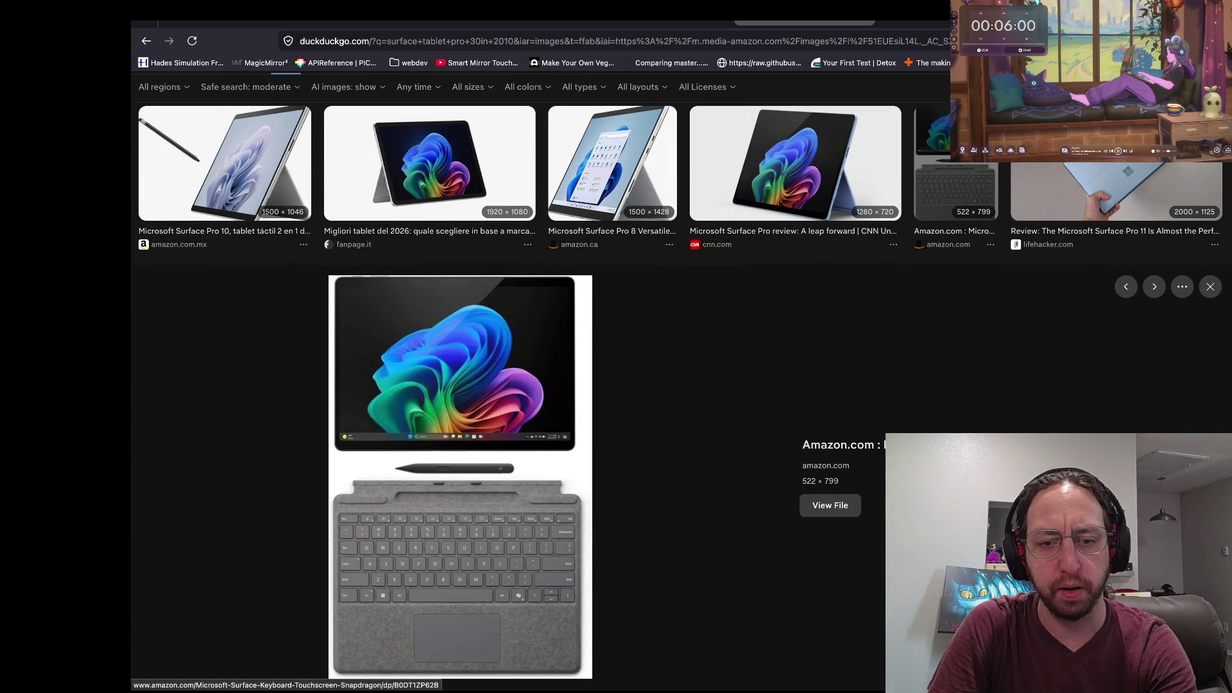
scroll(460, 385, up, 3)
scroll(460, 385, down, 3)
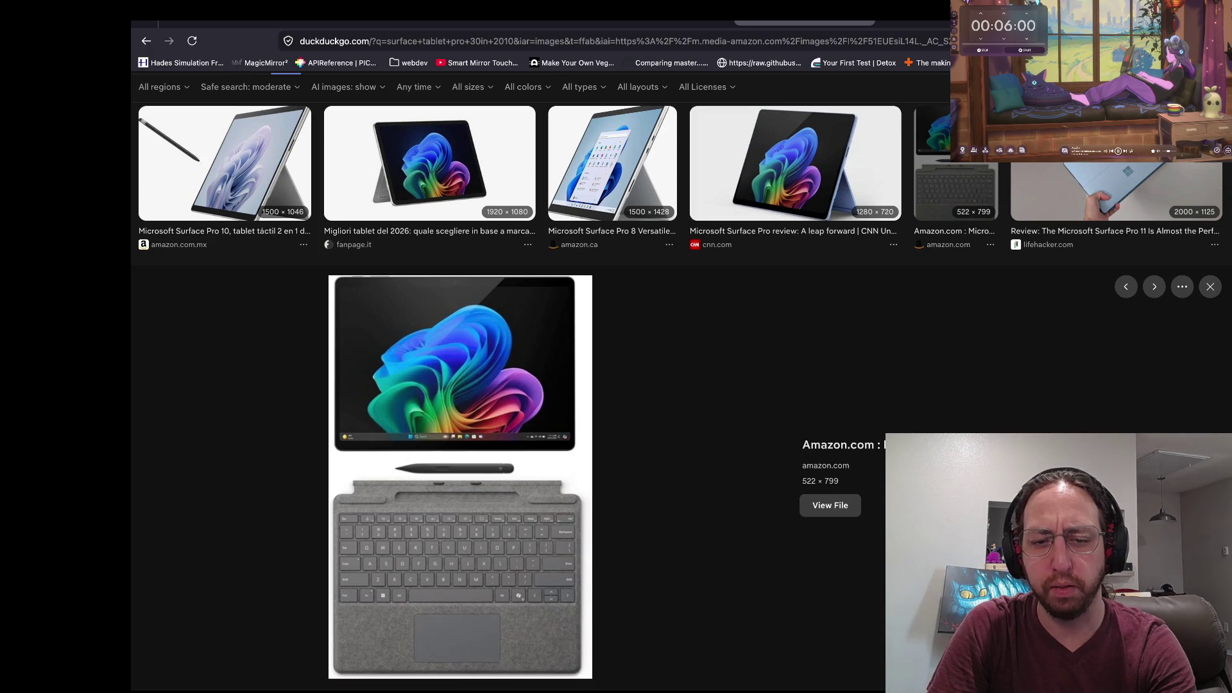
key(alt+Left)
scroll(452, 622, down, 5)
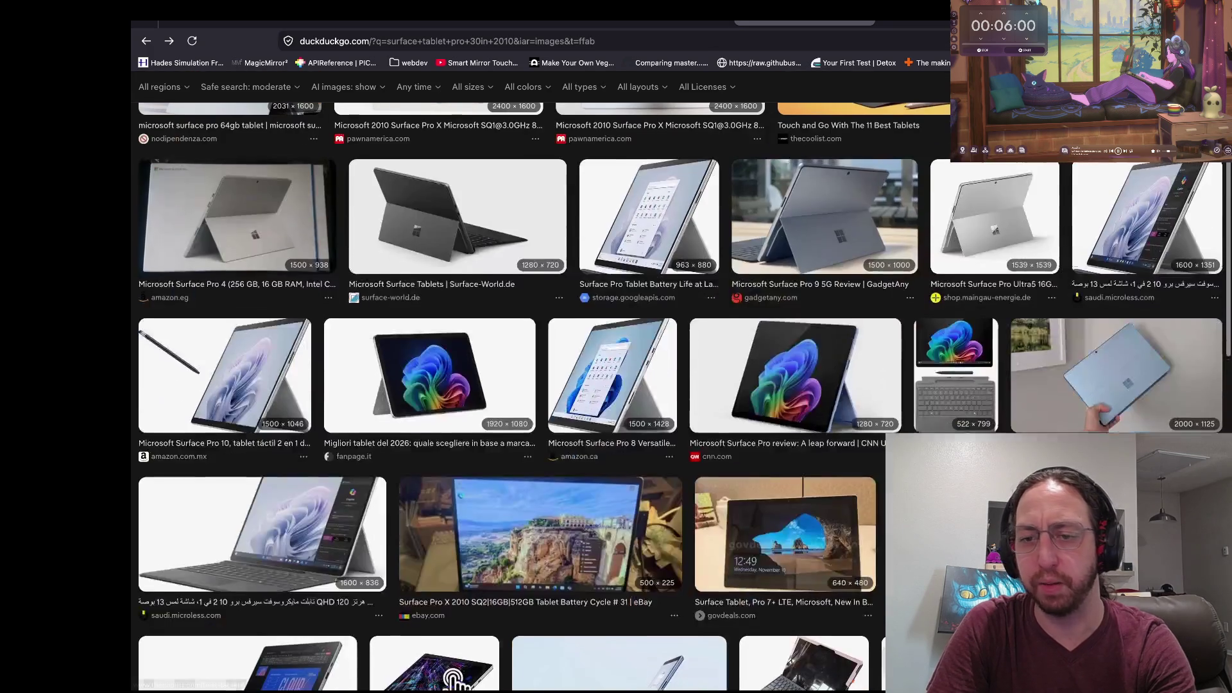
key(ctrl+Tab)
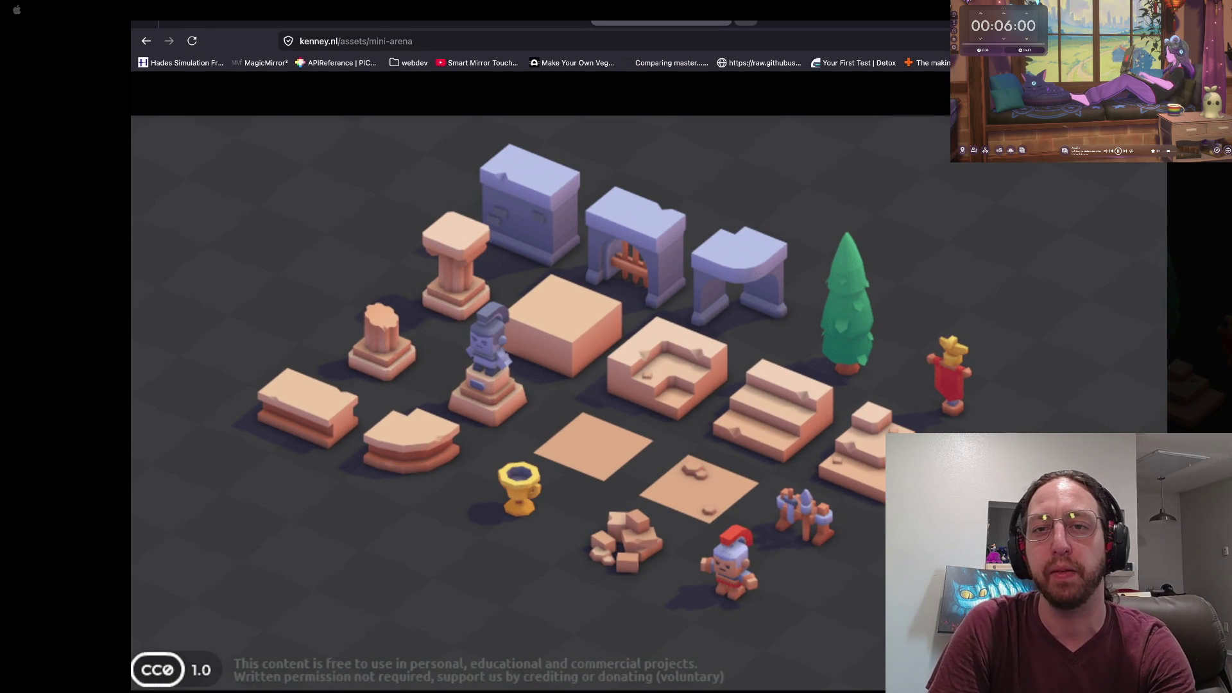
Search for 'drawing tables nacom' in a new tab.
key(ctrl+t)
text(drawing ta)
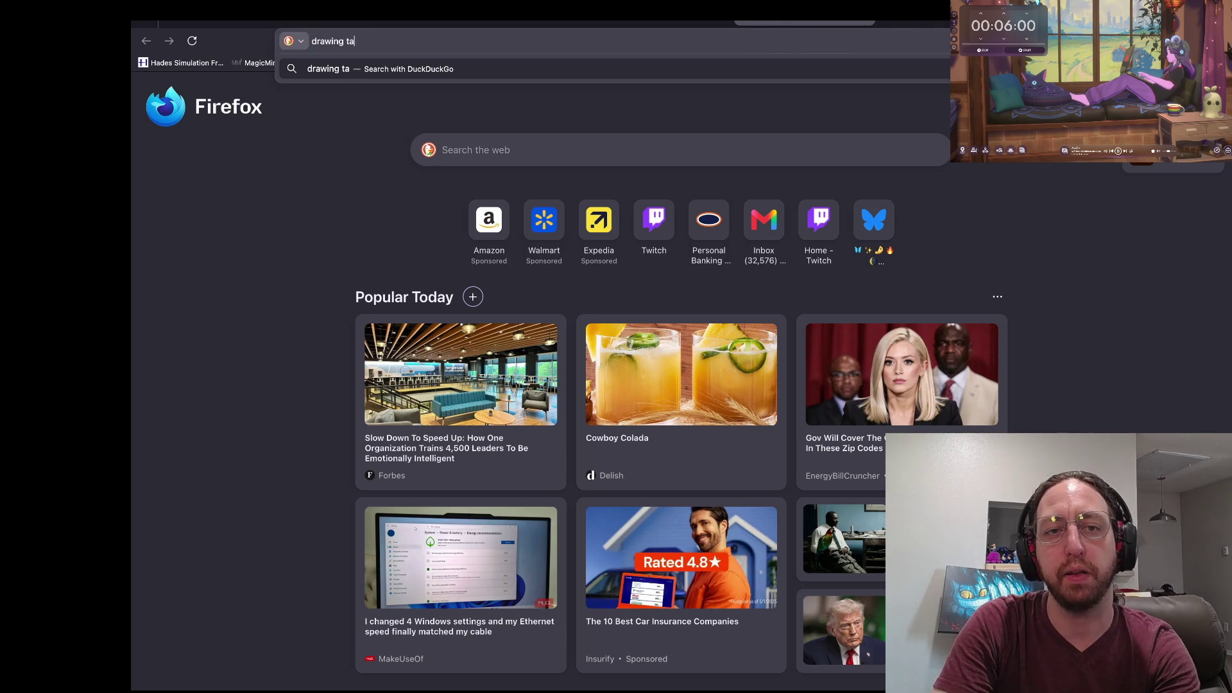
text(bles nacom)
key(Return)
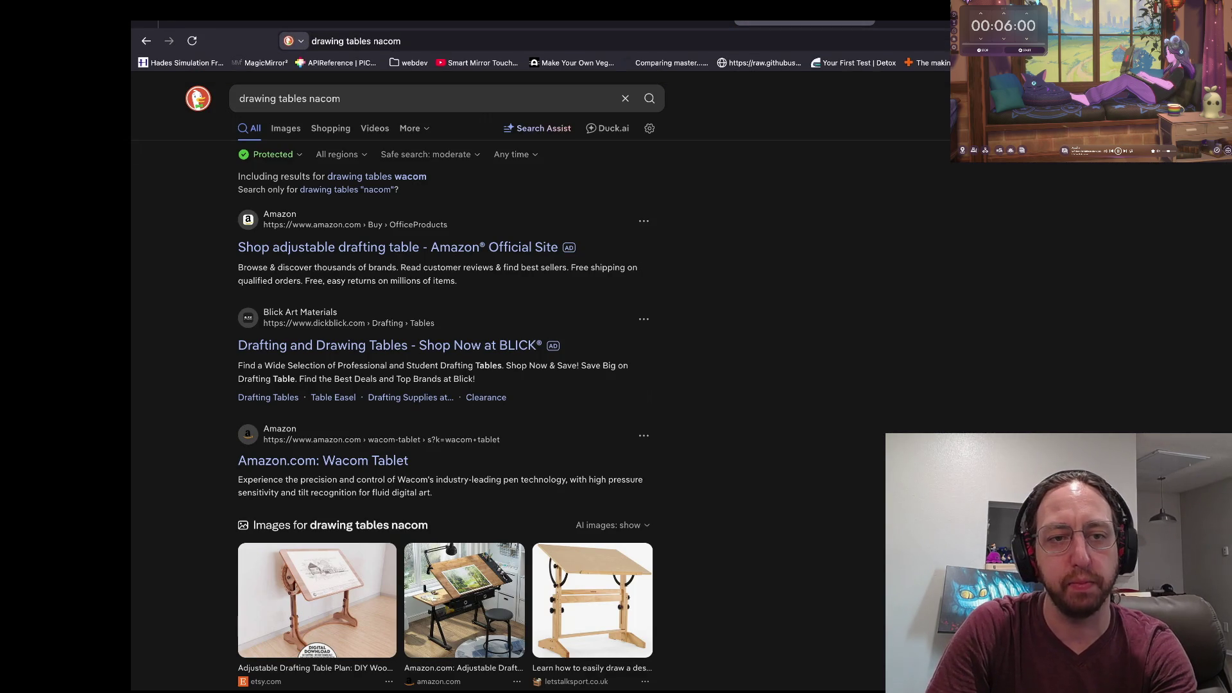
Correct the query to 'drawing tables wacom' and browse the Wacom shopping listings.
click(309, 98)
key(BackSpace)
text(w)
key(Return)
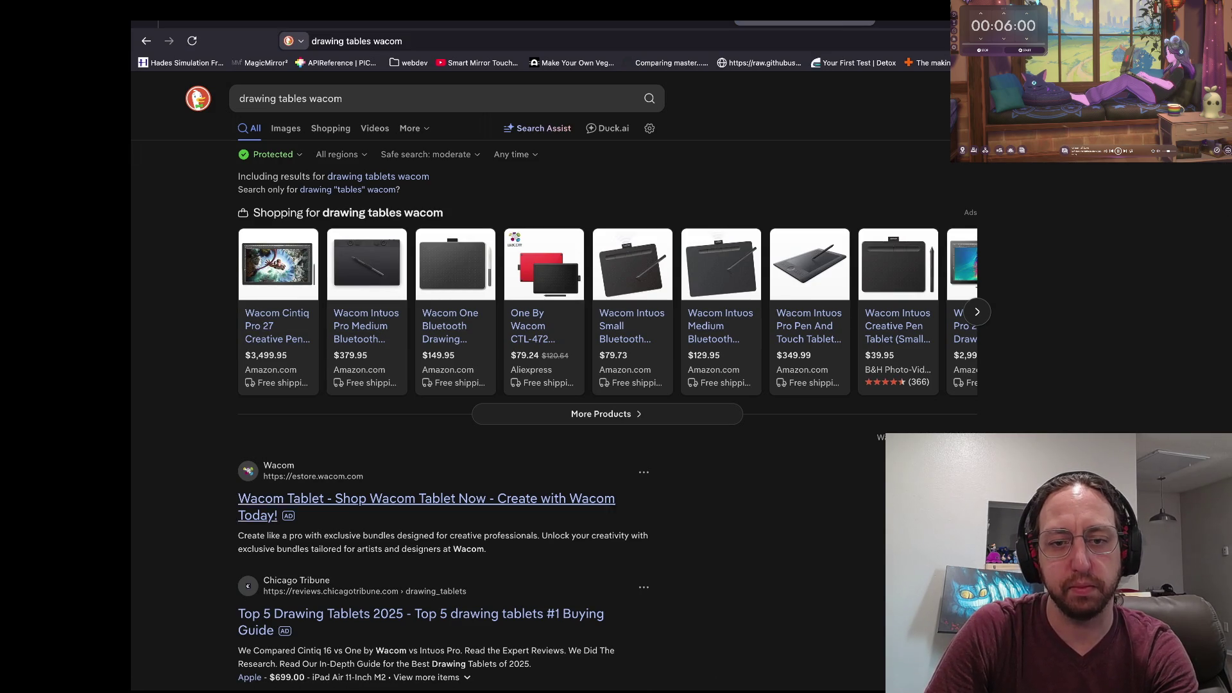
scroll(443, 385, down, 8)
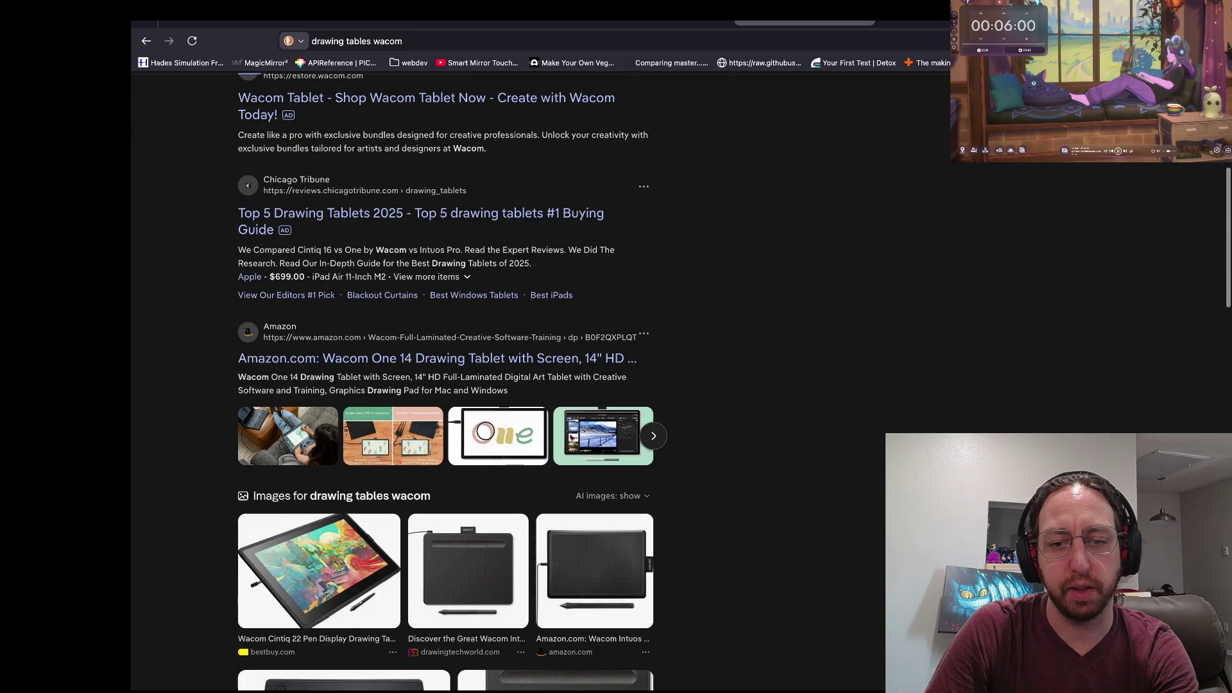
scroll(442, 385, down, 5)
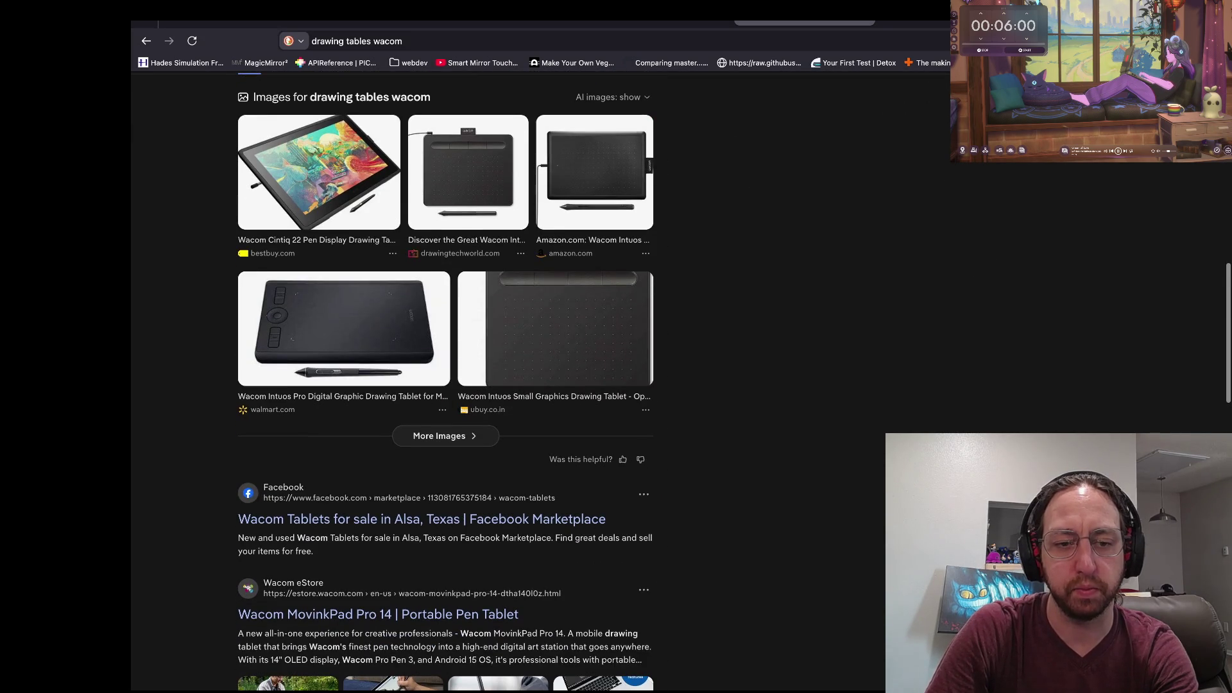
scroll(442, 385, down, 2)
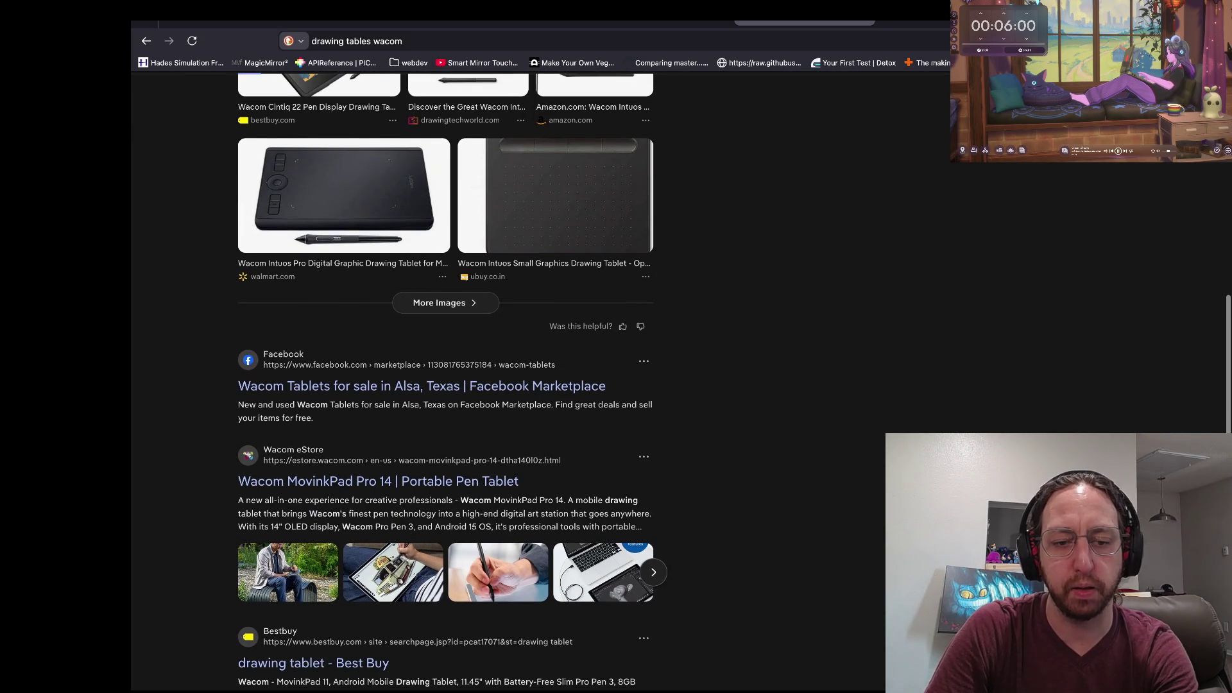
scroll(443, 385, up, 1)
scroll(442, 417, up, 8)
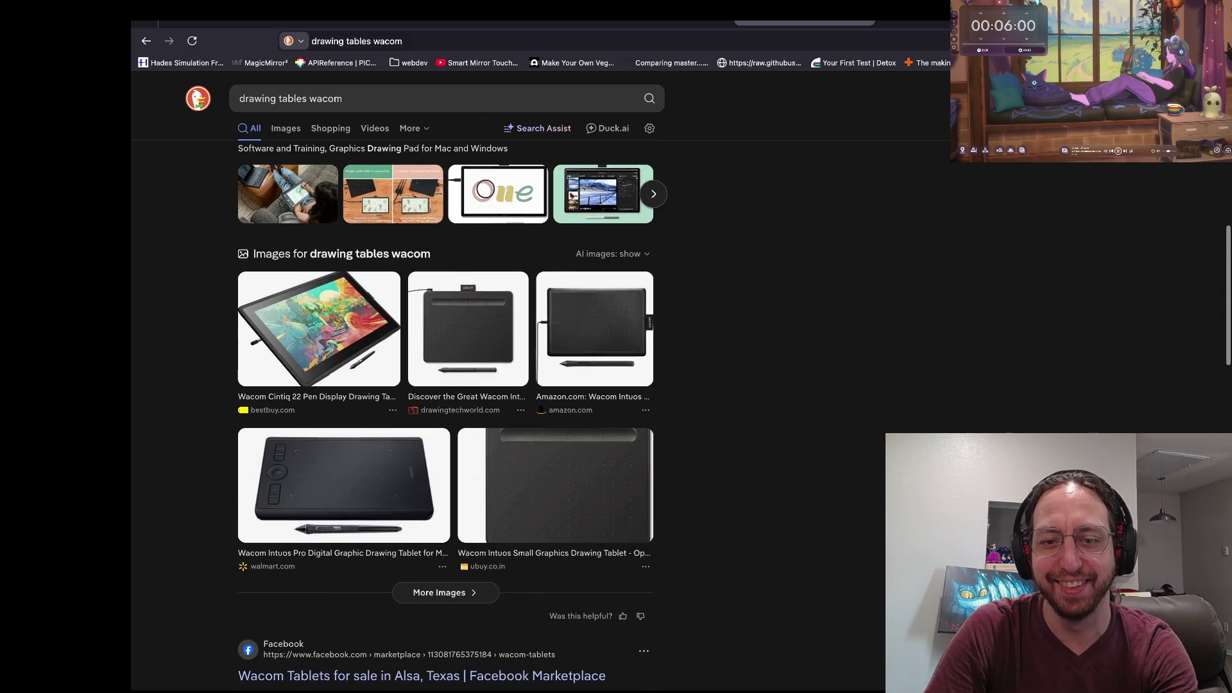
scroll(442, 417, up, 3)
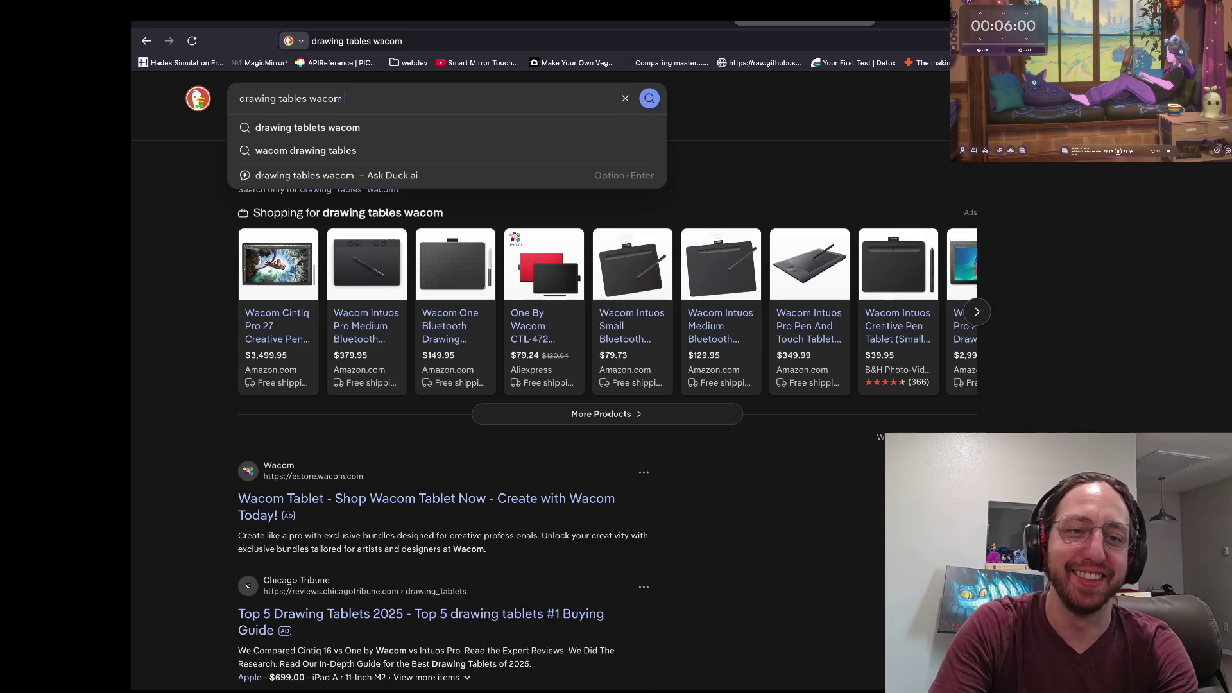
Search 'drawing tables wacom 2012' and browse its Shopping results.
text(2012)
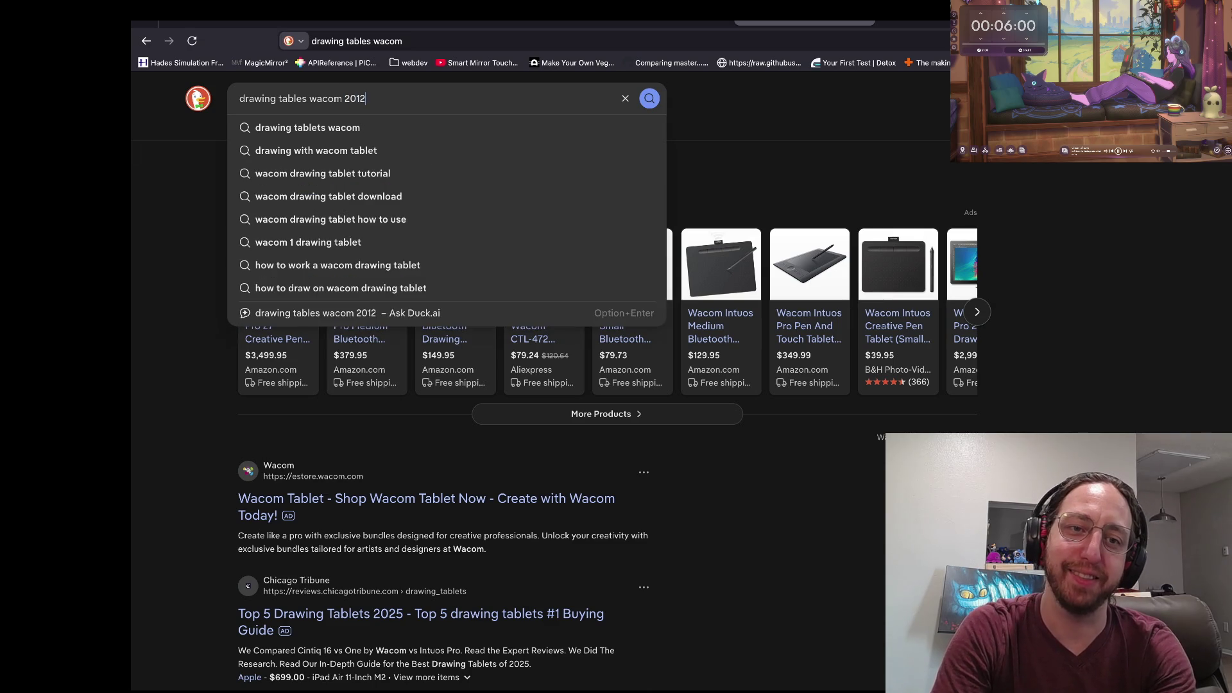
key(Return)
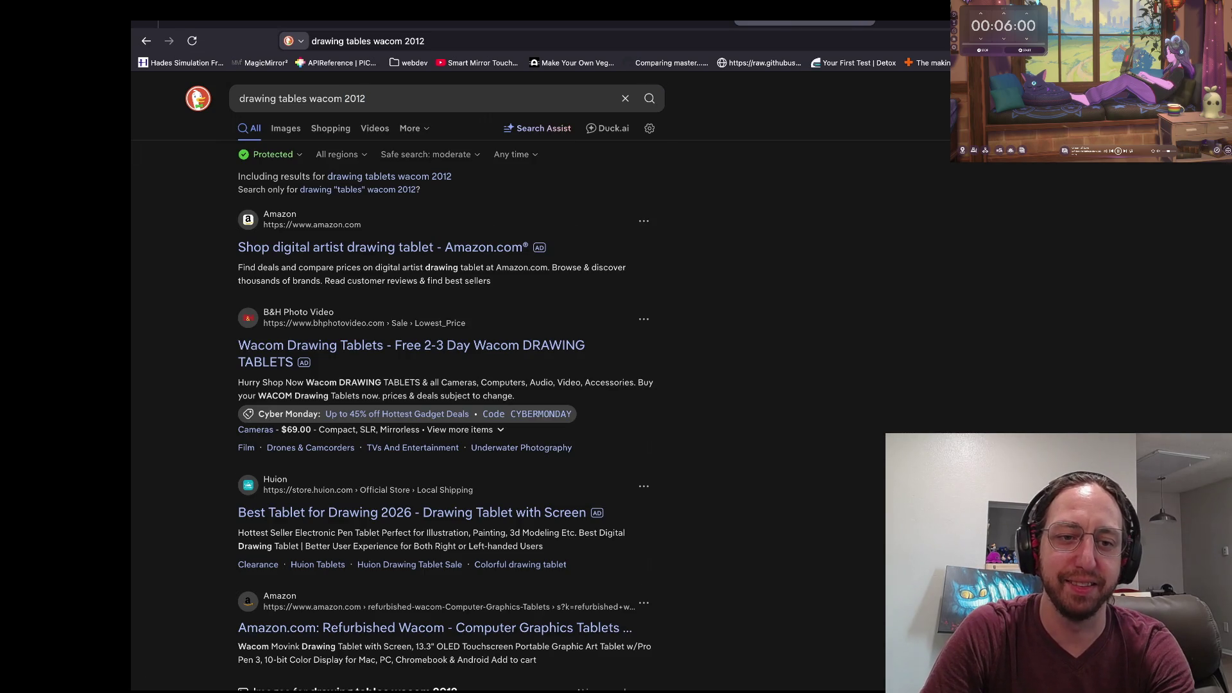
click(331, 128)
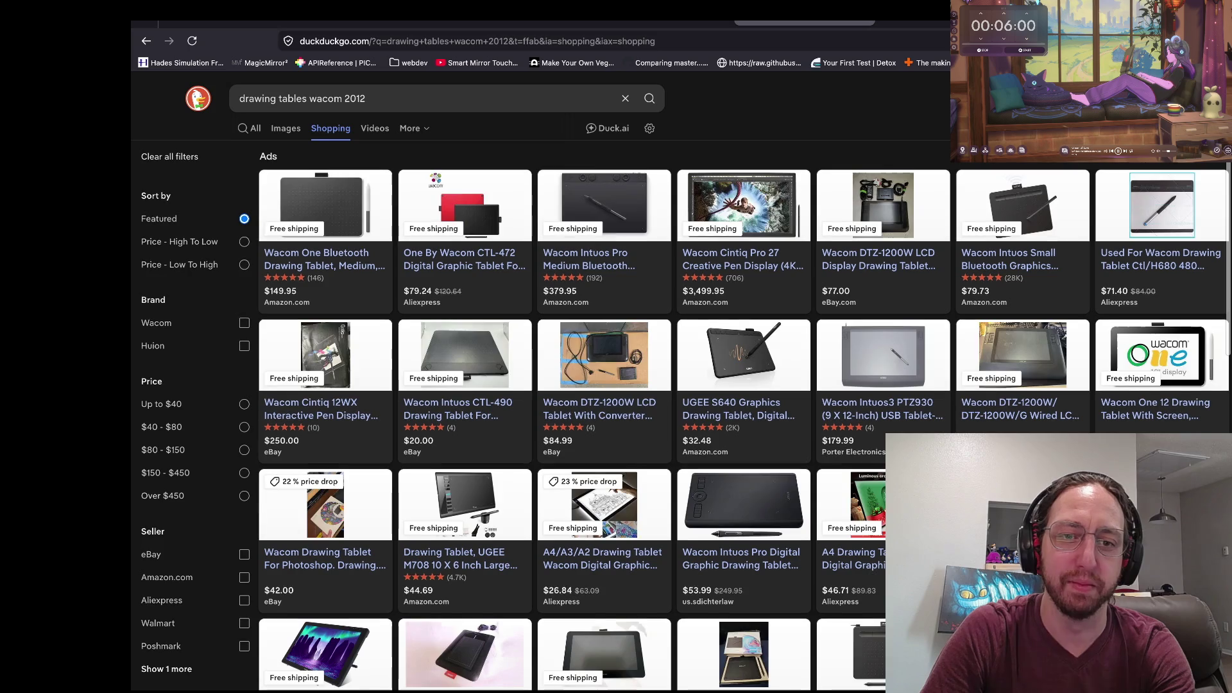
click(366, 99)
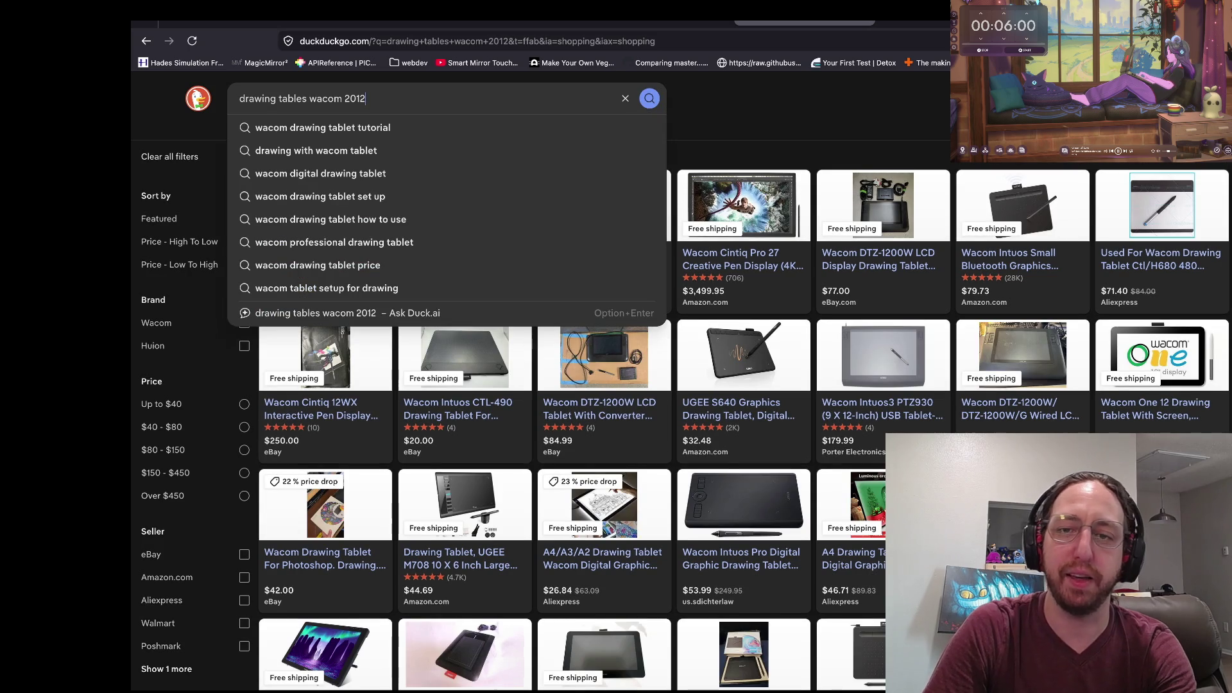
key(Escape)
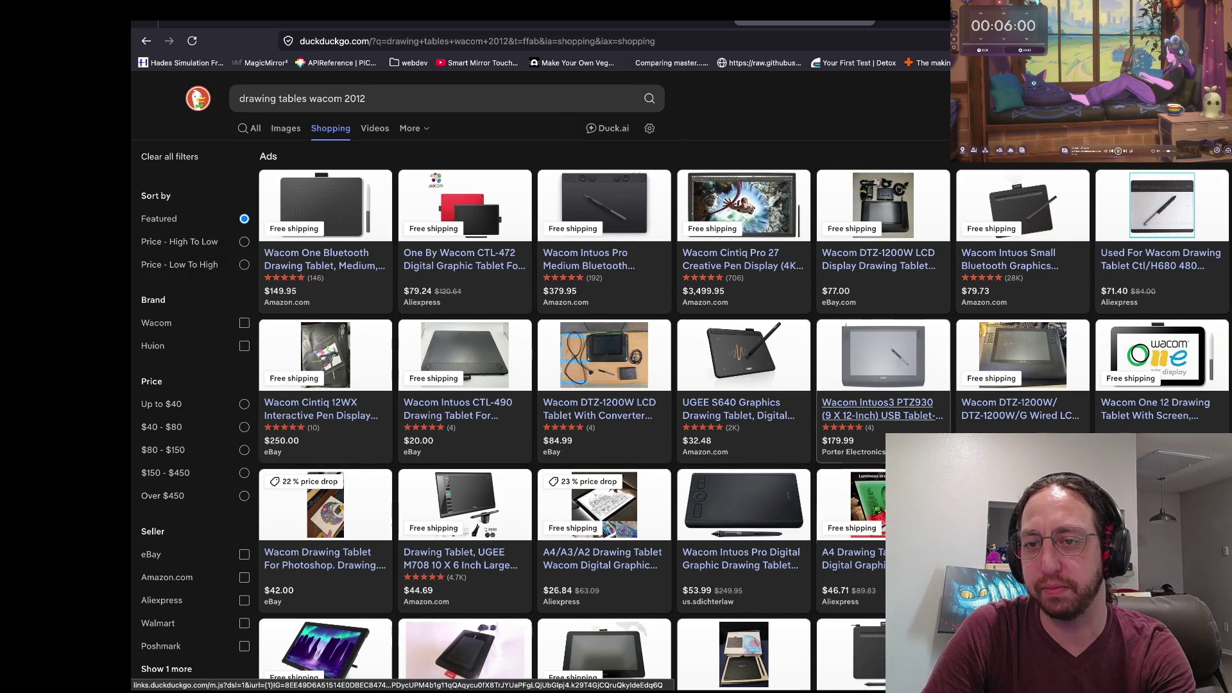
scroll(883, 385, down, 1)
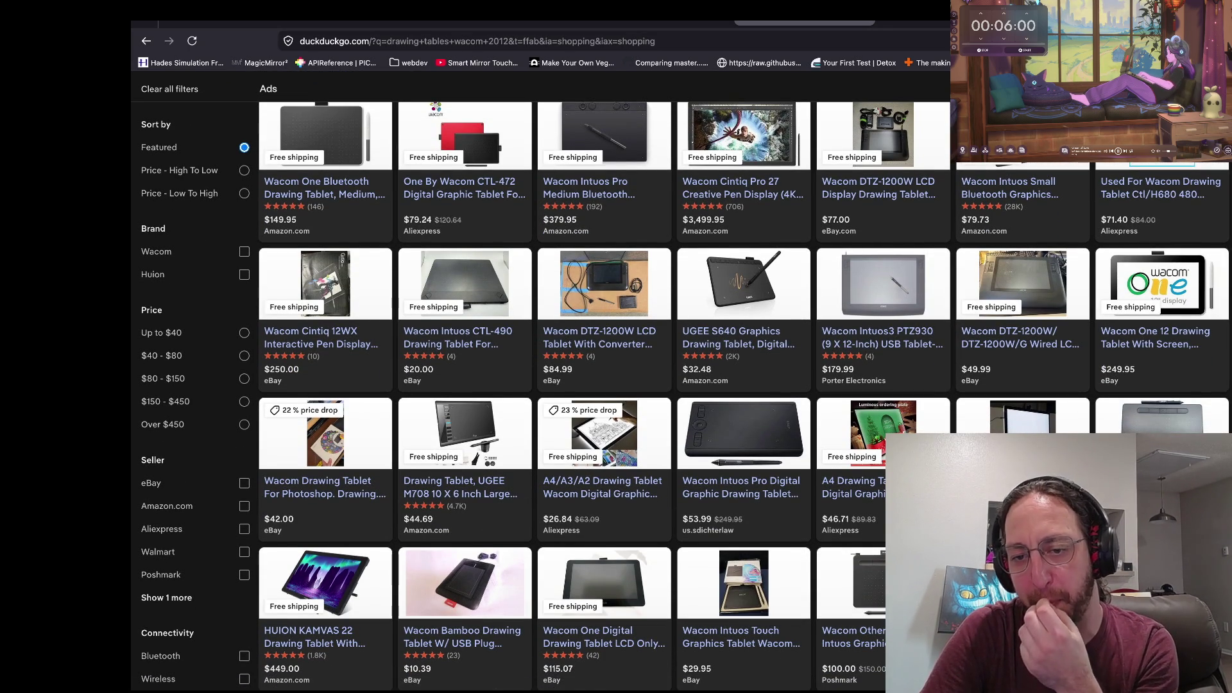
scroll(883, 385, down, 2)
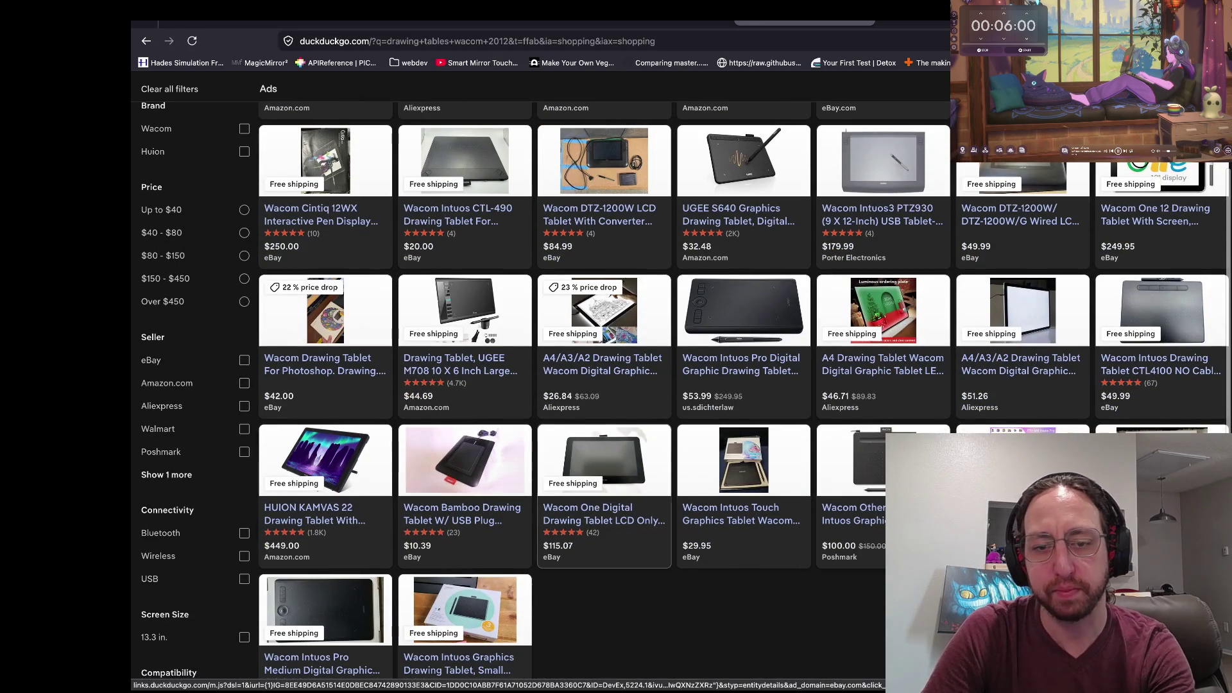
scroll(465, 500, up, 1)
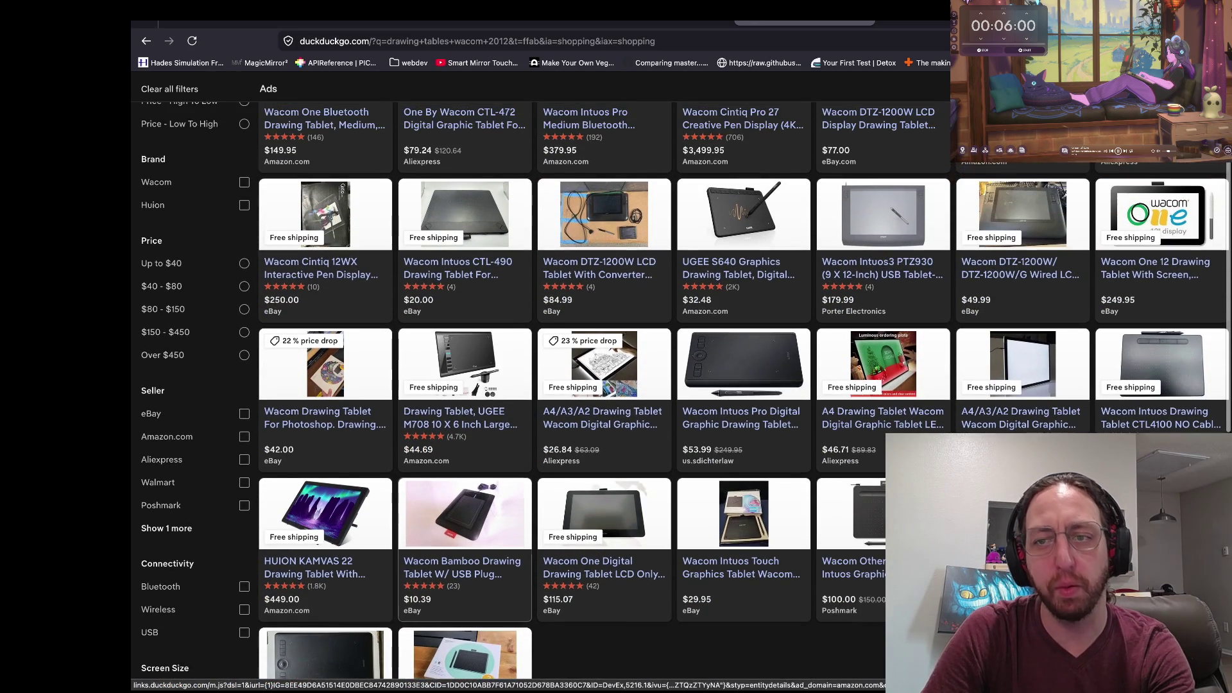
scroll(882, 244, up, 2)
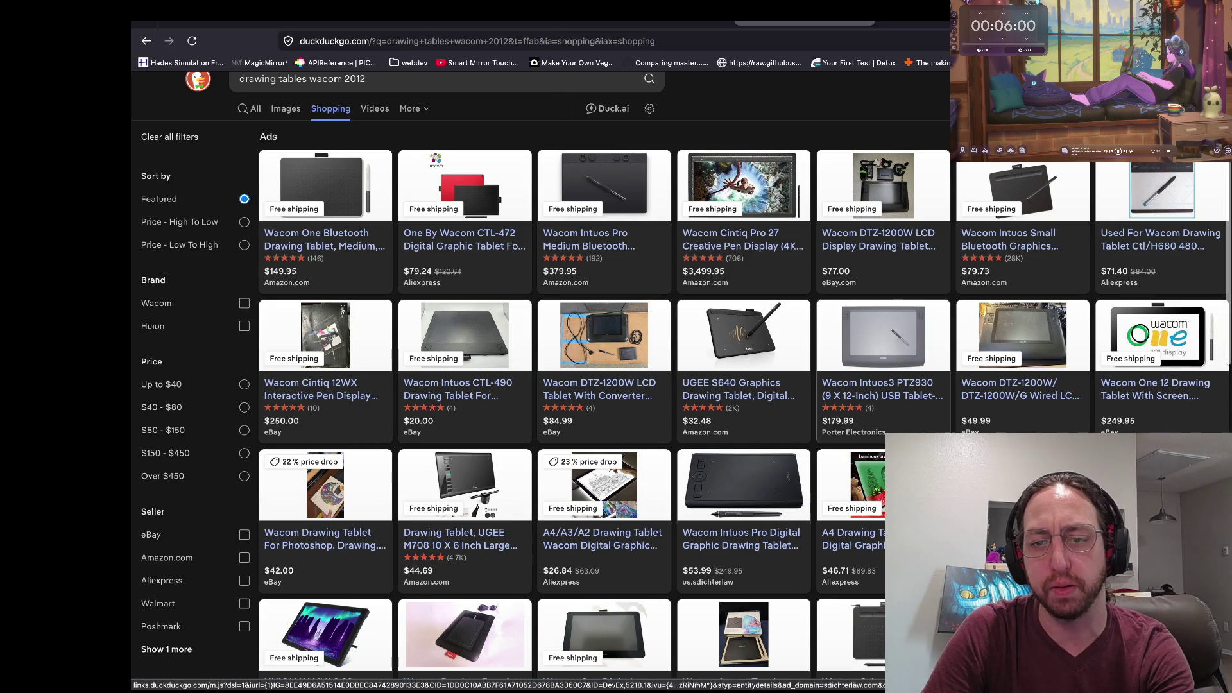
scroll(603, 410, down, 4)
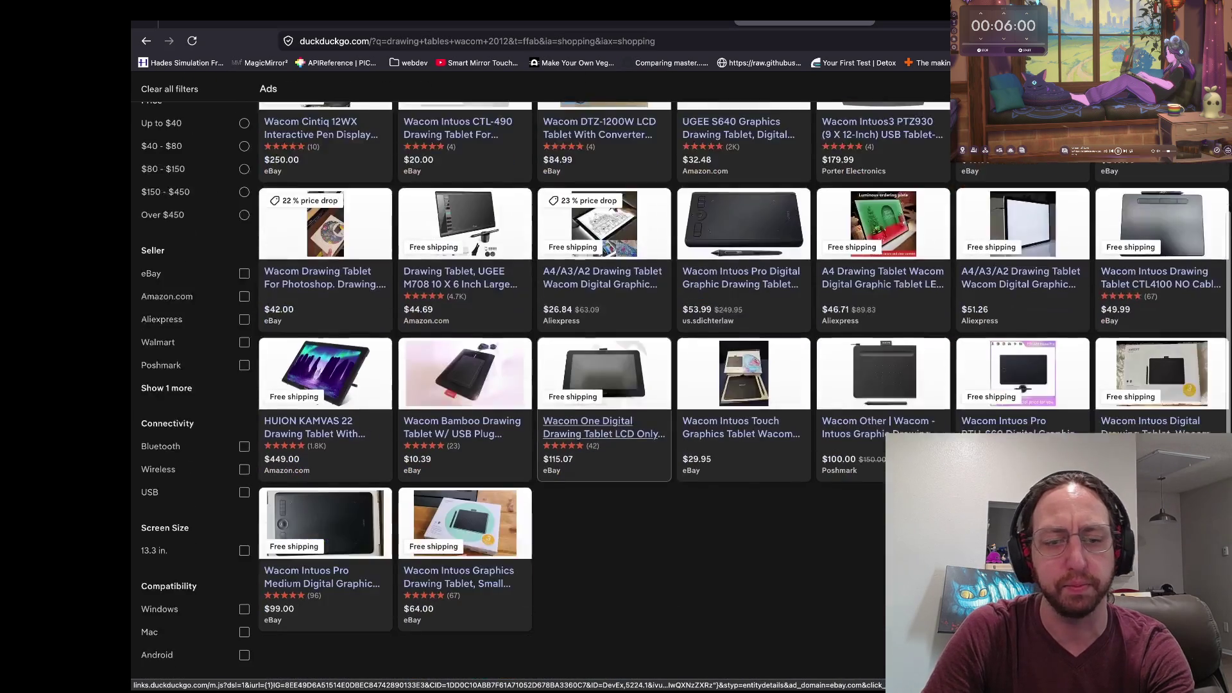
scroll(604, 410, down, 2)
scroll(604, 410, up, 3)
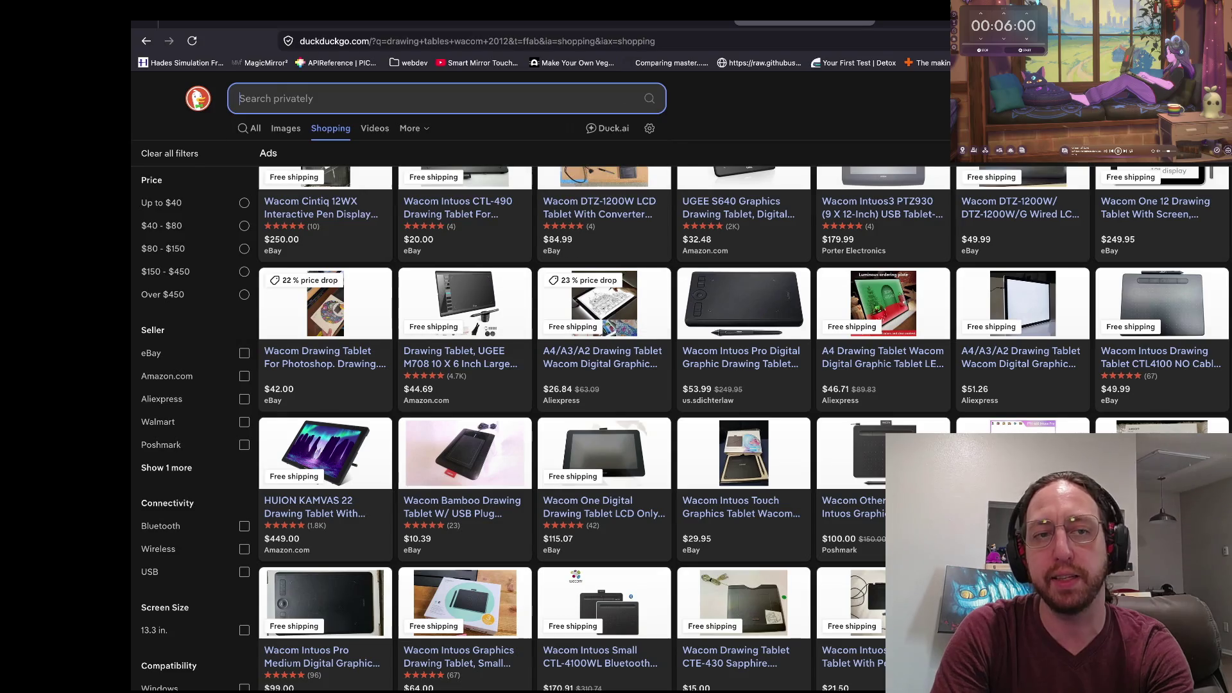
Search 'wacom bamboo' and open the $125 Wacom CTE650K Bamboo Fun eBay listing.
click(424, 98)
text(wacom bamboo)
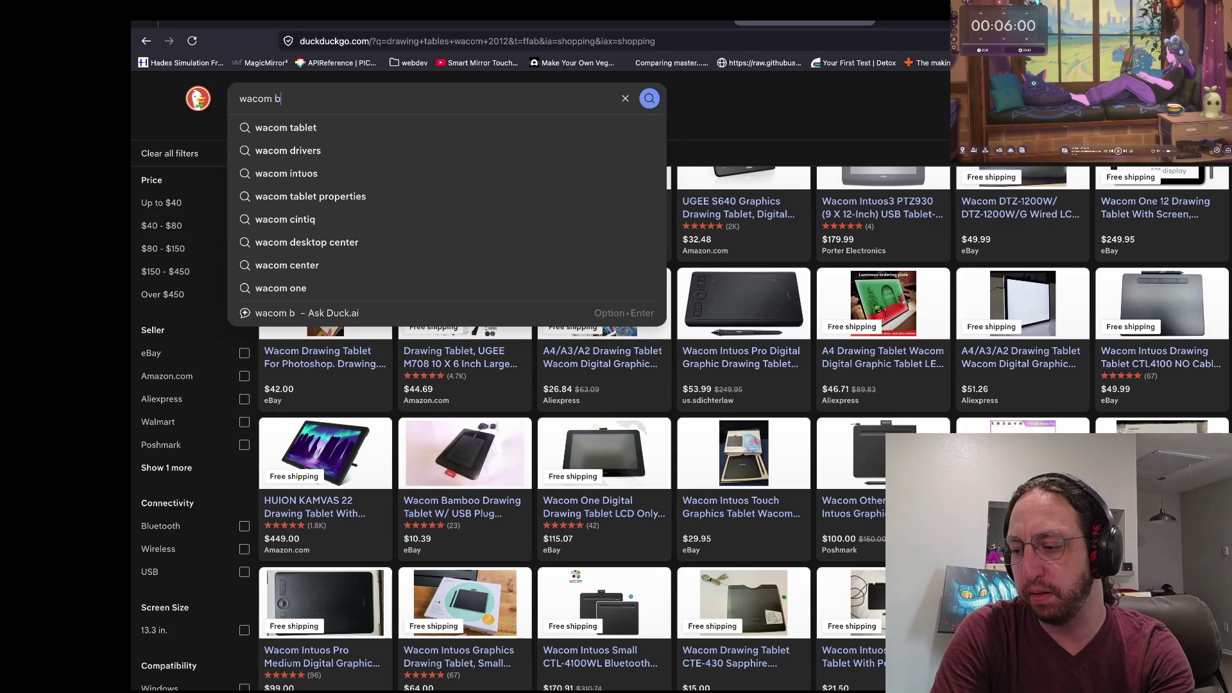
key(Return)
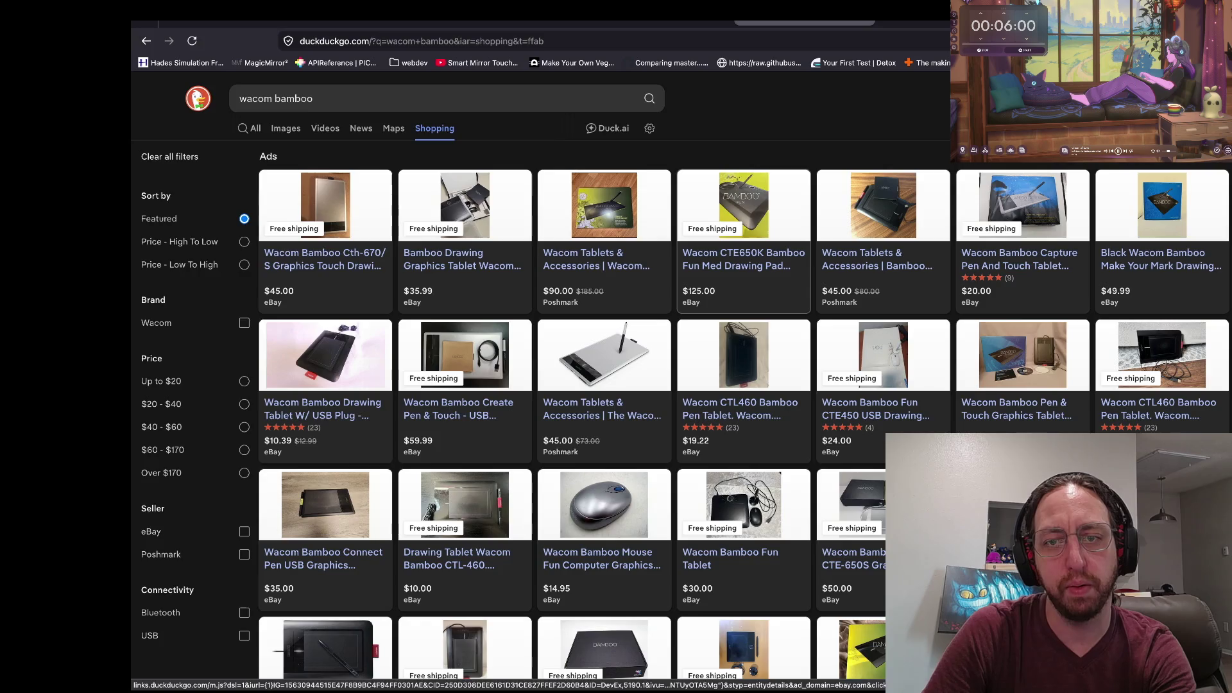
click(743, 211)
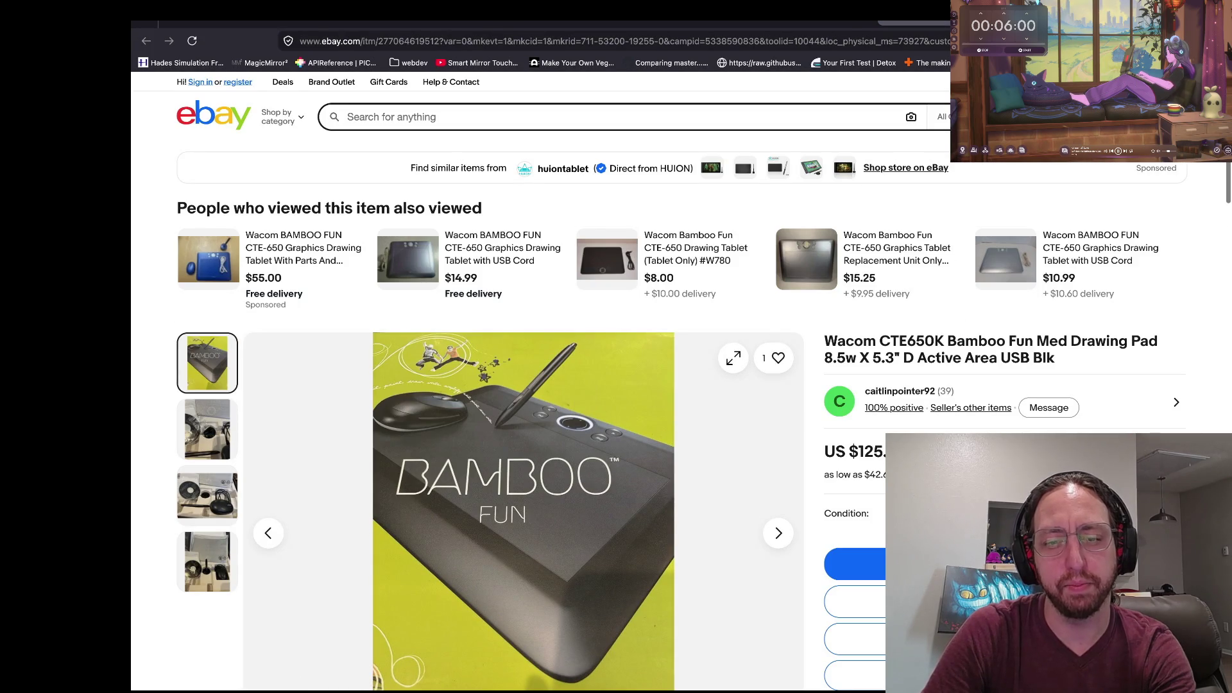
Look over the Bamboo Fun listing photos, then return to the wacom bamboo results tab.
click(207, 428)
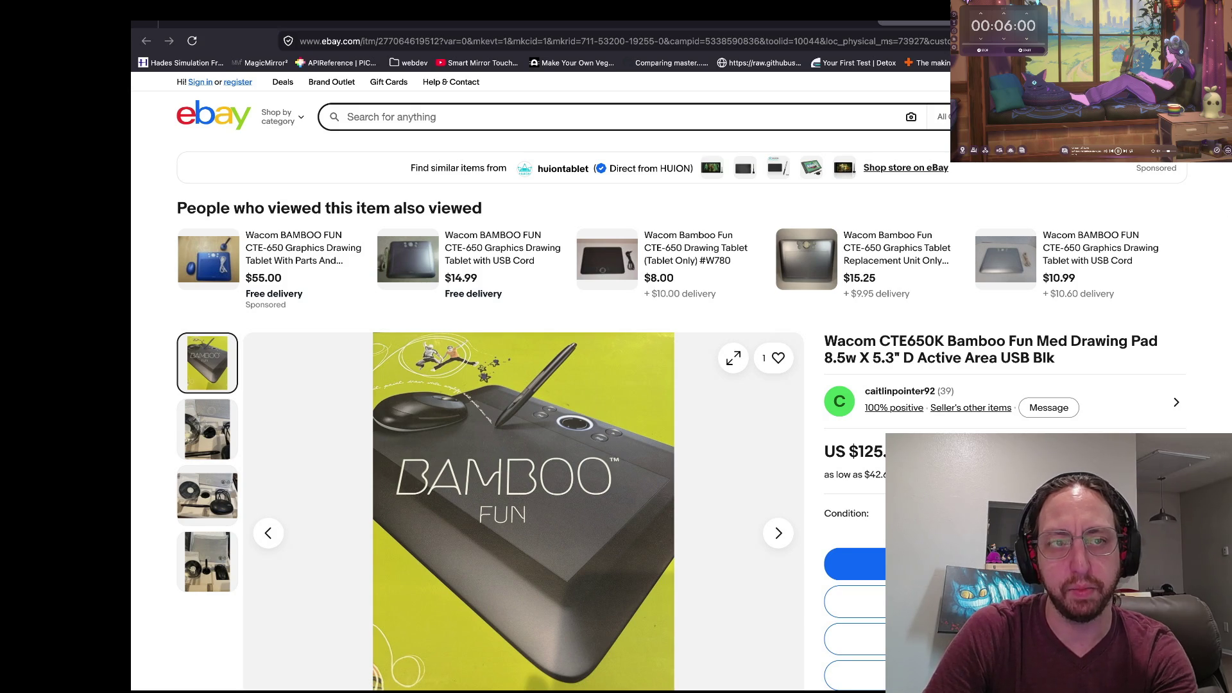
mouse_move(449, 2)
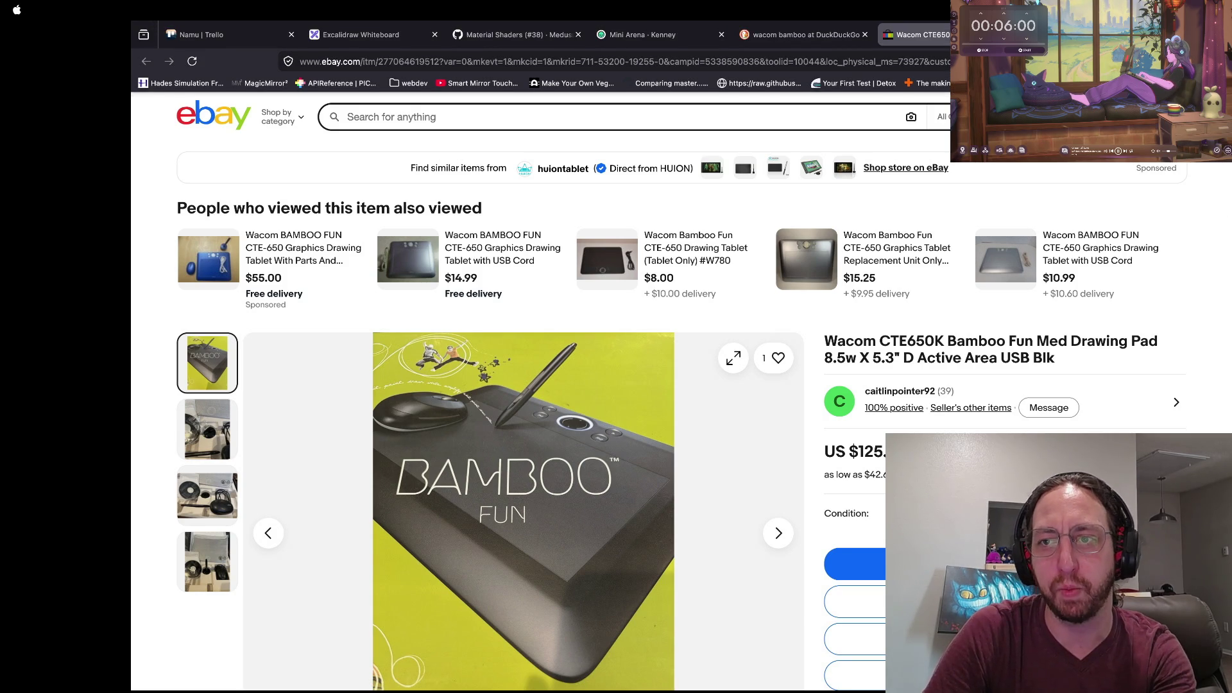
key(ctrl+shift+Tab)
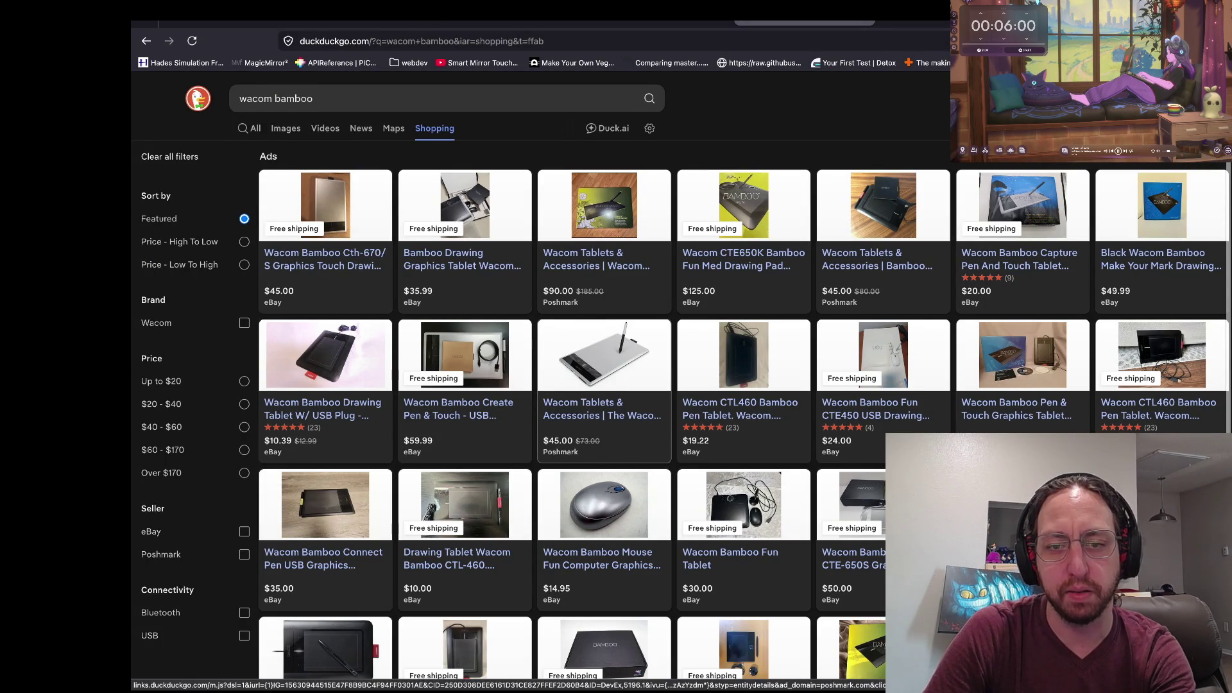
scroll(593, 395, up, 5)
scroll(616, 384, up, 2)
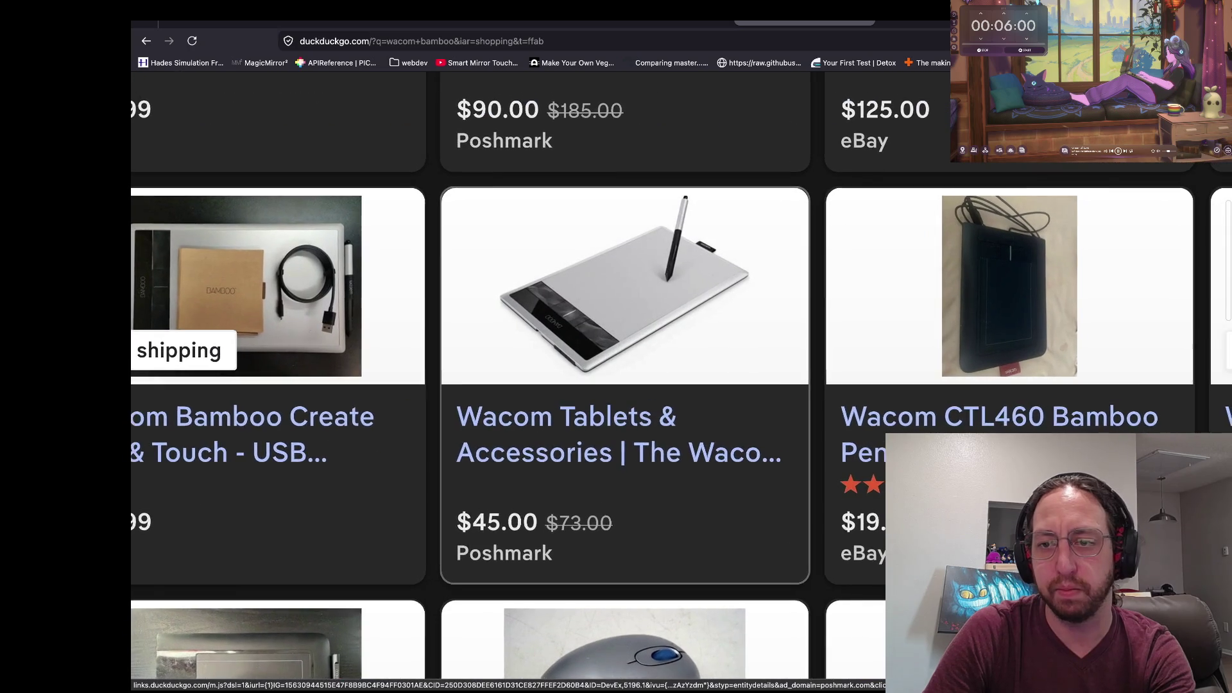
scroll(616, 385, down, 4)
scroll(612, 385, down, 3)
click(744, 391)
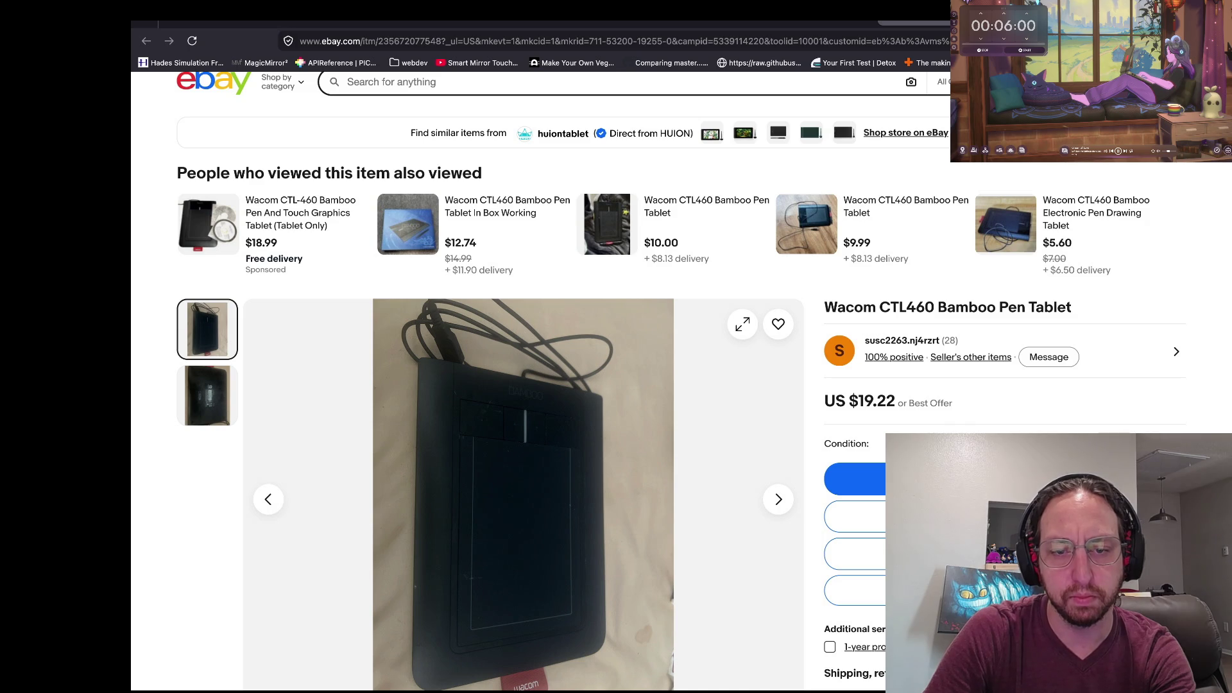
scroll(680, 381, down, 1)
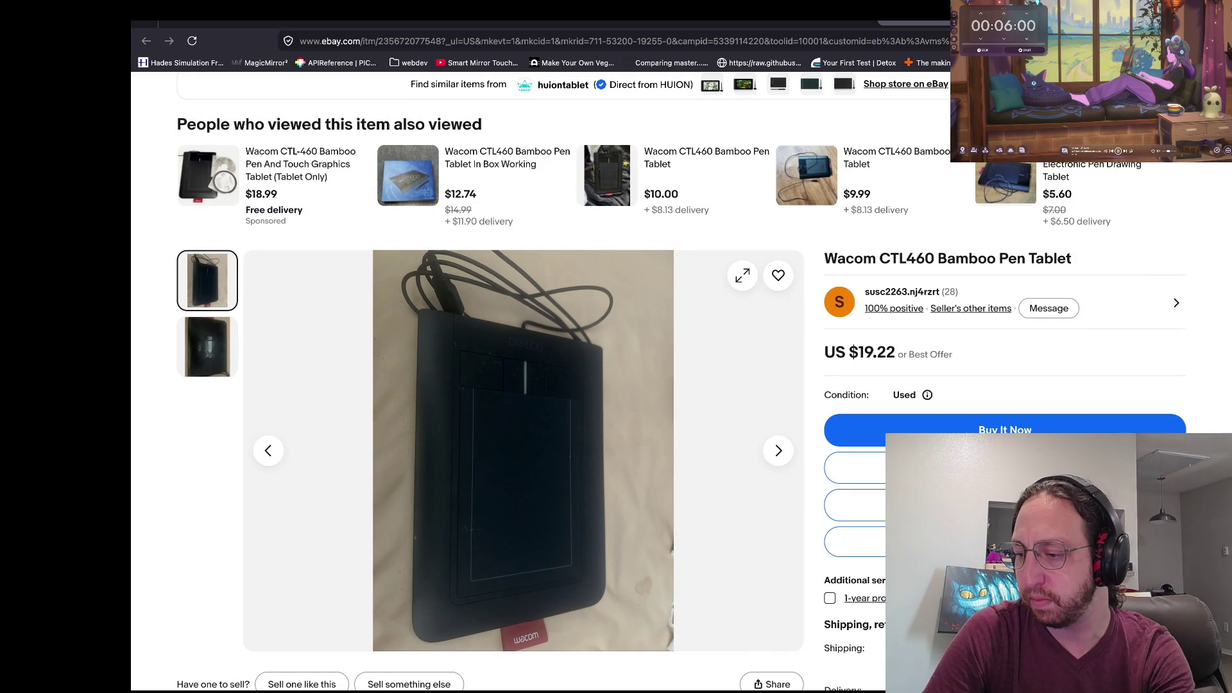
scroll(703, 381, down, 1)
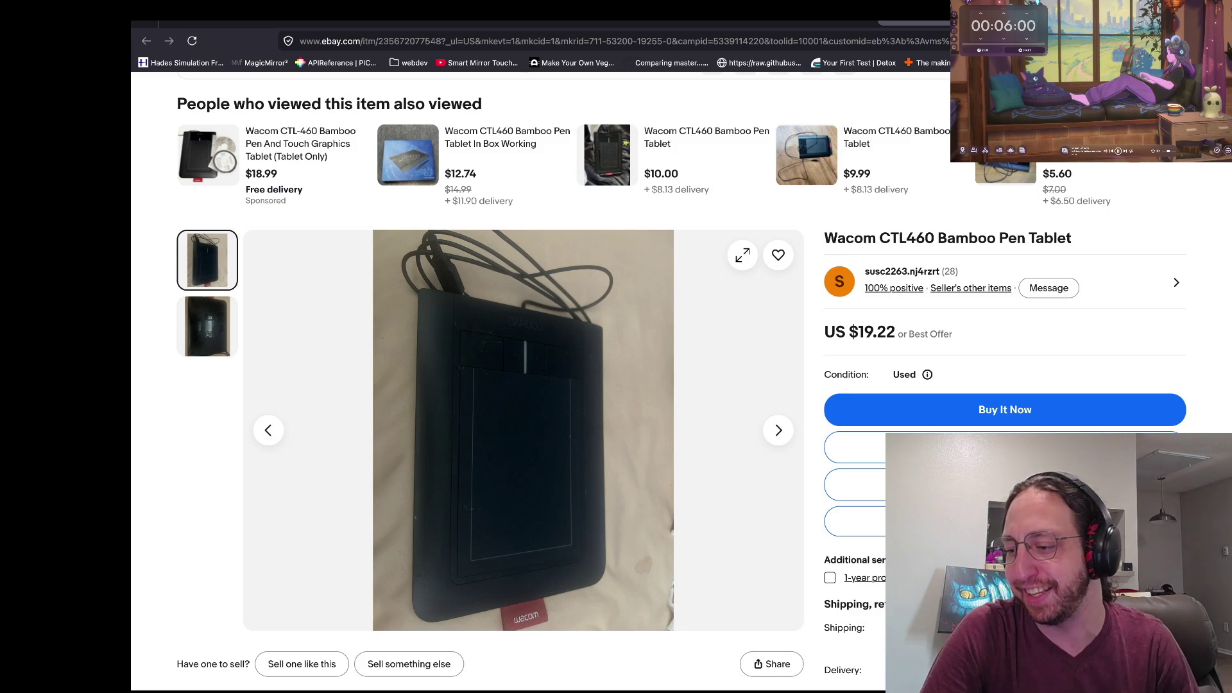
scroll(970, 226, down, 3)
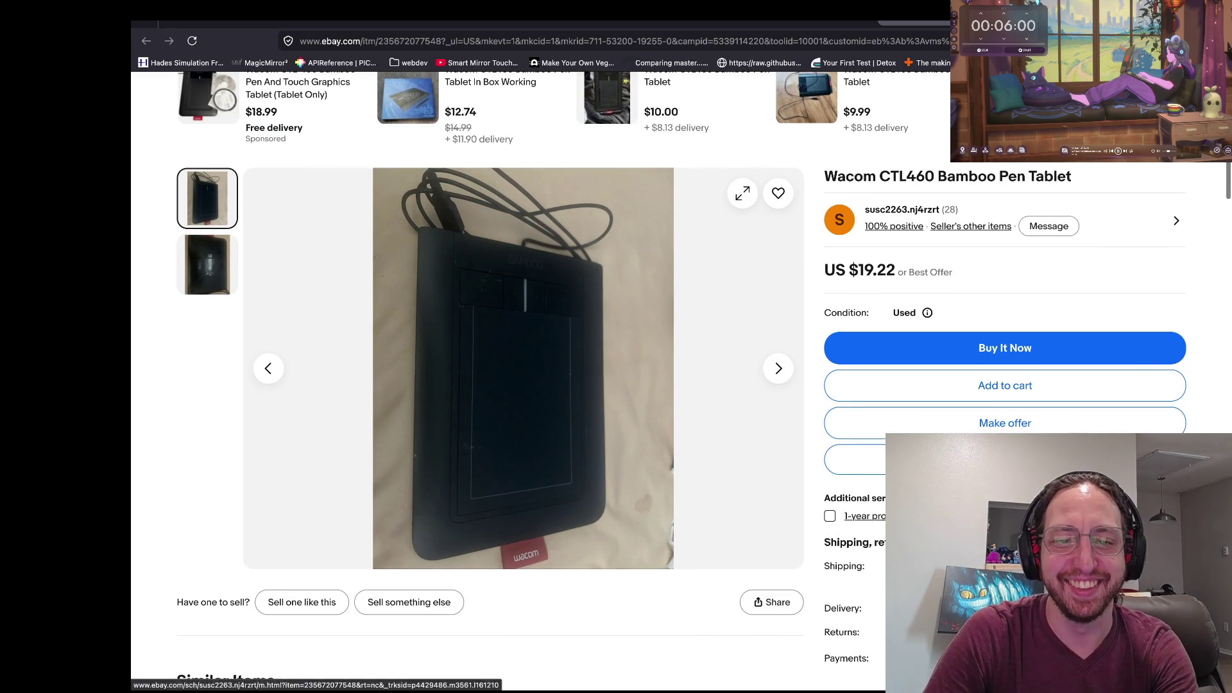
scroll(971, 226, down, 1)
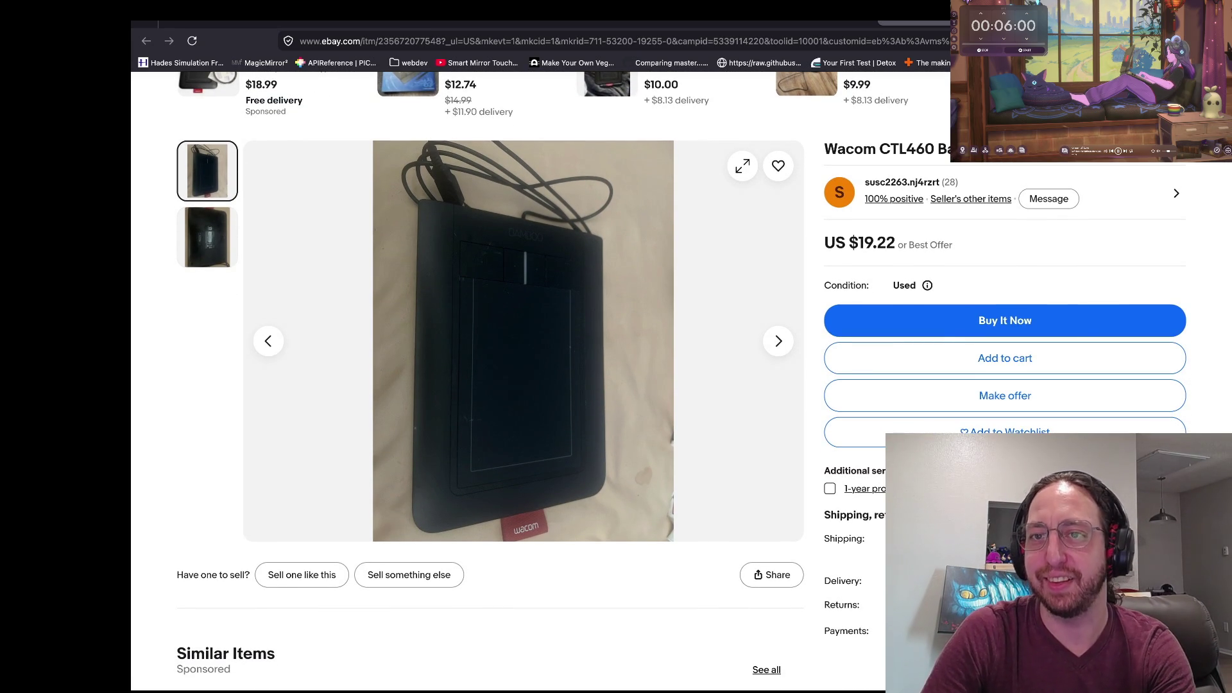
key(alt+Left)
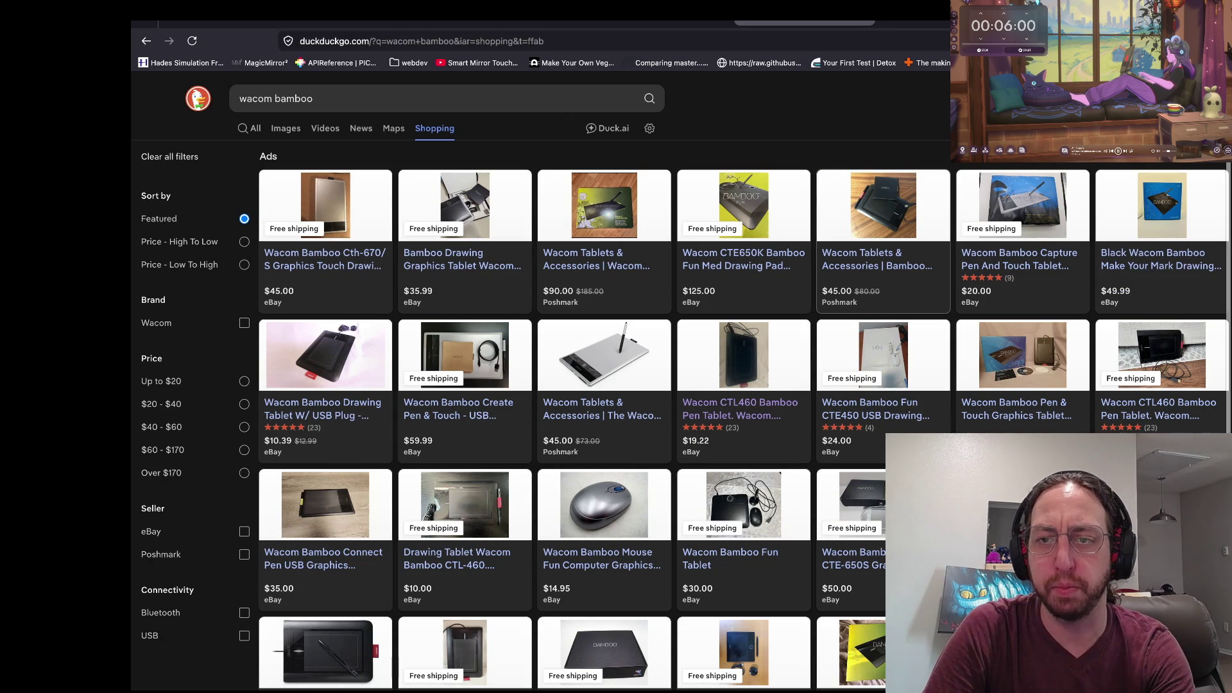
Check the kenney.nl Mini Arena preview, then return to the Godot store scene.
key(ctrl+shift+Tab)
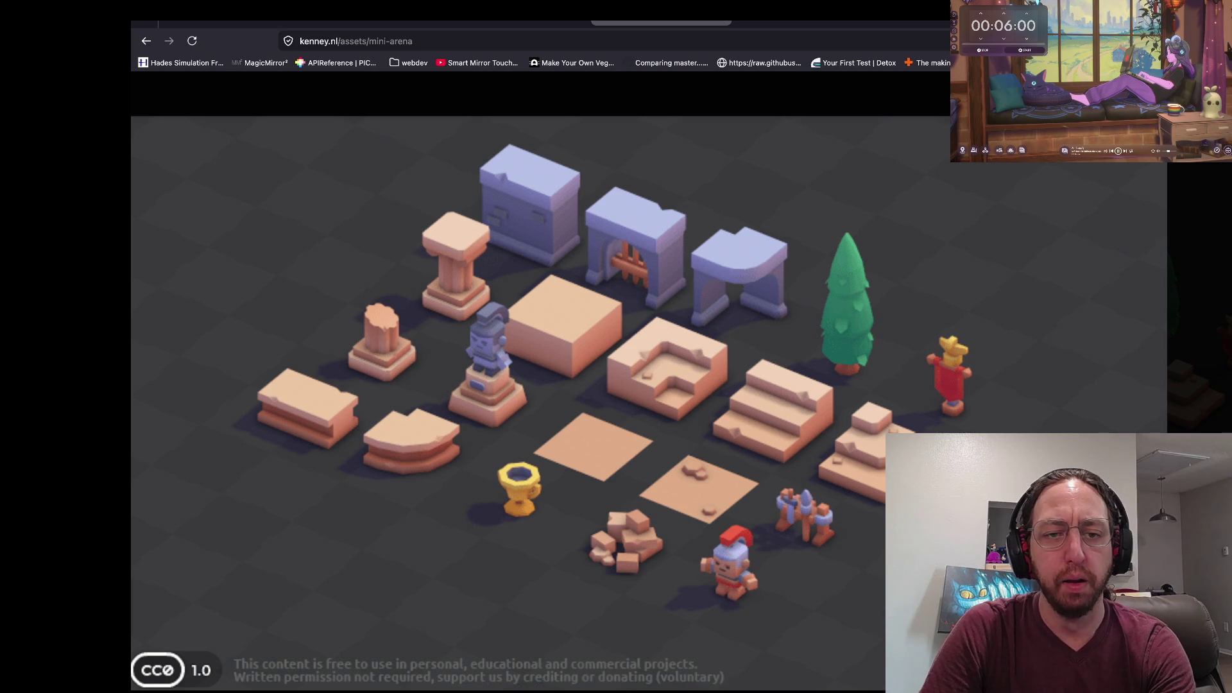
scroll(776, 215, down, 2)
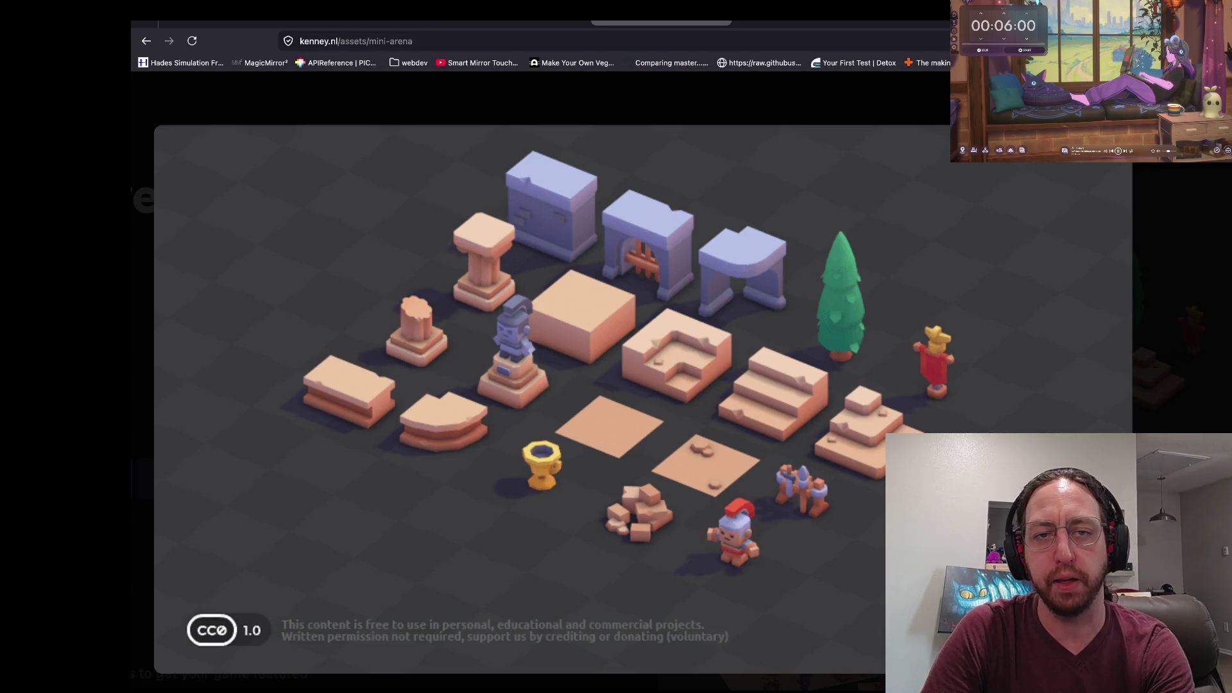
key(super+Tab)
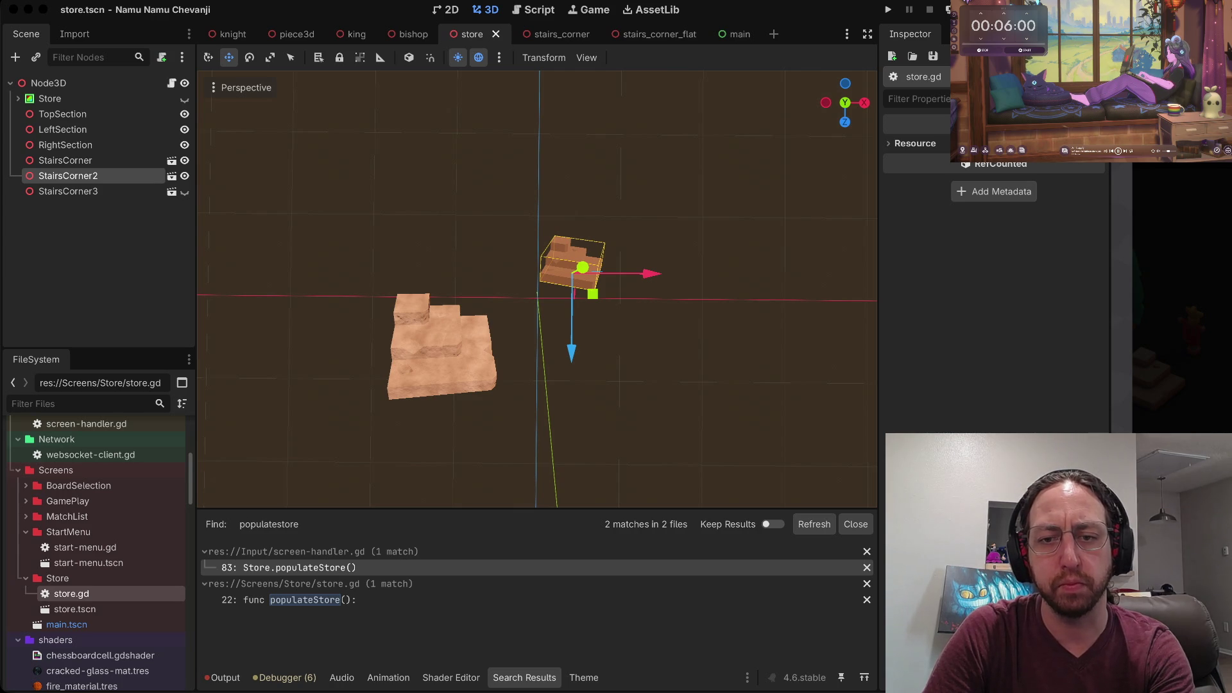
Flip between Godot and the browser tabs, ending on the enlarged Kenney Mini Arena preview.
key(super+Tab)
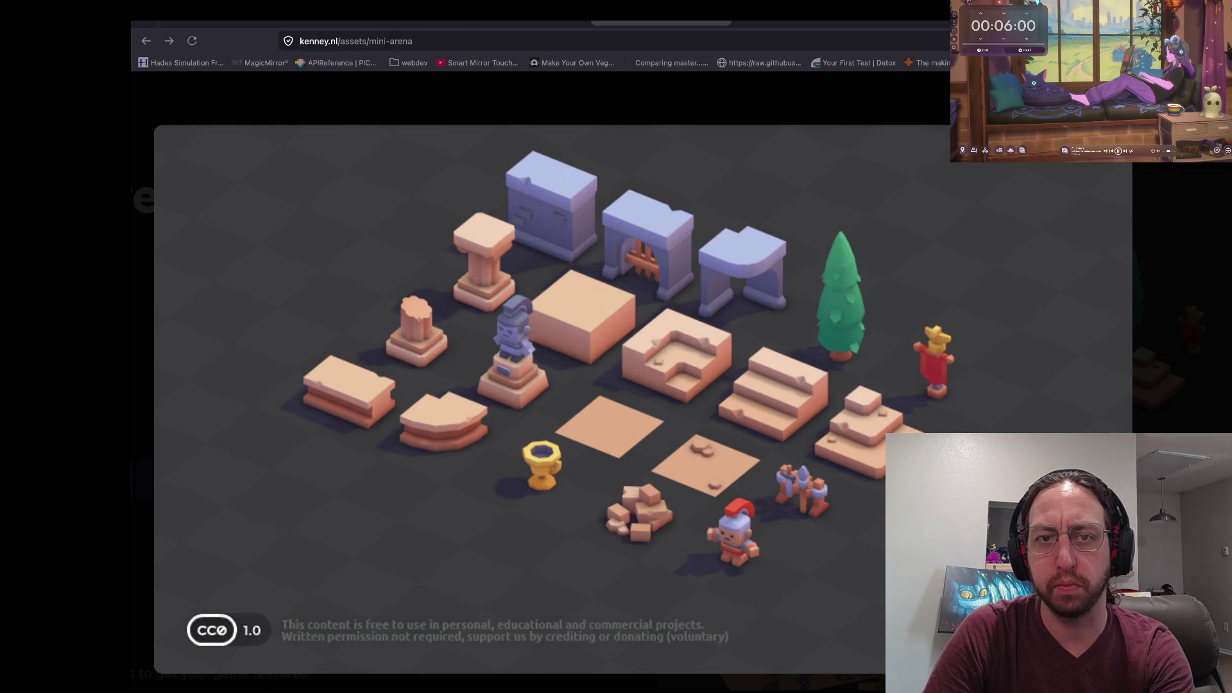
key(super+Tab)
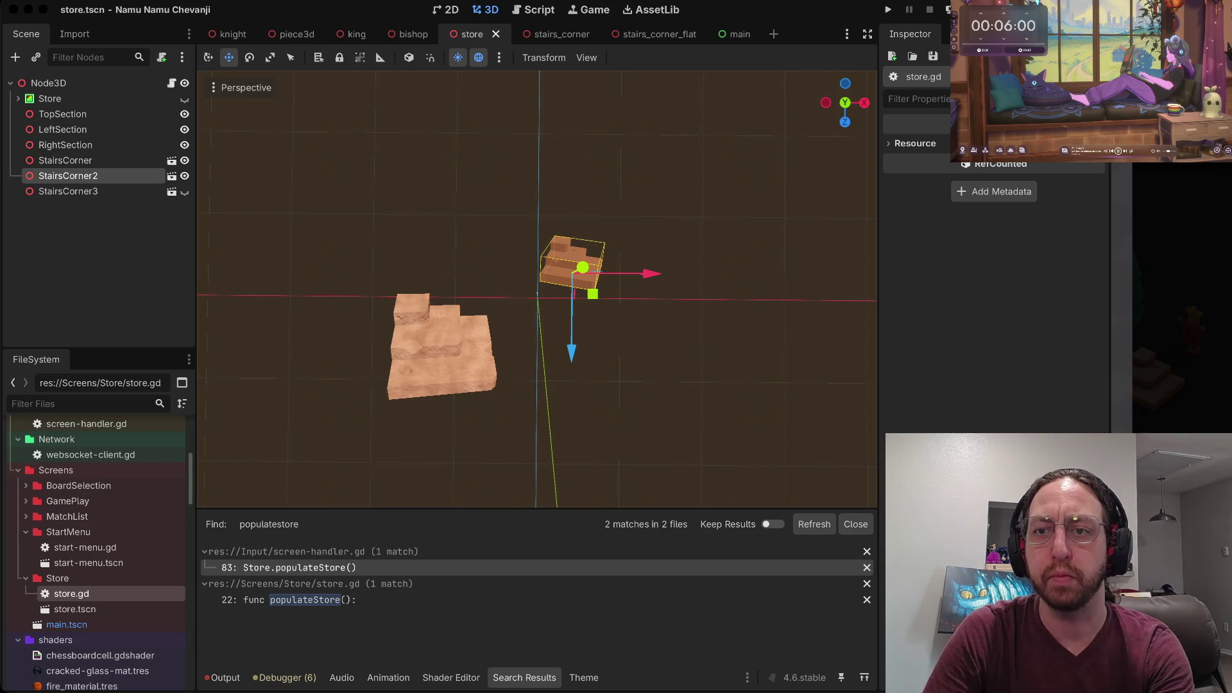
key(super+Tab)
key(ctrl+Tab)
key(ctrl+Tab)
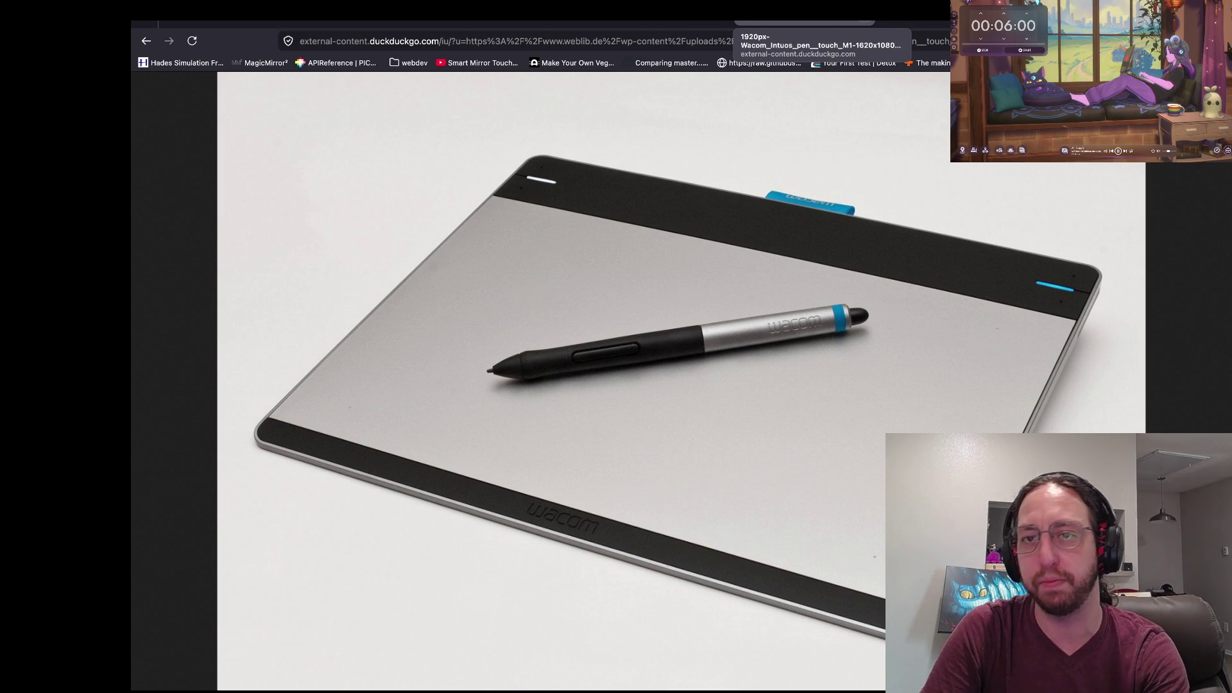
key(ctrl+shift+Tab)
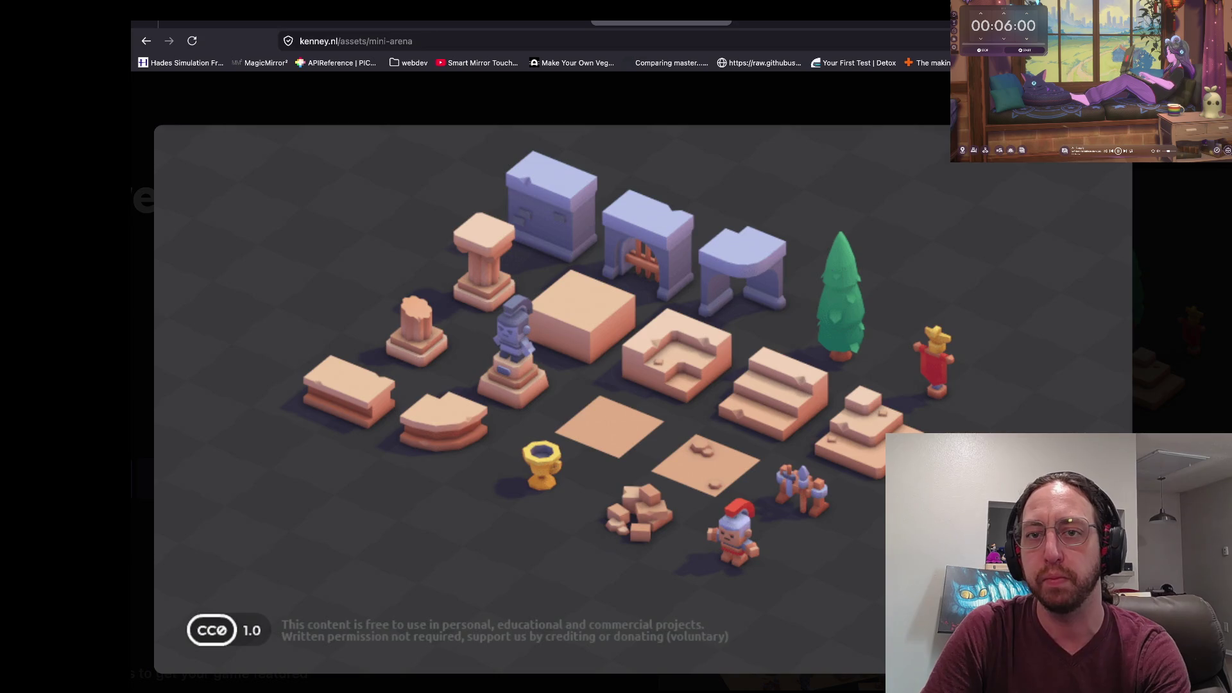
key(alt+Tab)
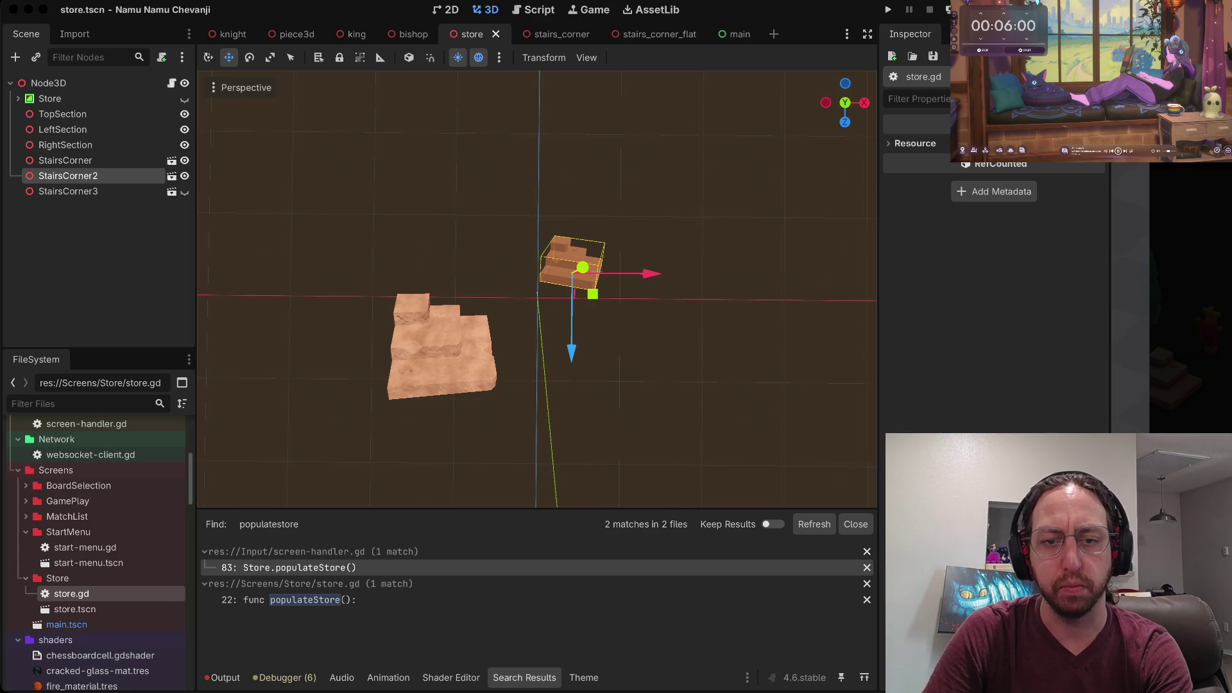
key(super+Tab)
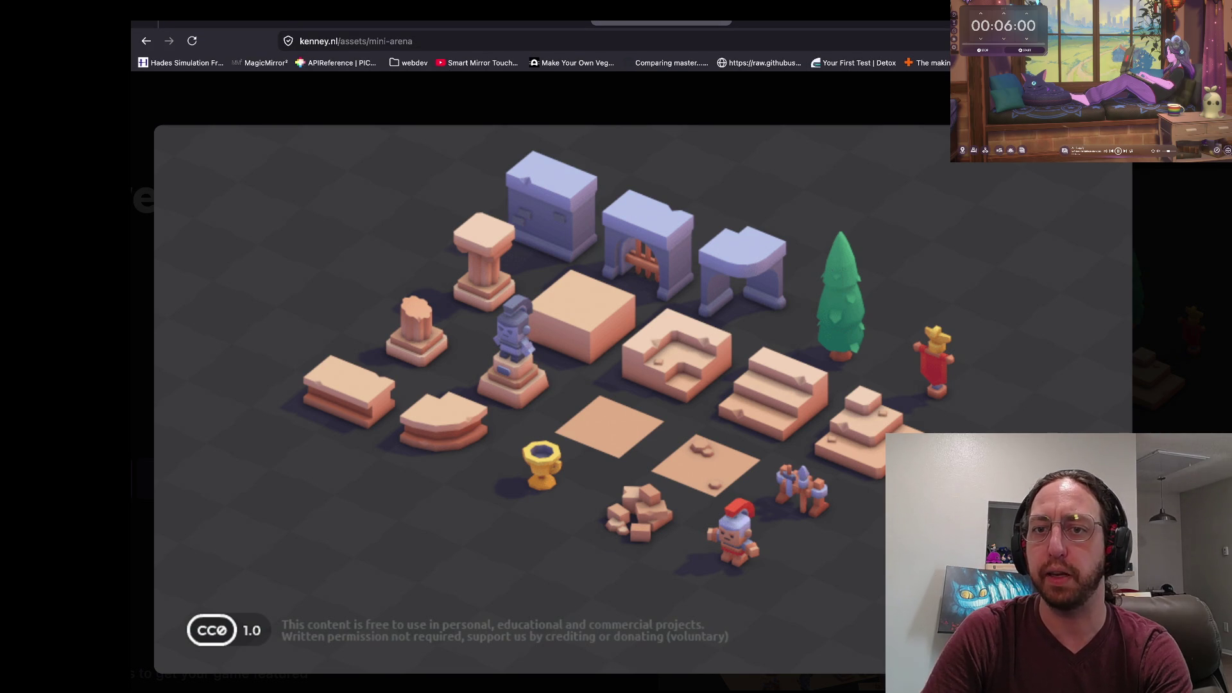
Pan and zoom around the Mini Arena preview image, then go back to the Godot editor.
scroll(552, 385, down, 1)
scroll(552, 385, right, 1)
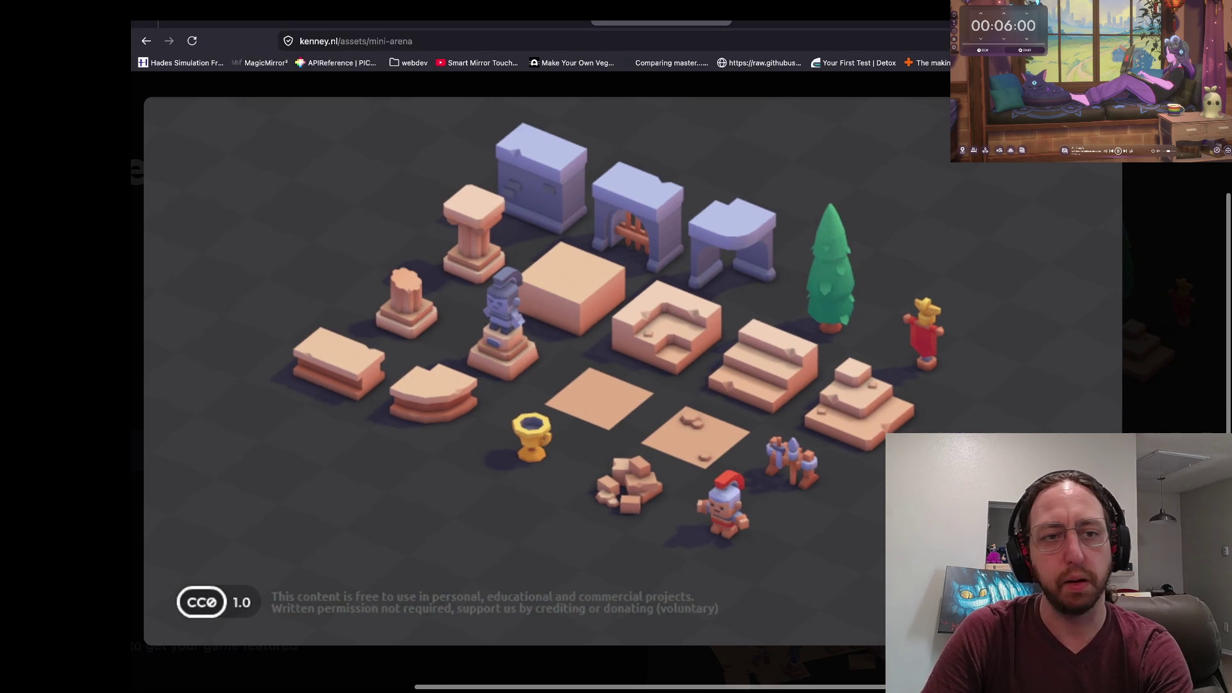
scroll(552, 360, down, 1)
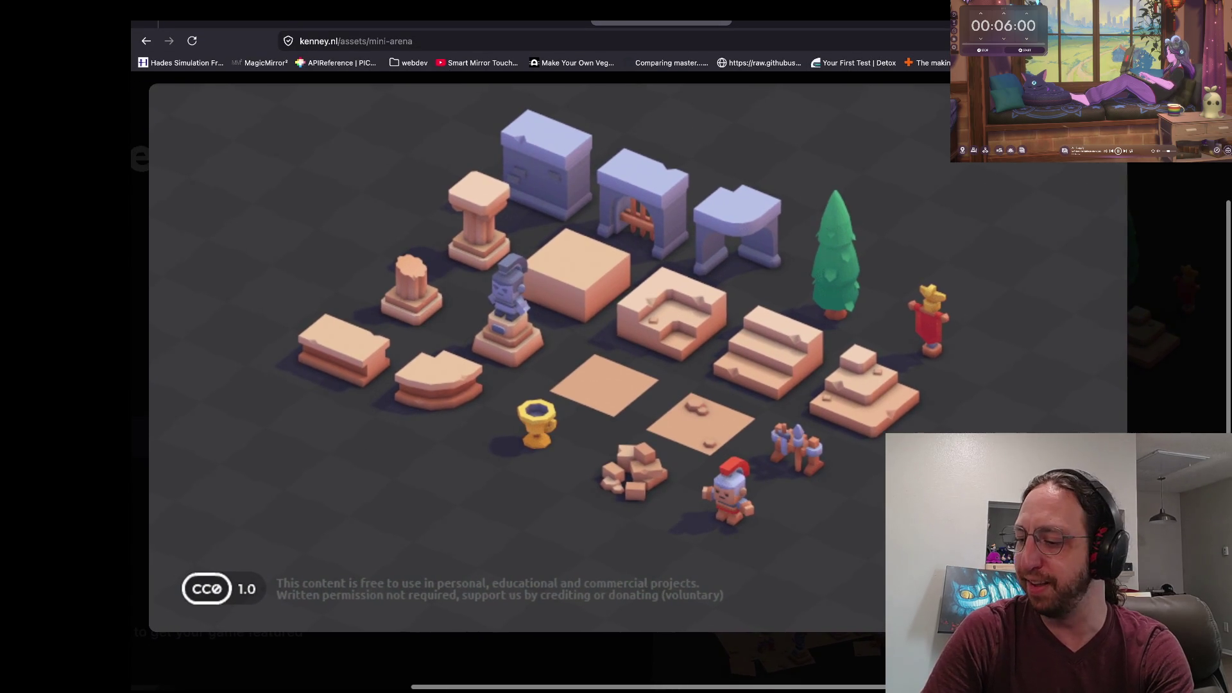
scroll(552, 359, up, 1)
scroll(552, 359, left, 1)
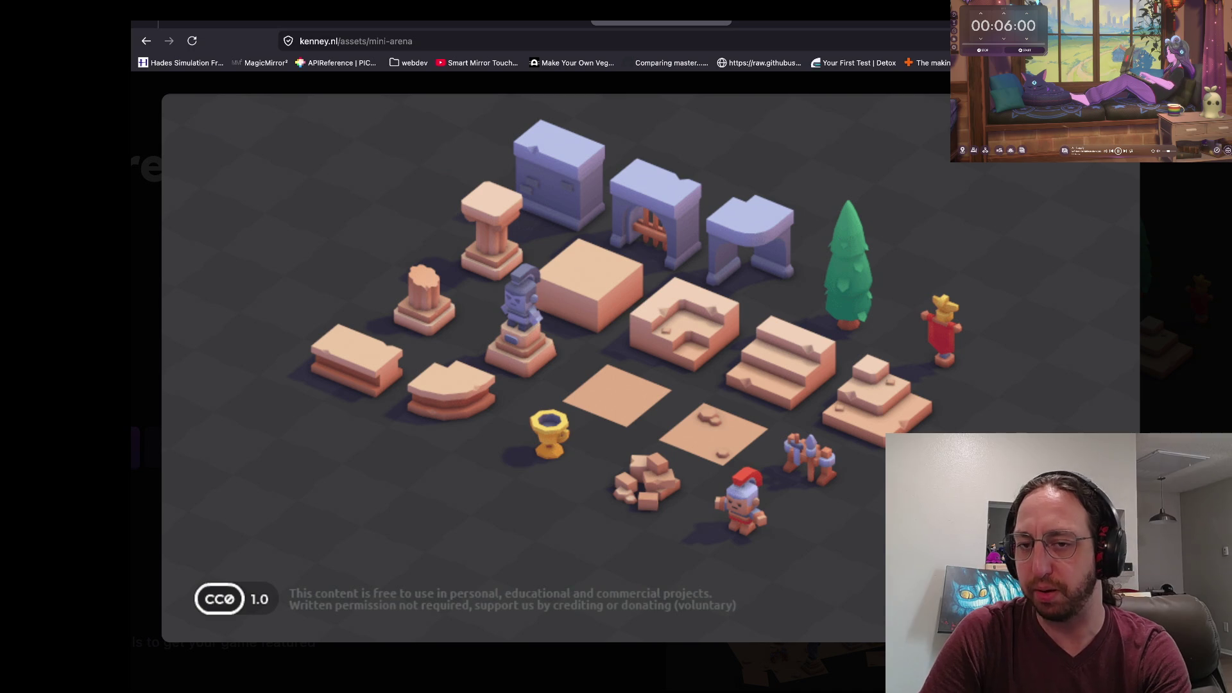
scroll(539, 366, right, 2)
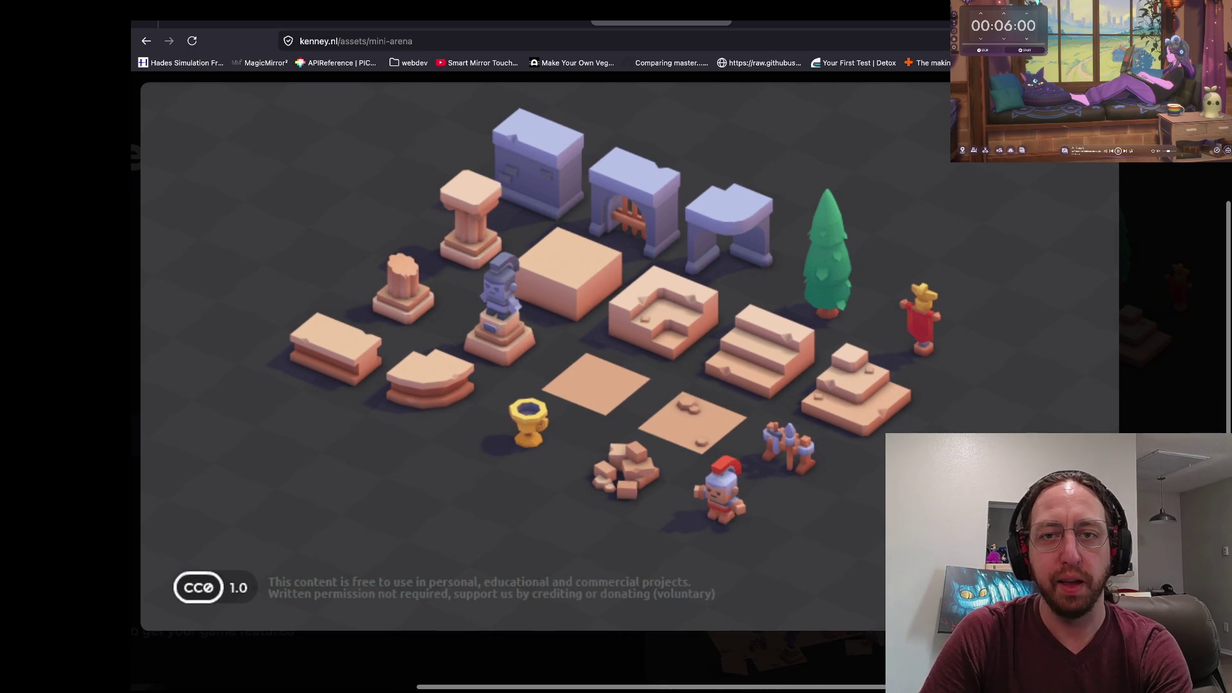
scroll(539, 353, right, 1)
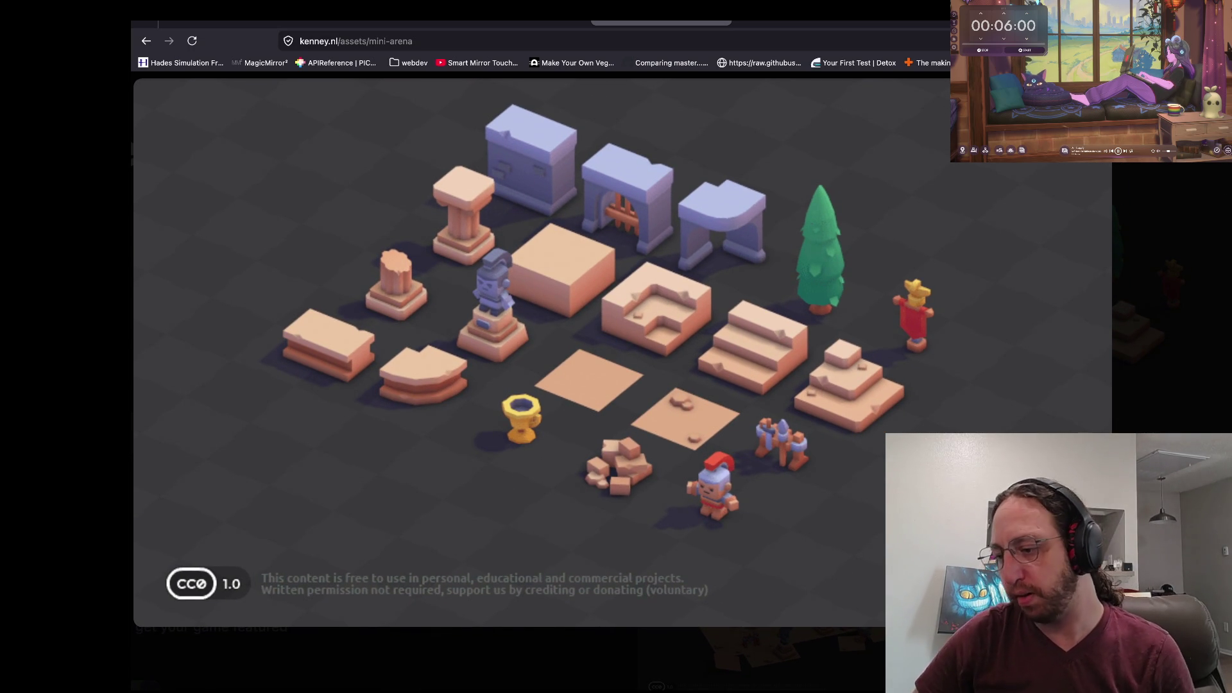
scroll(539, 353, right, 1)
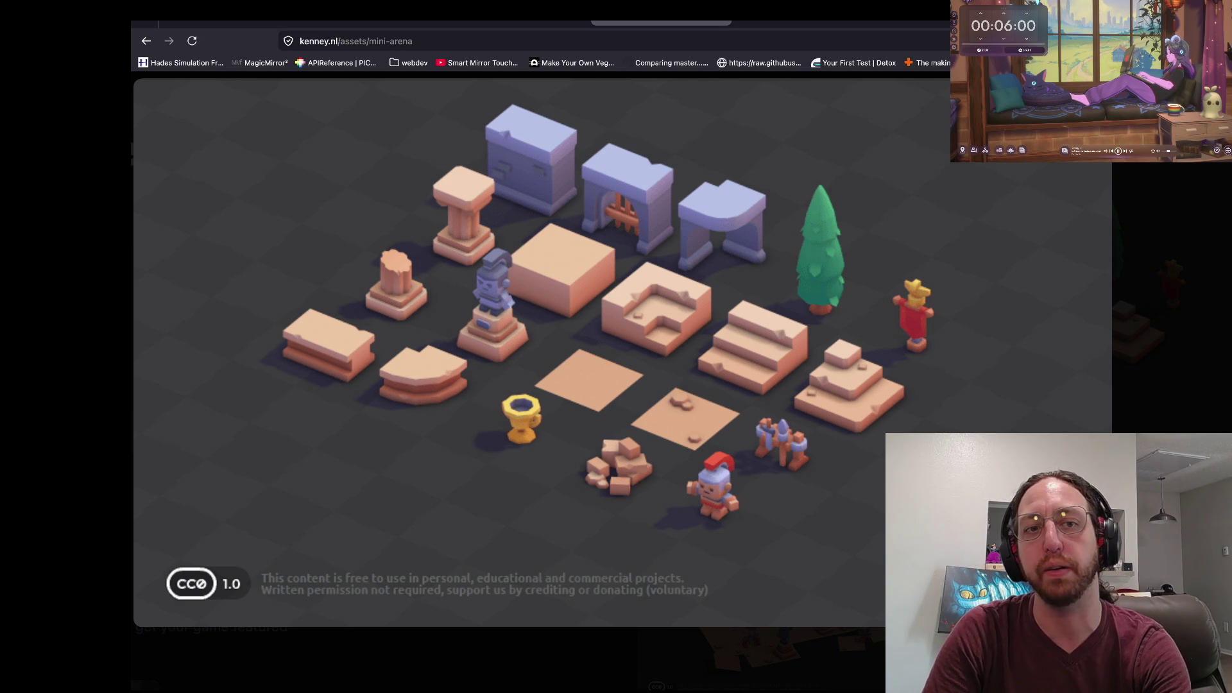
scroll(539, 256, right, 1)
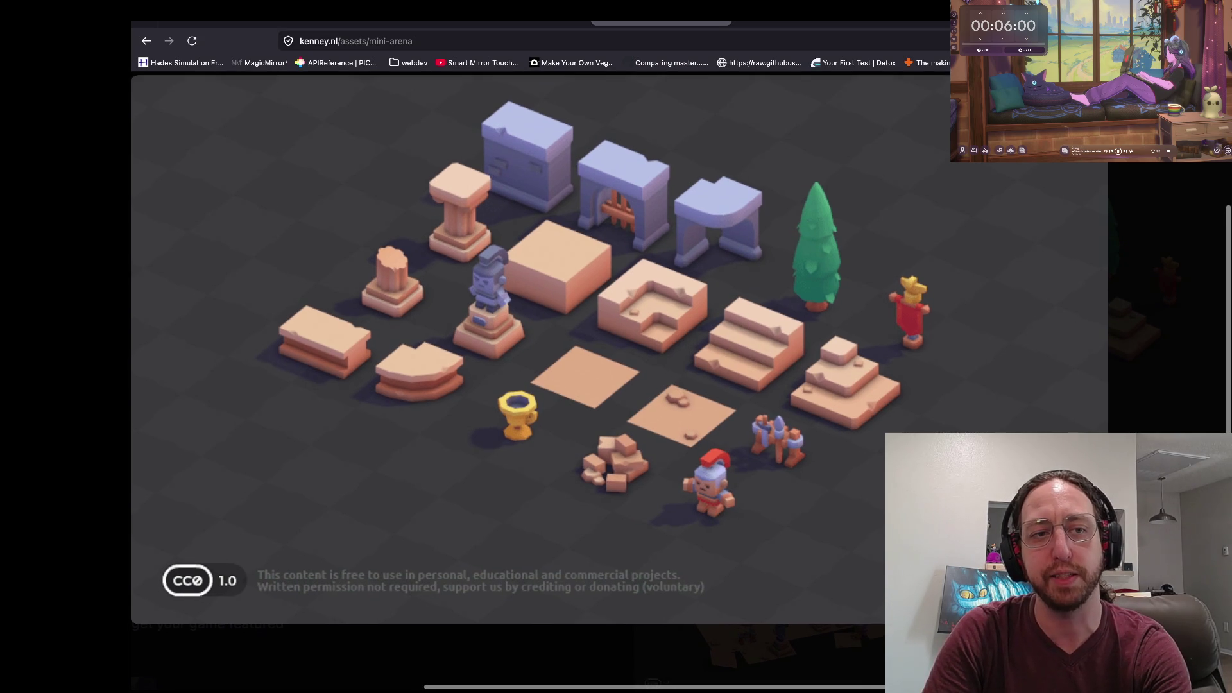
scroll(538, 346, left, 1)
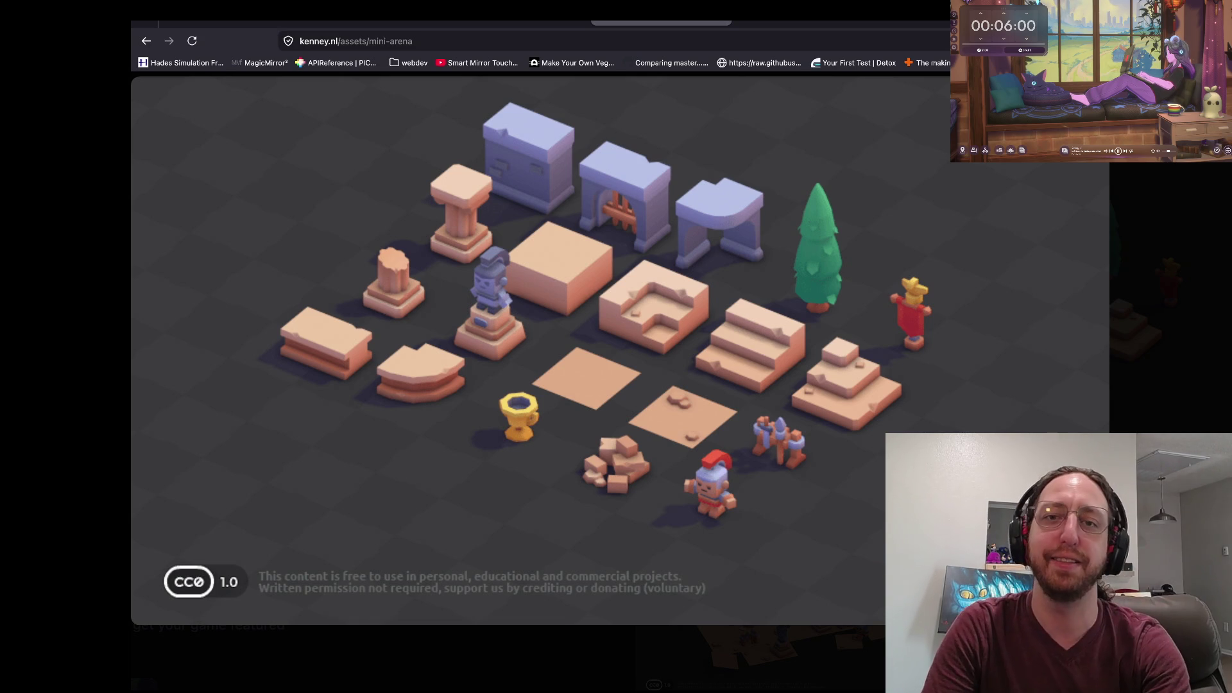
scroll(539, 333, down, 3)
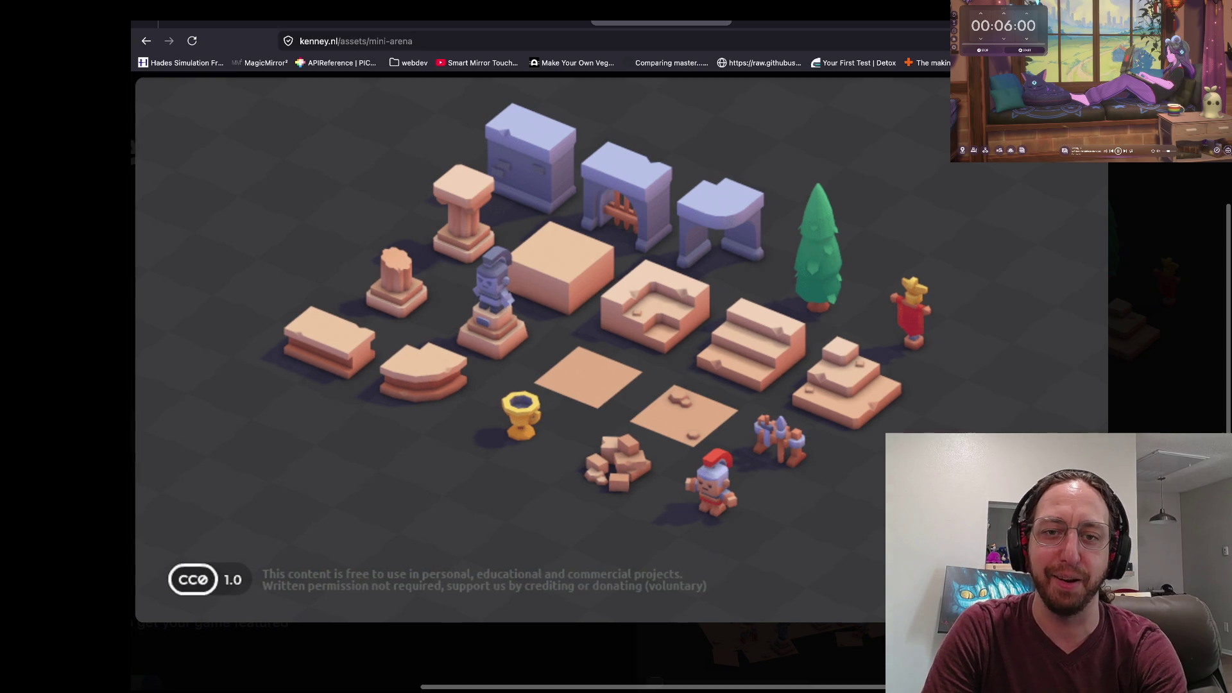
scroll(539, 320, right, 2)
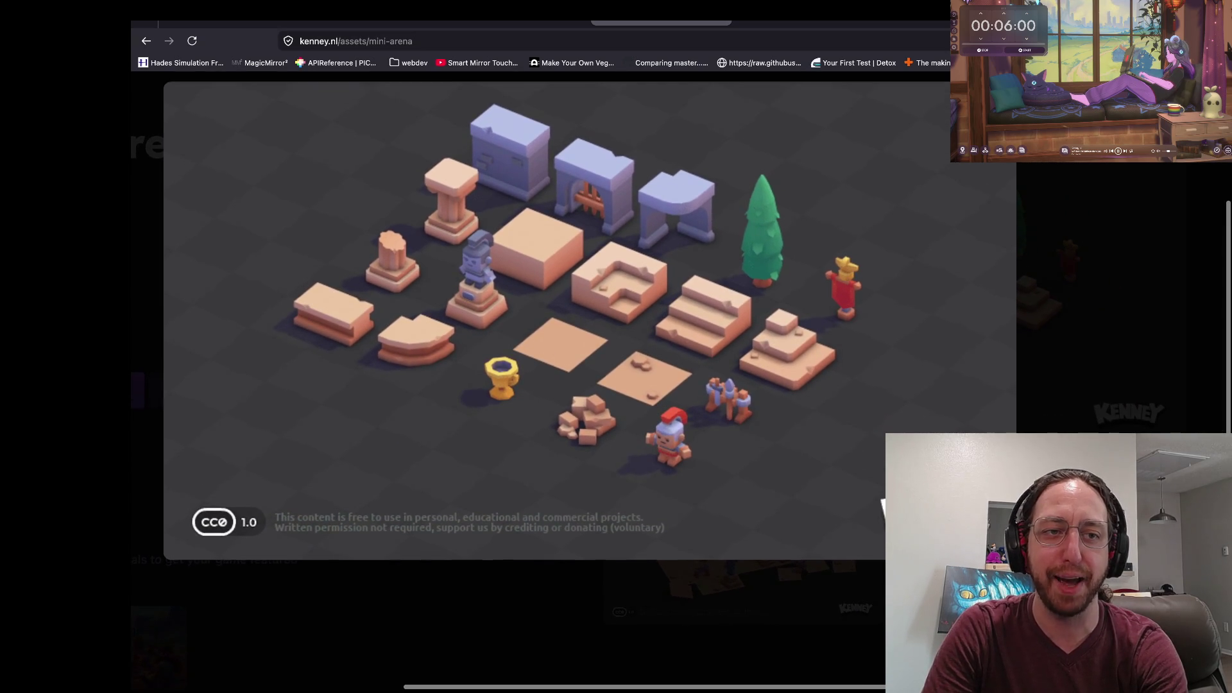
scroll(539, 359, up, 5)
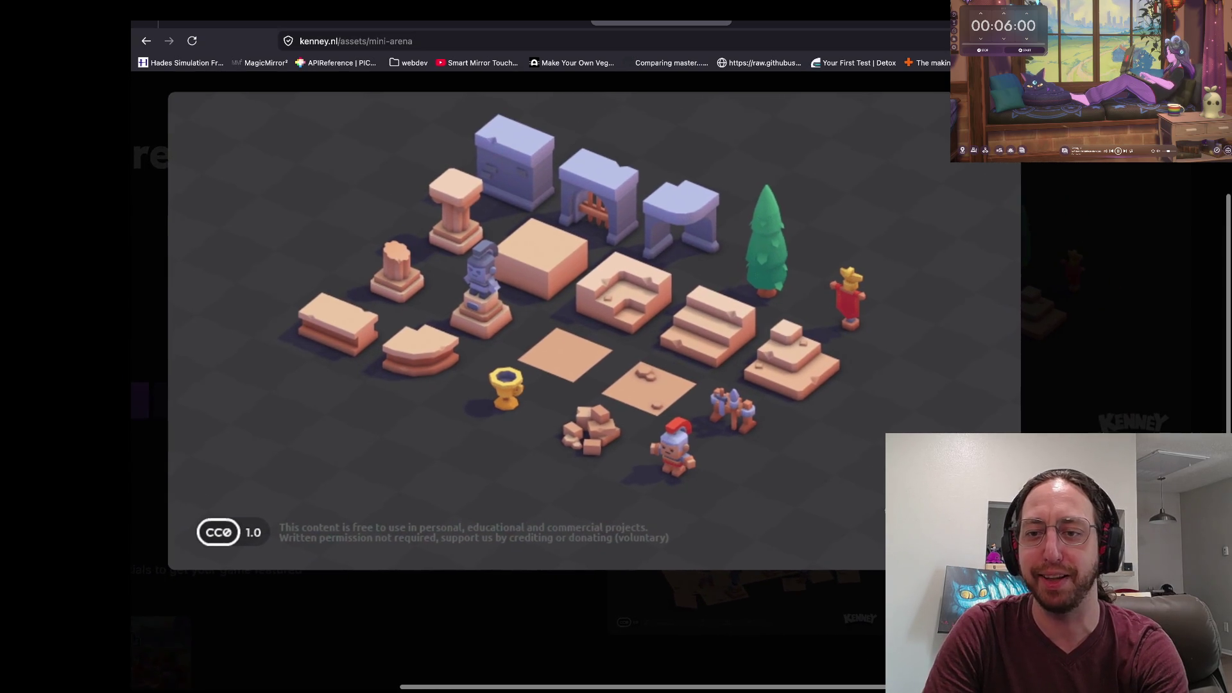
scroll(539, 346, left, 3)
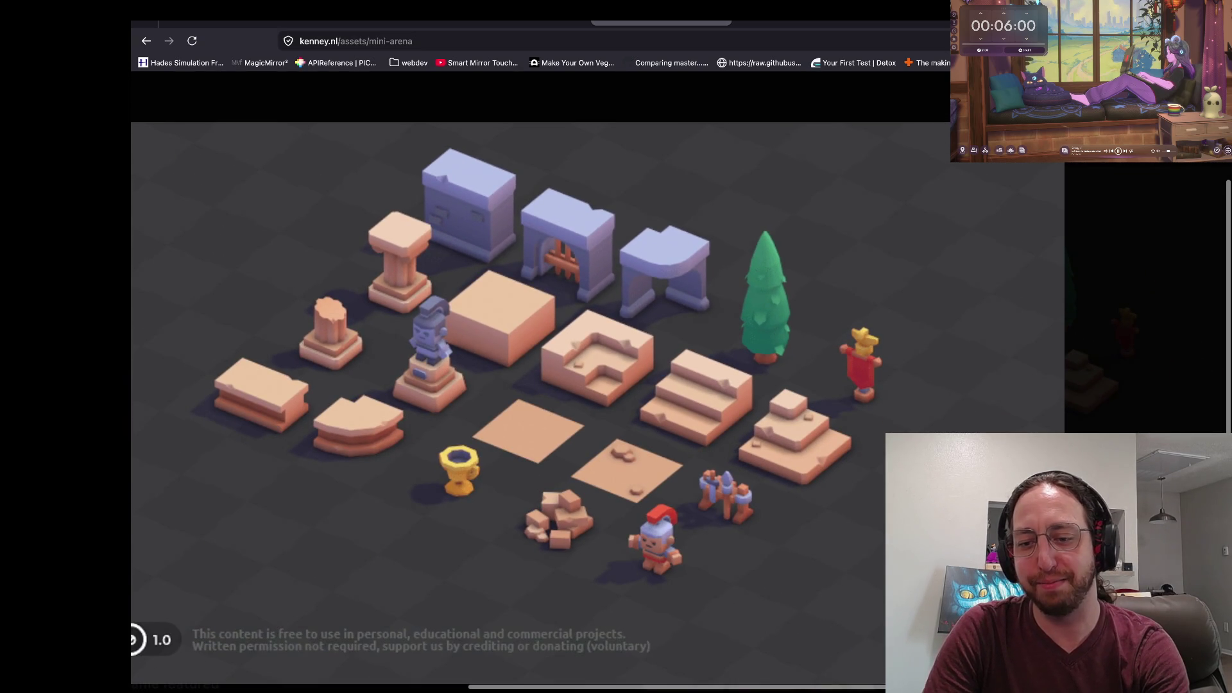
scroll(539, 347, down, 1)
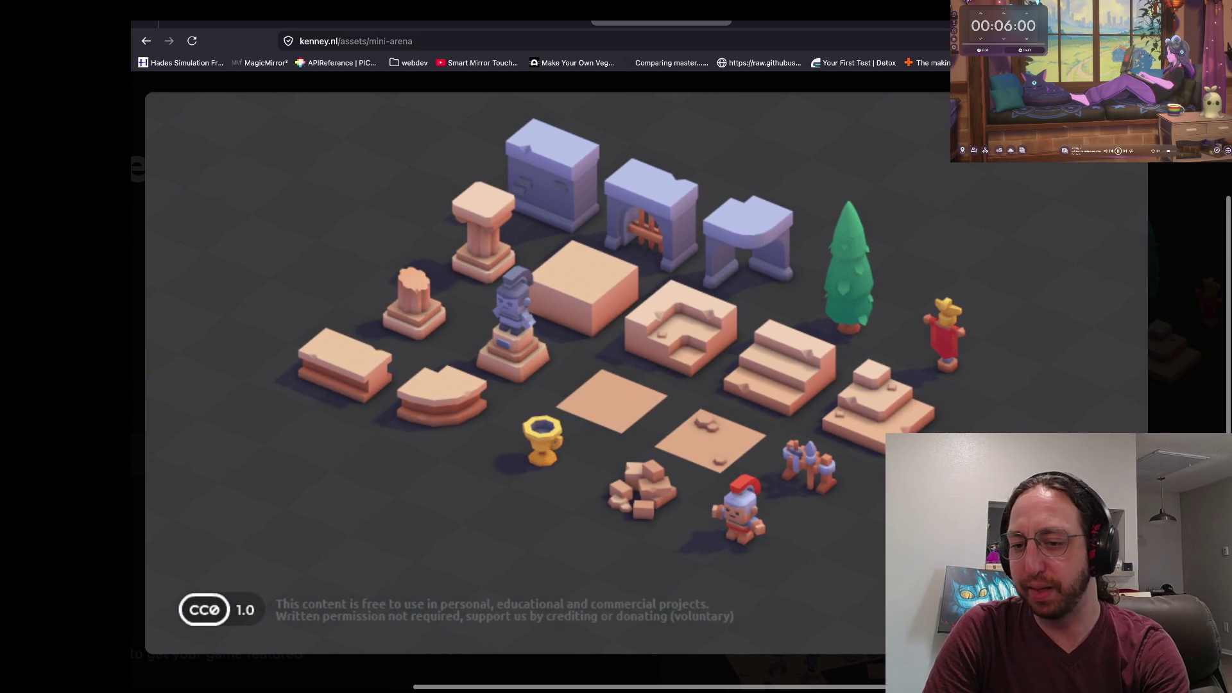
scroll(539, 360, left, 2)
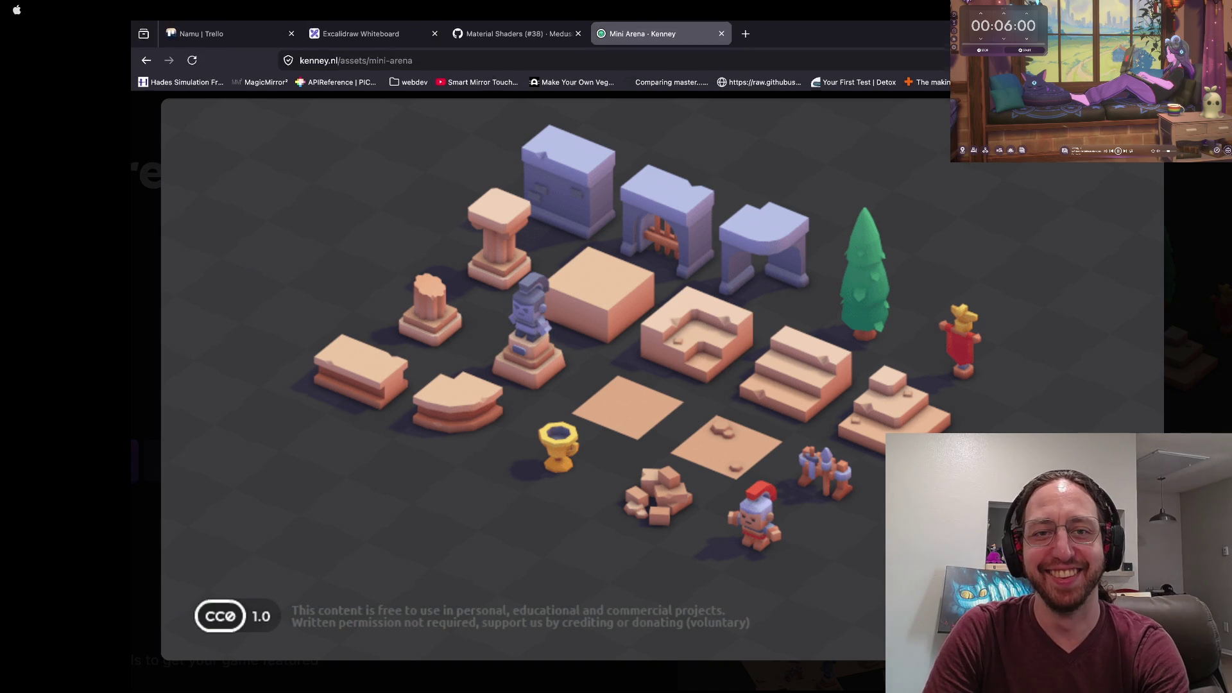
key(ctrl+Left)
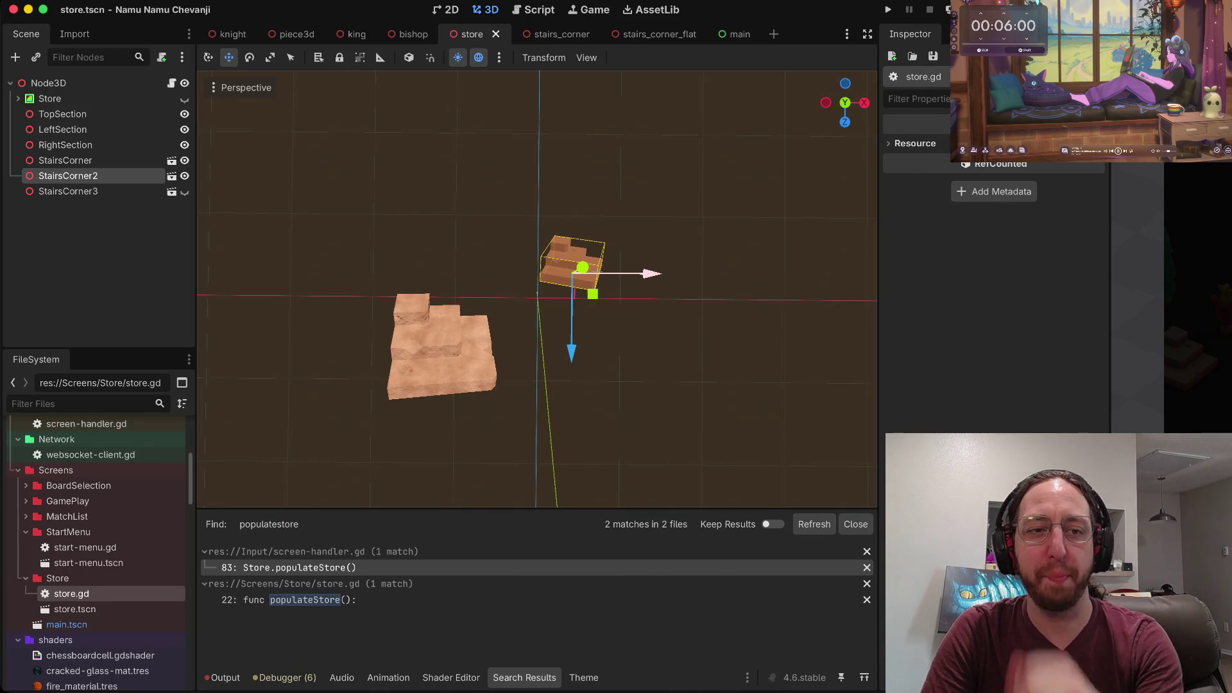
Switch the viewport to Top View, deselect StairsCorner2, and run the game in a debug window.
scroll(537, 288, left, 2)
scroll(537, 289, left, 5)
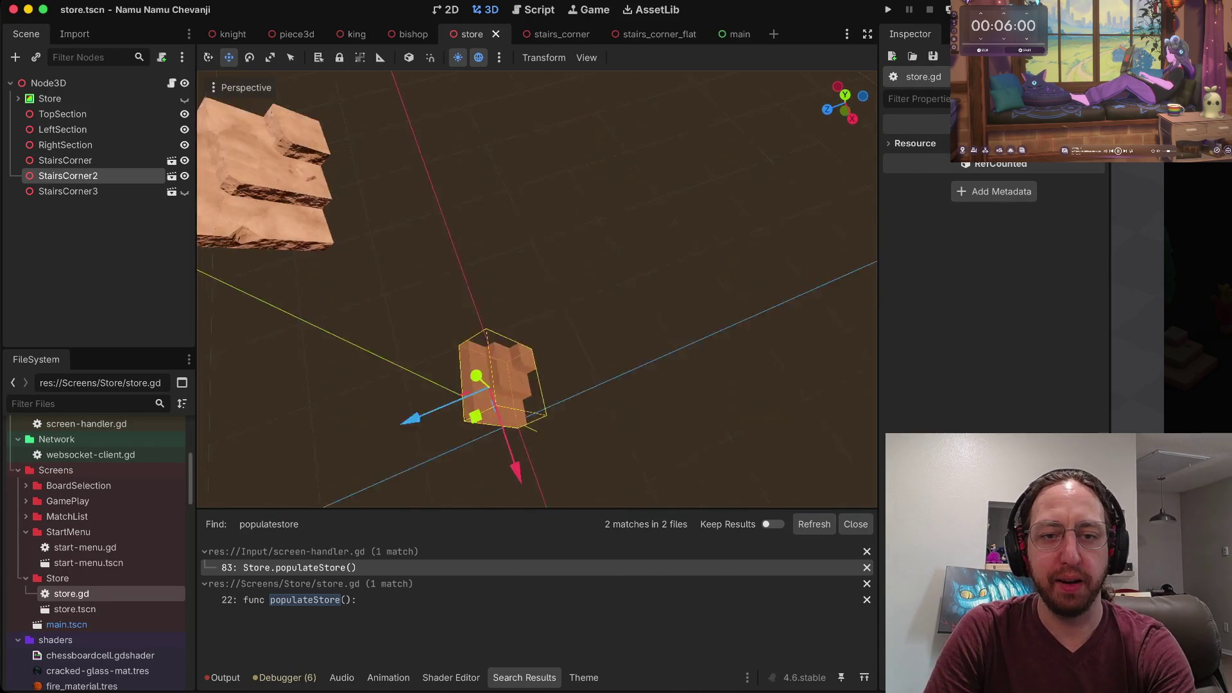
scroll(537, 289, left, 2)
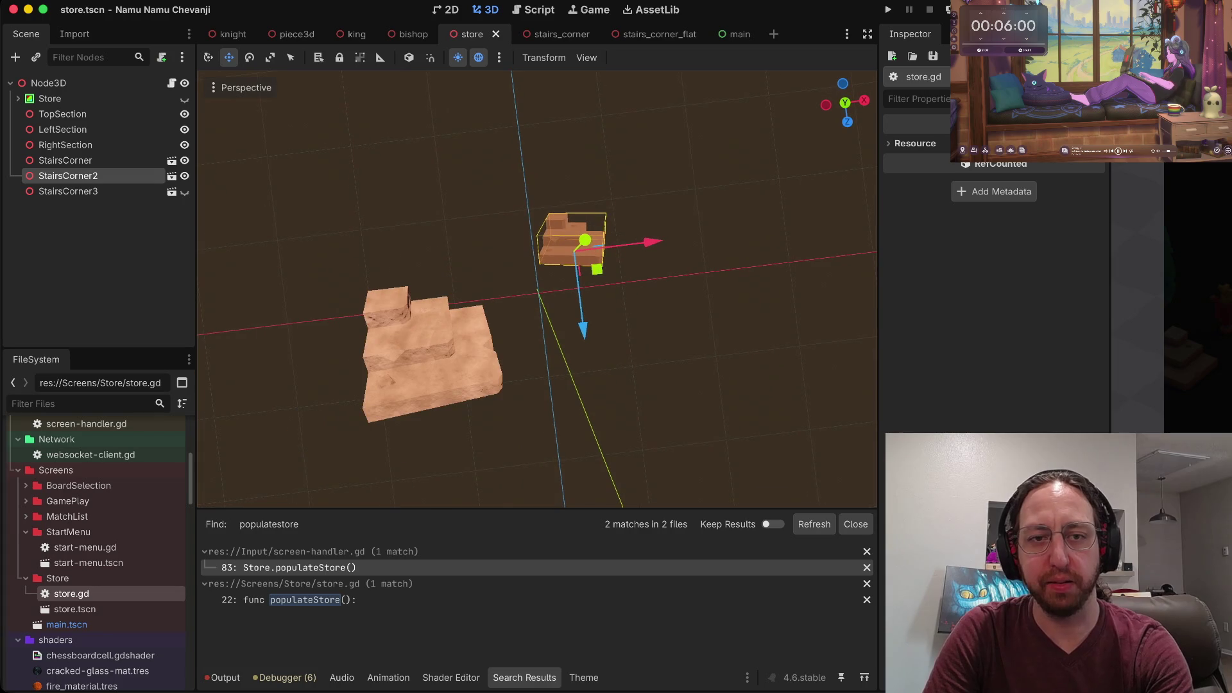
click(245, 88)
click(250, 111)
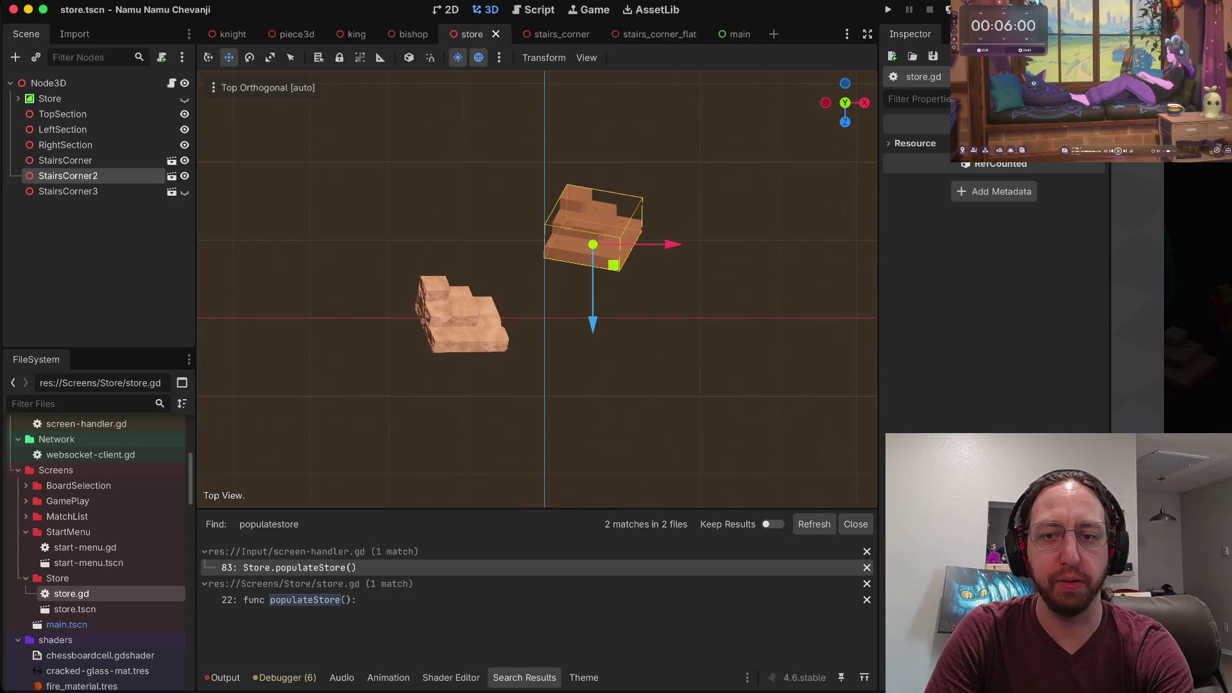
key(Escape)
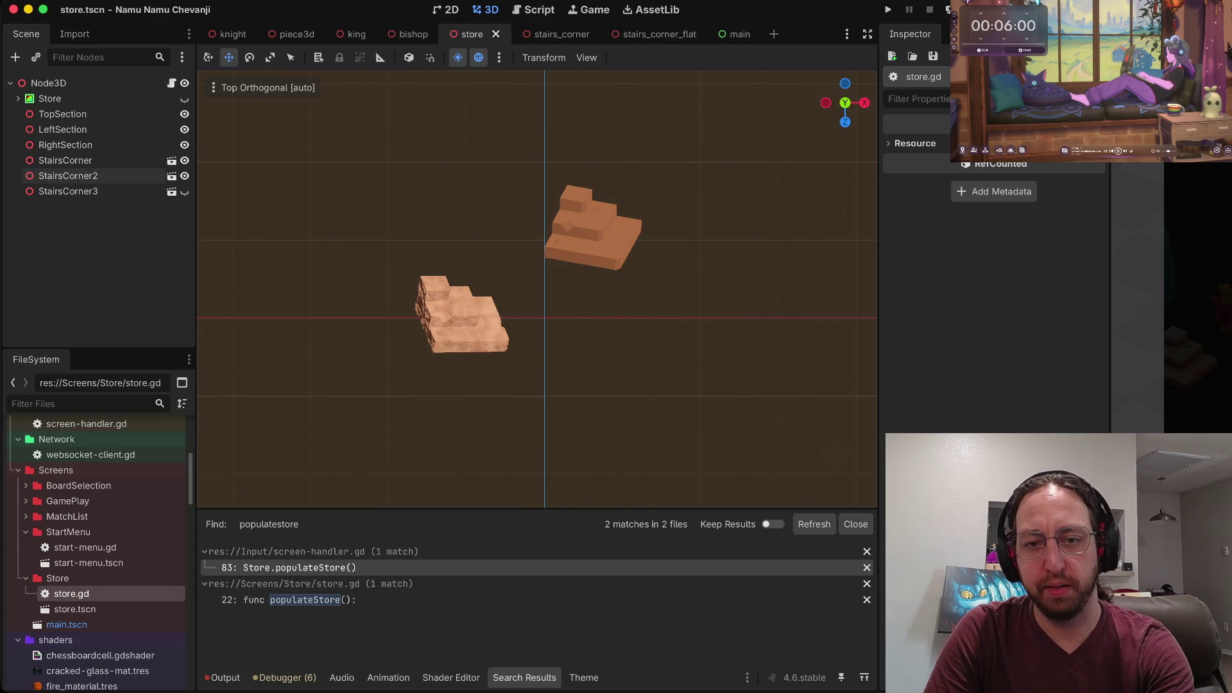
key(super+b)
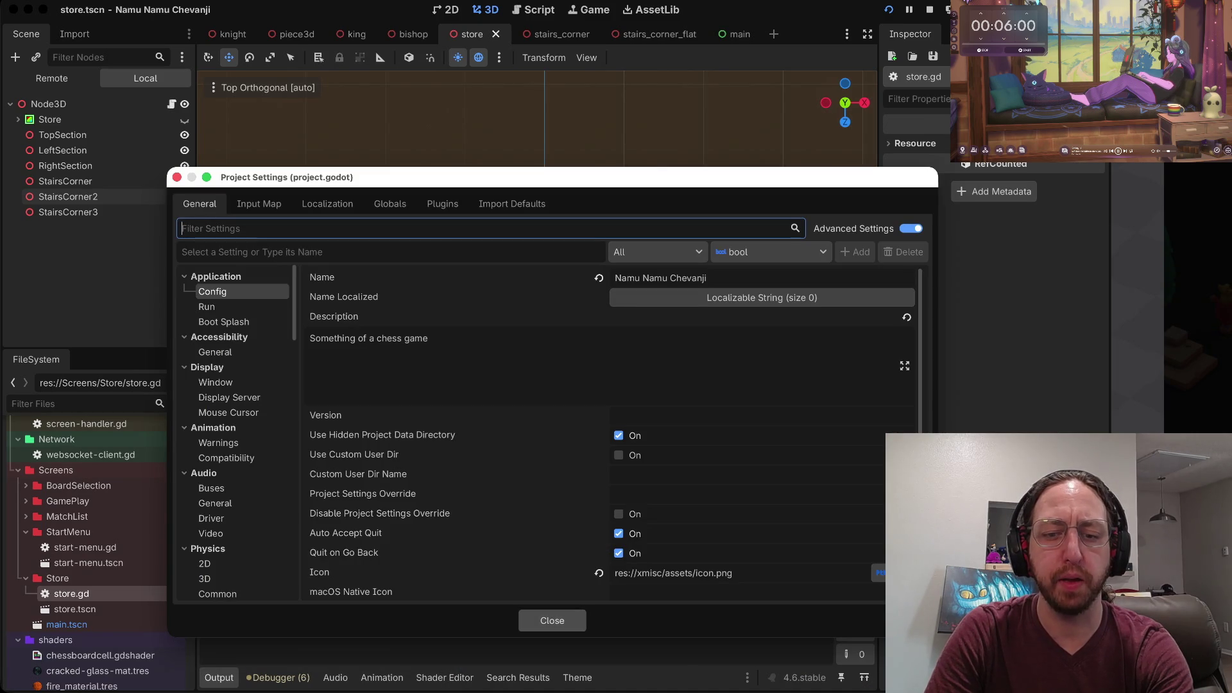
Close Project Settings and uncheck Enable Multiple Instances in the Run Instances dialog.
click(552, 620)
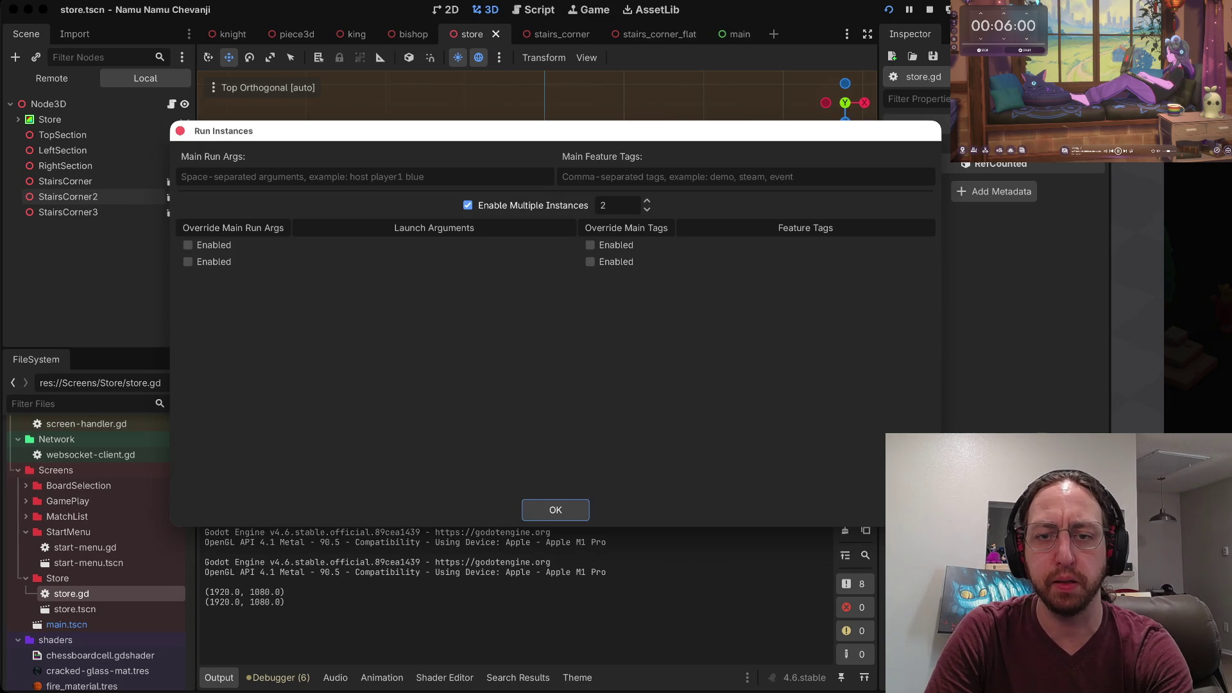
click(468, 205)
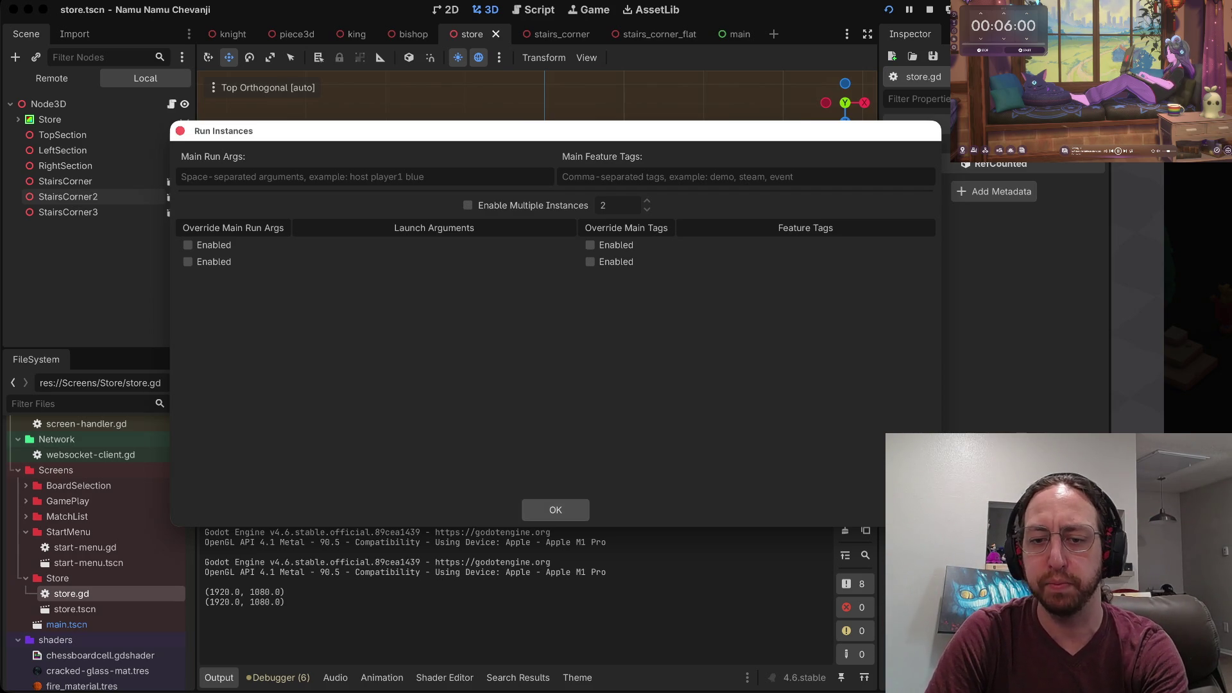
Confirm the Run Instances settings and relaunch the project in a single debug window.
click(554, 510)
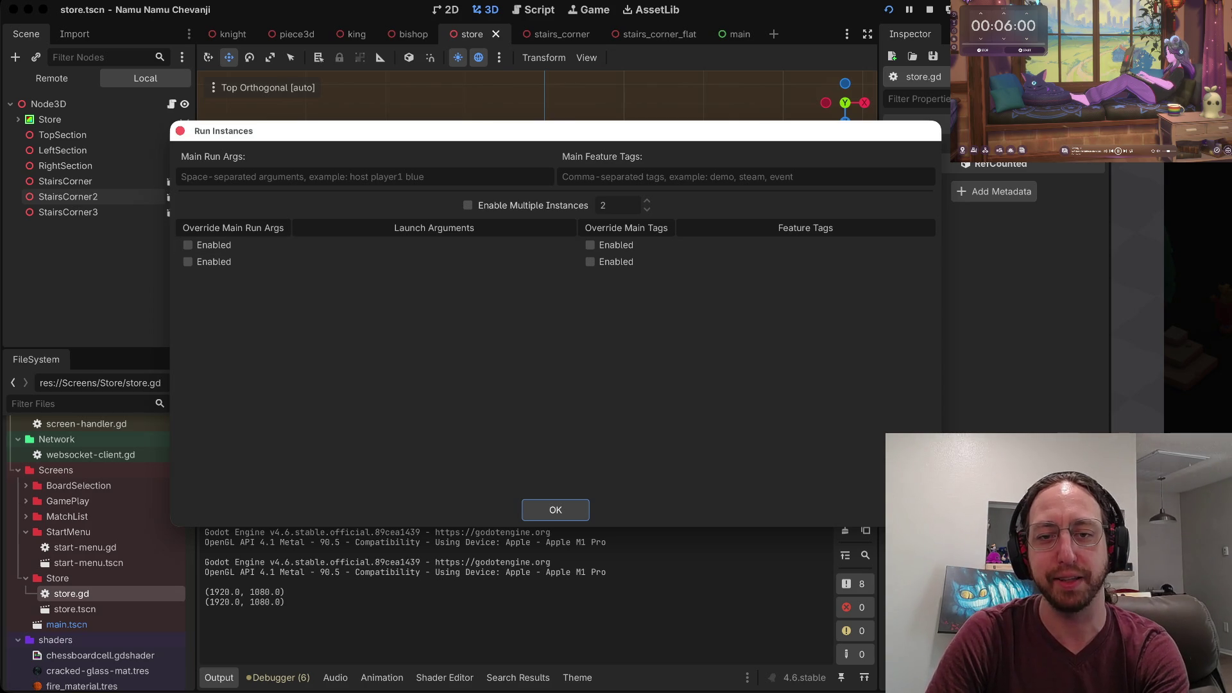
key(Return)
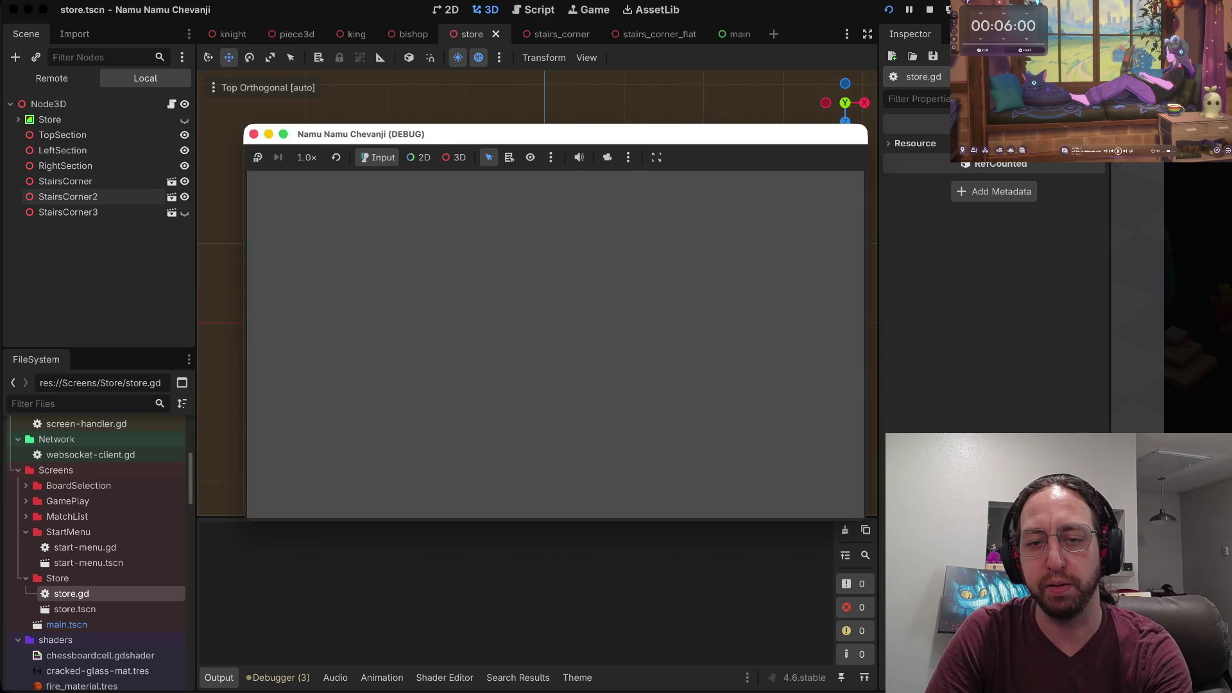
Enter the running game with username 'a', open its Store, and move the game window aside.
text(a)
key(Return)
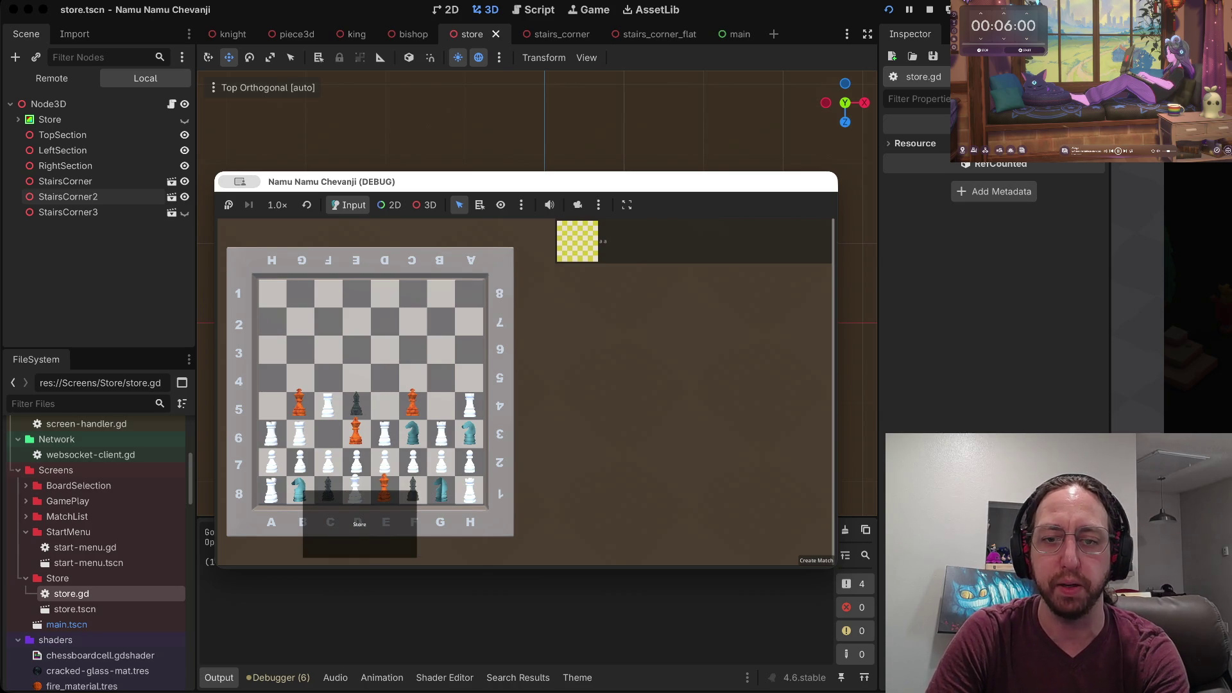
click(359, 524)
mouse_move(514, 182)
mouse_down()
mouse_move(678, 352)
mouse_move(764, 340)
mouse_move(830, 280)
mouse_move(890, 264)
mouse_move(903, 261)
mouse_move(912, 305)
mouse_move(927, 304)
mouse_up()
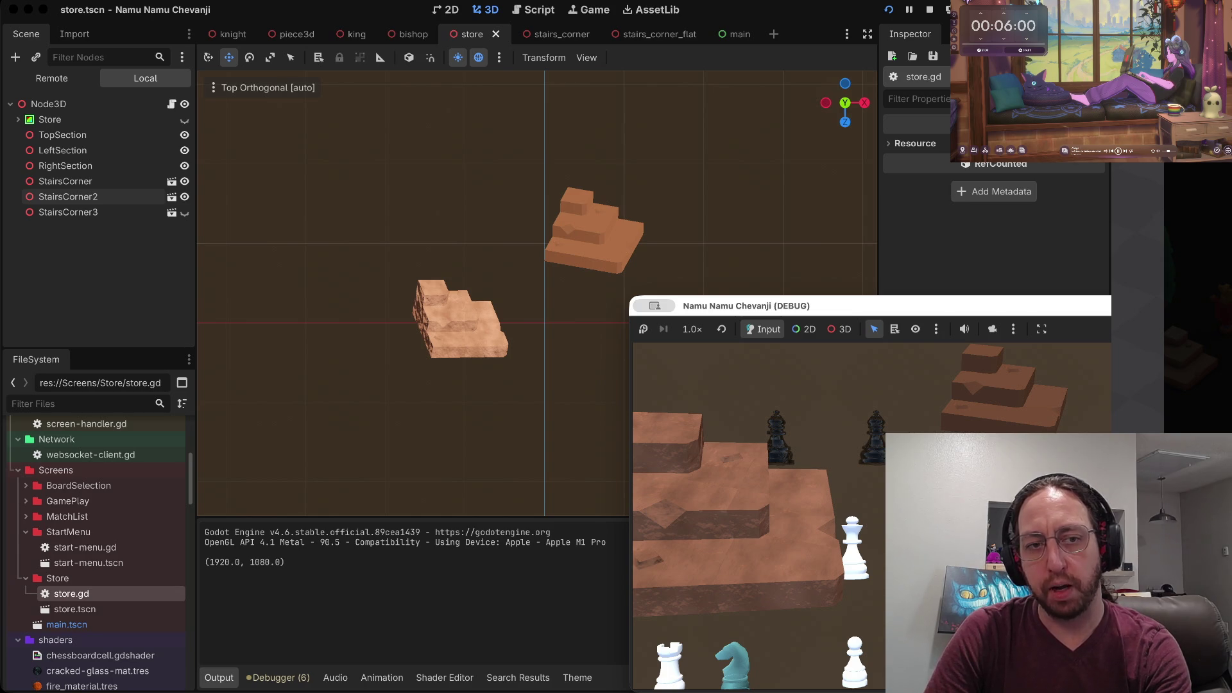
Switch the editor viewport back to Perspective and open the main scene from FileSystem.
key(KP_2)
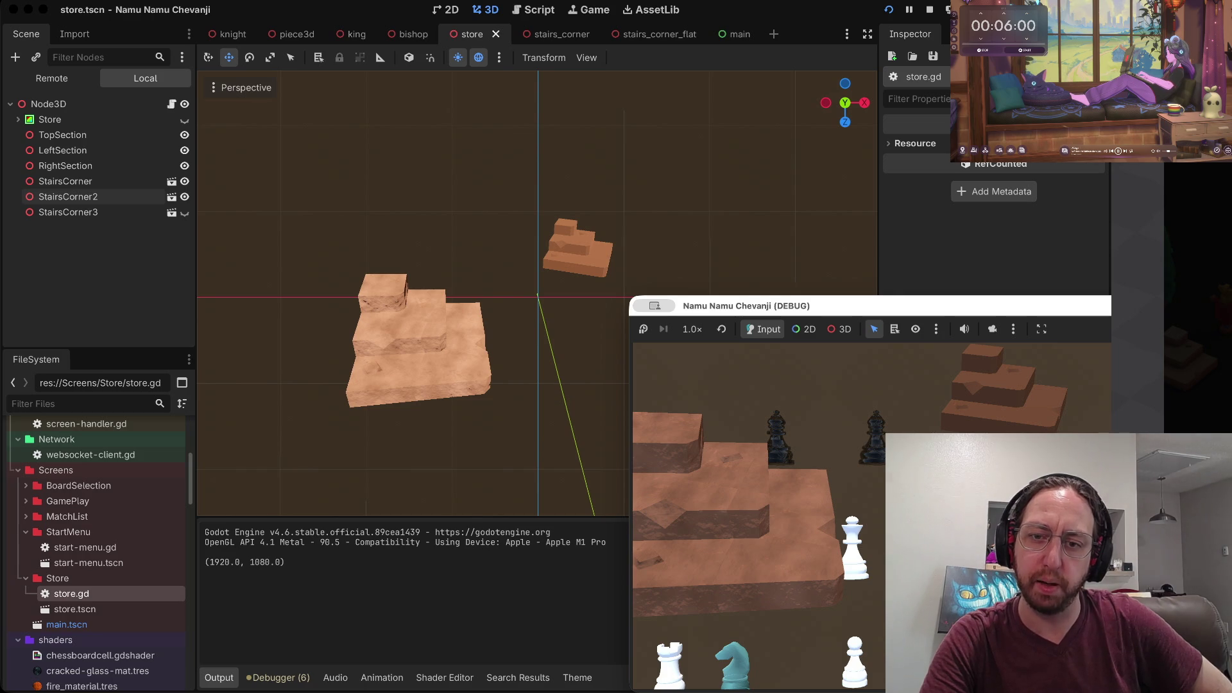
key(super+q)
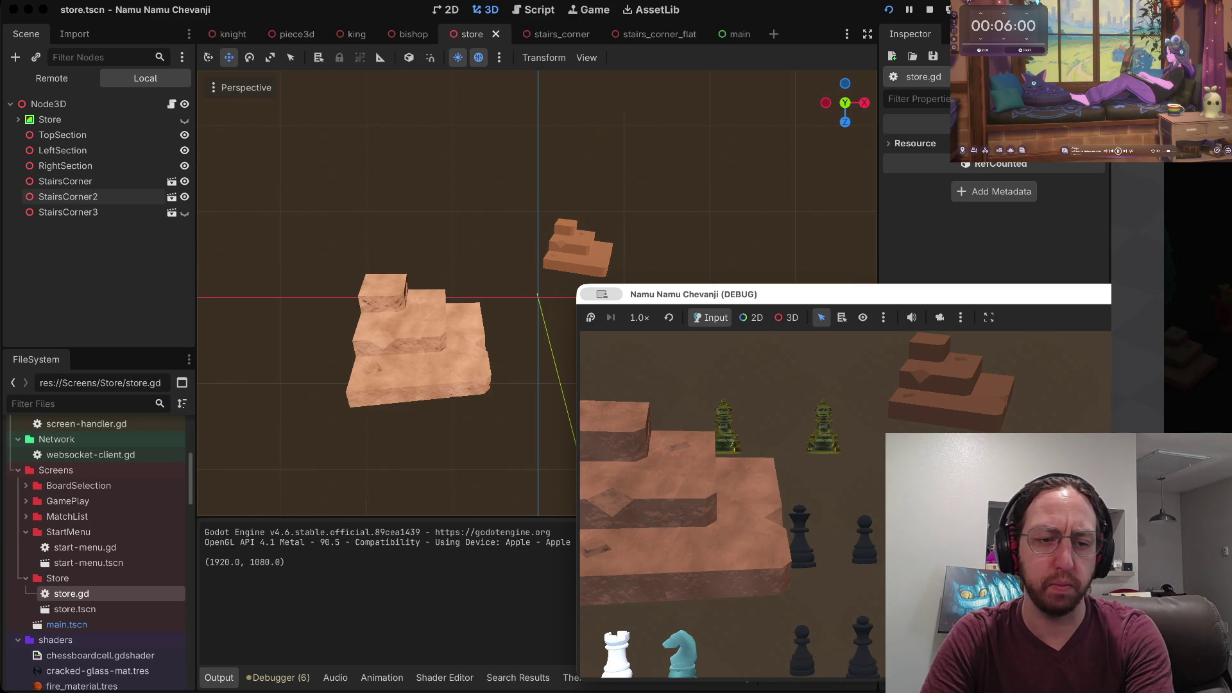
scroll(96, 551, down, 3)
double_click(66, 553)
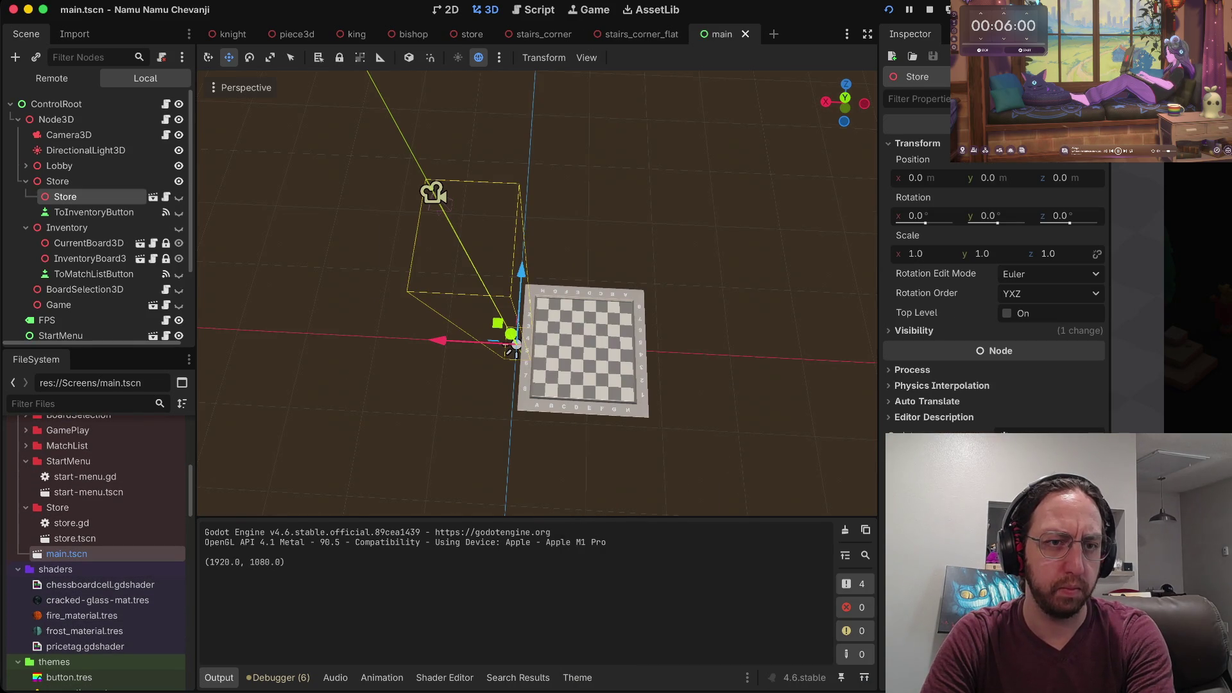
Hide and re-show the main scene's DirectionalLight3D to compare lighting, then return to the store tab.
click(511, 346)
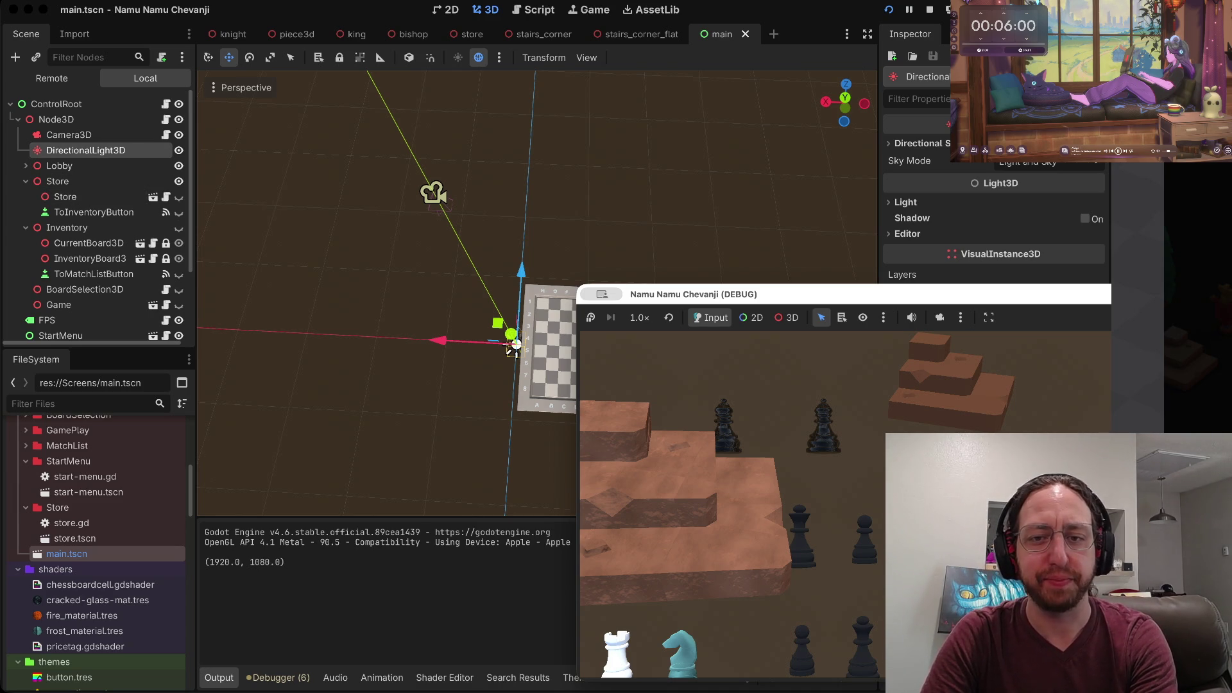
click(178, 150)
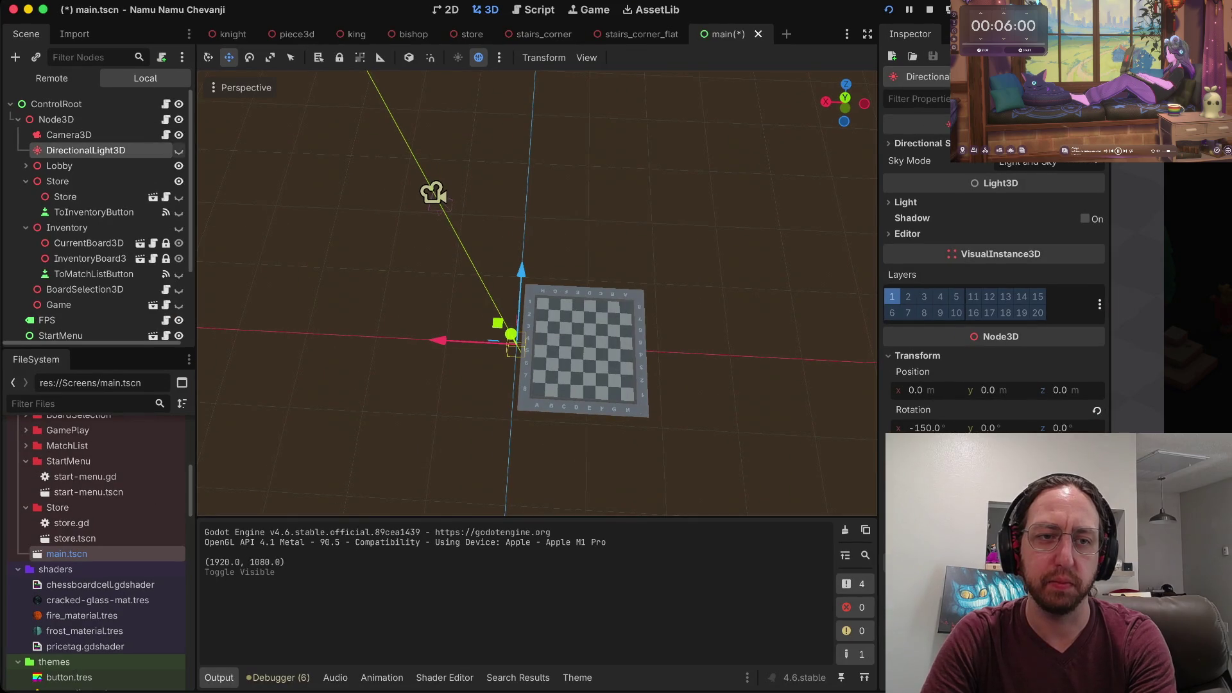
click(178, 150)
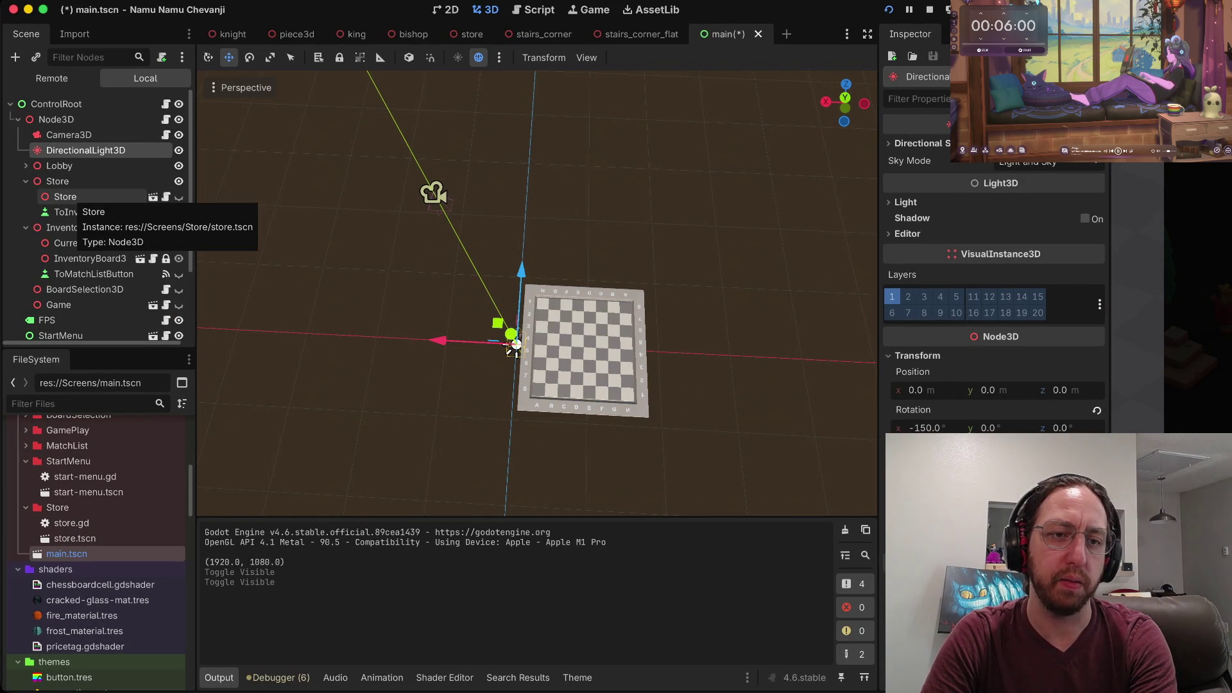
click(153, 196)
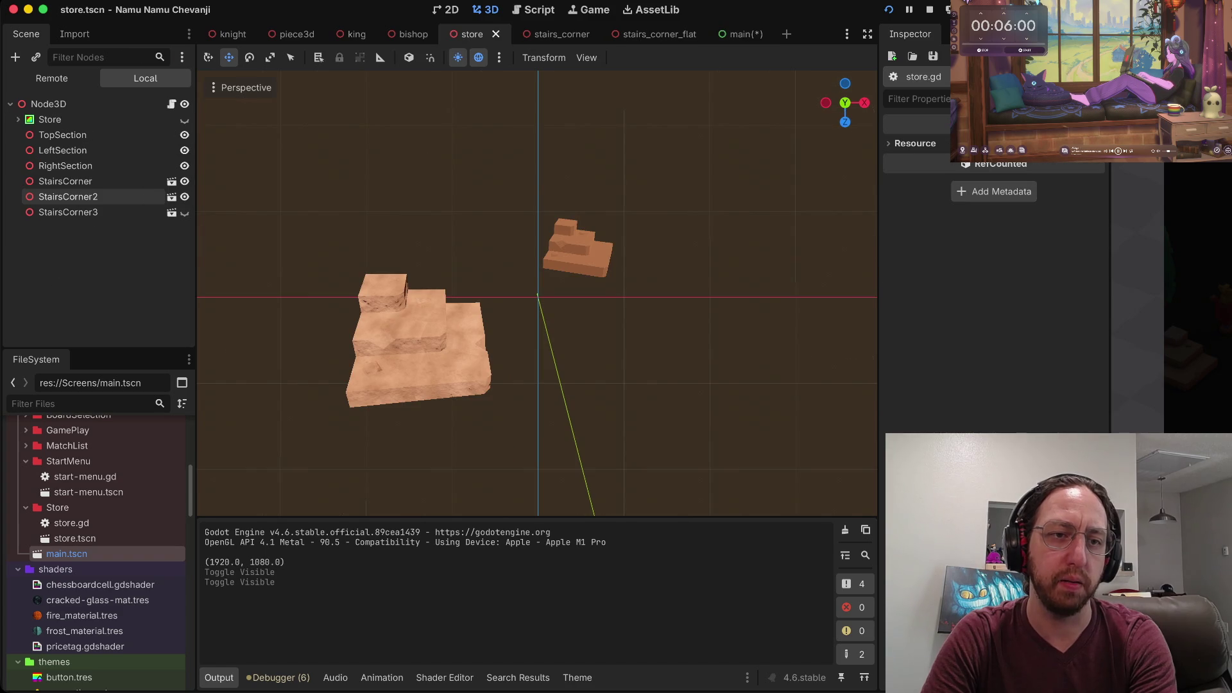
Bring up the context menu for the store scene's root Node3D.
right_click(97, 104)
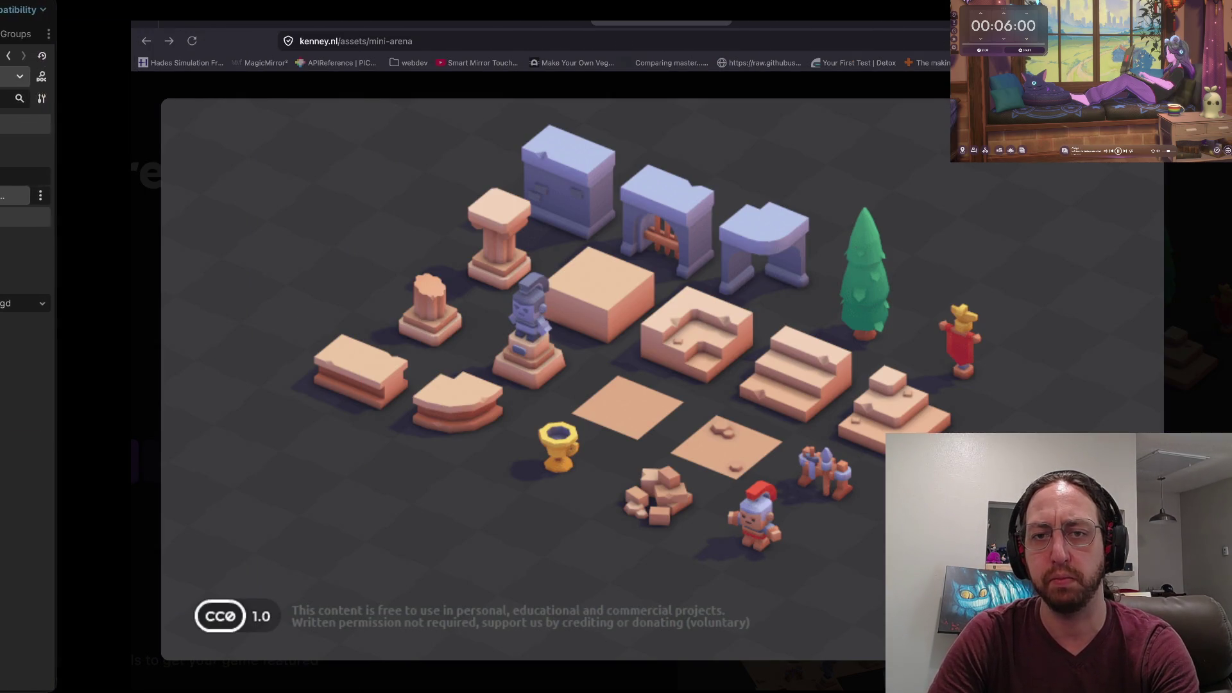
Search 'cpu mosfets' in a new tab and open the MOSFET Wikipedia article.
key(ctrl+t)
text(cpu m)
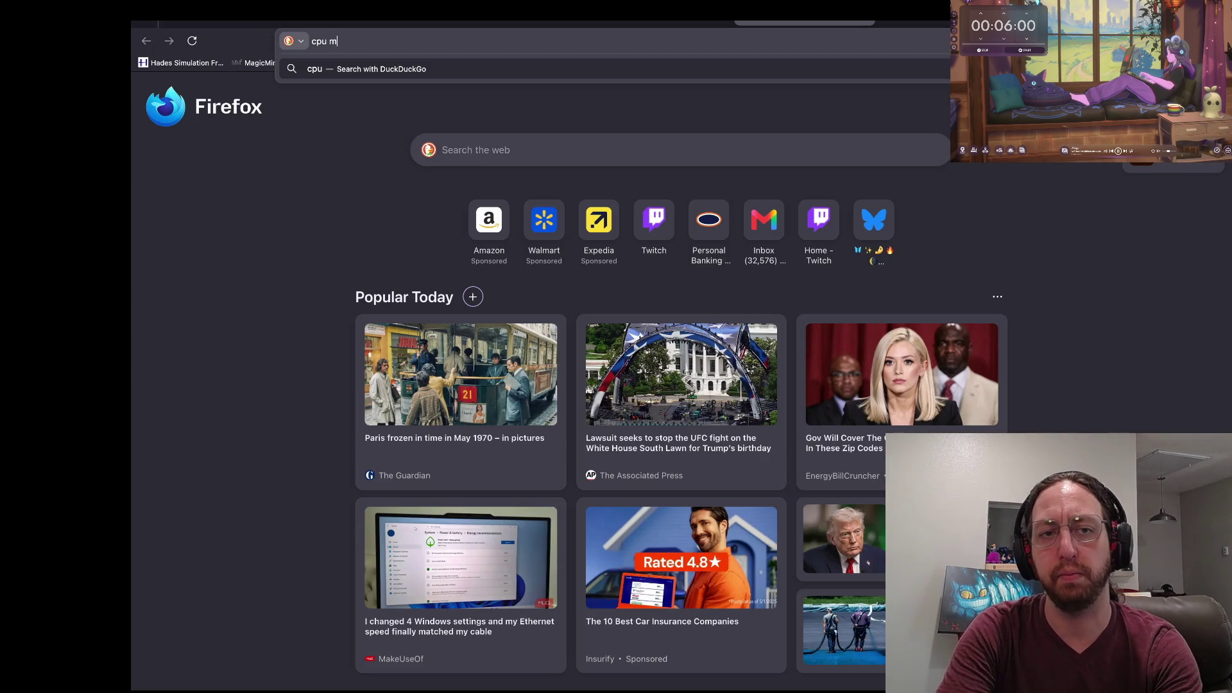
text(osfets)
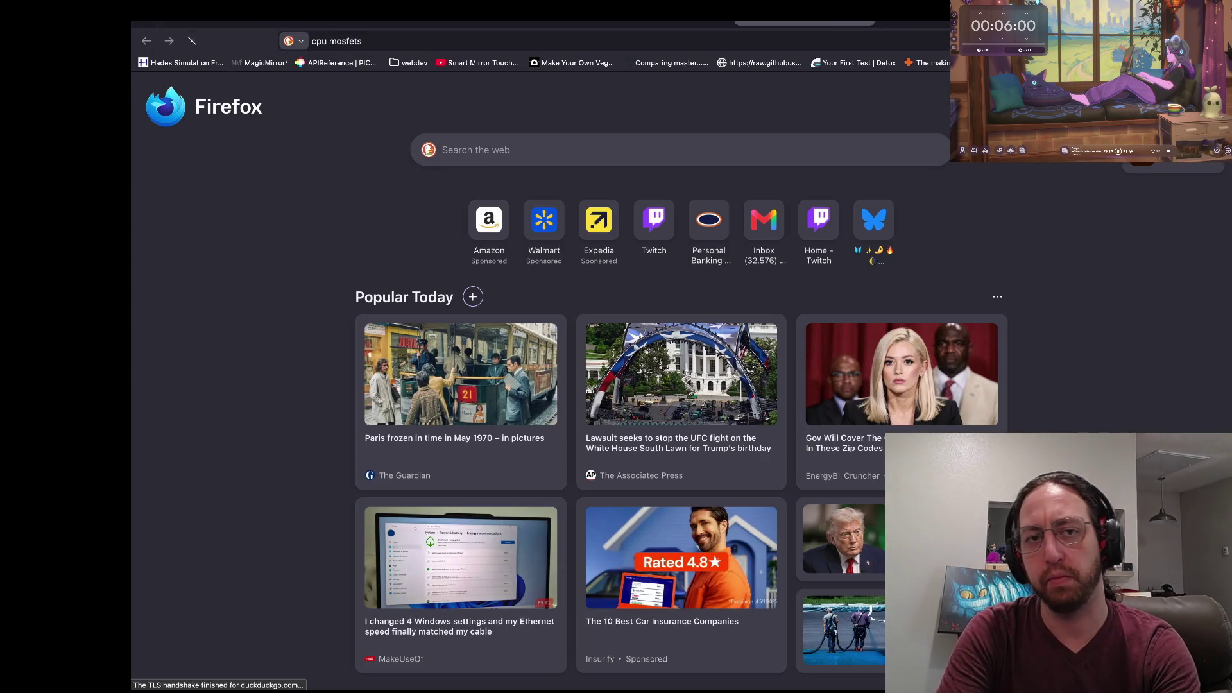
key(Return)
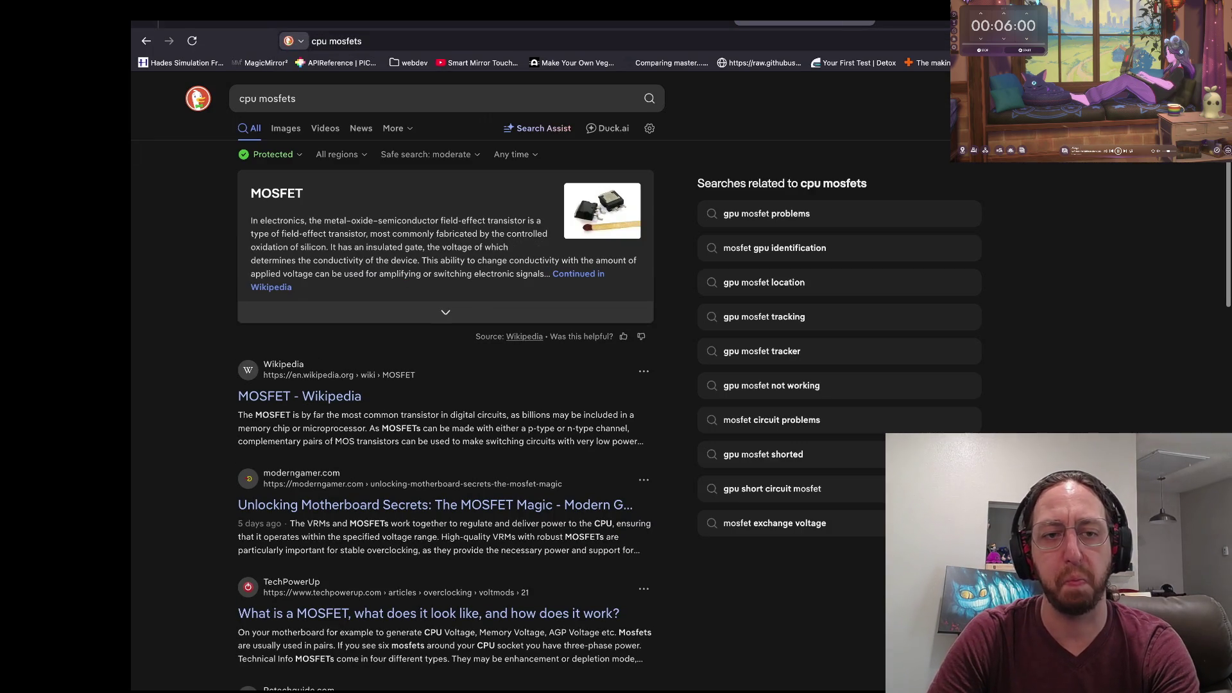
click(299, 396)
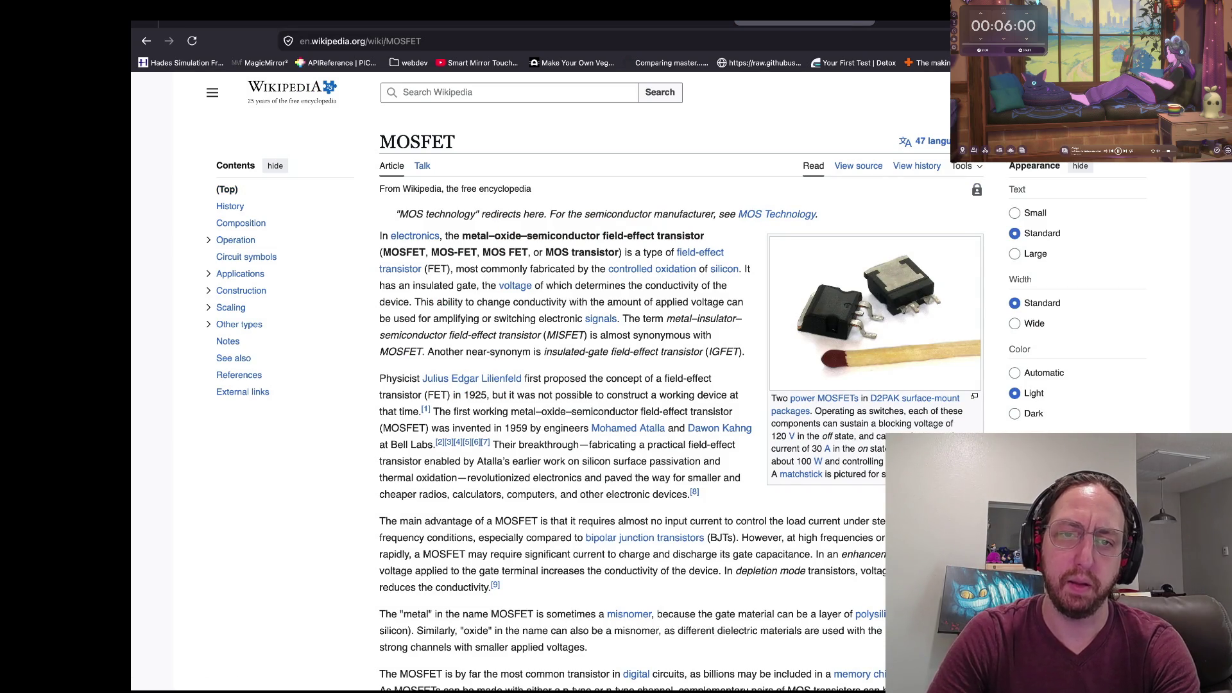
scroll(649, 381, down, 1)
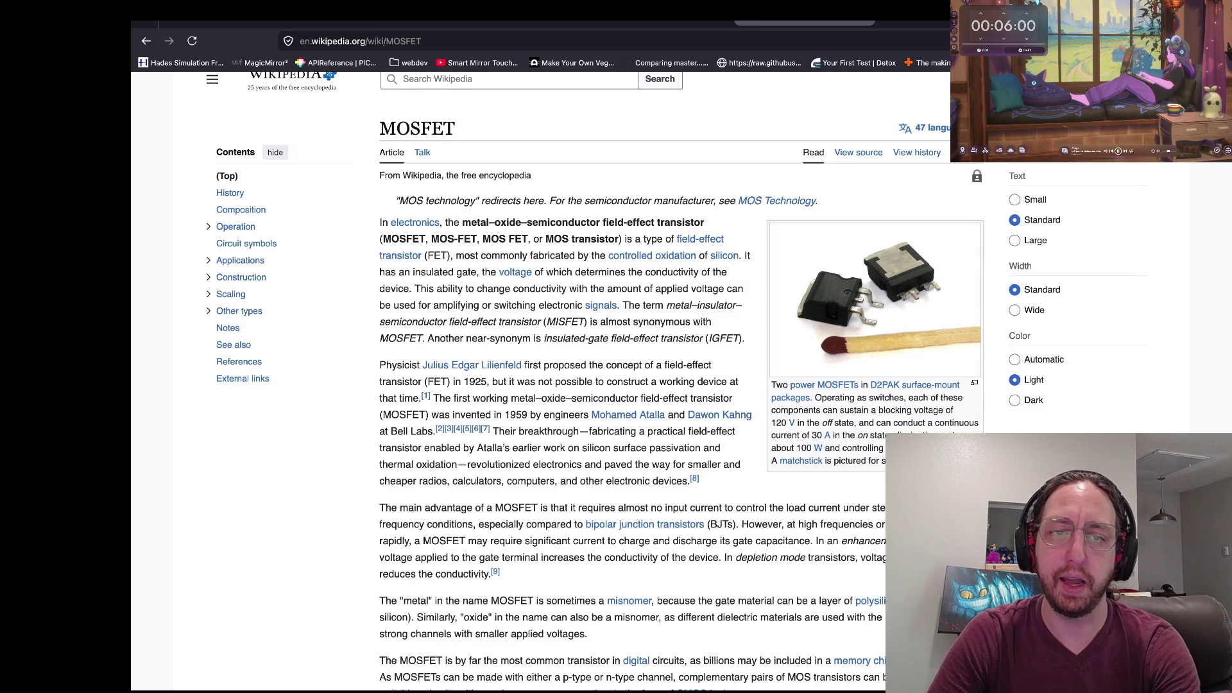
scroll(240, 274, up, 1)
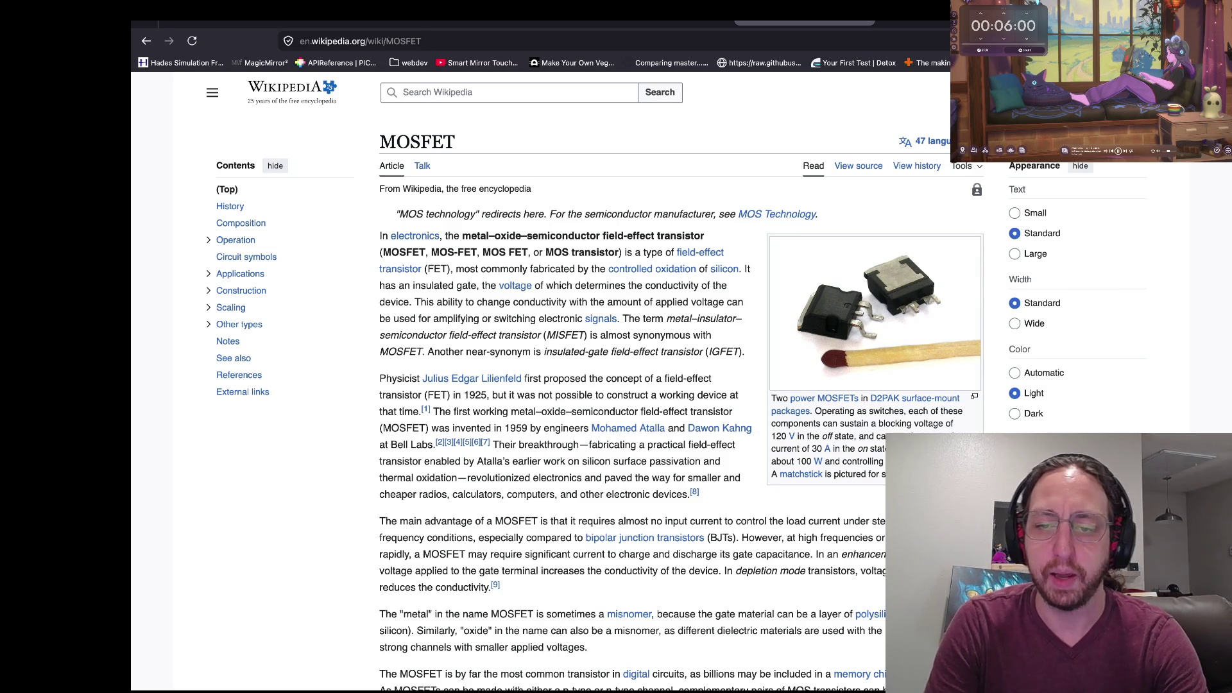
scroll(616, 384, down, 1)
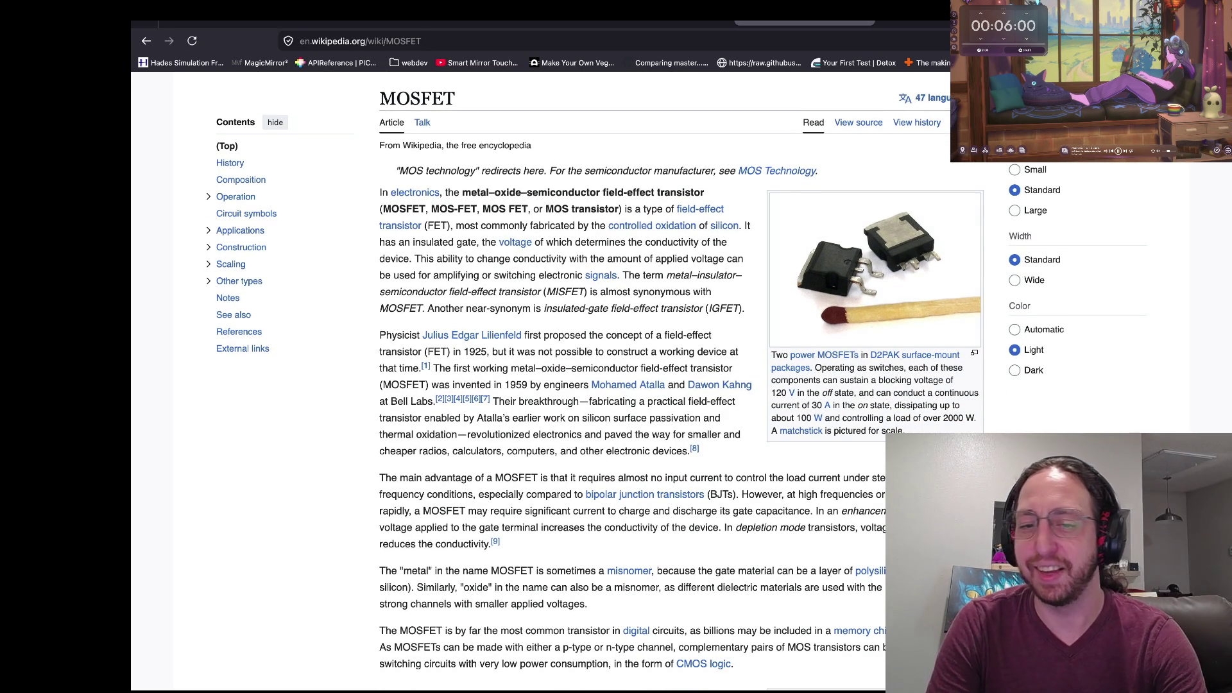
scroll(616, 385, up, 1)
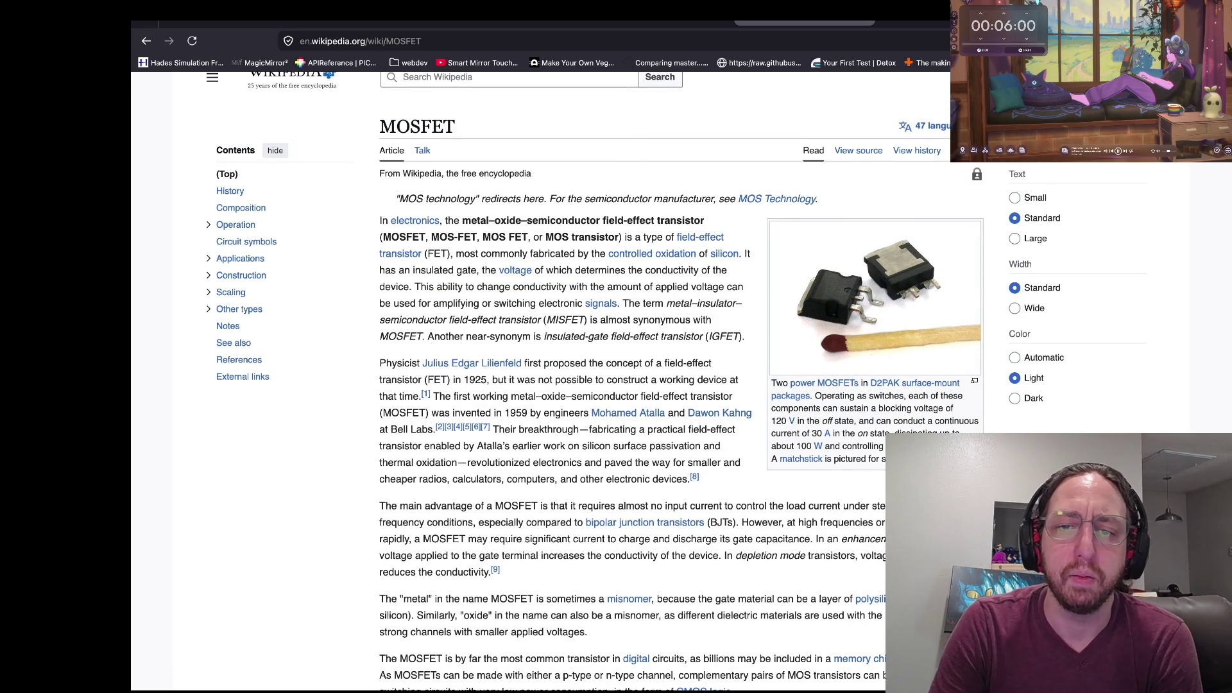
drag(744, 254, 728, 270)
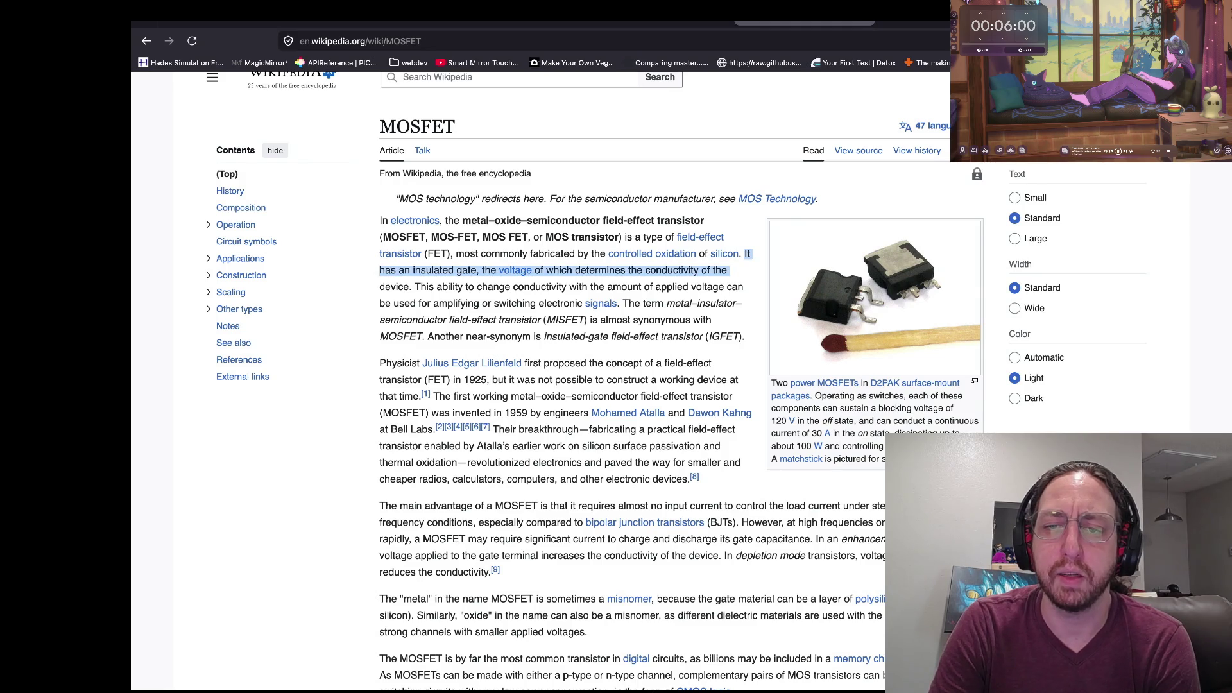
Read through the MOSFET article and highlight its opening definition.
click(728, 270)
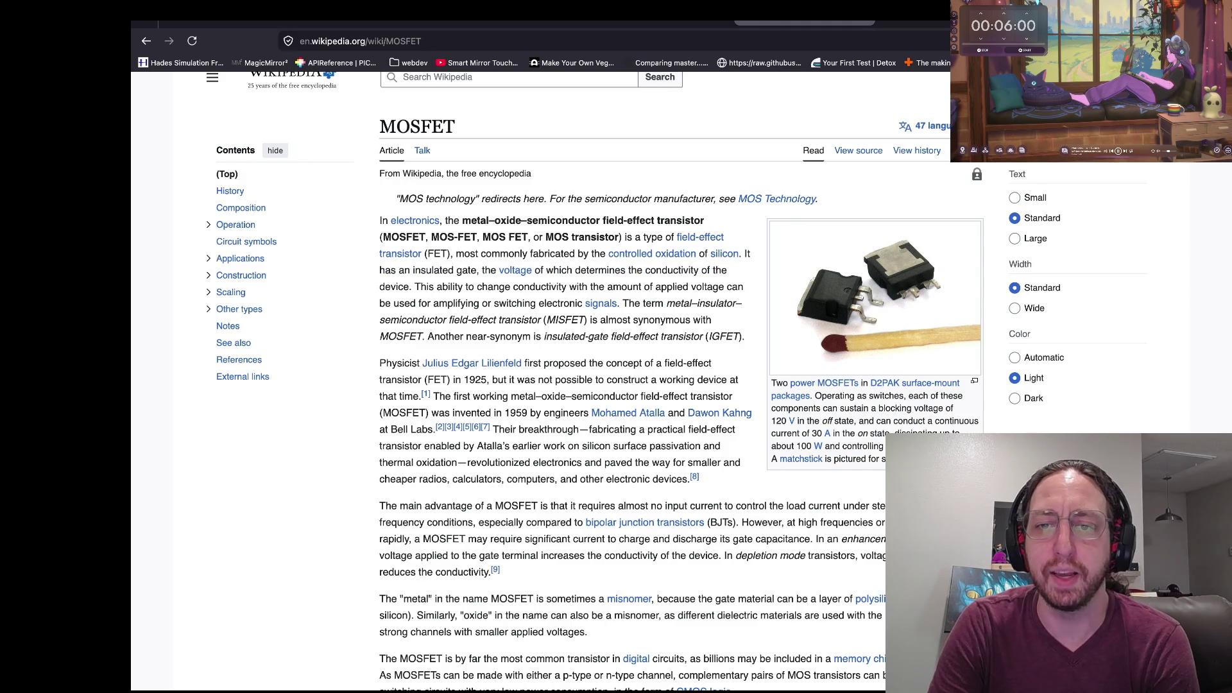
scroll(636, 381, down, 1)
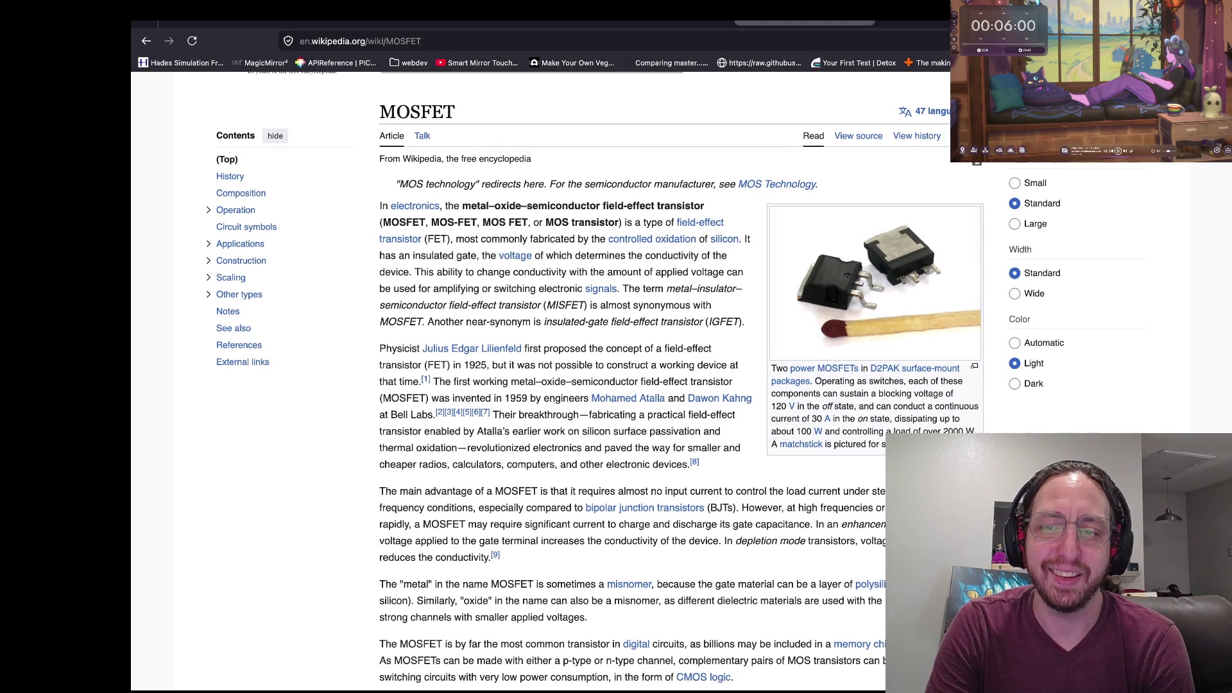
scroll(635, 381, down, 1)
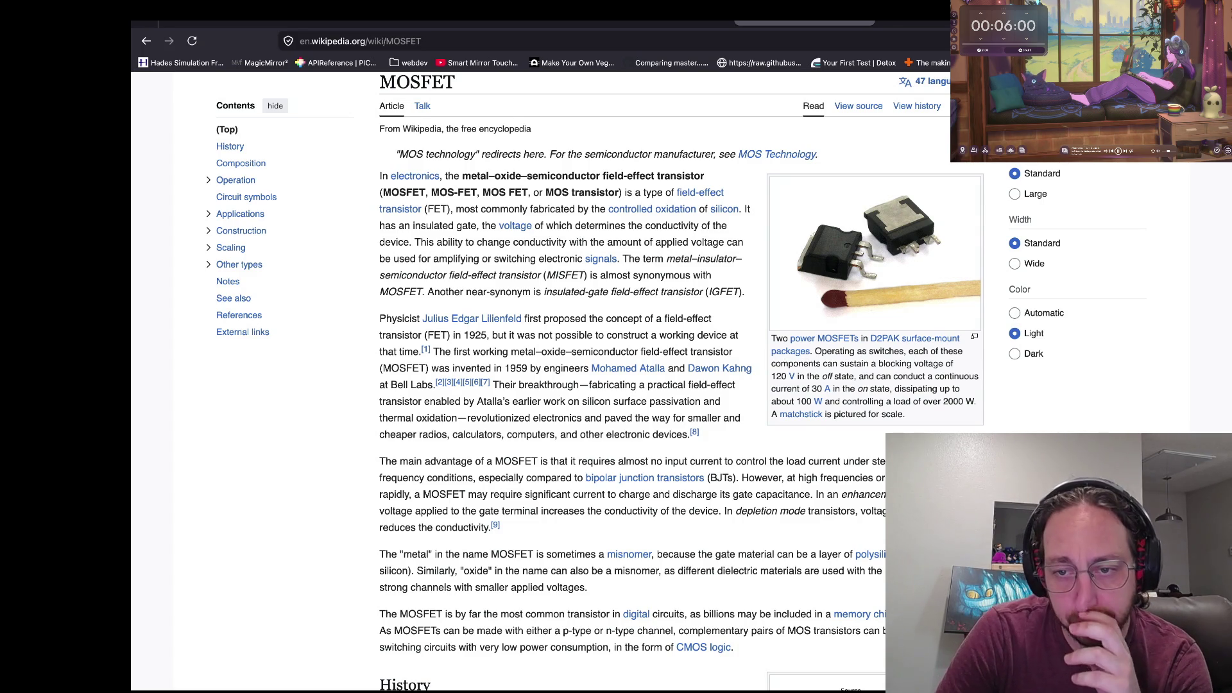
scroll(635, 379, up, 2)
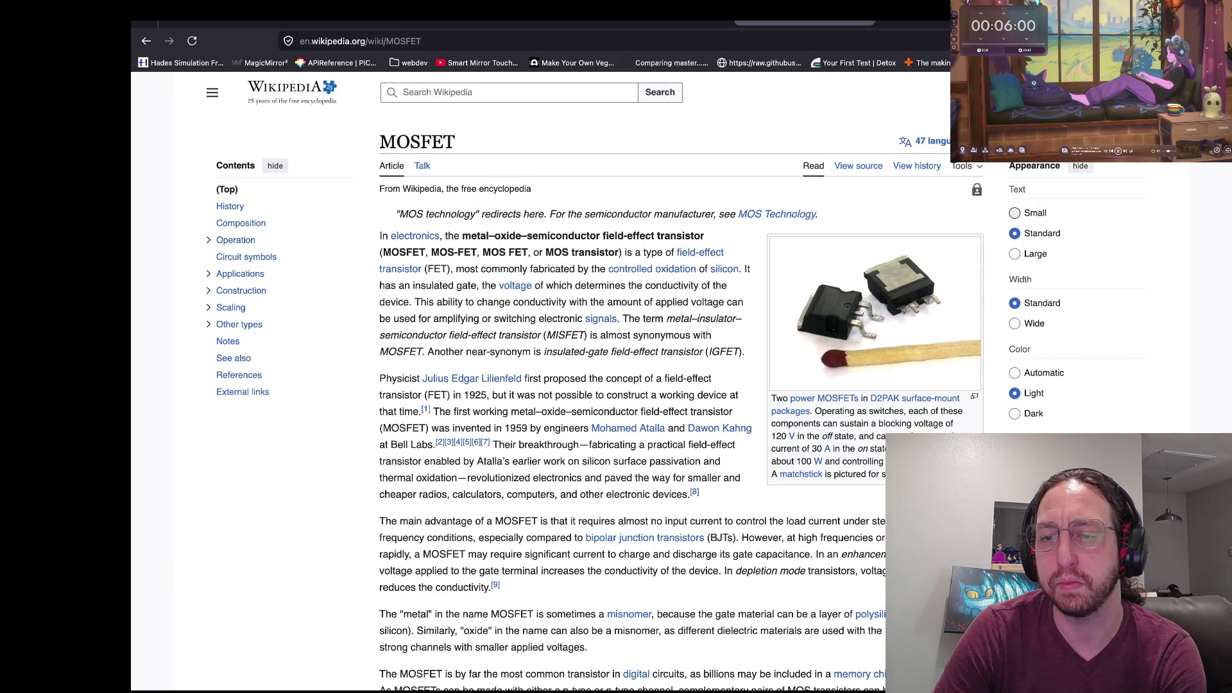
scroll(681, 381, down, 10)
scroll(681, 381, down, 5)
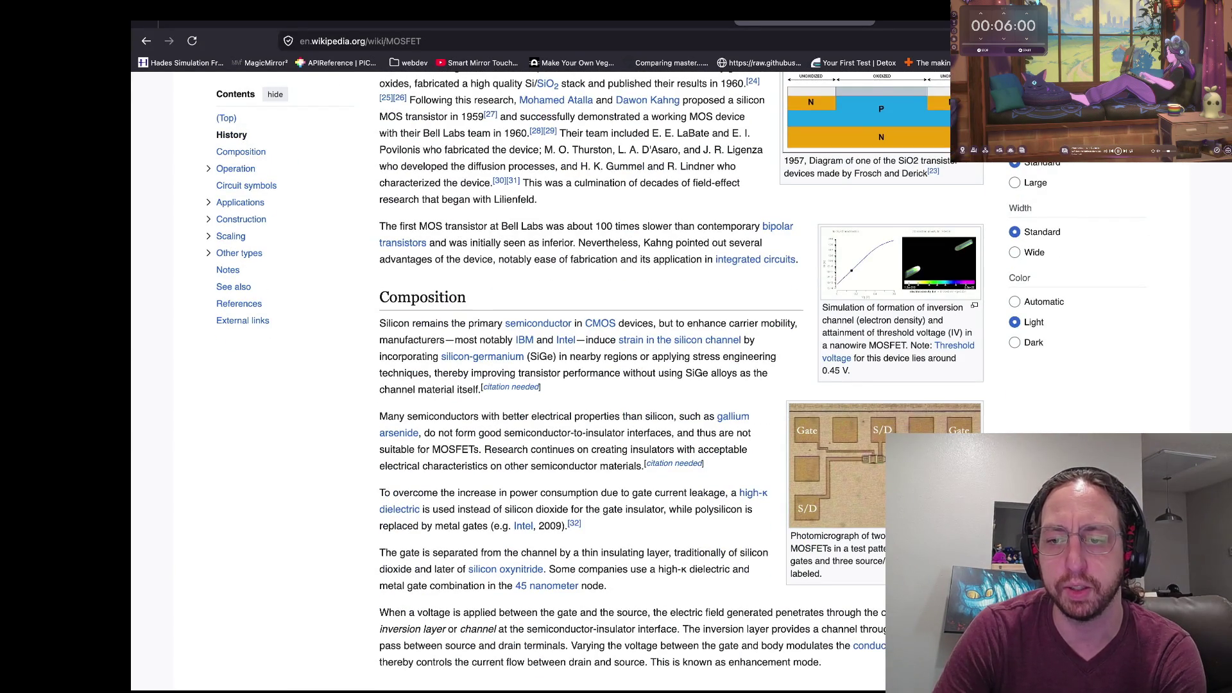
scroll(680, 340, up, 15)
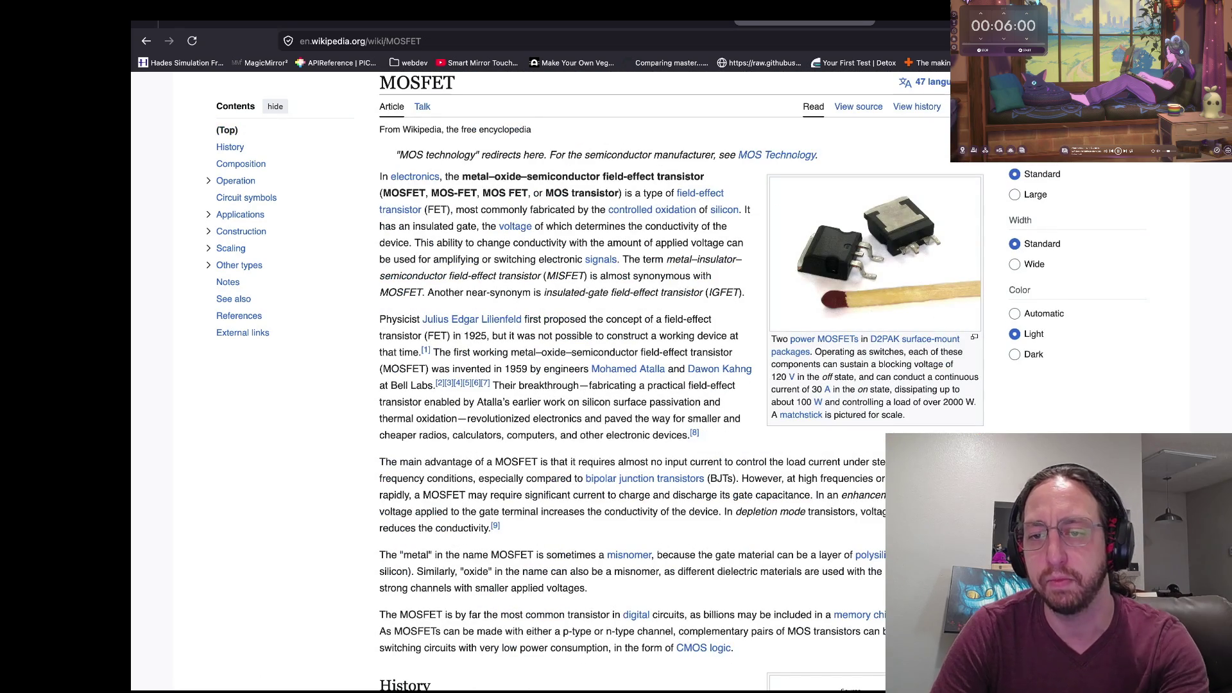
scroll(824, 399, up, 2)
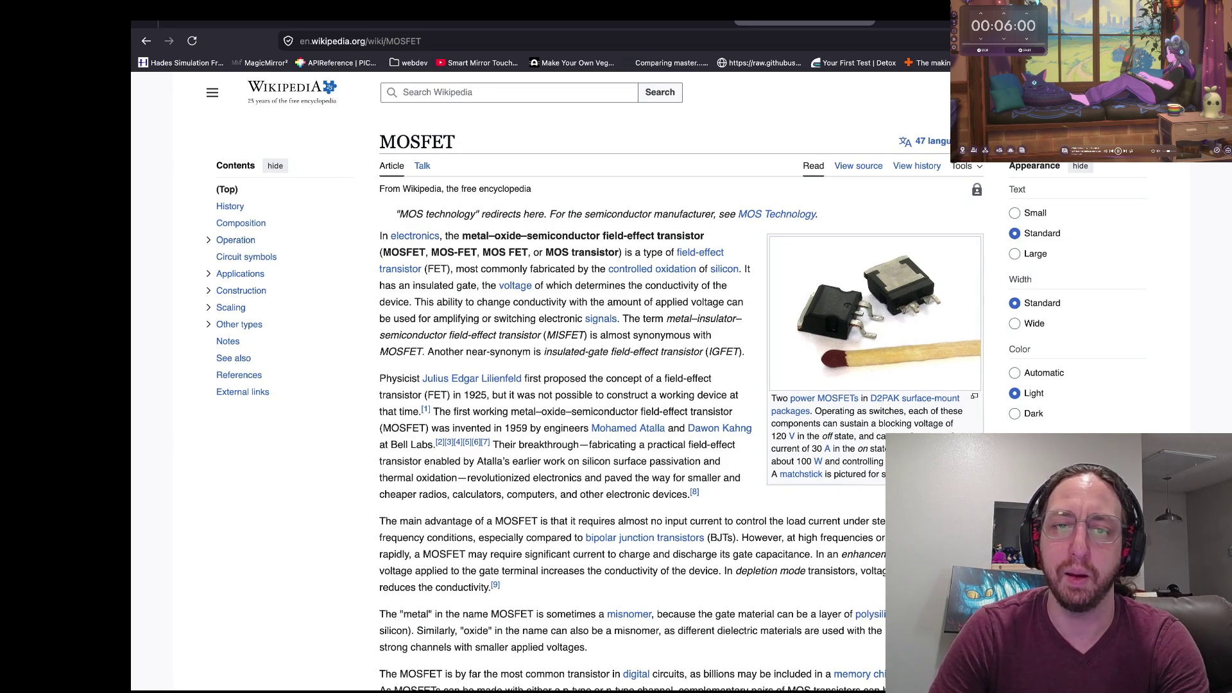
scroll(568, 417, down, 1)
drag(633, 254, 487, 236)
click(487, 236)
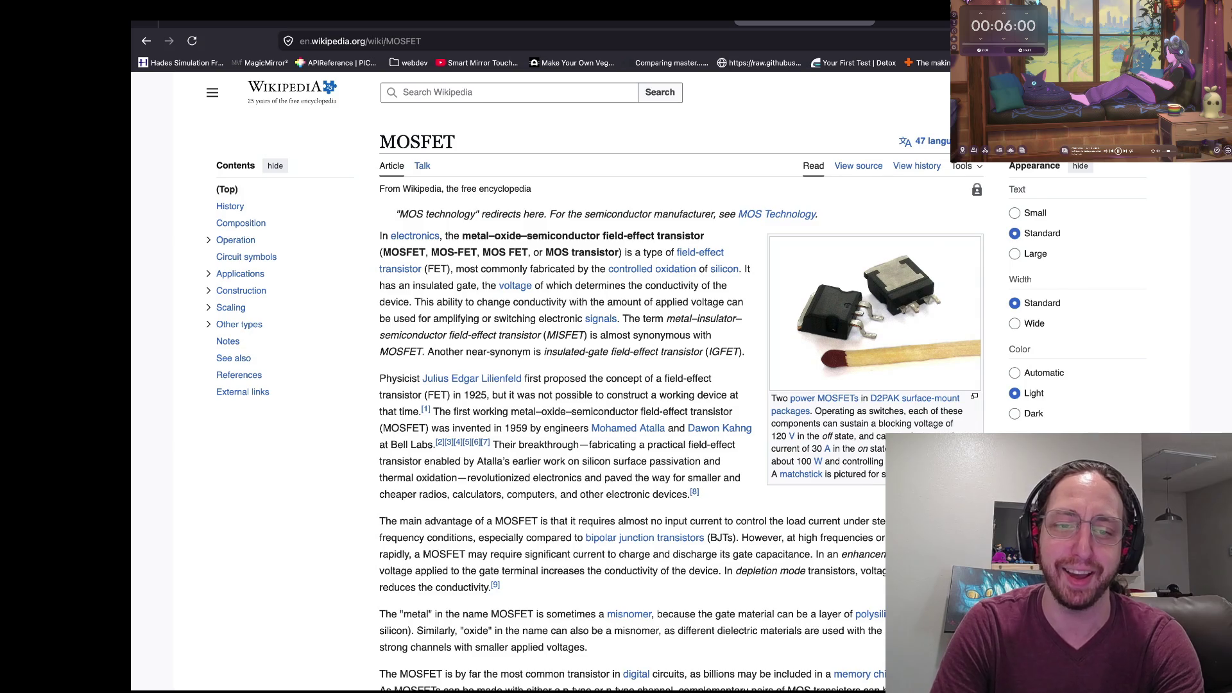
Highlight the MOSFET's full name, then go back to the kenney.nl tab and the Godot editor.
scroll(616, 385, down, 5)
scroll(616, 385, up, 4)
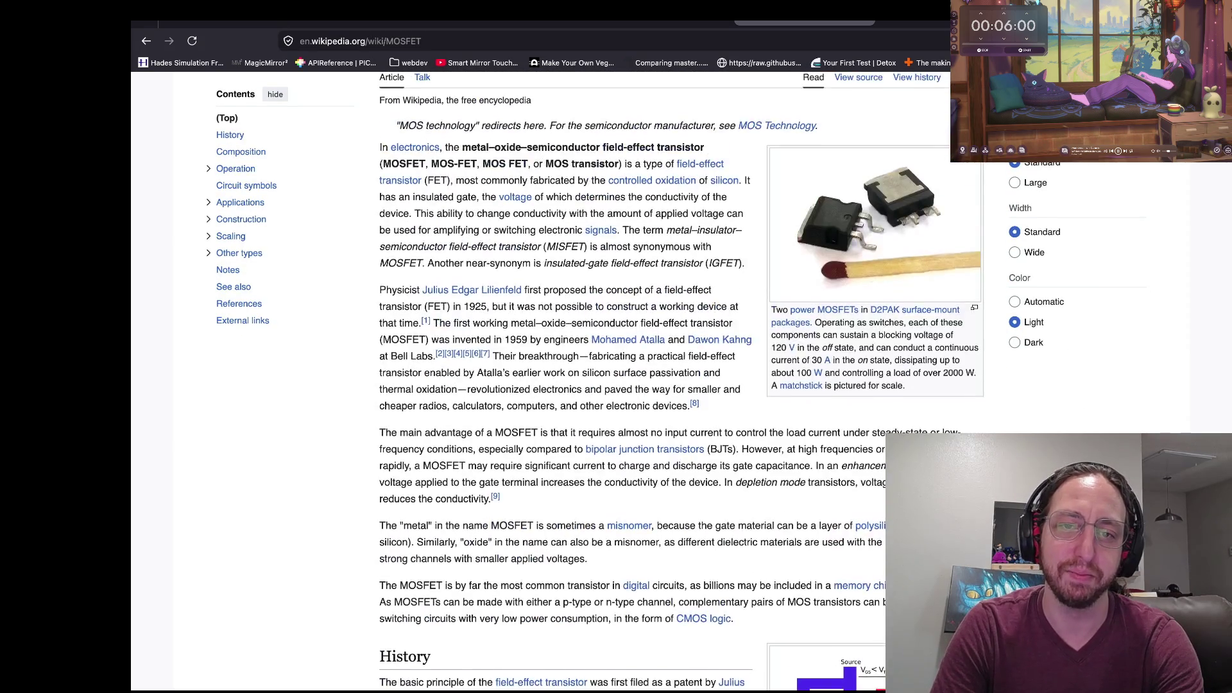
scroll(635, 381, up, 1)
mouse_move(623, 223)
mouse_down()
mouse_move(514, 223)
mouse_move(446, 207)
mouse_move(625, 223)
mouse_up()
click(446, 206)
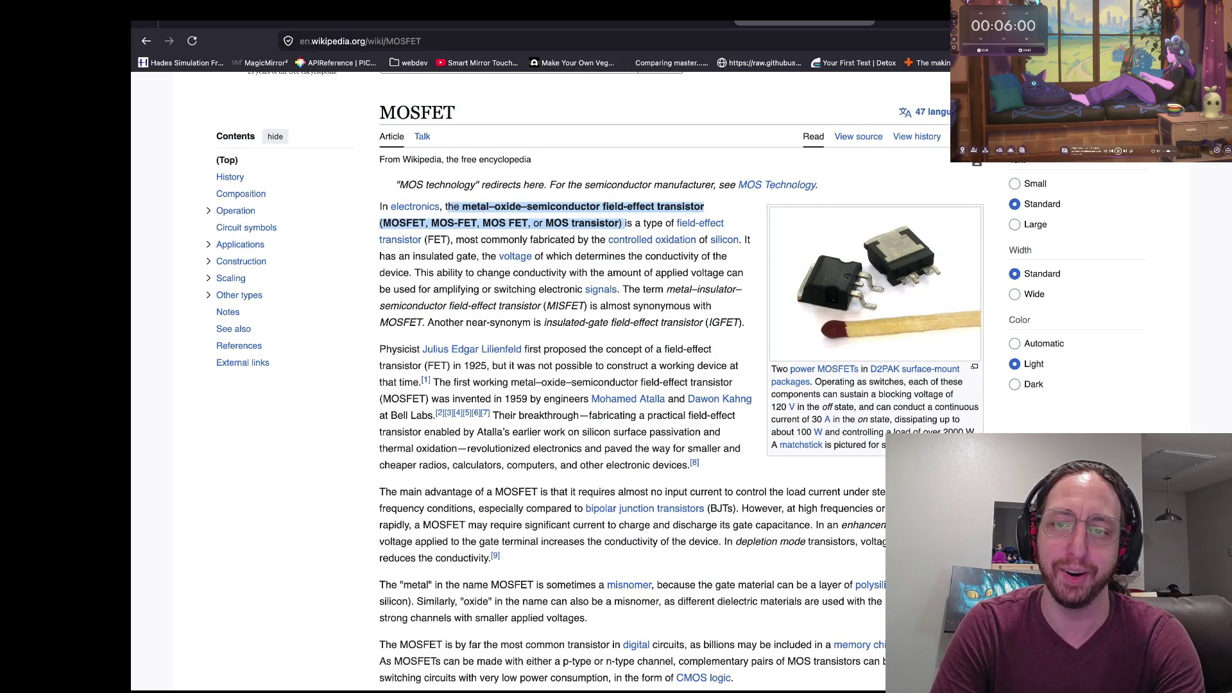
click(626, 223)
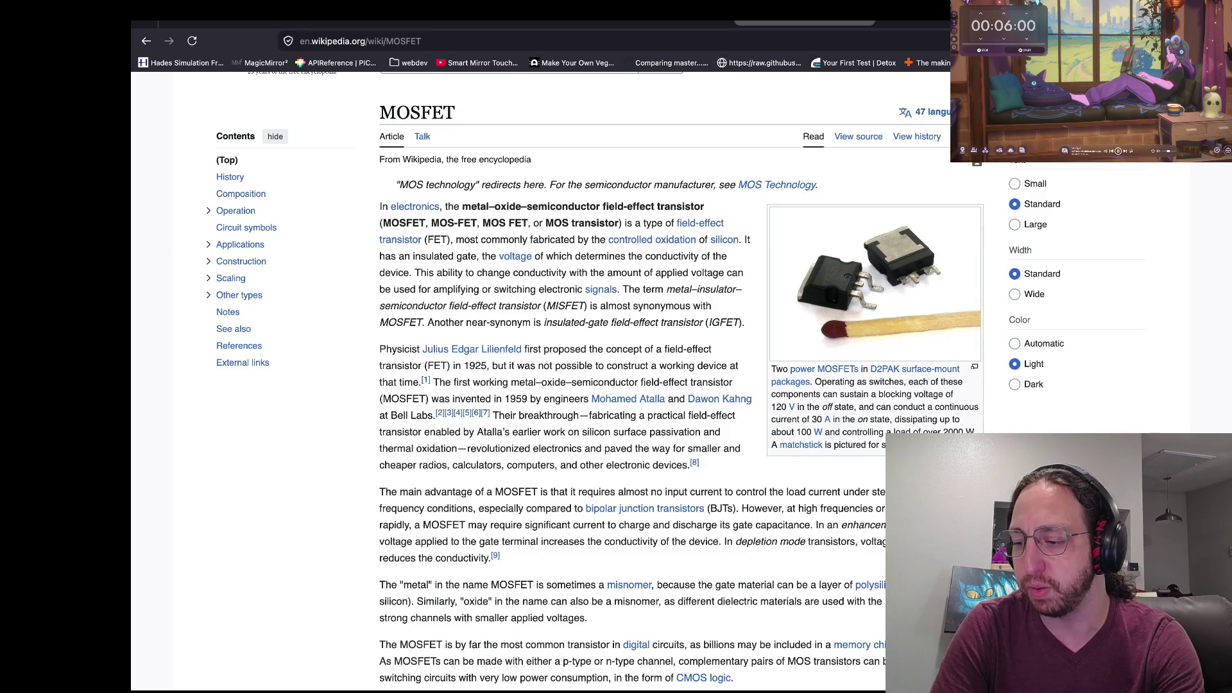
scroll(642, 385, up, 1)
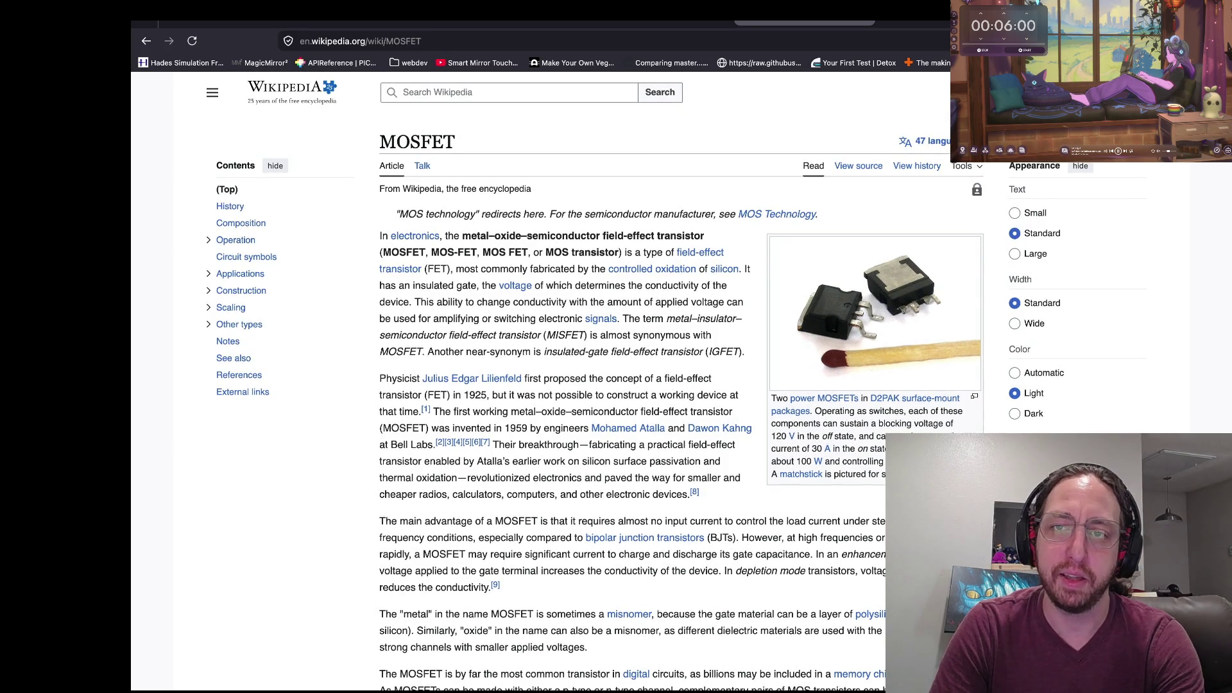
click(661, 23)
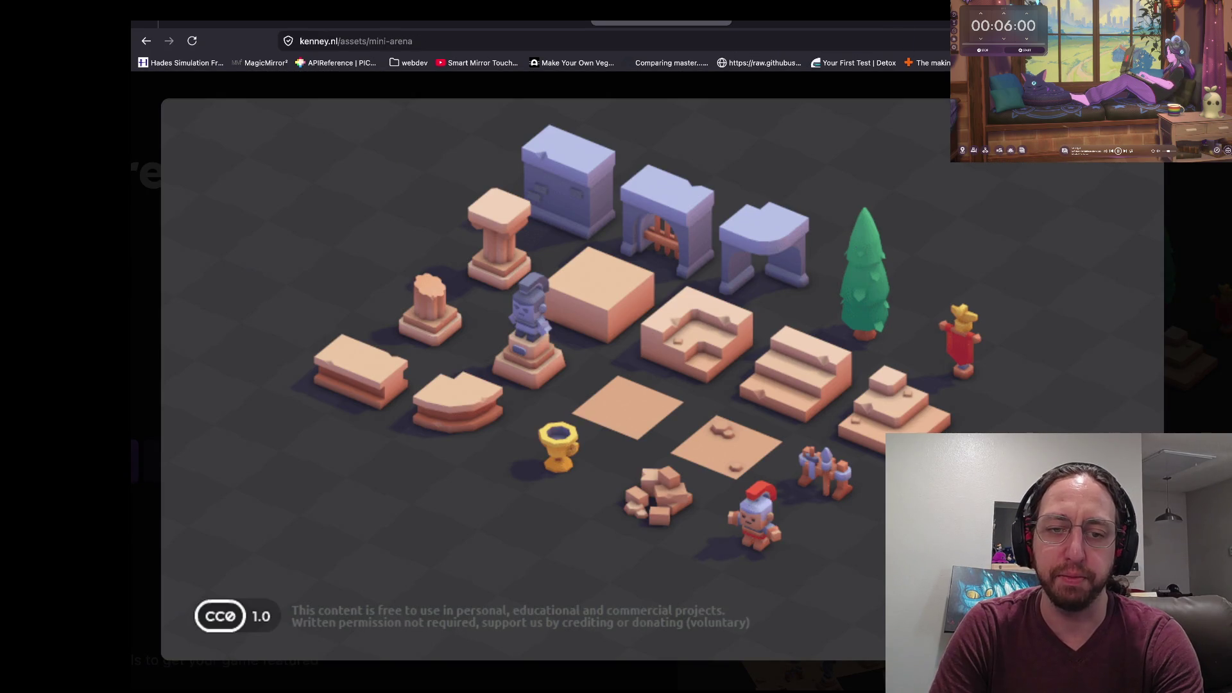
key(ctrl+Left)
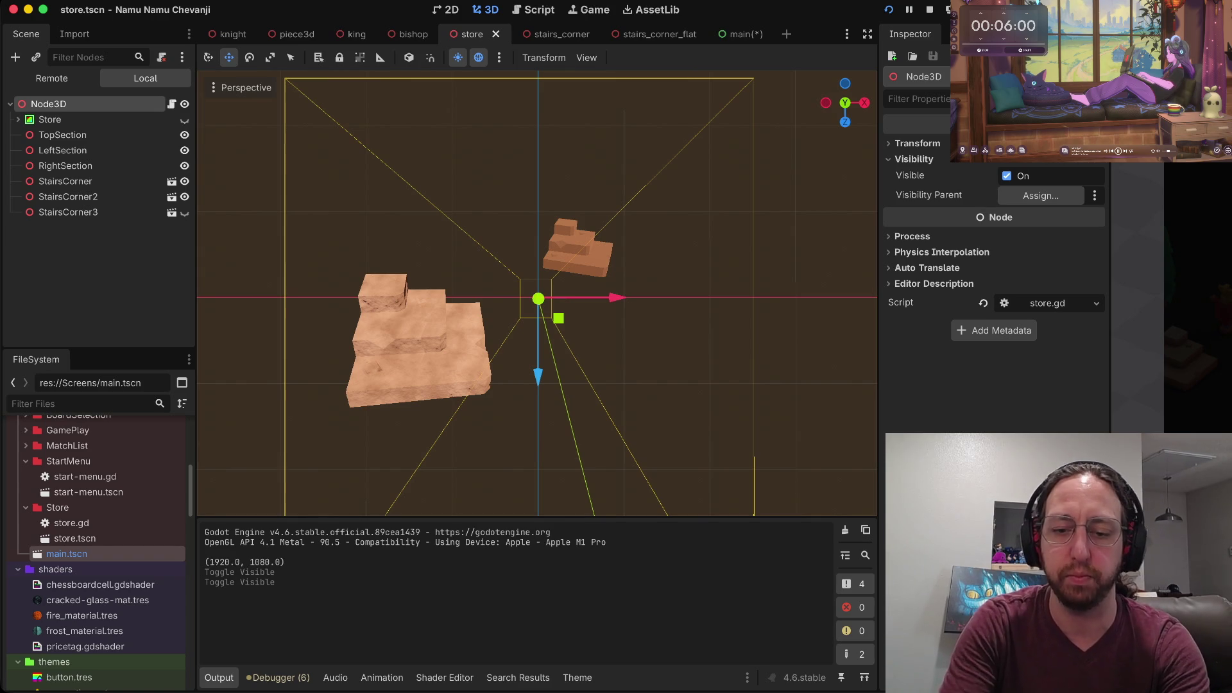
Run the game, enter as 'a', open the Store to check the stair-corner pieces, then close it.
key(super+b)
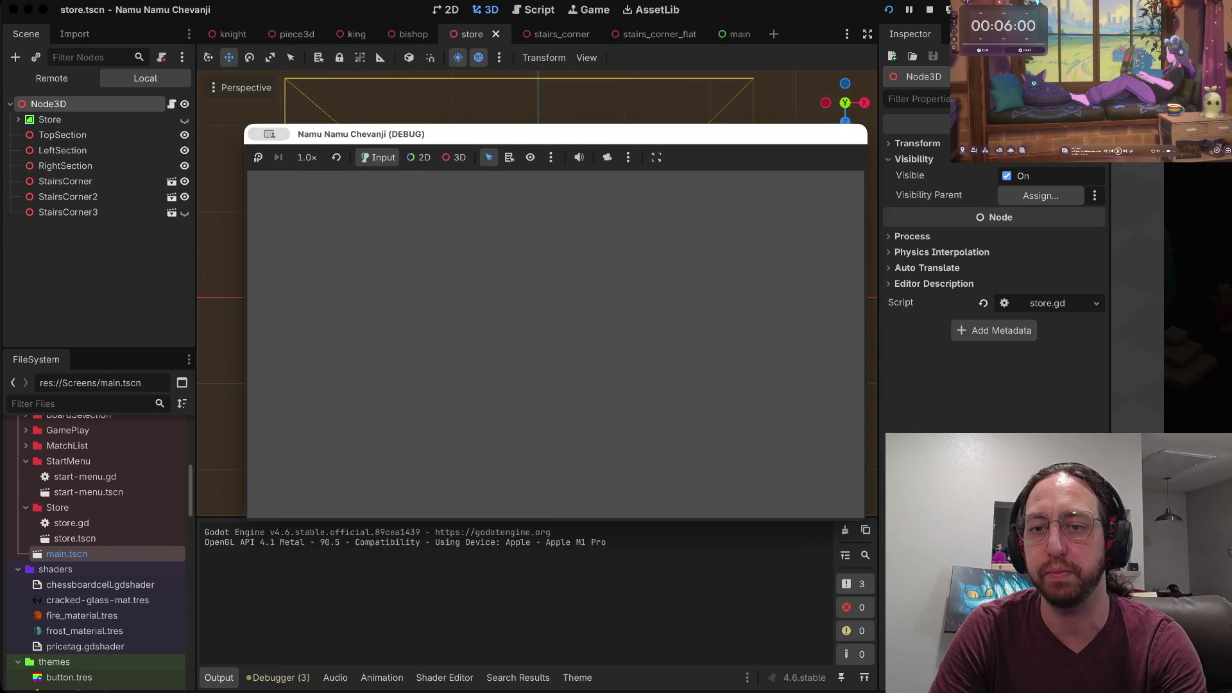
text(a)
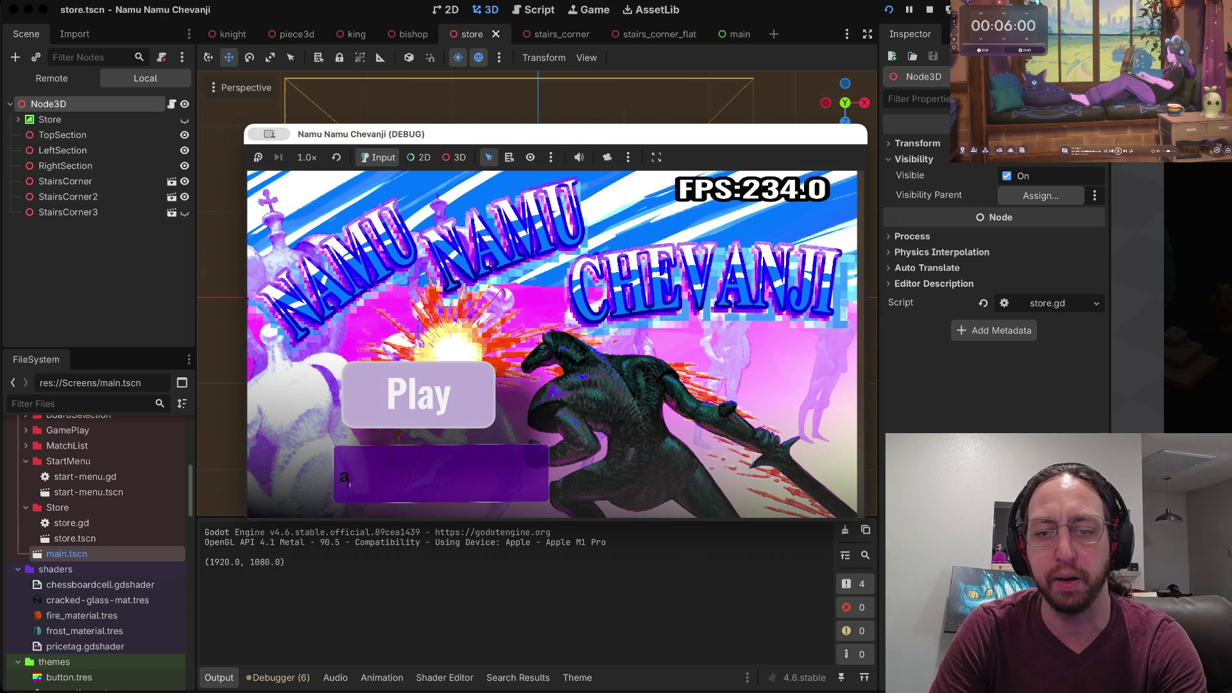
key(Return)
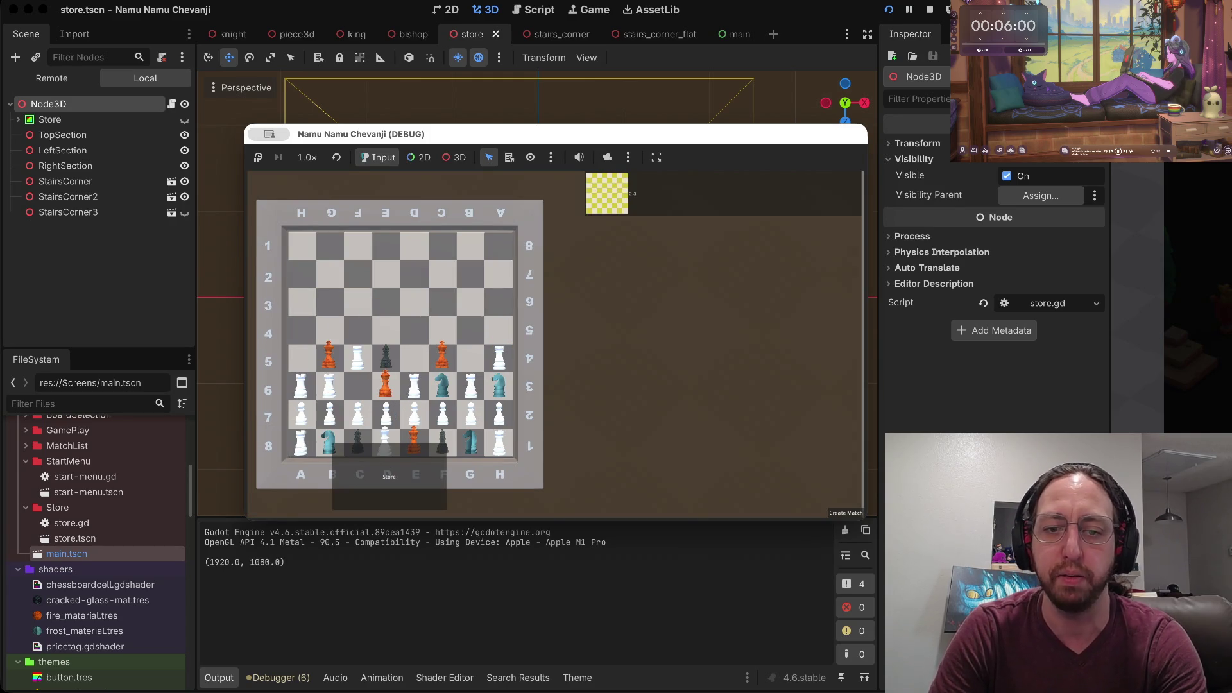
click(390, 476)
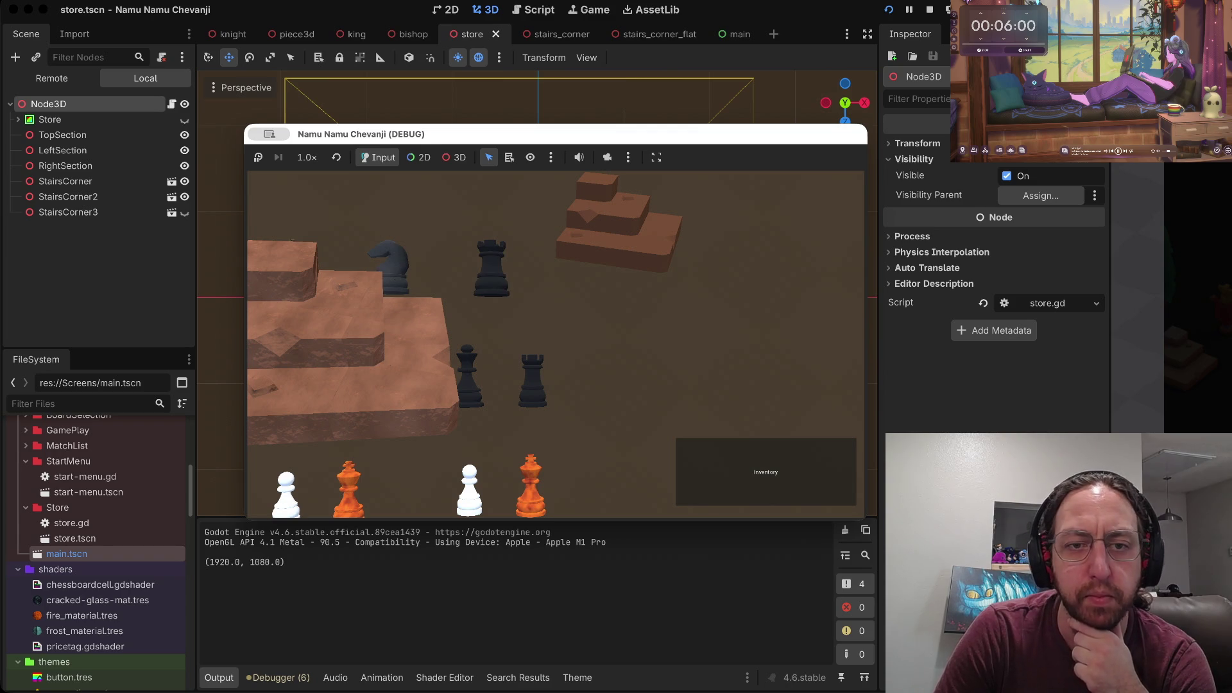
key(super+period)
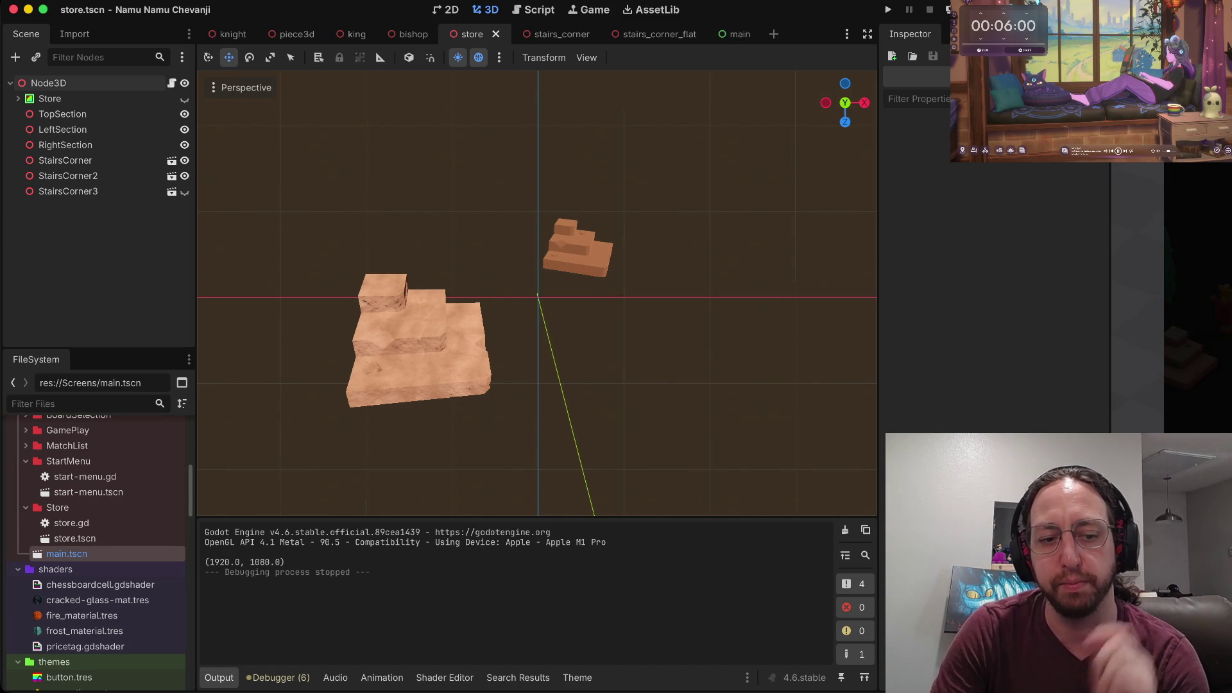
Find Screens/Store in the FileSystem dock and open store.gd.
scroll(96, 545, down, 10)
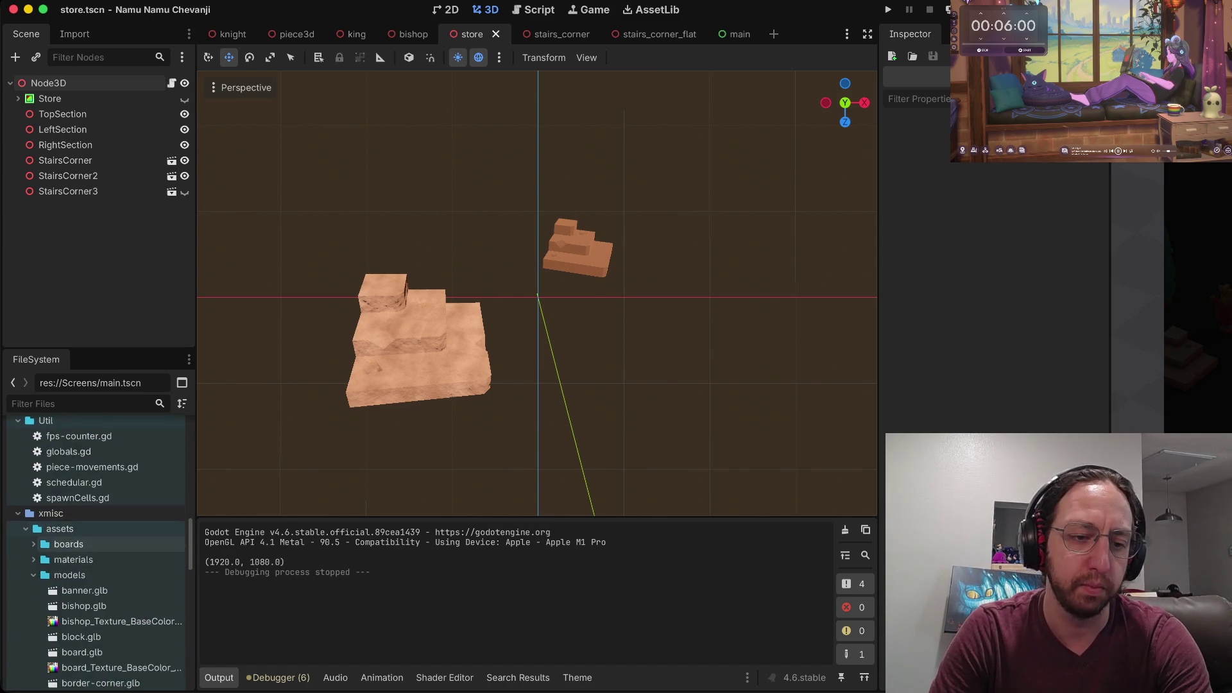
scroll(96, 552, up, 10)
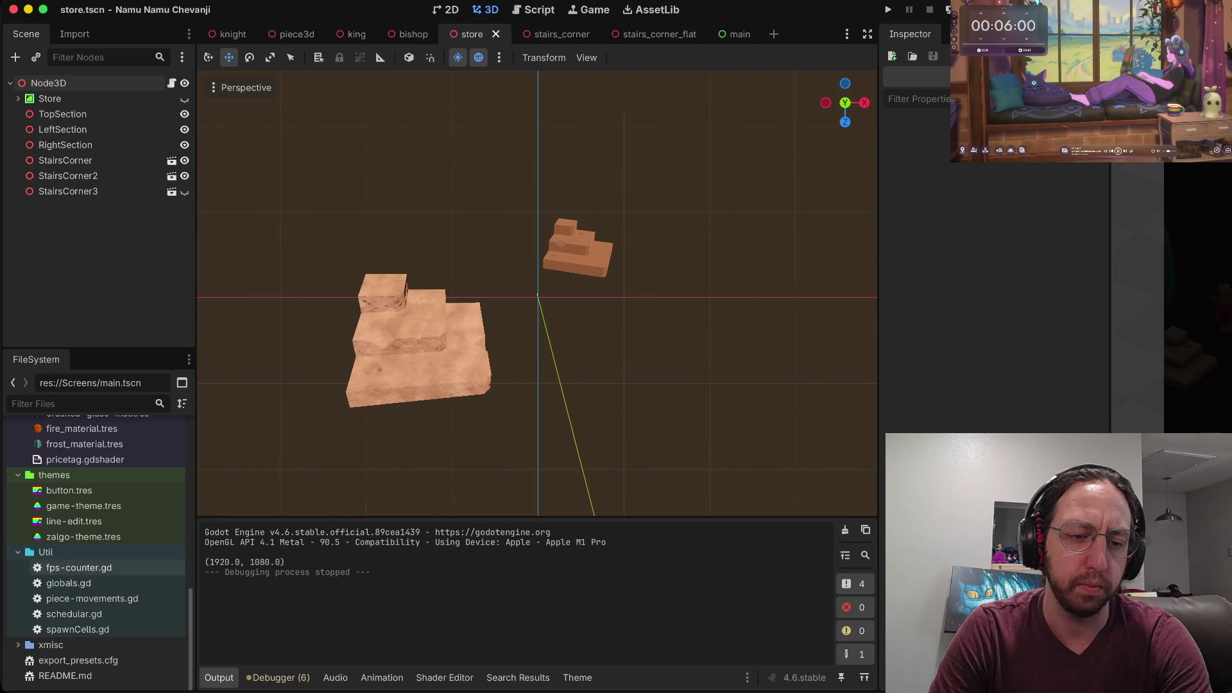
scroll(97, 545, down, 5)
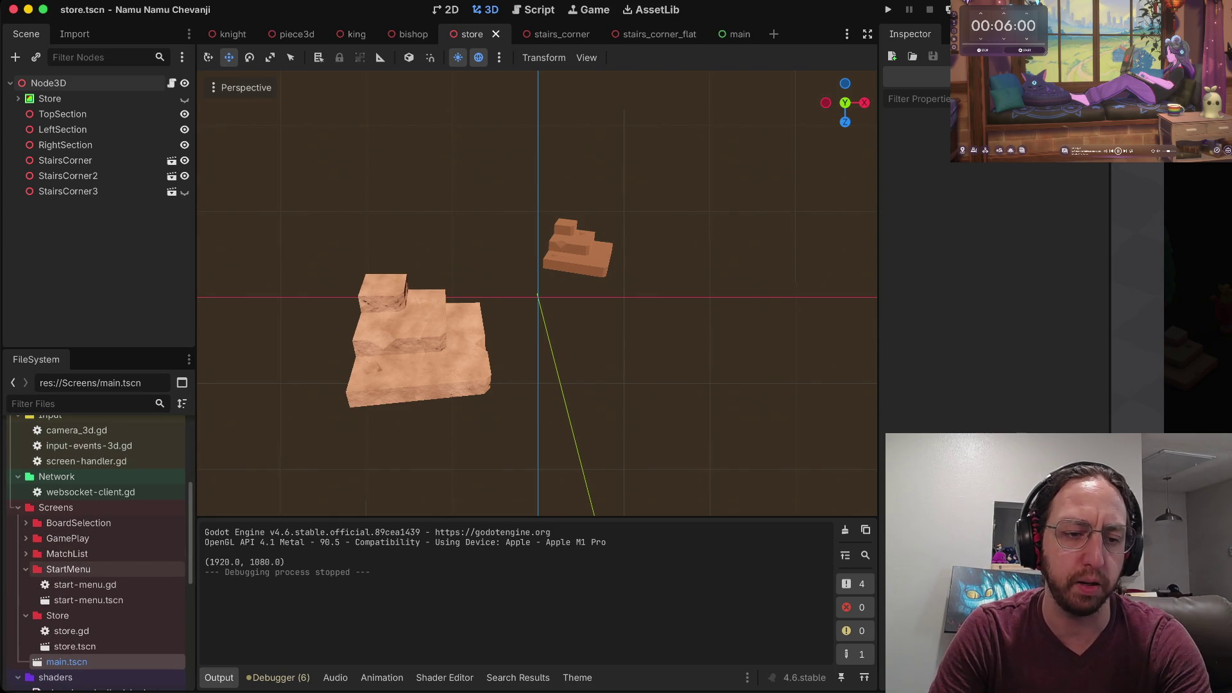
scroll(96, 539, up, 8)
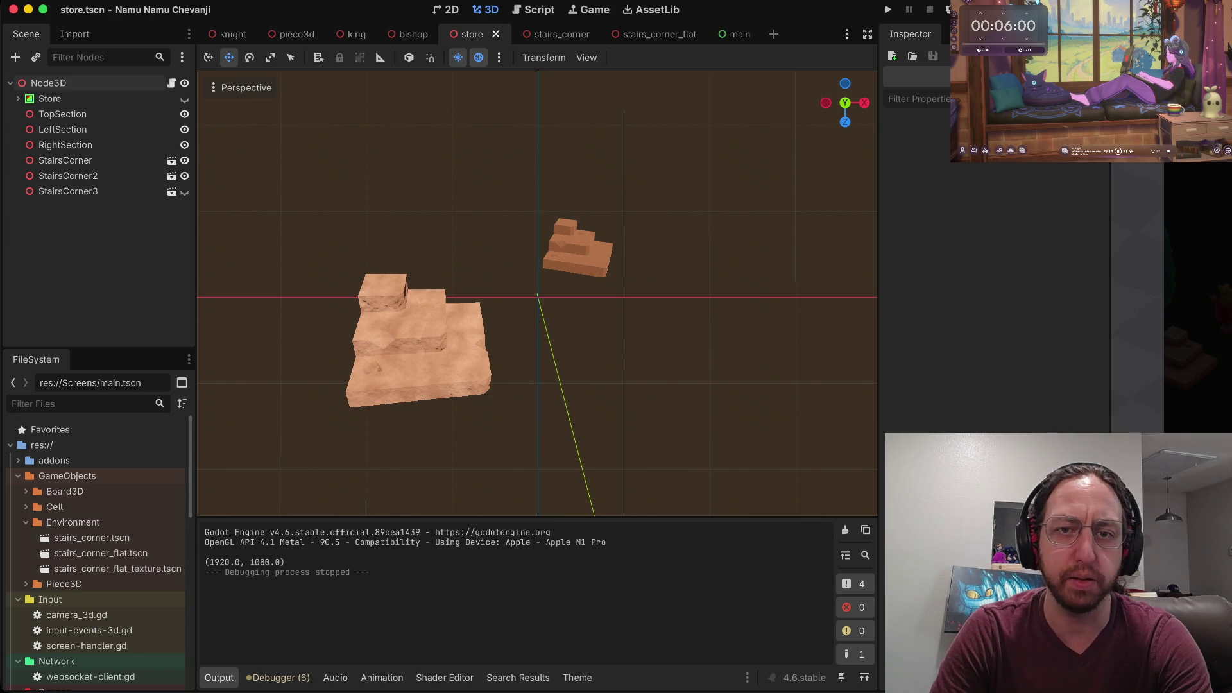
scroll(96, 549, down, 5)
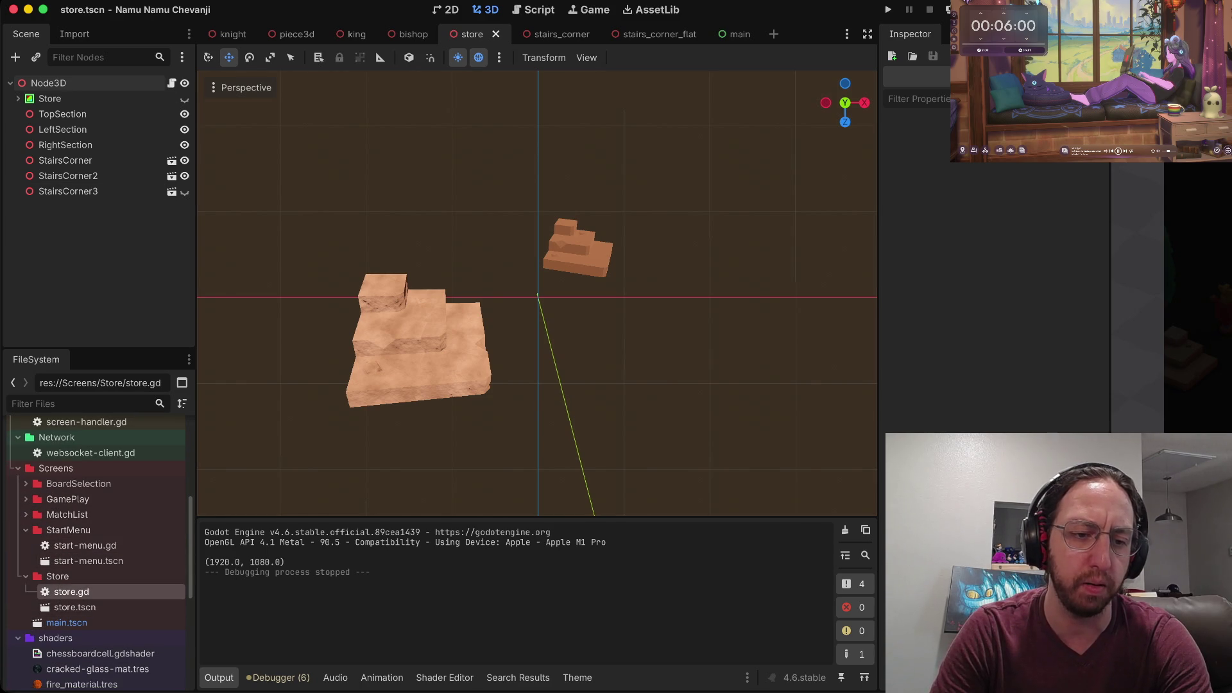
double_click(71, 595)
Search the whole project for 'populatestore' and jump to its call in screen-handler.gd.
click(507, 154)
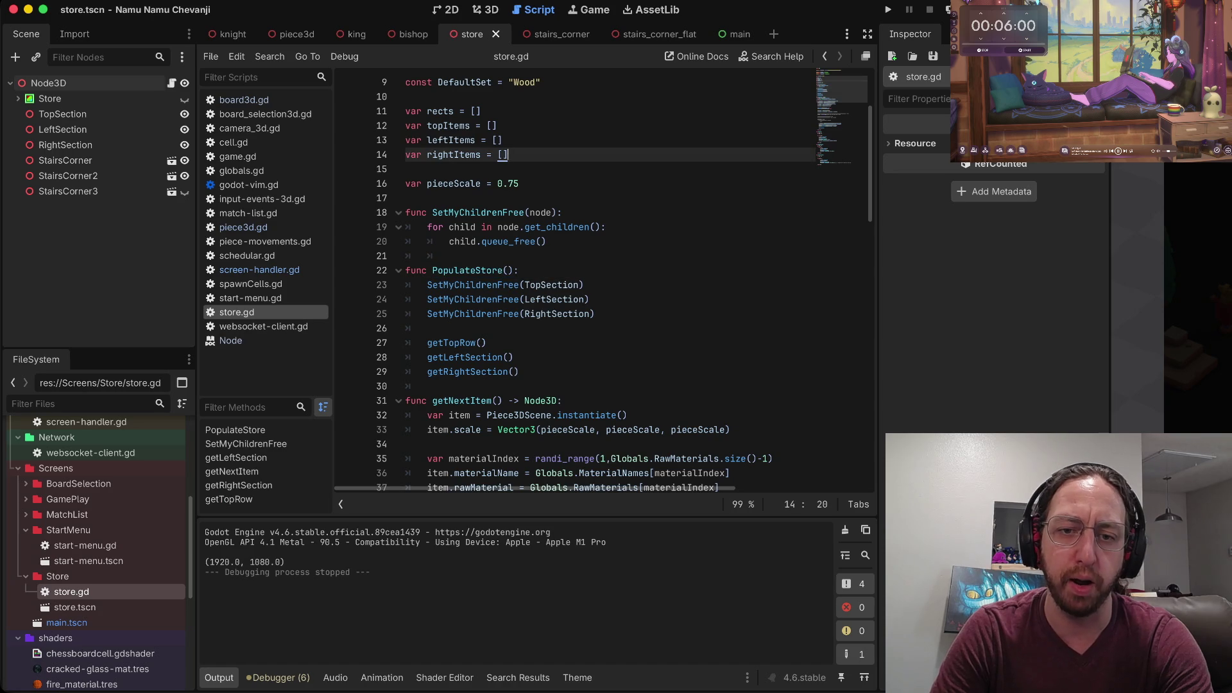
scroll(603, 282, down, 2)
click(427, 284)
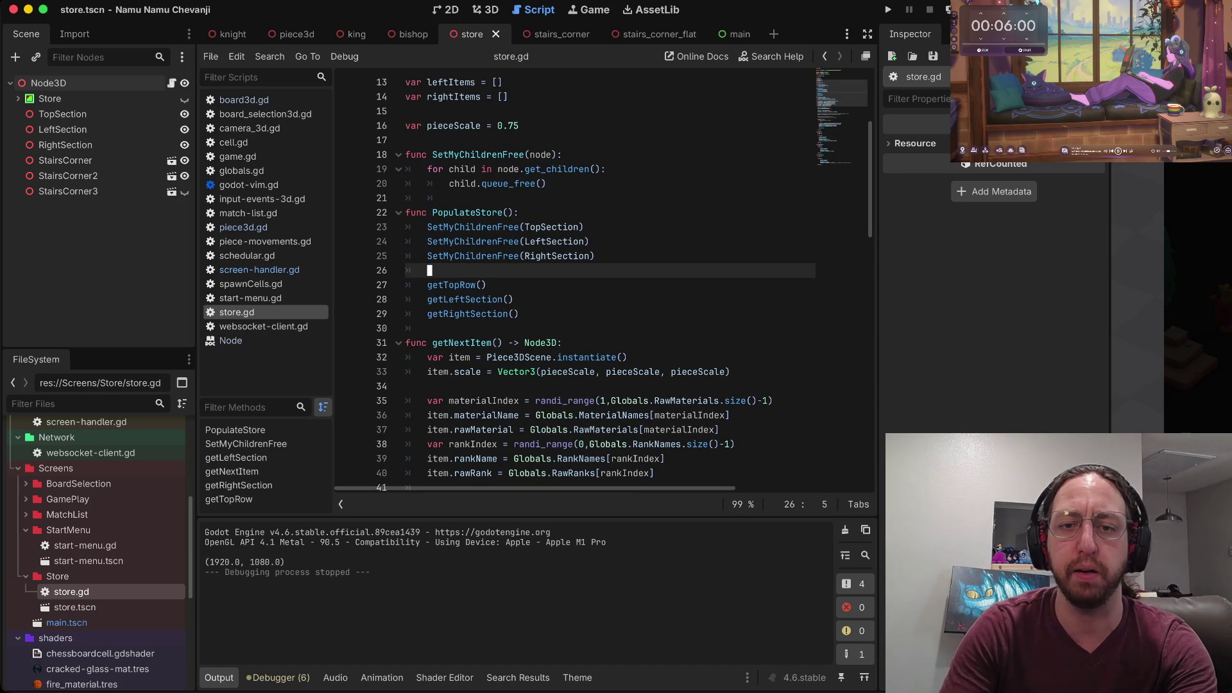
key(Up)
key(Up)
key(Up)
key(ctrl+shift+f)
text(p)
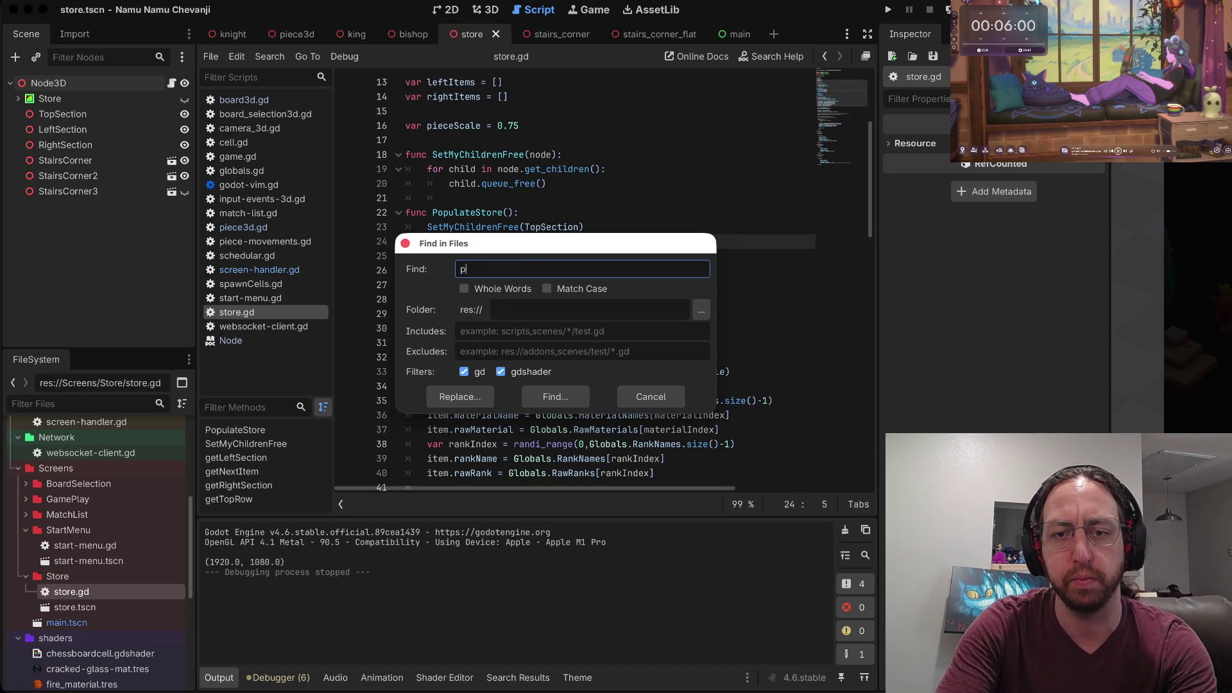
text(opulatestore)
key(Return)
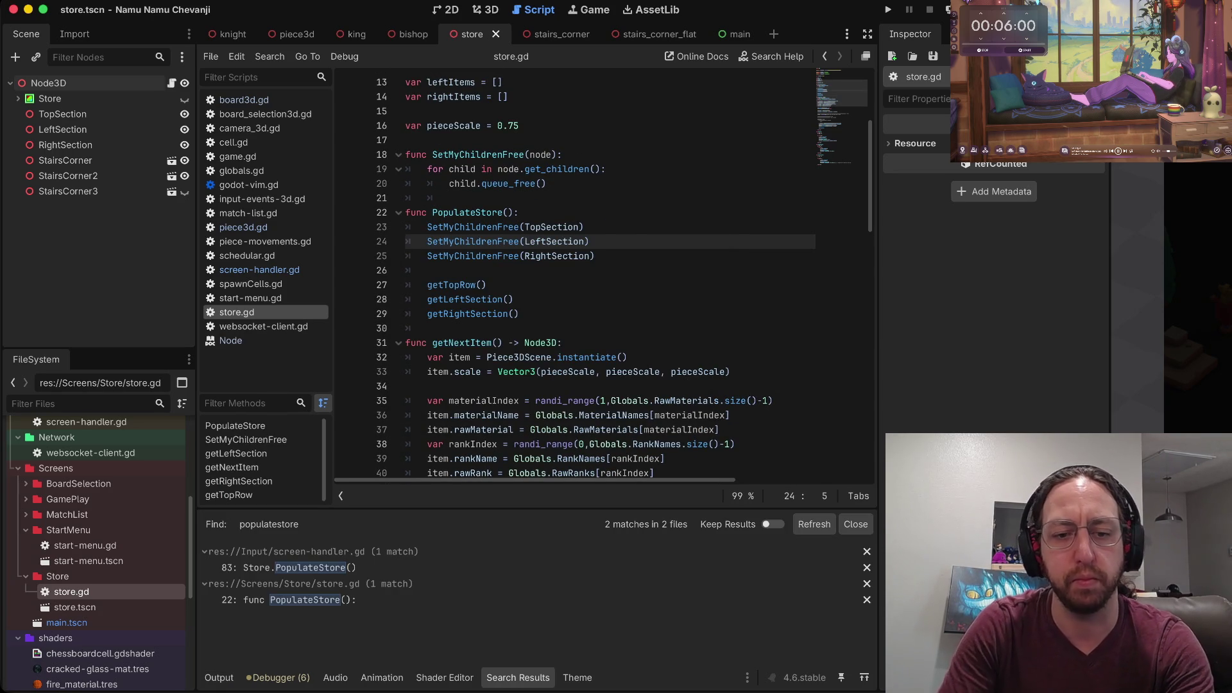
click(295, 567)
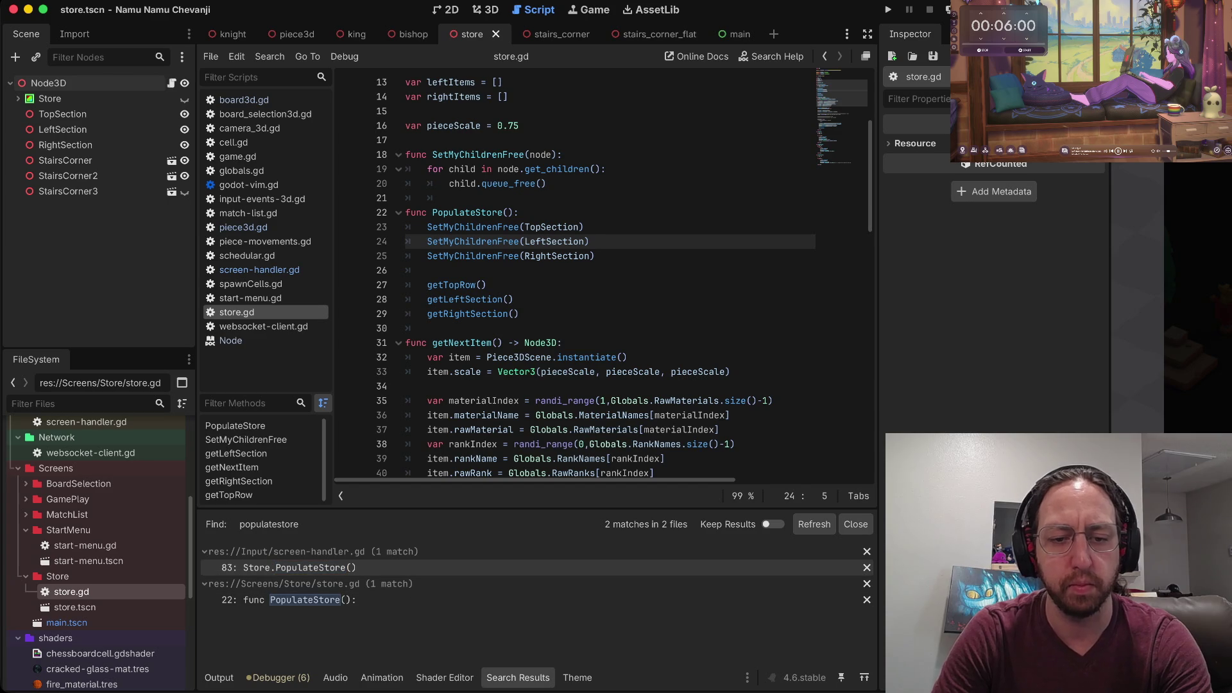
Comment out Store.PopulateStore() on line 83, save, and run the game.
click(427, 183)
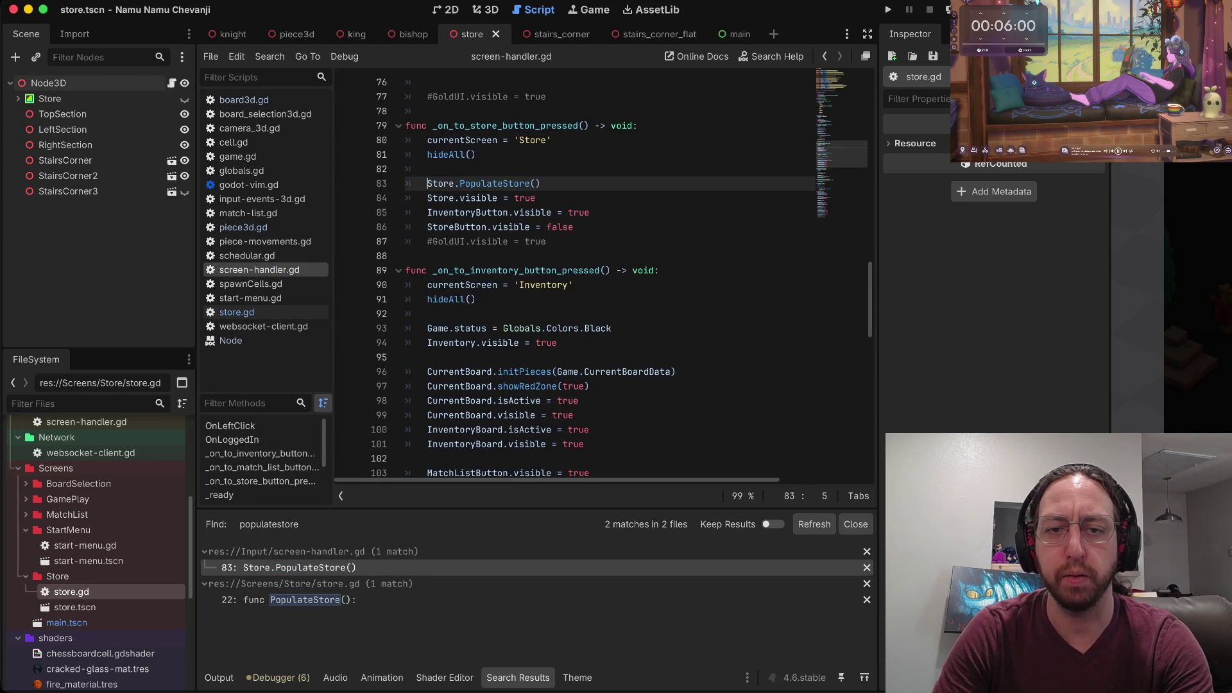
key(ctrl+k)
key(k)
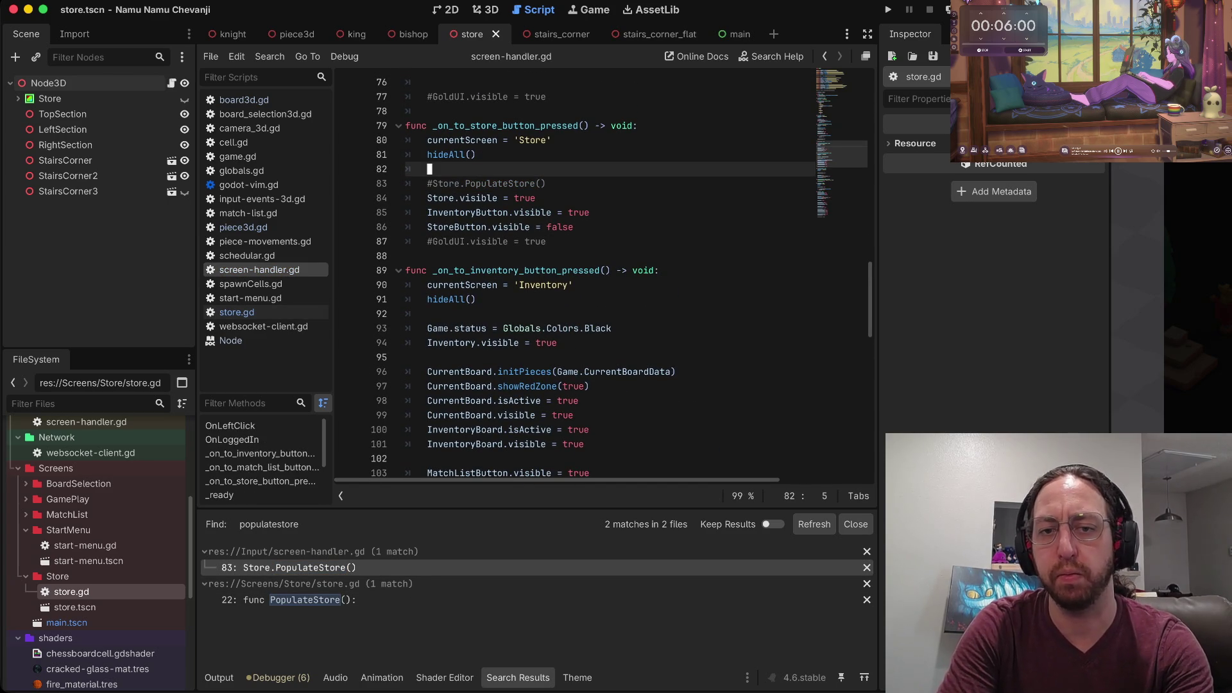
key(ctrl+s)
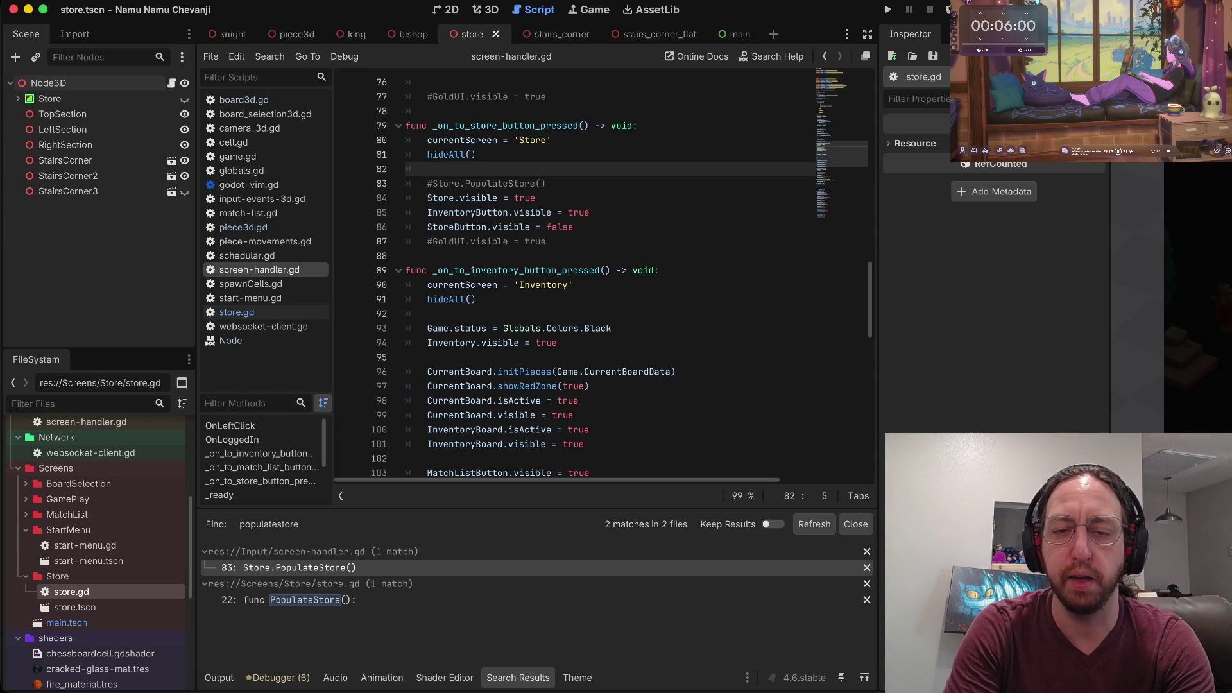
key(super+b)
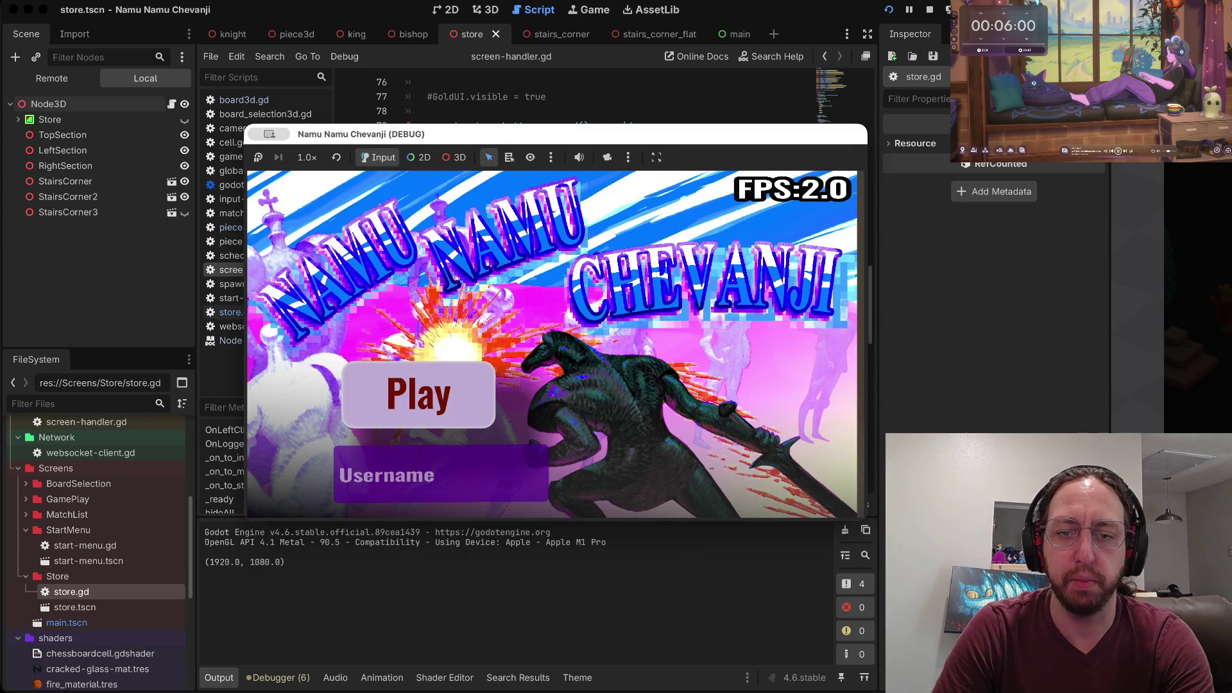
Log into the game with username 'a', then paste the Twitch channel points address into a new browser tab.
text(a)
key(Return)
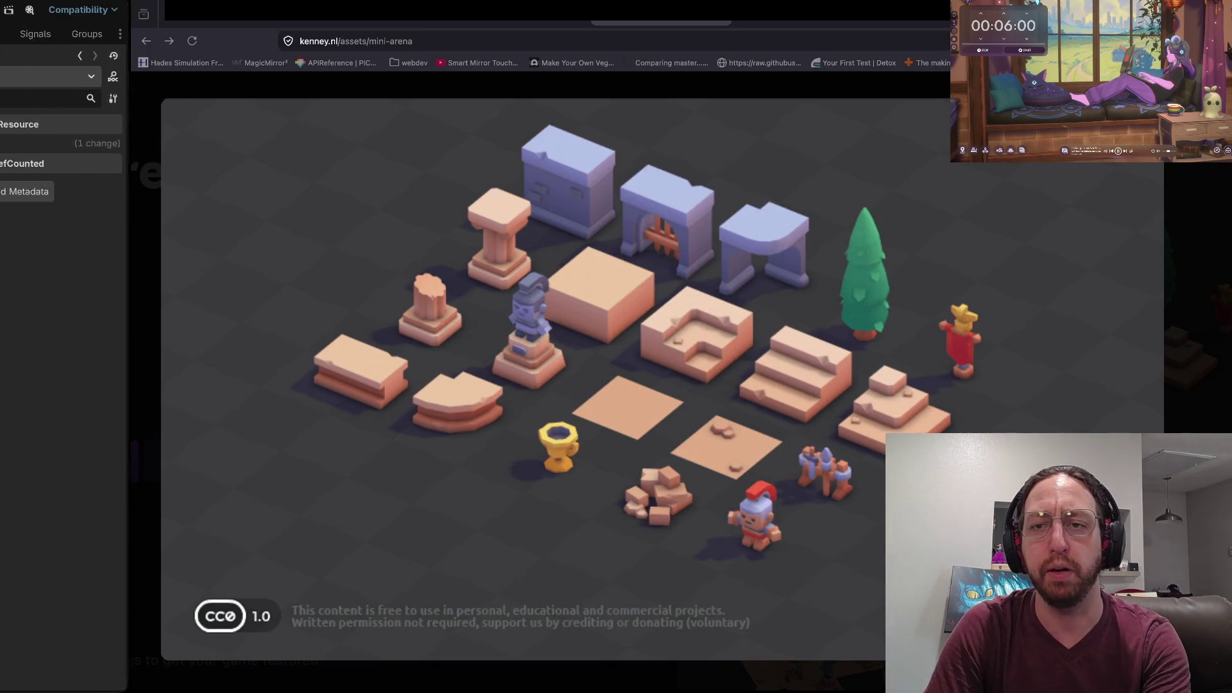
key(ctrl+t)
text(https://dashboard.twitch.tv/u/medusateadustin/viewer-rewards/channel-points/rewards)
Load the Channel Points page, expand Viewer Rewards, browse the rewards, then switch to the reward queue.
key(Return)
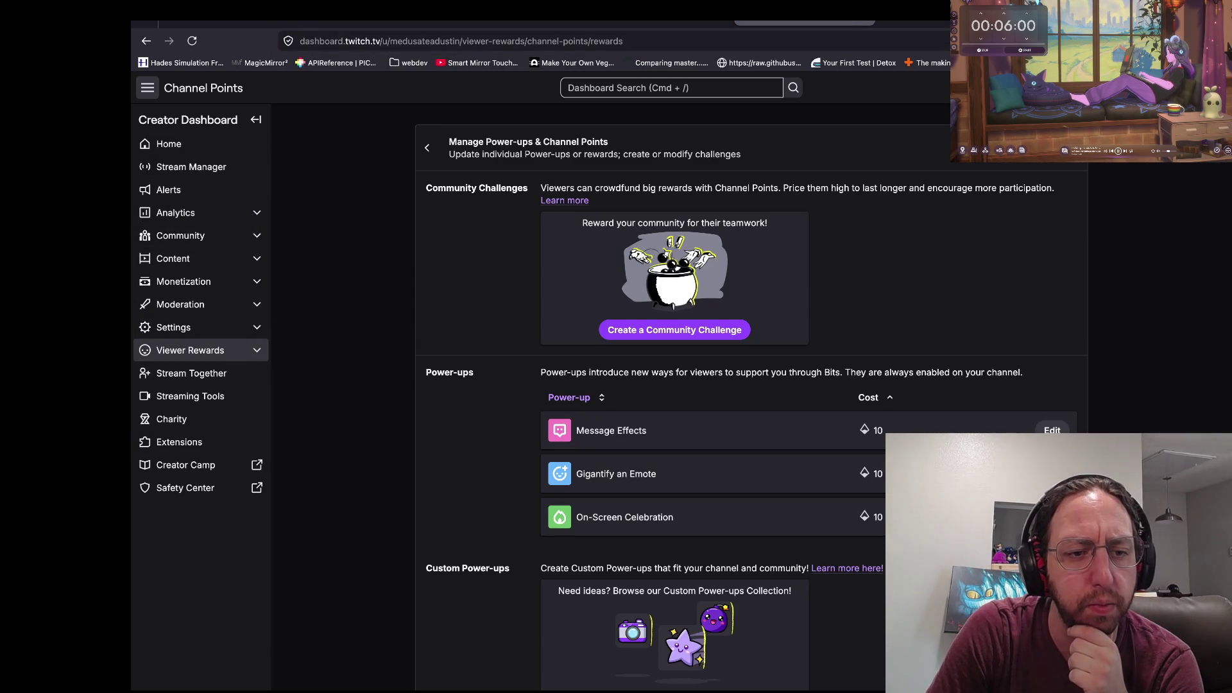
click(190, 350)
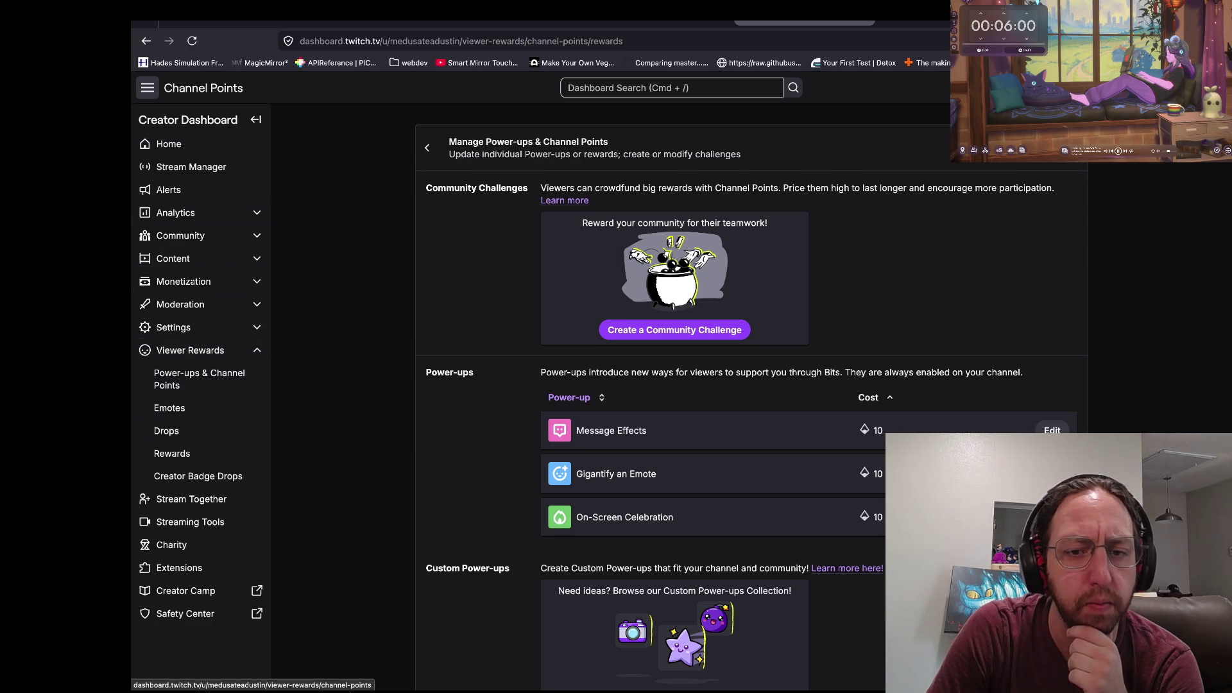
scroll(745, 398, down, 5)
scroll(744, 398, down, 6)
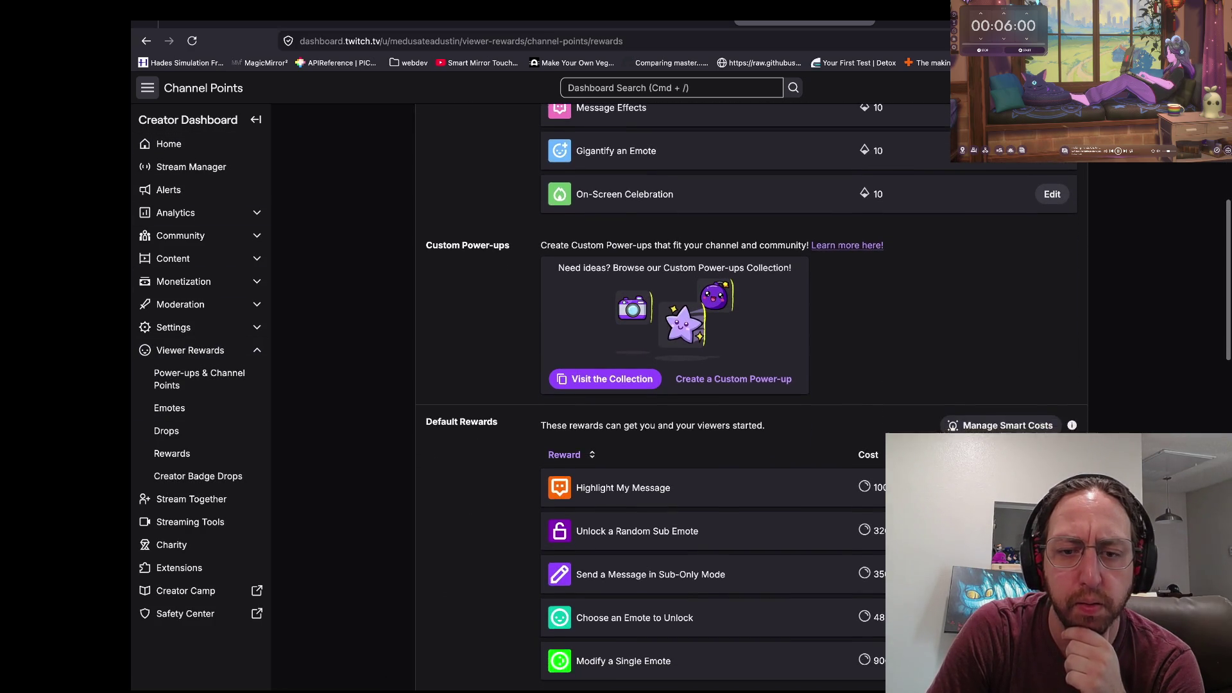
scroll(744, 398, up, 2)
scroll(745, 397, up, 2)
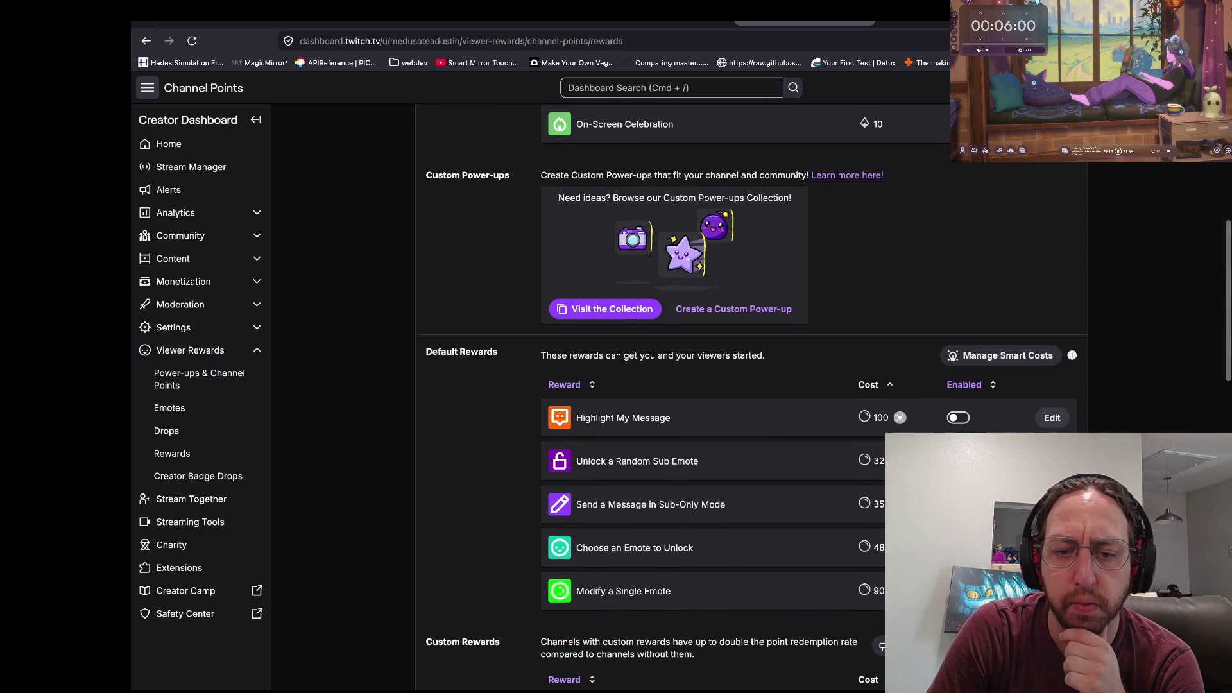
scroll(744, 398, down, 12)
scroll(744, 397, up, 5)
scroll(745, 398, down, 6)
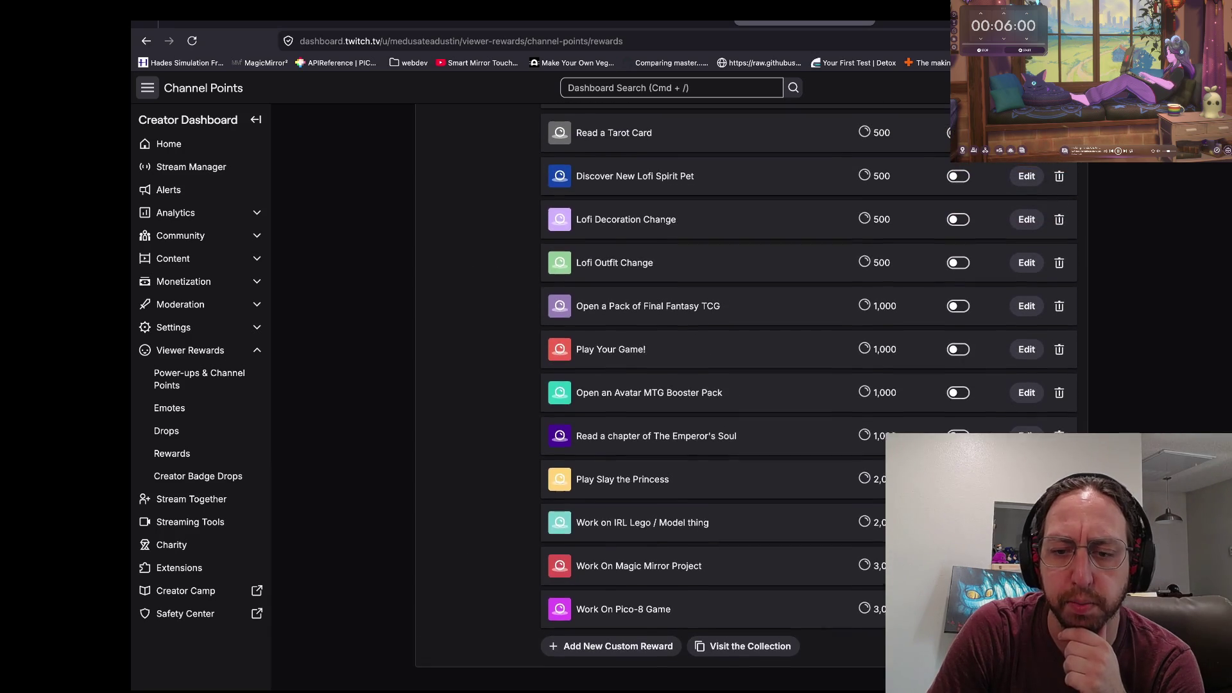
scroll(744, 398, up, 10)
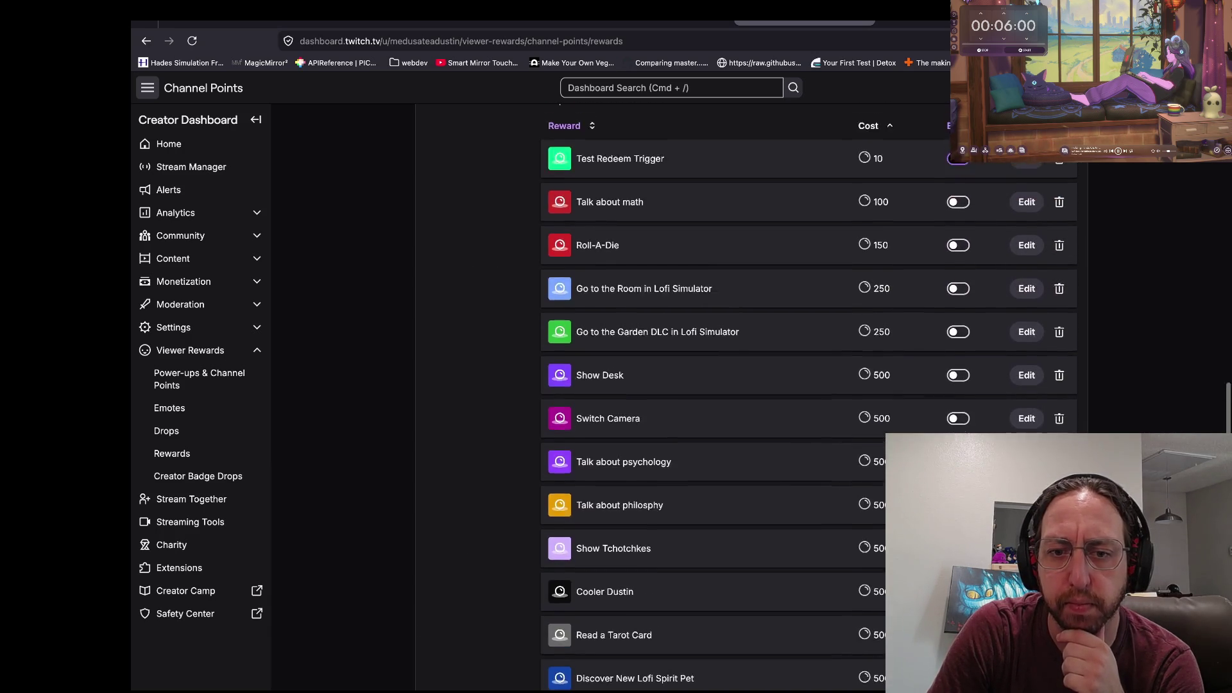
scroll(745, 398, up, 3)
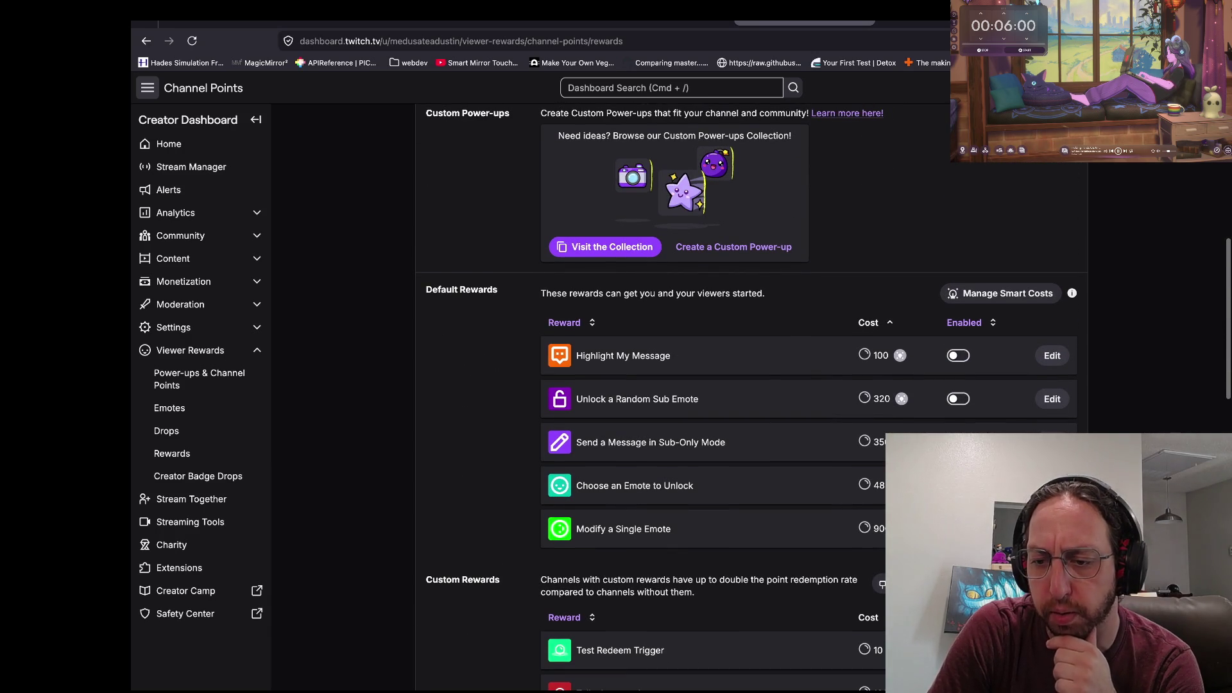
key(ctrl+Tab)
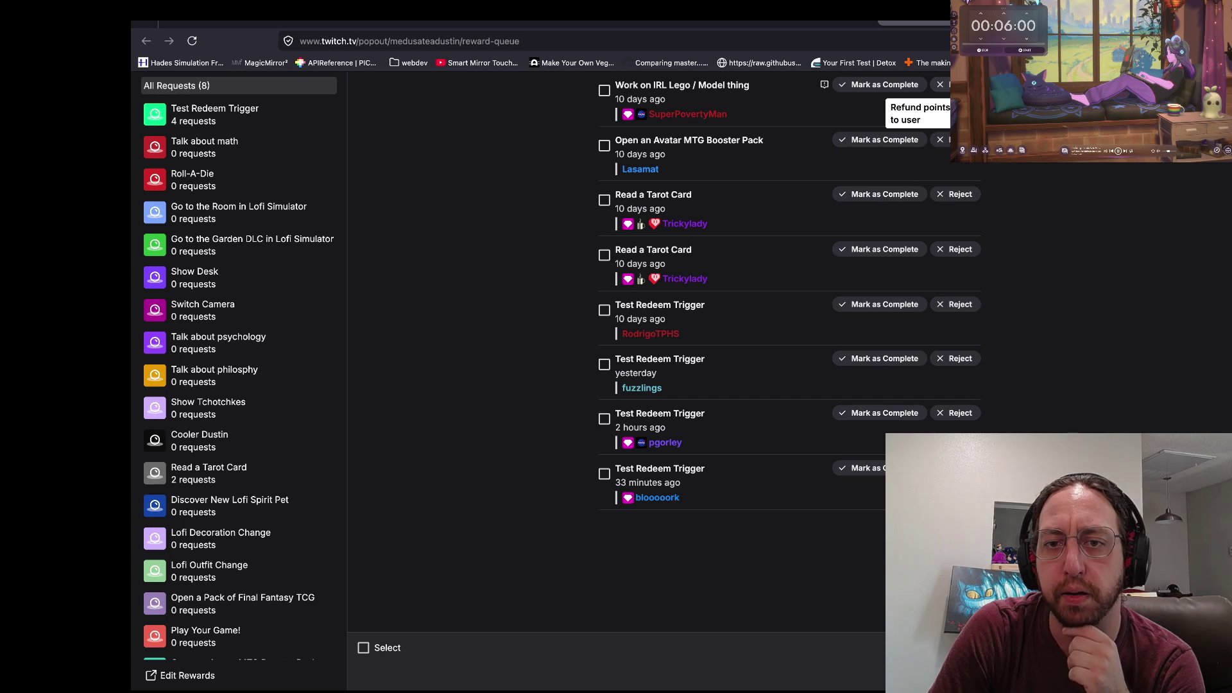
Clear the queued Lego, MTG booster, Tarot card and Test Redeem Trigger requests.
click(941, 84)
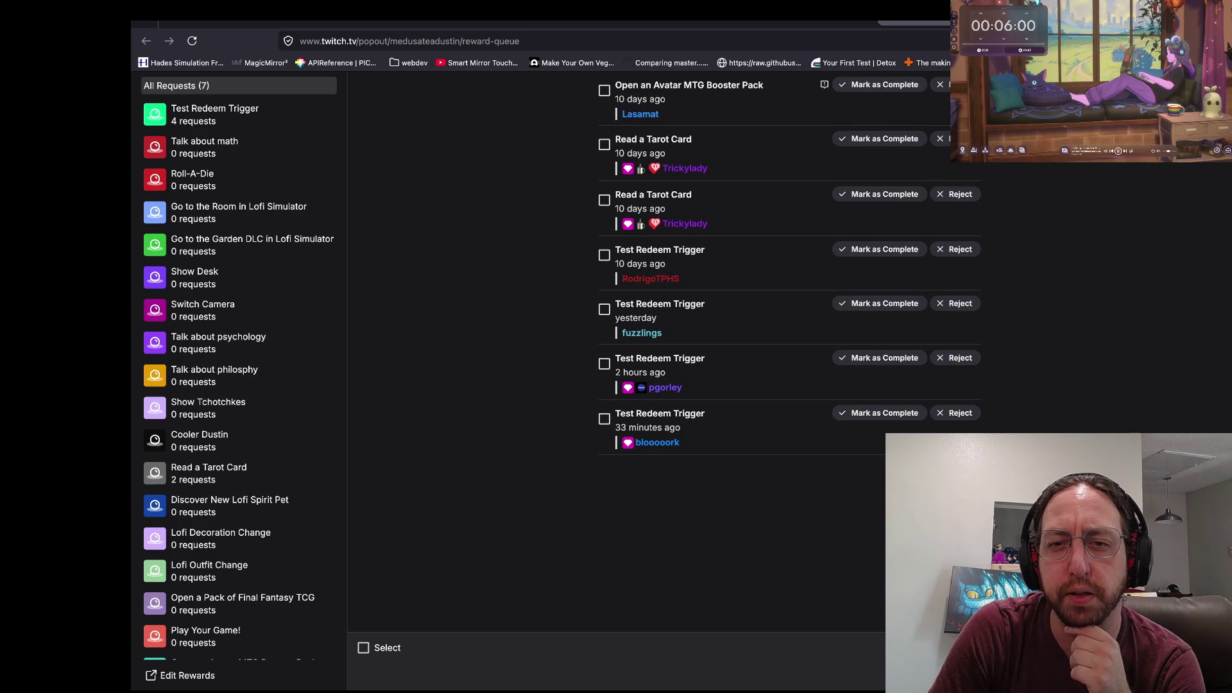
click(884, 84)
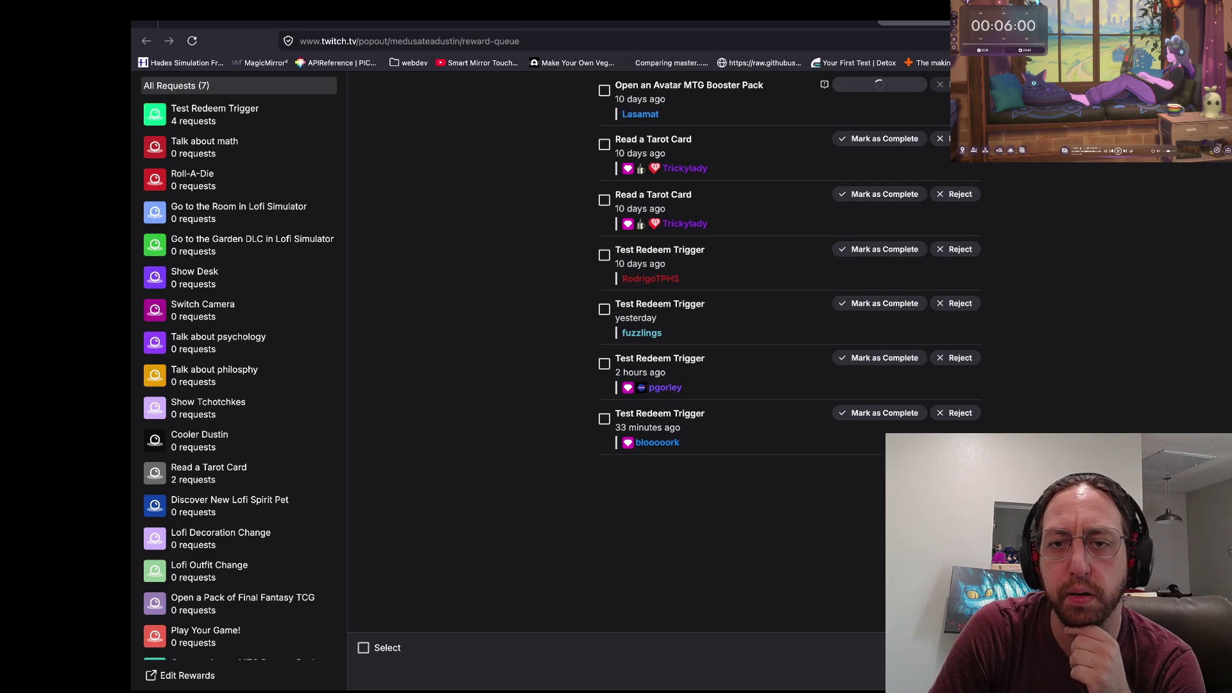
click(884, 84)
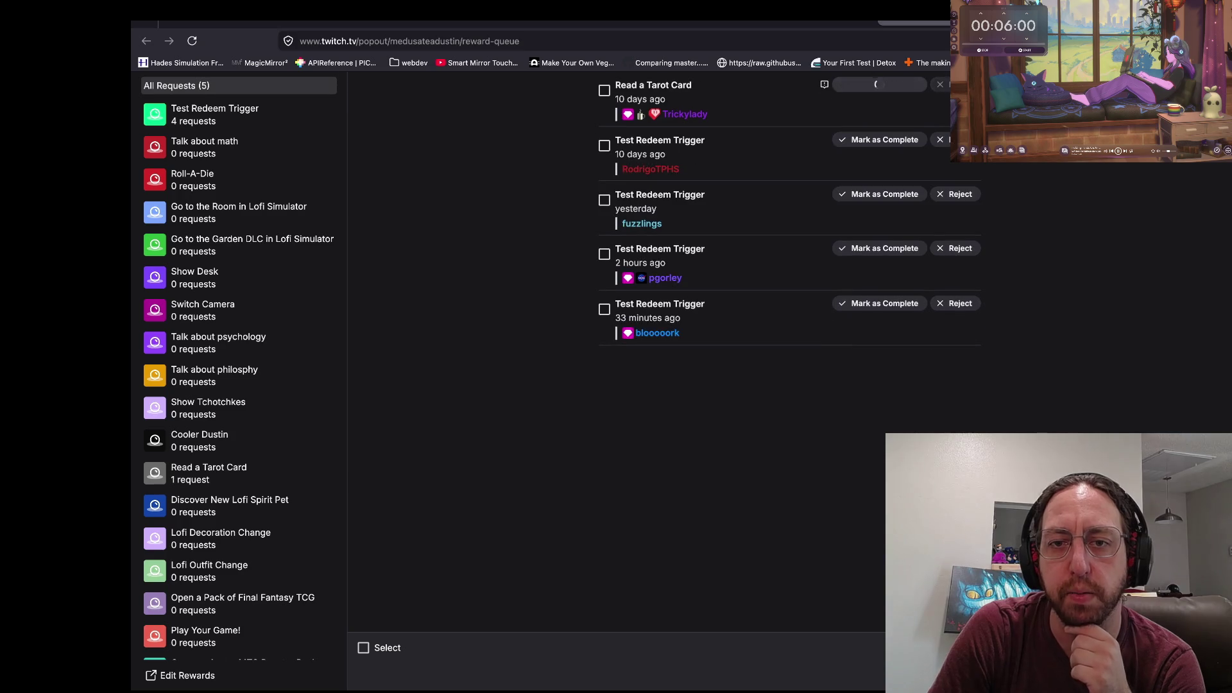
click(884, 84)
click(883, 84)
click(884, 84)
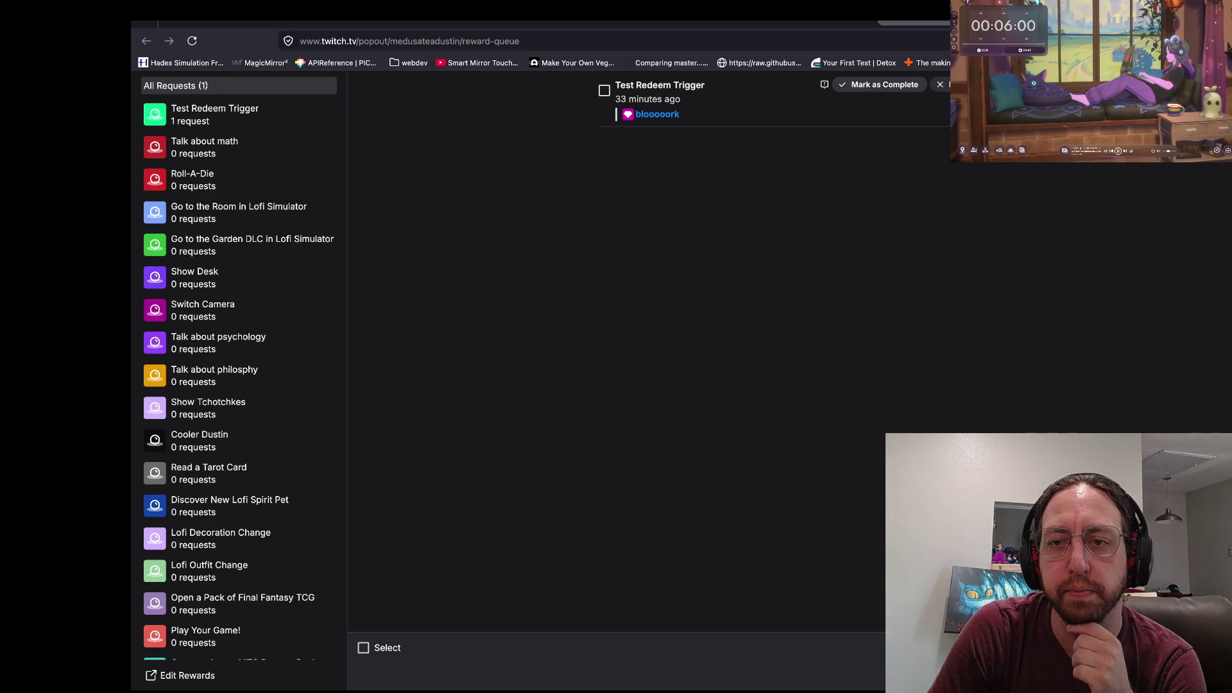
click(884, 84)
Return through the rewards and Kenney Mini Arena pages to the running Godot game.
scroll(237, 578, up, 3)
key(super+grave)
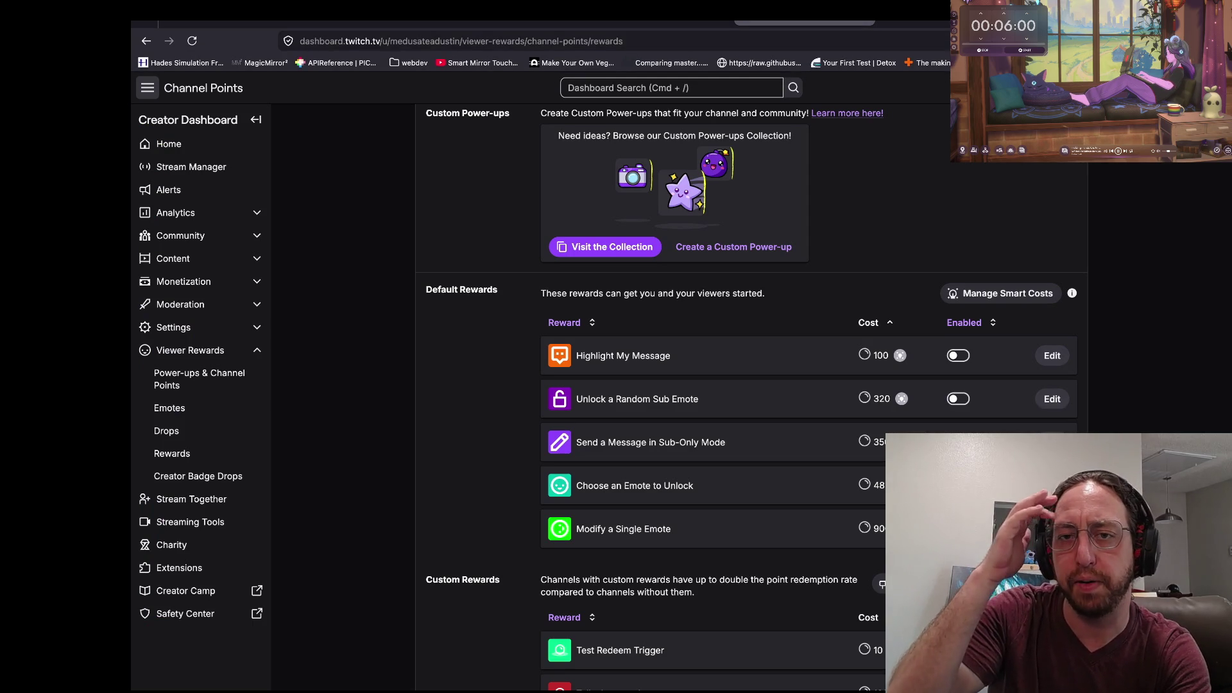
key(ctrl+shift+Tab)
key(ctrl+Left)
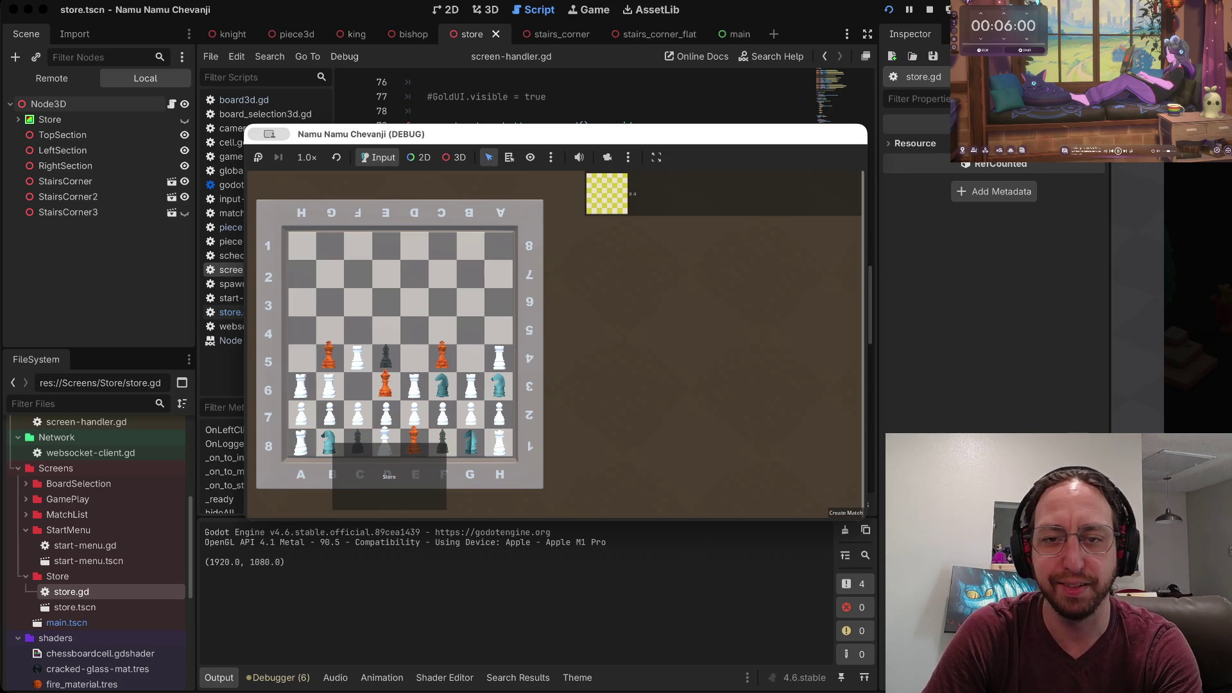
Open the game's store, show the store scene in the editor's 3D view, and reposition the game window.
click(389, 476)
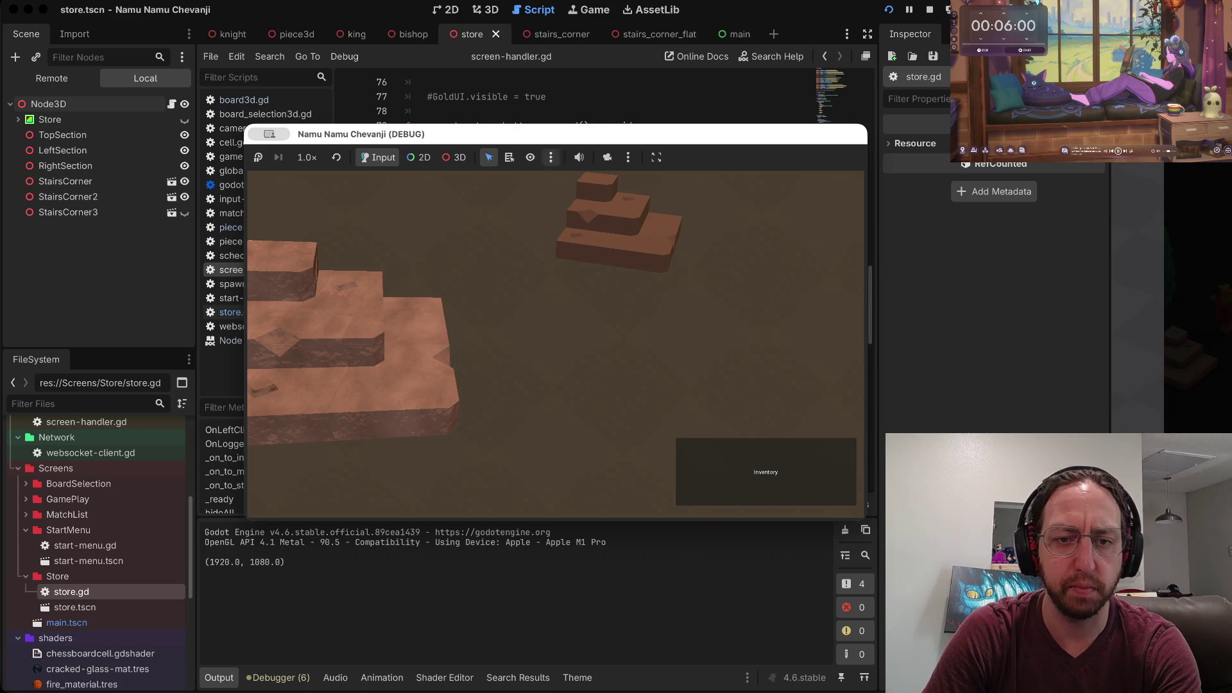
click(486, 10)
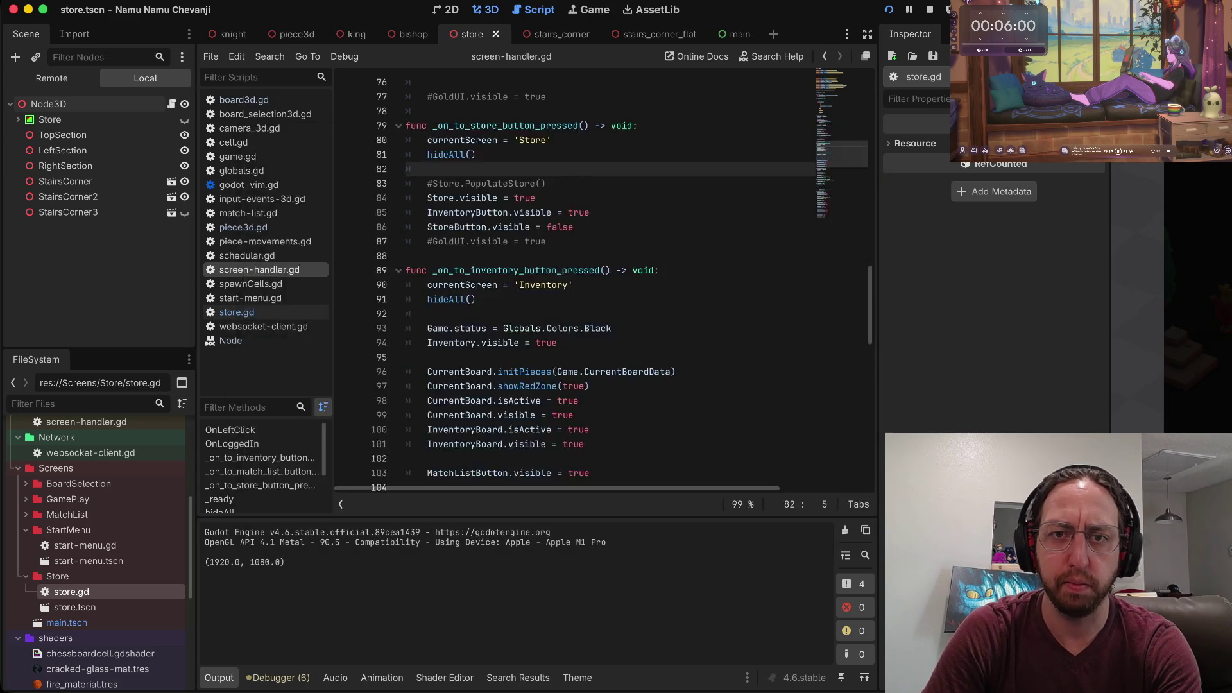
key(super+Tab)
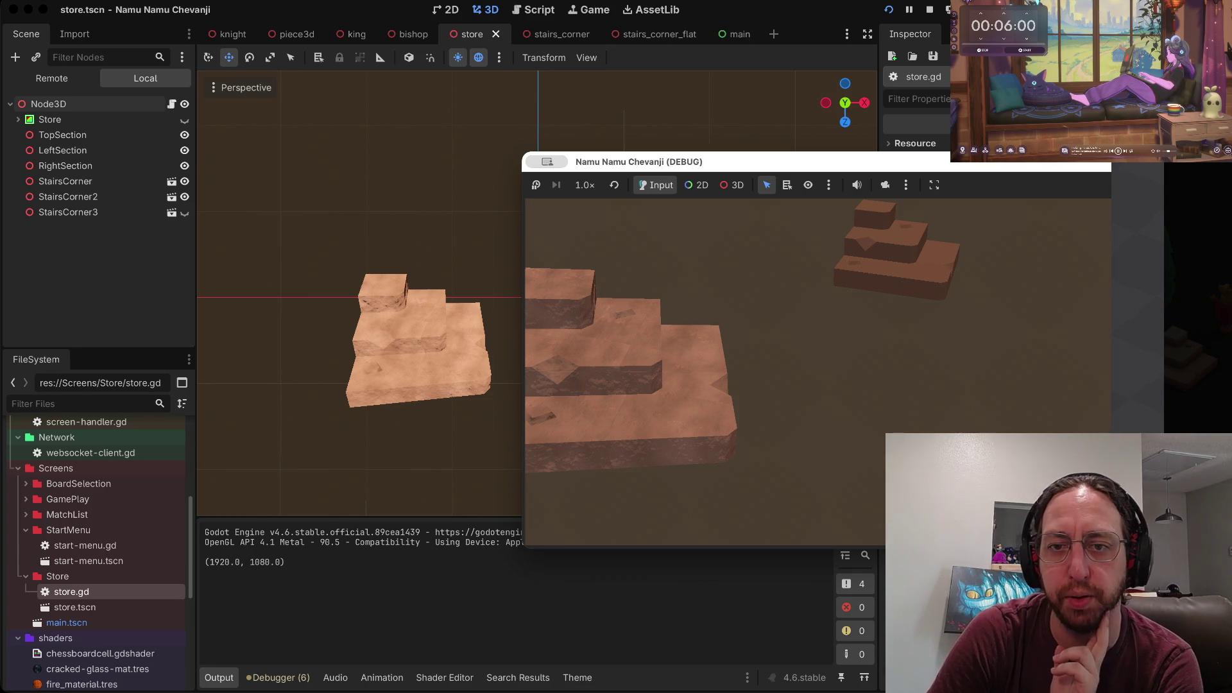
mouse_move(641, 161)
mouse_down()
mouse_move(592, 165)
mouse_move(607, 130)
mouse_up()
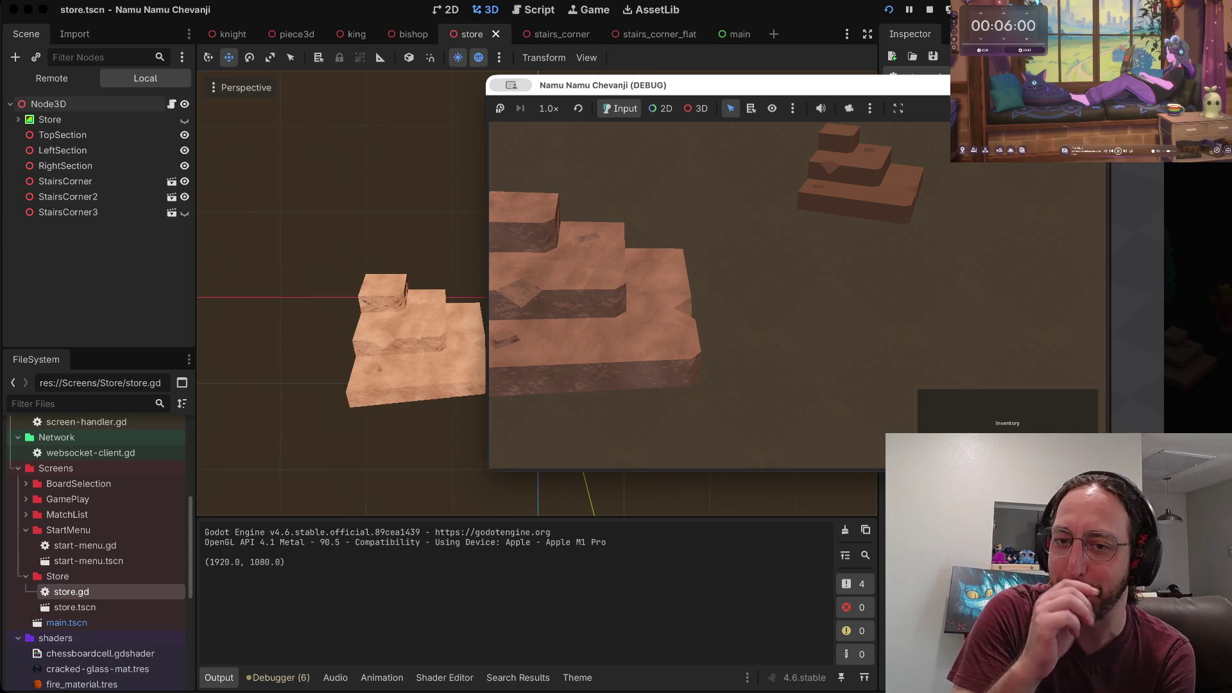
scroll(97, 506, down, 10)
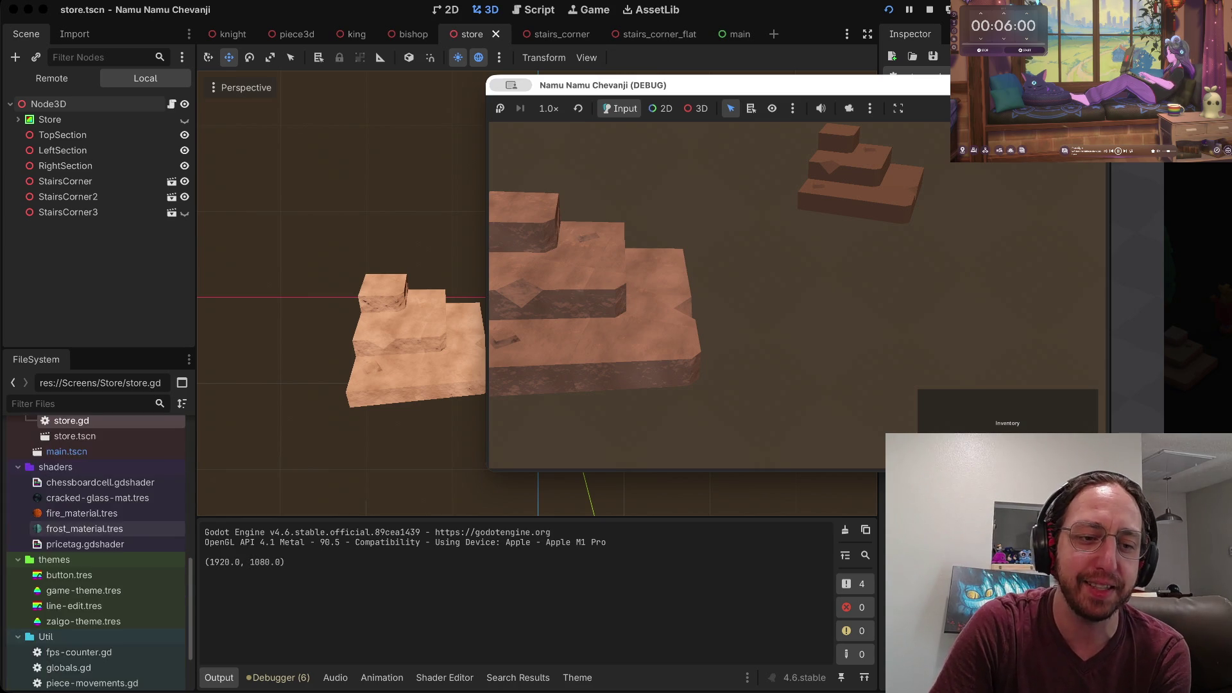
scroll(96, 552, up, 15)
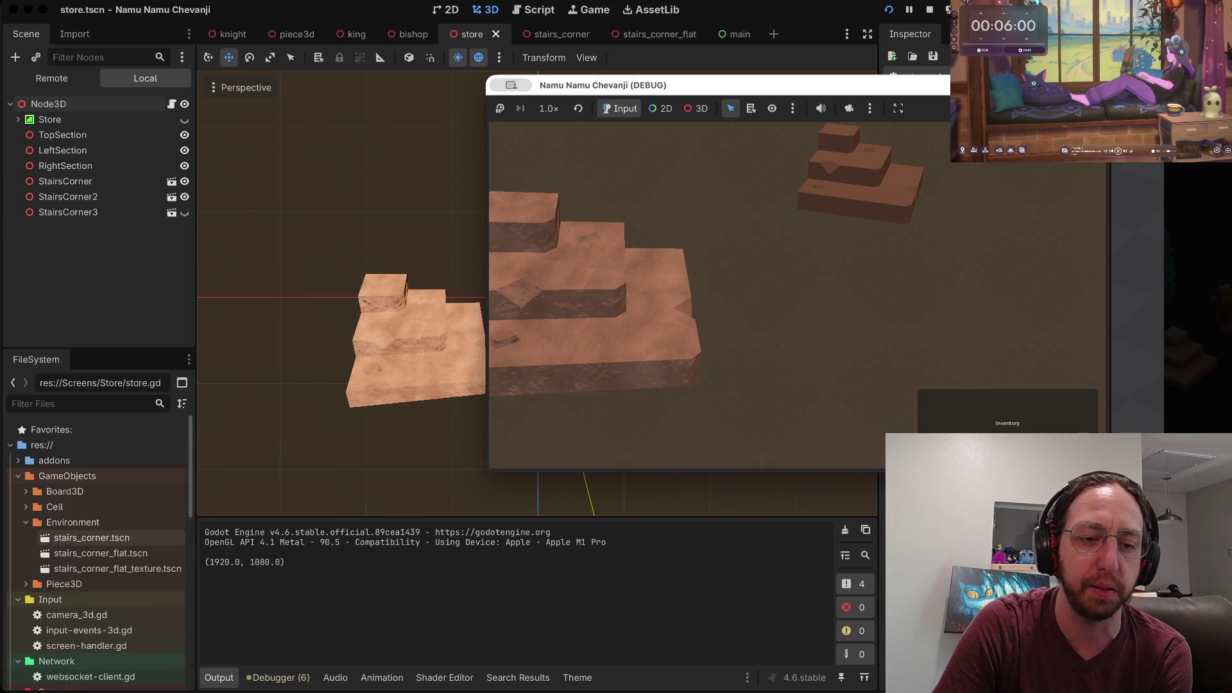
scroll(97, 551, down, 3)
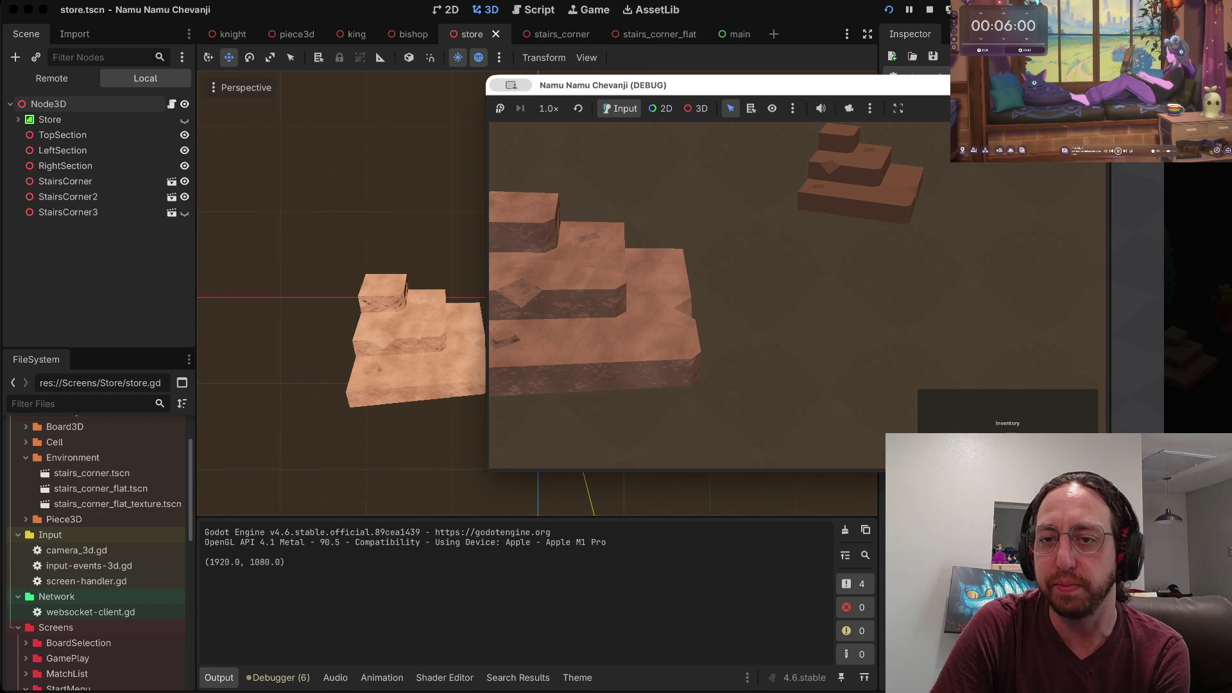